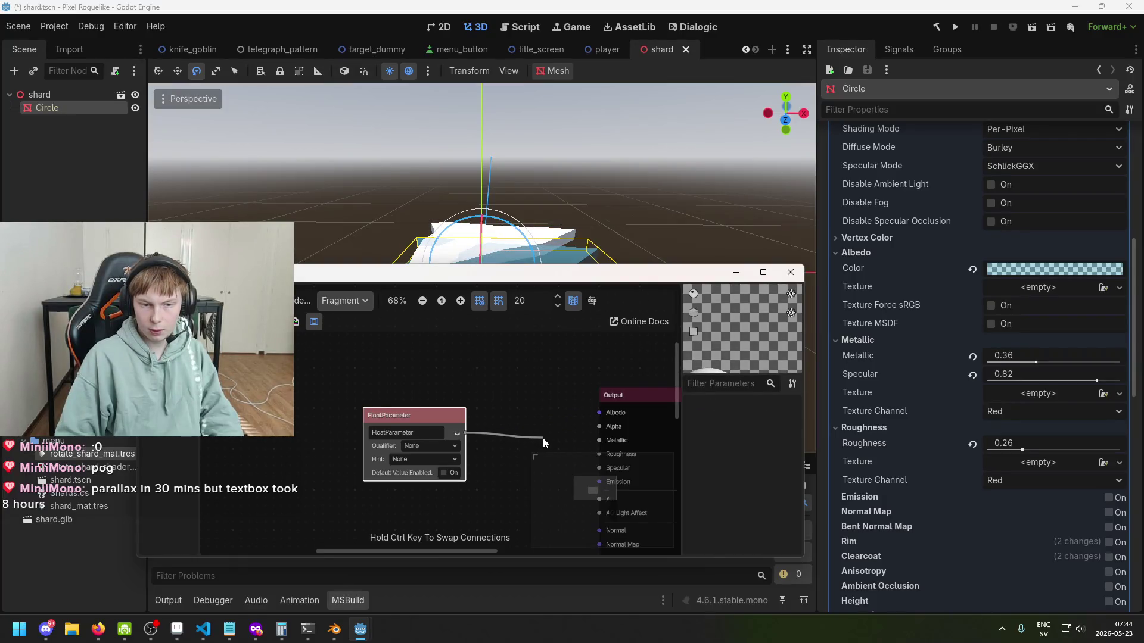
Step: Delete the unused float parameter and add a ColorParameter node in its place
left_click_drag(434, 415, 345, 399)
key("Delete")
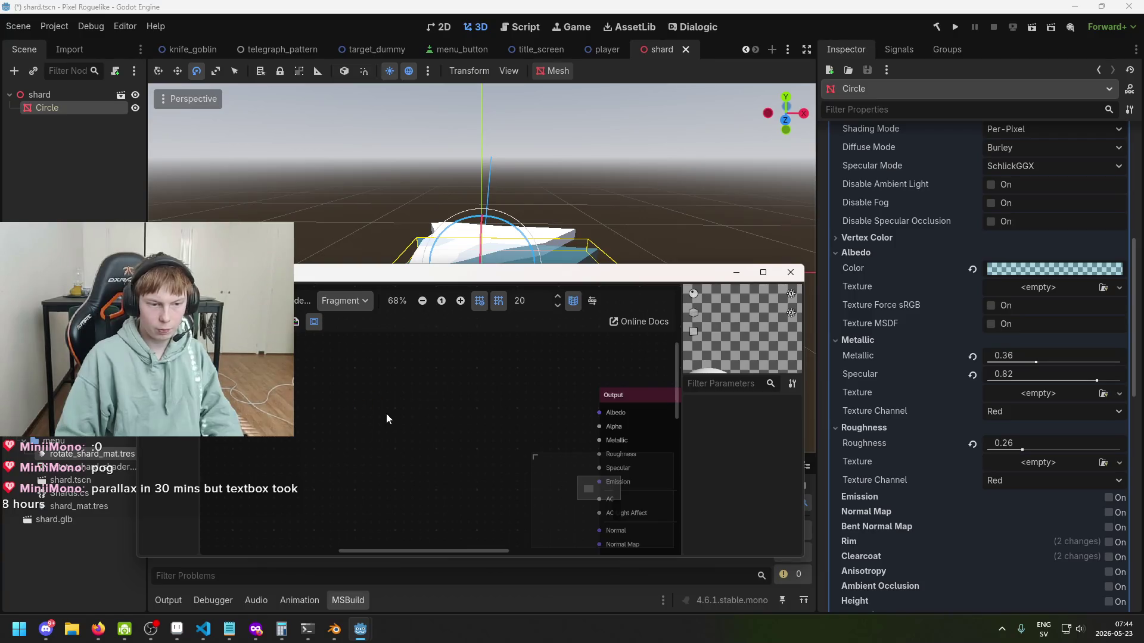
right_click(386, 414)
type("col")
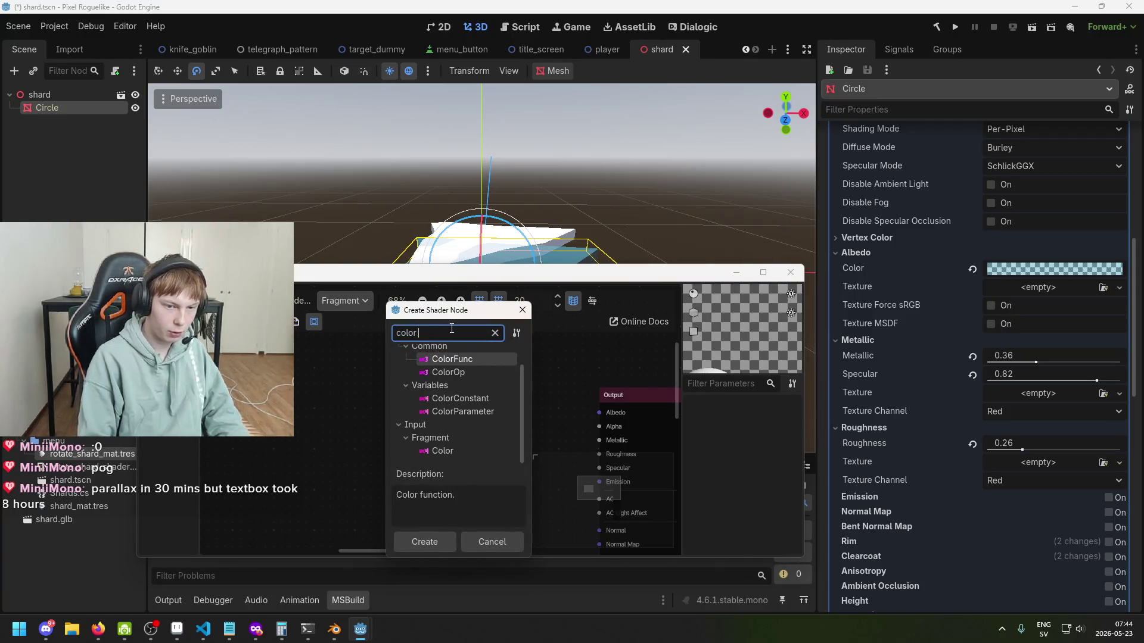
type("or")
left_click(486, 438)
double_click(485, 441)
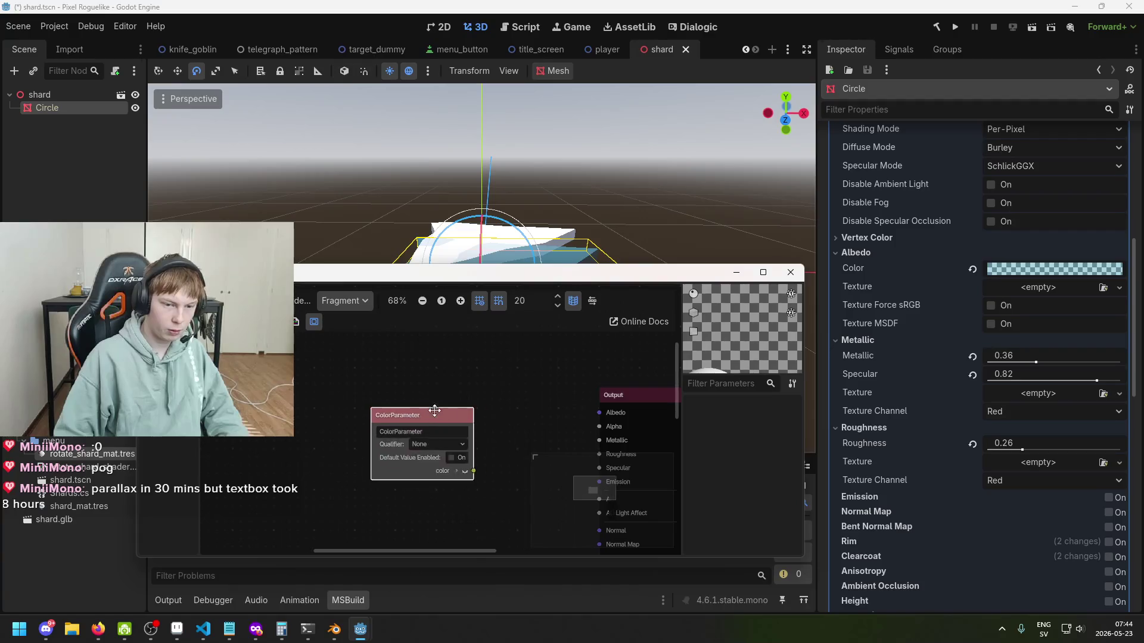
left_click_drag(455, 424, 427, 415)
Step: Rename the new color parameter to 'albedo'
left_click(427, 415)
type("Albedo")
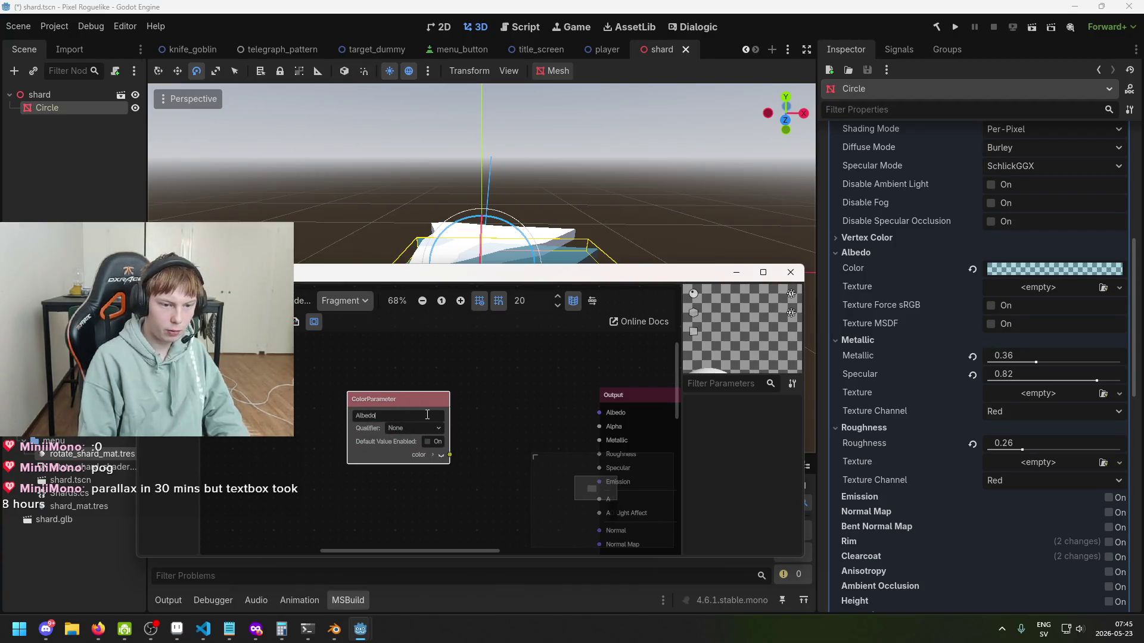
key("Return")
left_click_drag(388, 400, 380, 376)
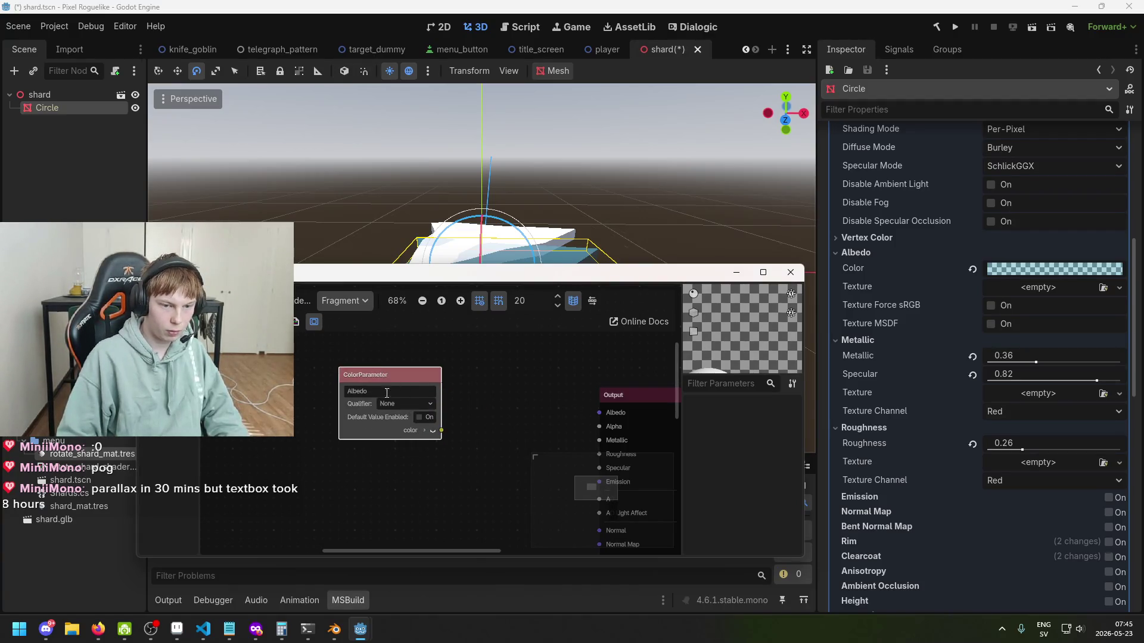
type("a")
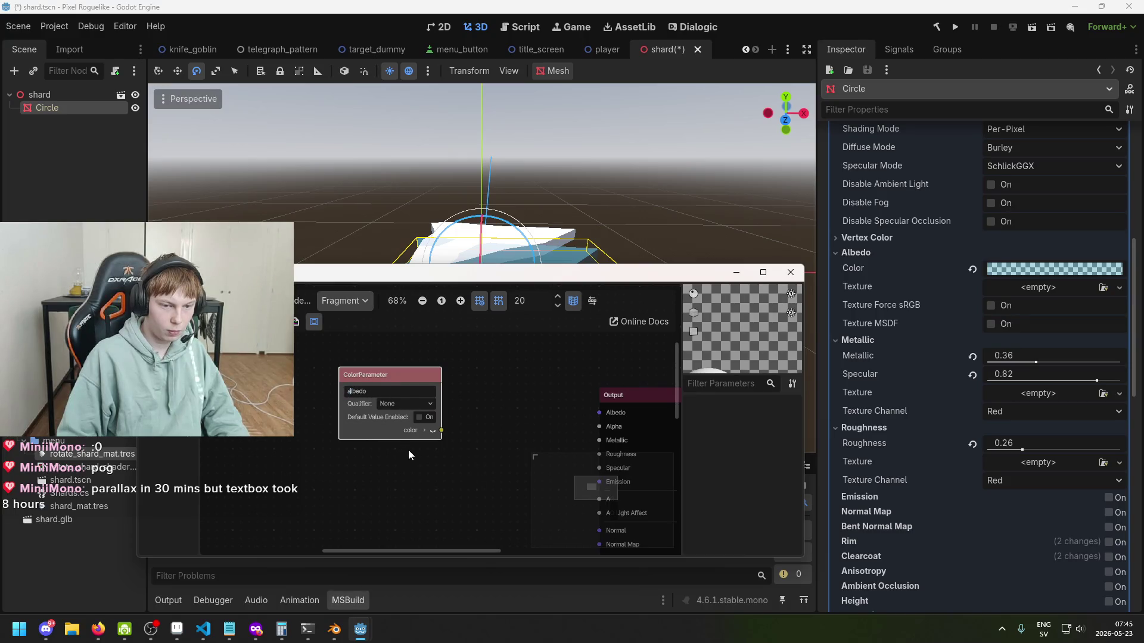
left_click(408, 449)
Step: Wire albedo's color to the Output's Albedo and its alpha to Alpha, then save
left_click_drag(440, 430, 592, 412)
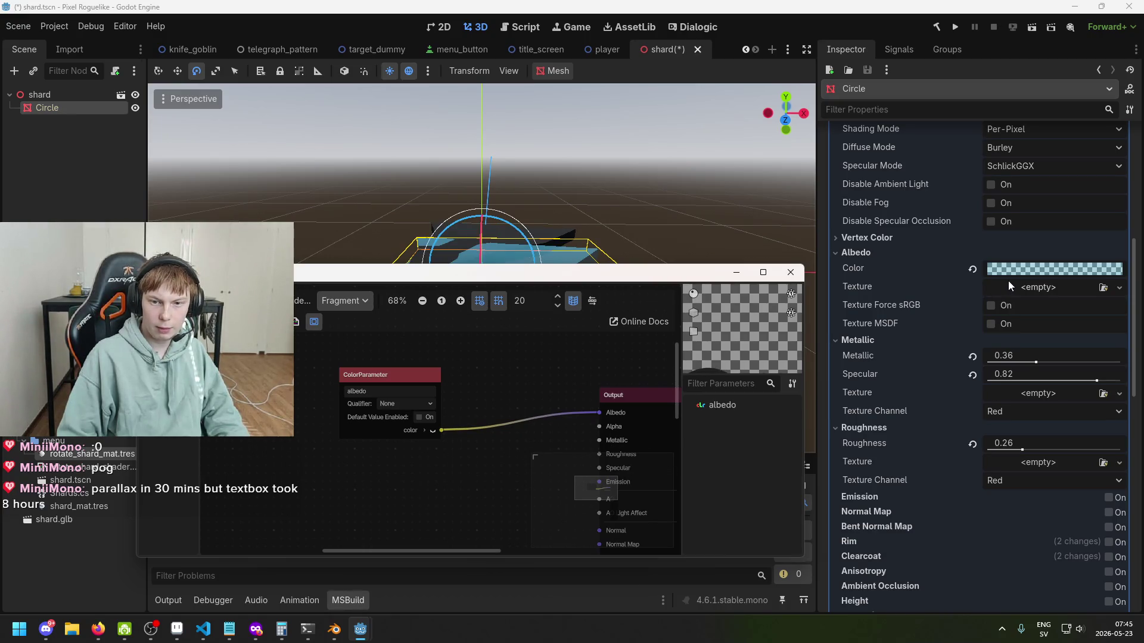
scroll(1014, 280, "up", 2)
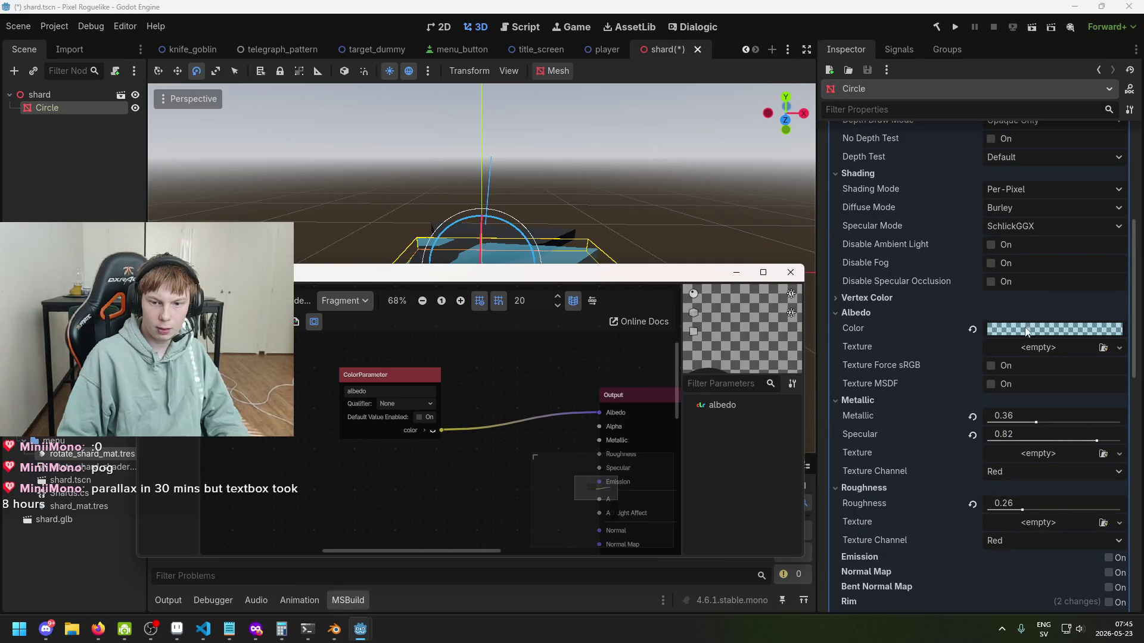
scroll(424, 435, "up", 1)
left_click(426, 431)
left_click_drag(424, 483, 608, 417)
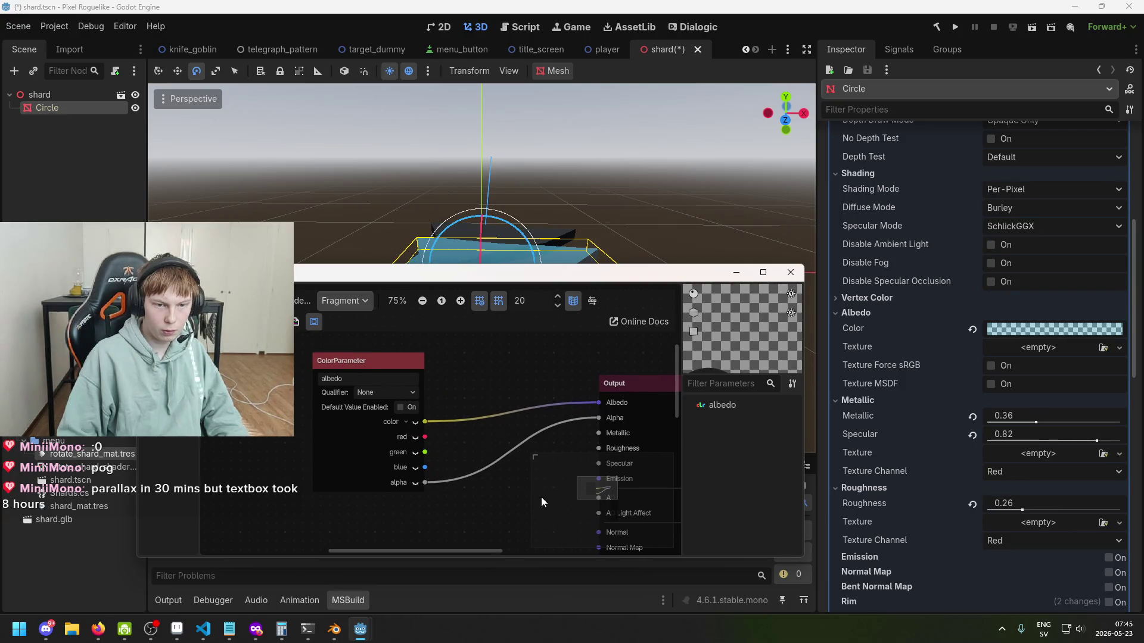
scroll(500, 467, "down", 1)
key("ctrl+s")
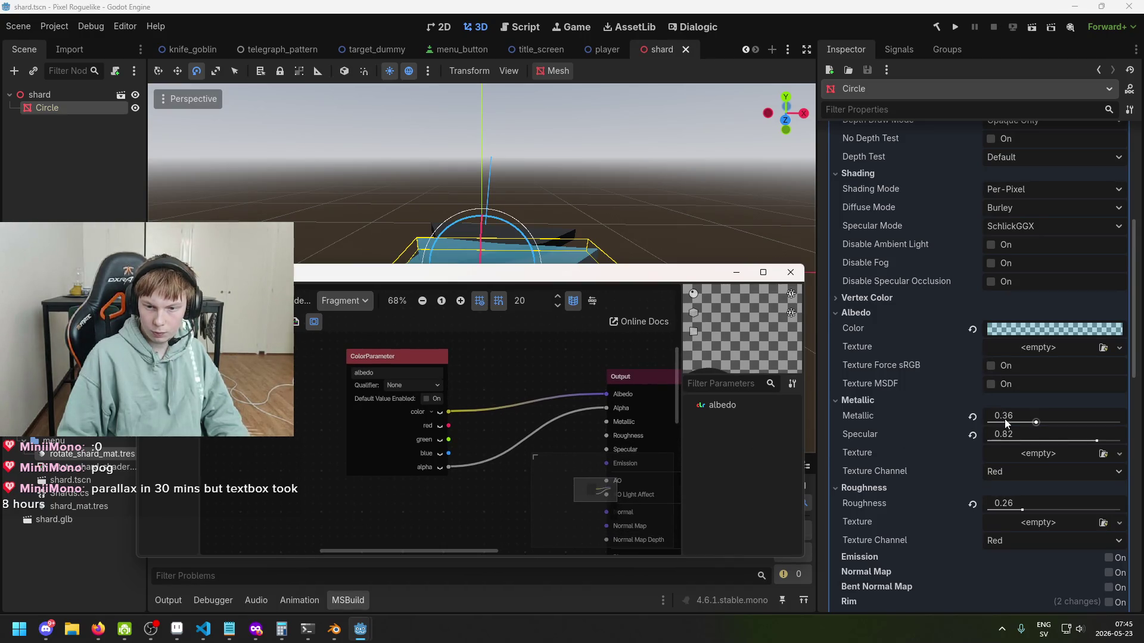
left_click_drag(394, 360, 383, 331)
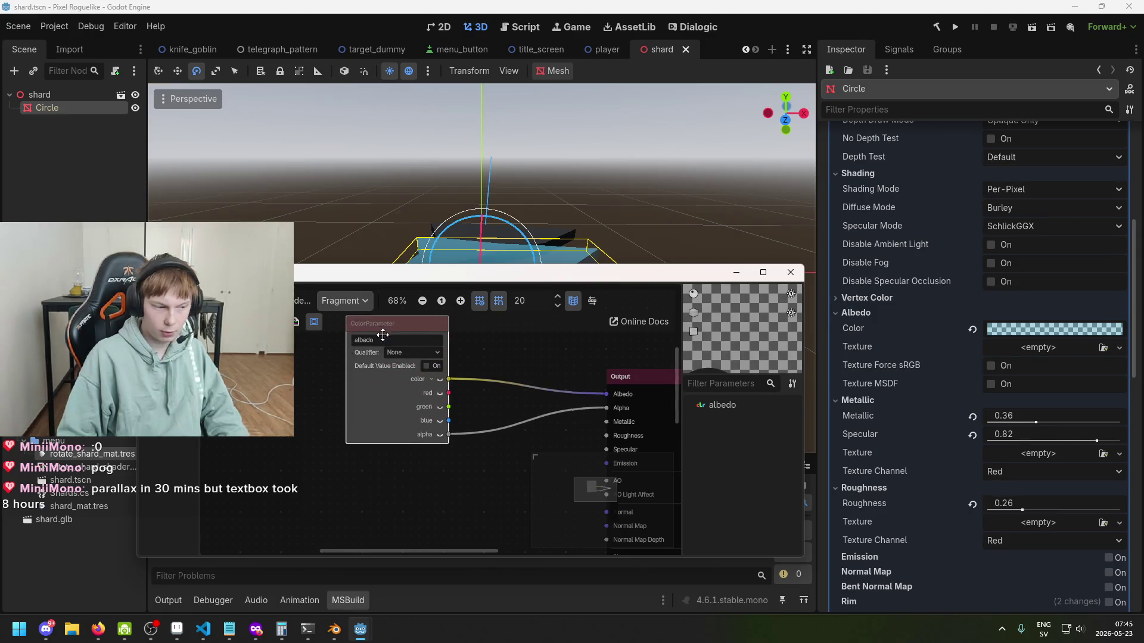
right_click(433, 447)
Step: Add a FloatParameter named 'metallic' connected to the Output's Metallic input
left_click(442, 453)
type("floa")
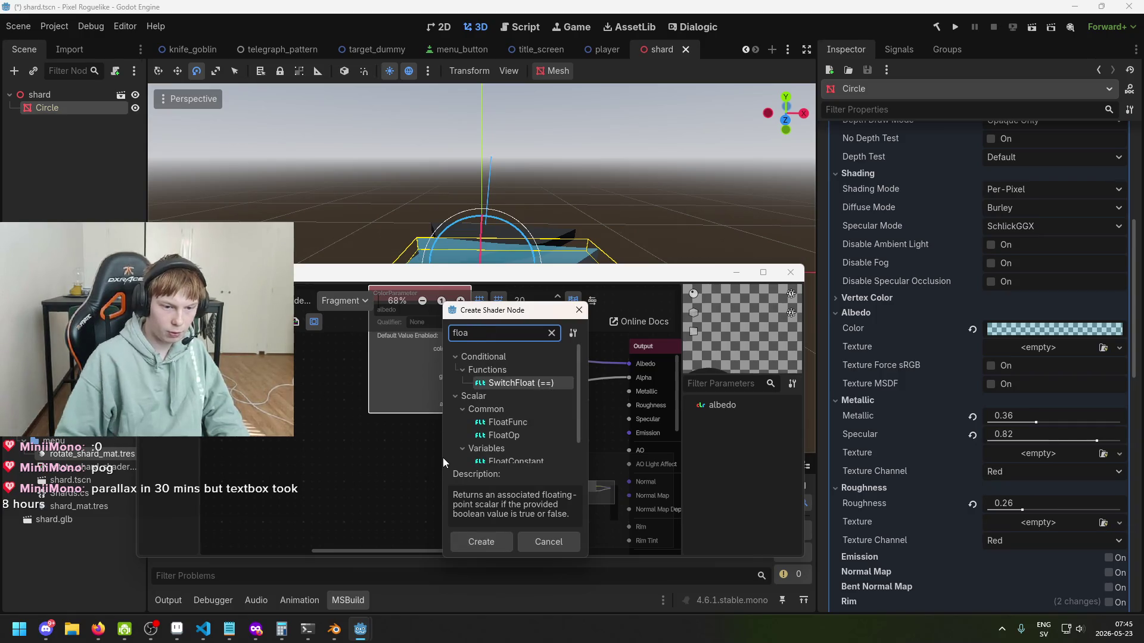
scroll(541, 455, "down", 1)
double_click(549, 449)
type("metall")
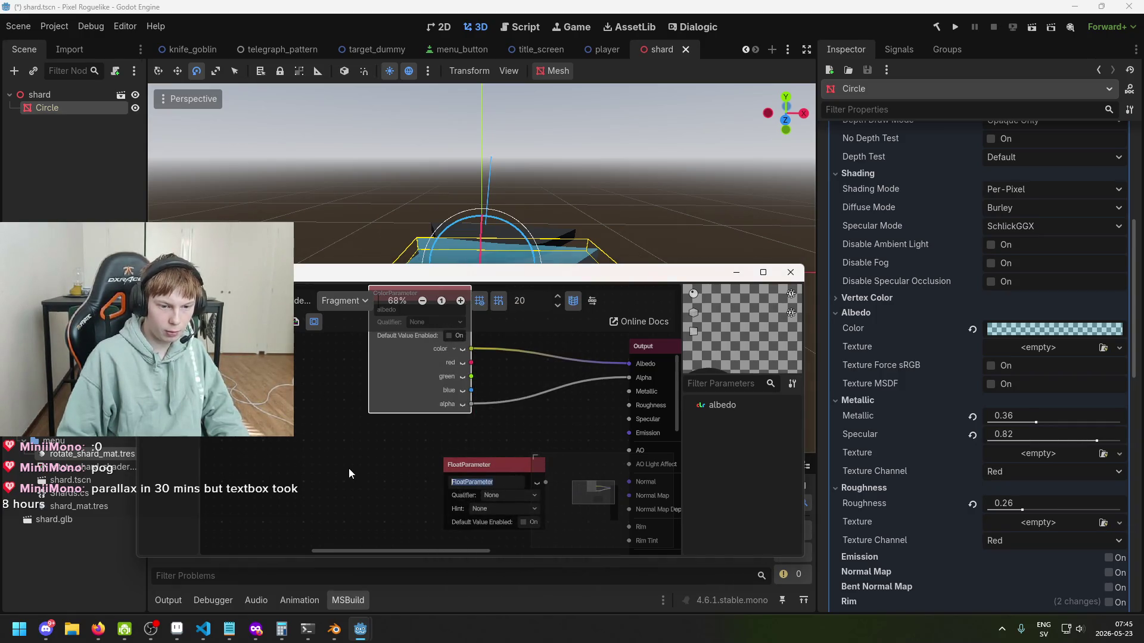
type("ic")
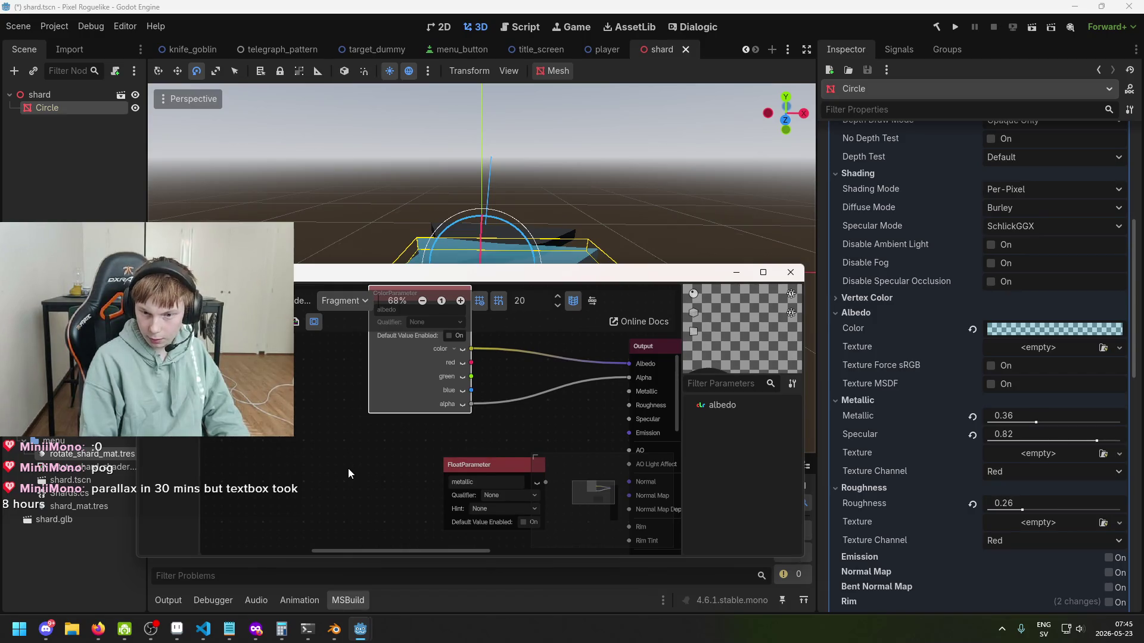
left_click_drag(471, 465, 396, 432)
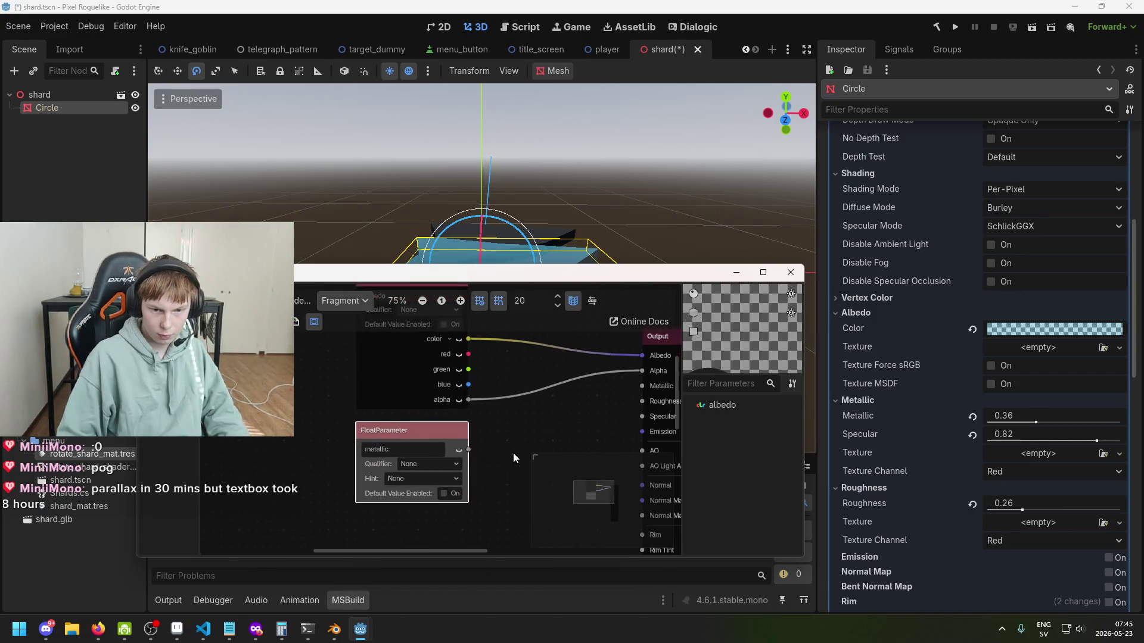
scroll(436, 446, "up", 1)
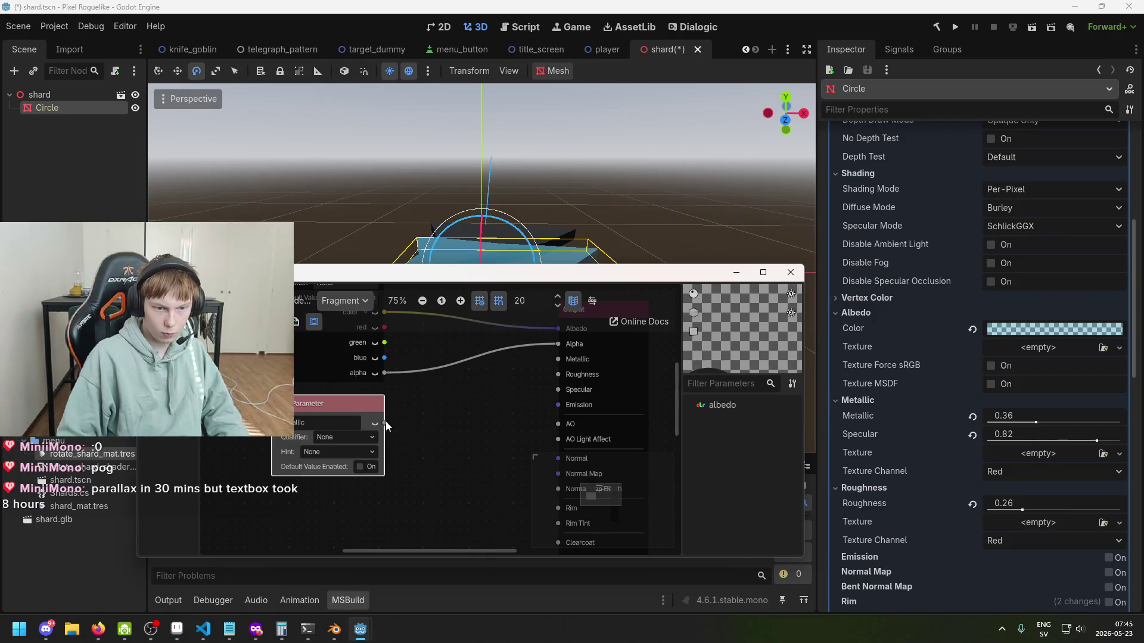
left_click_drag(553, 389, 561, 365)
mouse_move(338, 420)
left_mouse_down()
mouse_move(310, 410)
mouse_move(360, 420)
left_mouse_up()
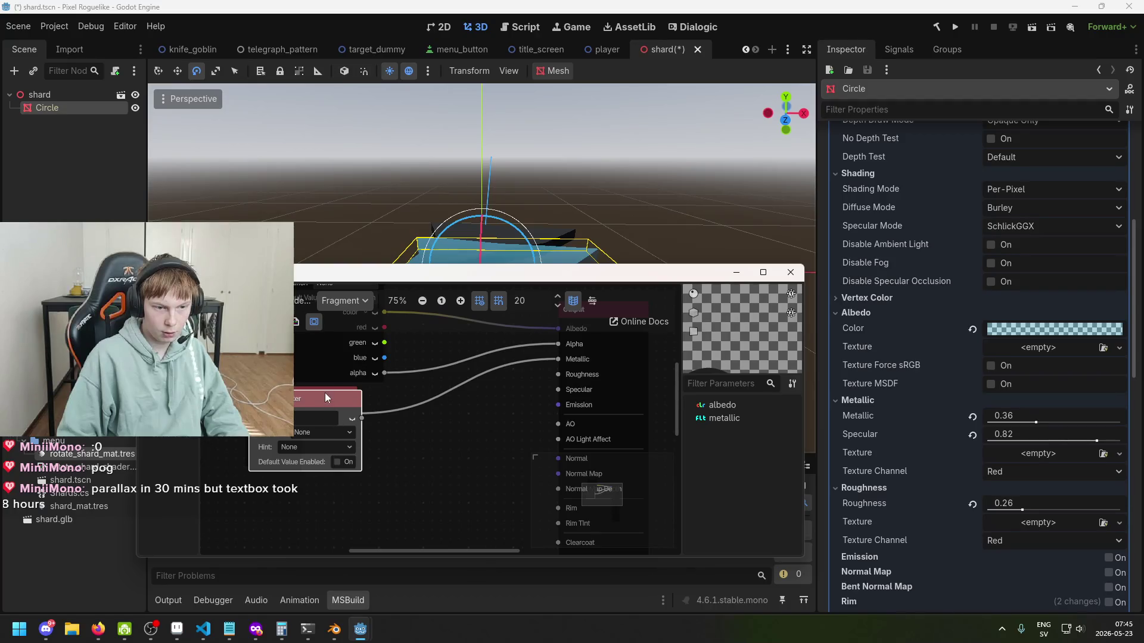
Step: Duplicate it as 'specular', connect it to the Specular input, and arrange both nodes
key("ctrl+d")
type("specular")
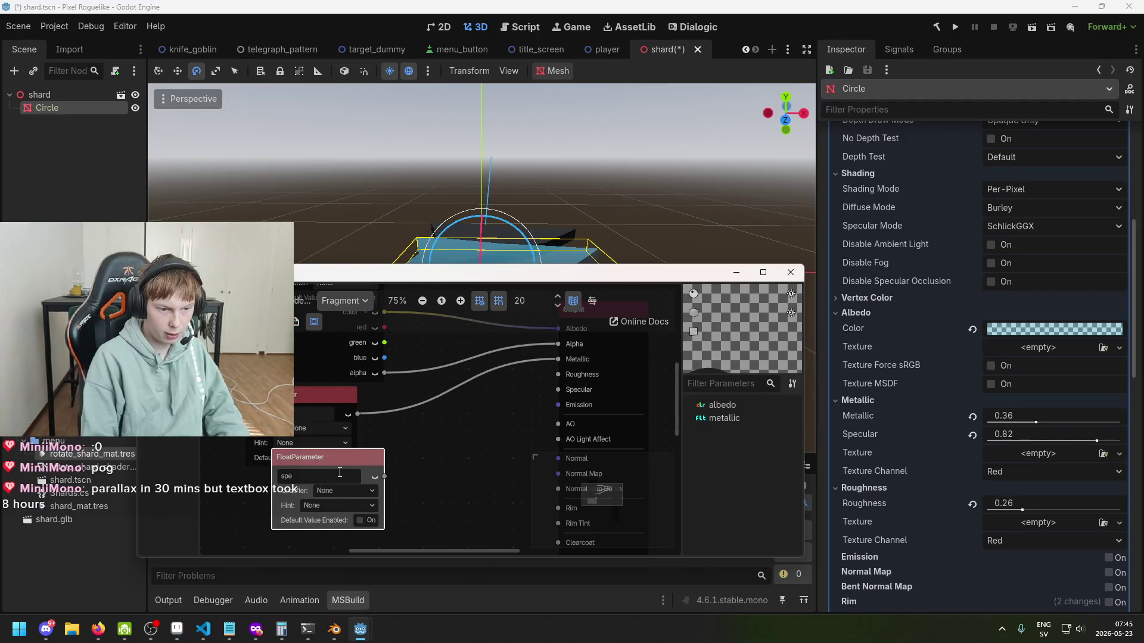
key("Return")
left_click_drag(290, 394, 352, 395)
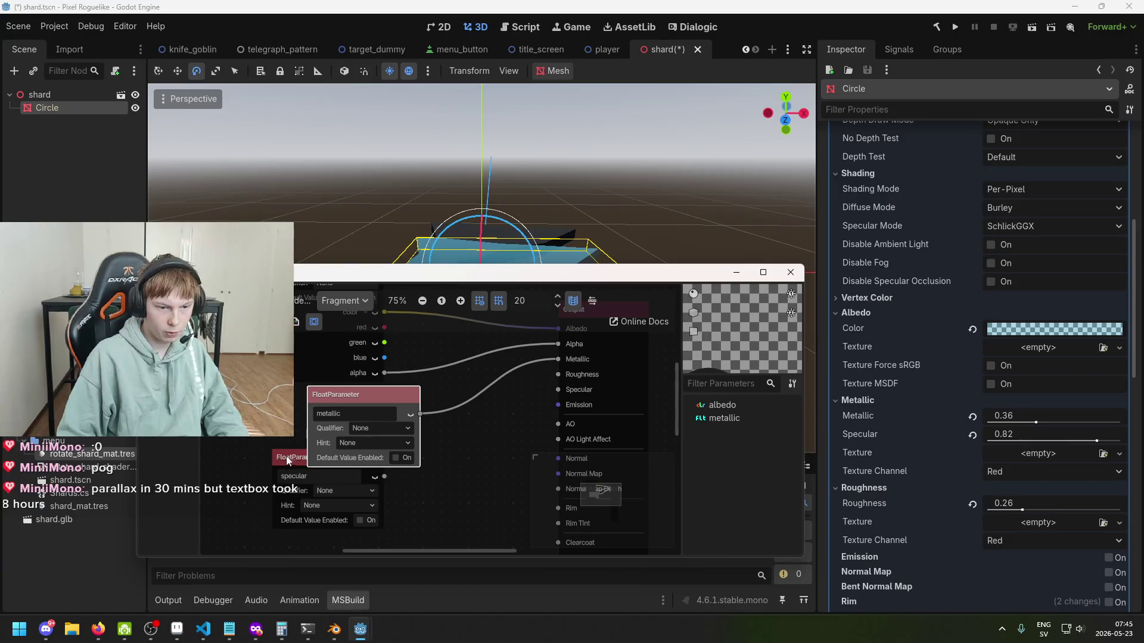
left_click_drag(287, 460, 331, 496)
left_click_drag(429, 511, 564, 396)
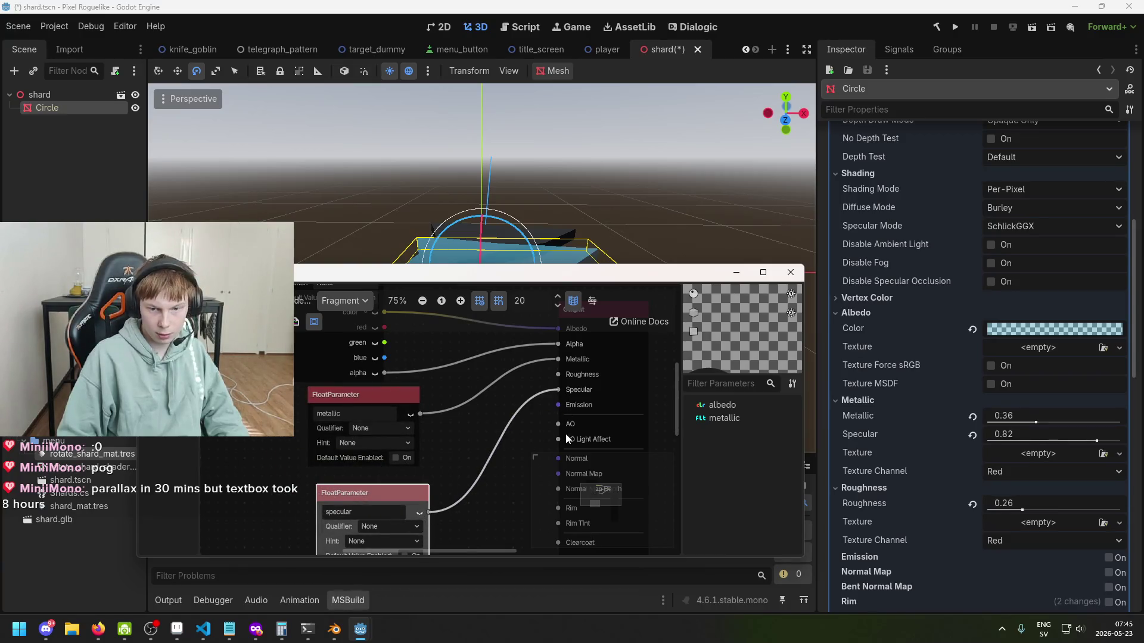
scroll(970, 357, "down", 2)
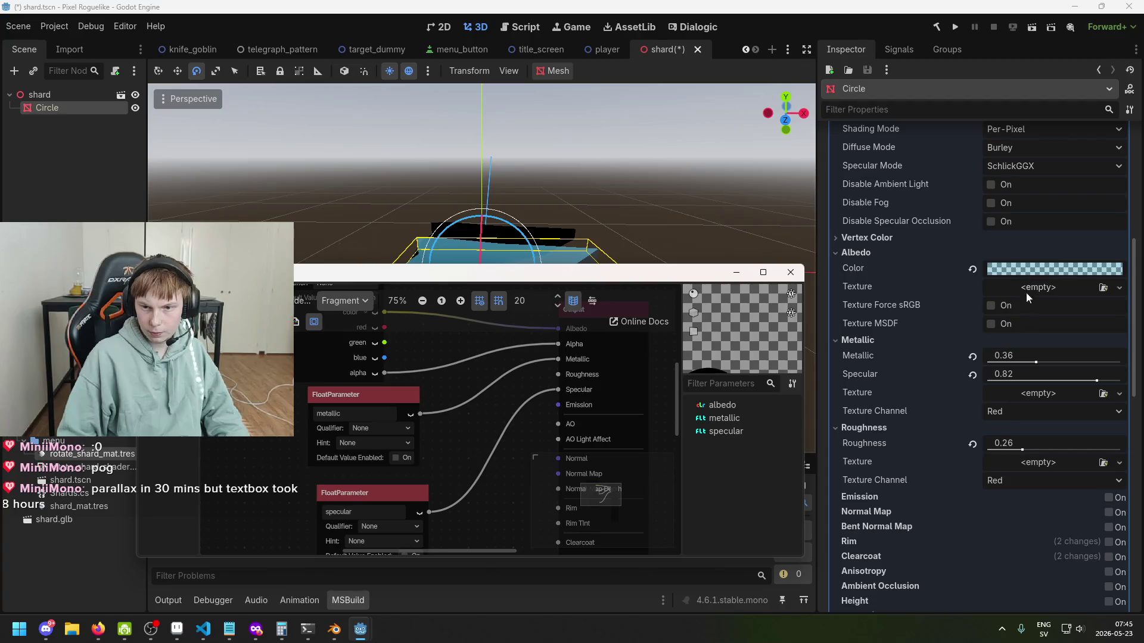
scroll(1024, 340, "up", 2)
scroll(1010, 431, "down", 2)
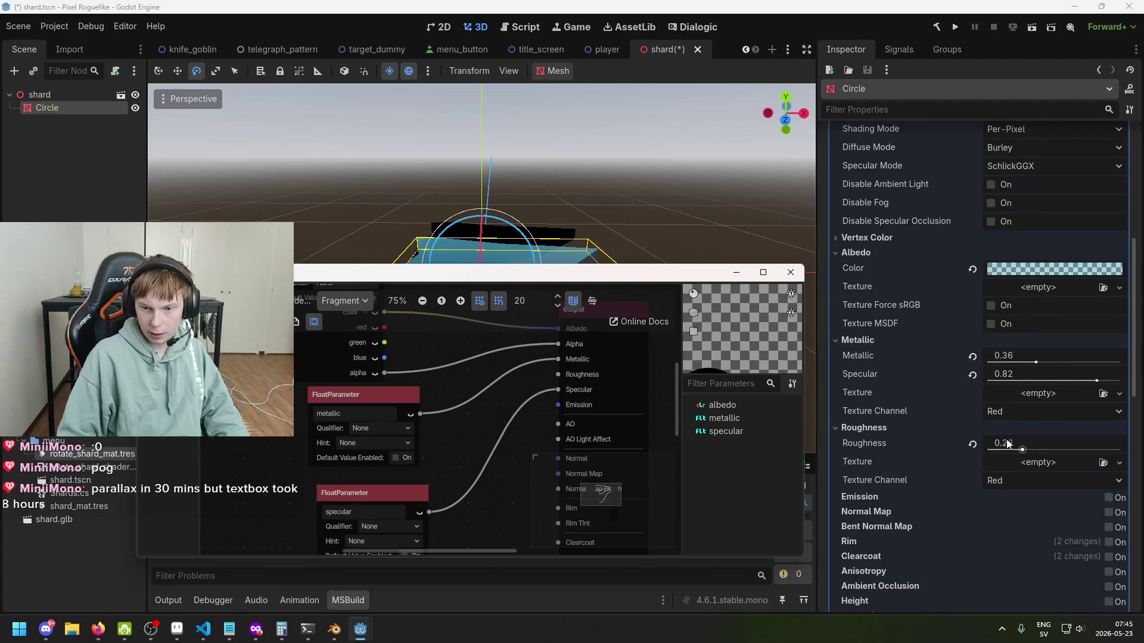
scroll(508, 437, "down", 1)
left_click_drag(507, 437, 499, 313)
mouse_move(391, 373)
left_mouse_down()
mouse_move(393, 390)
mouse_move(474, 425)
mouse_move(474, 449)
left_mouse_up()
scroll(456, 388, "up", 1)
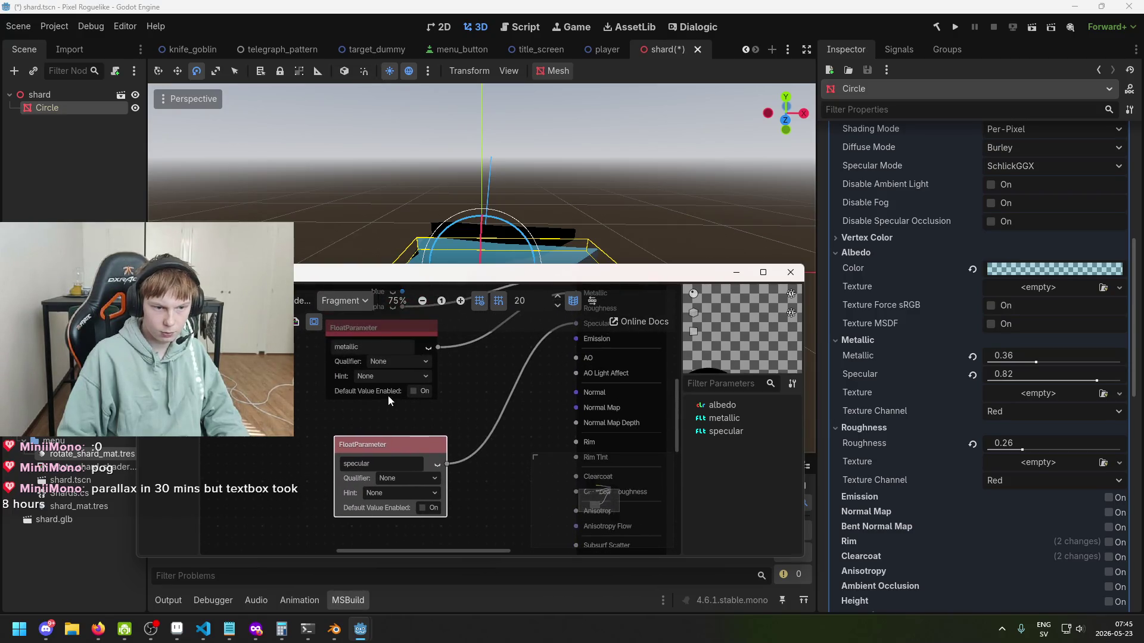
Step: Change metallic's default value's last digit to 6 and give specular a 0.82 default
left_click(412, 403)
key("BackSpace")
type("6")
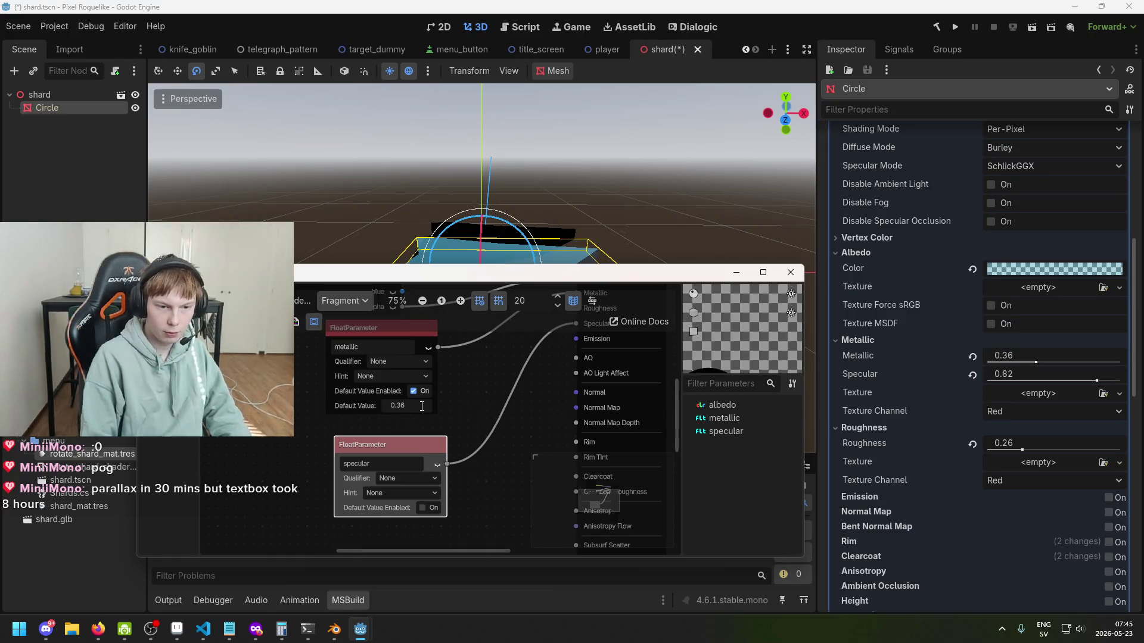
left_click(423, 508)
left_click(427, 523)
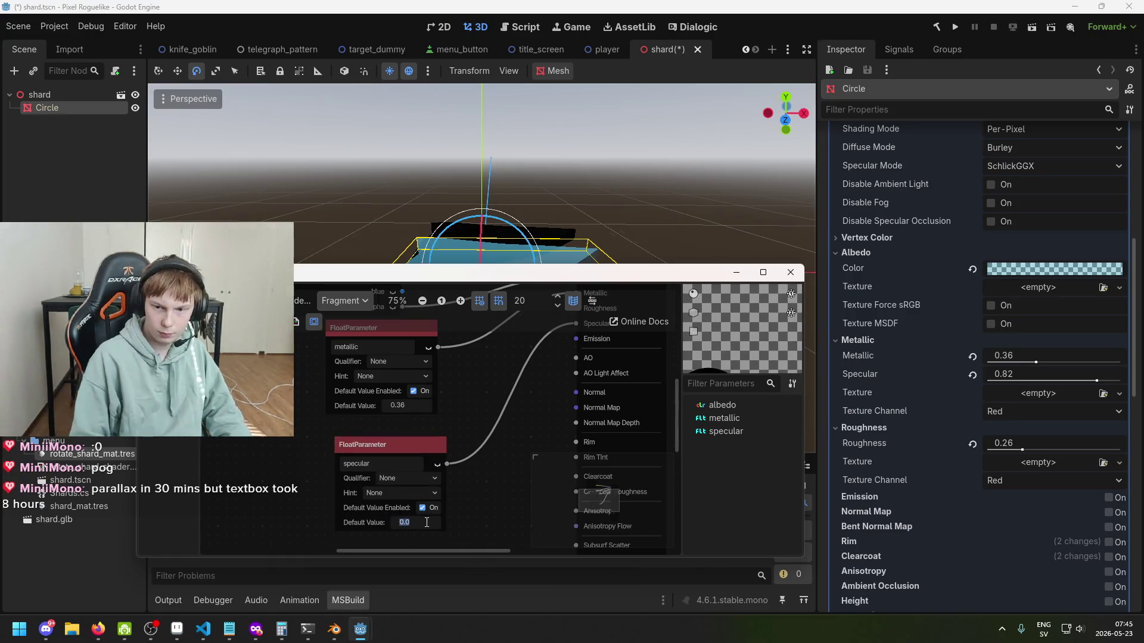
type("82")
key("Return")
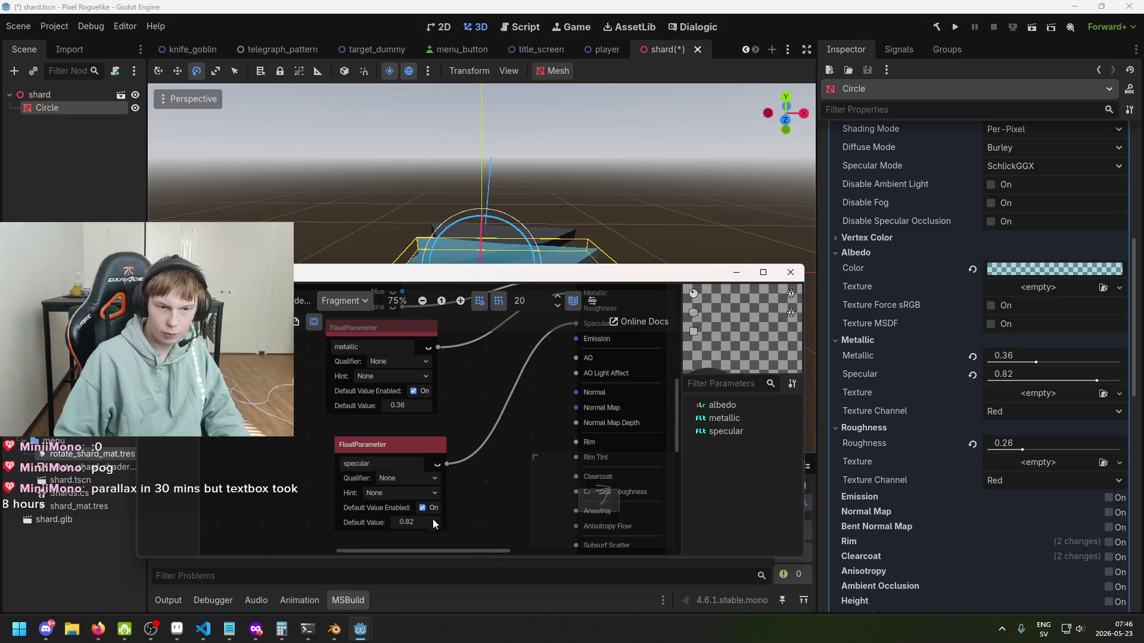
Step: Duplicate the specular parameter and rename the copy 'roughness'
left_click_drag(381, 444, 346, 426)
scroll(452, 417, "down", 3)
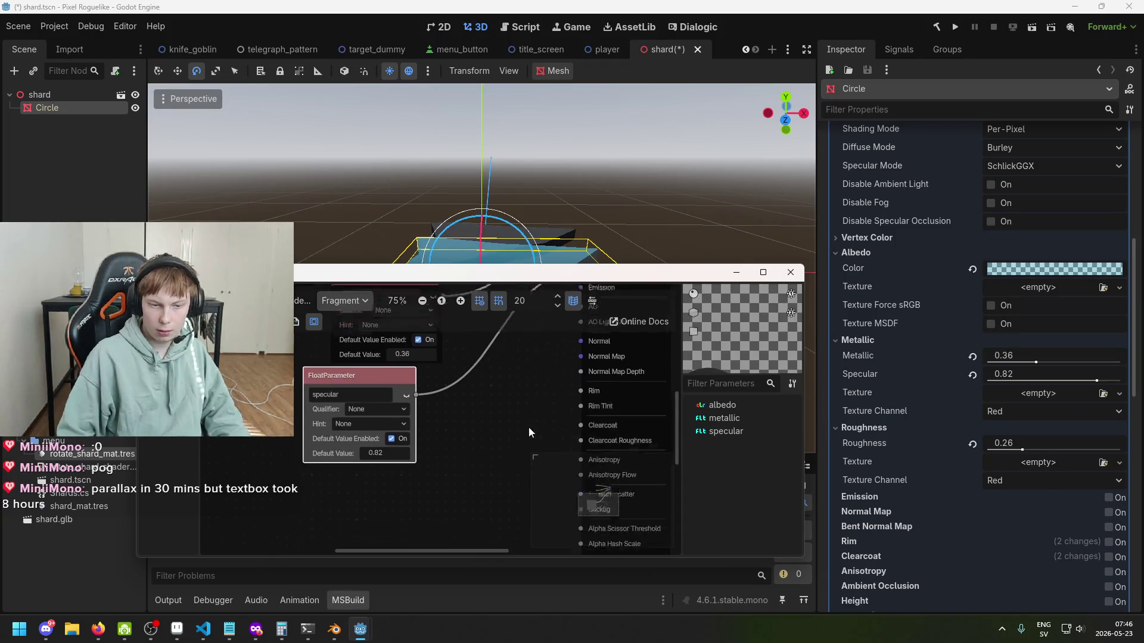
key("ctrl+d")
left_click_drag(374, 376, 395, 470)
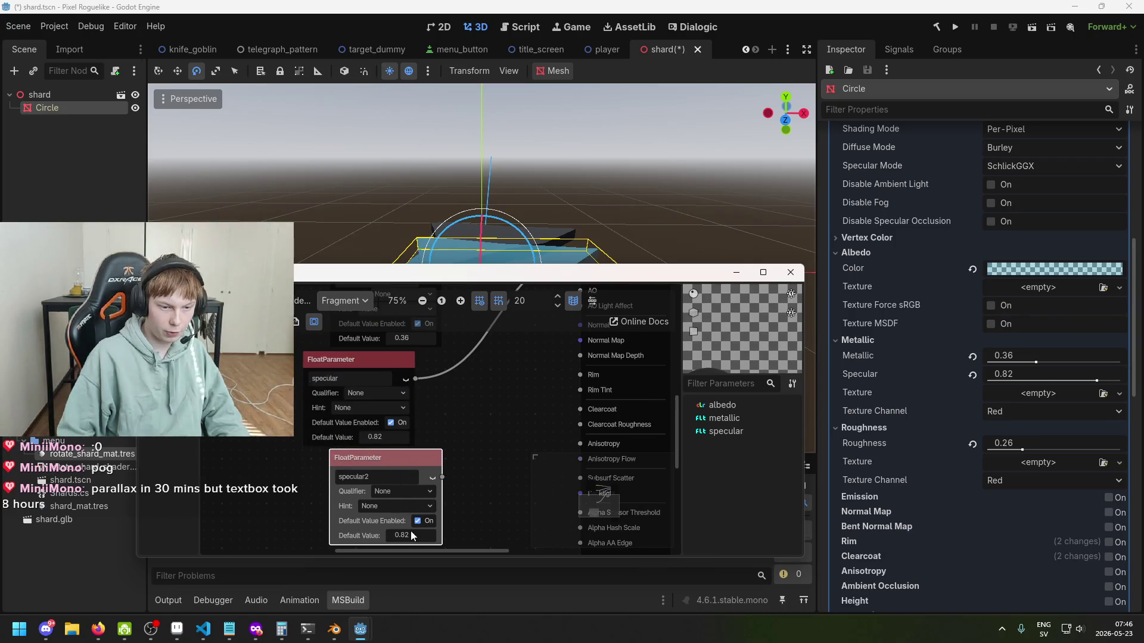
type("0.25")
key("Return")
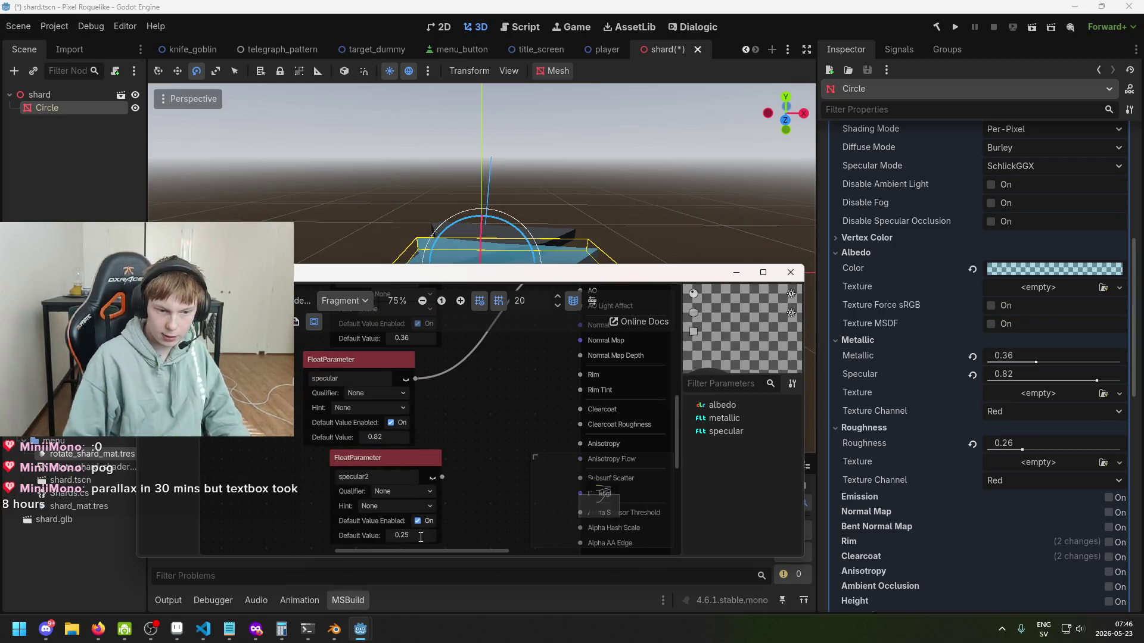
scroll(414, 534, "up", 1)
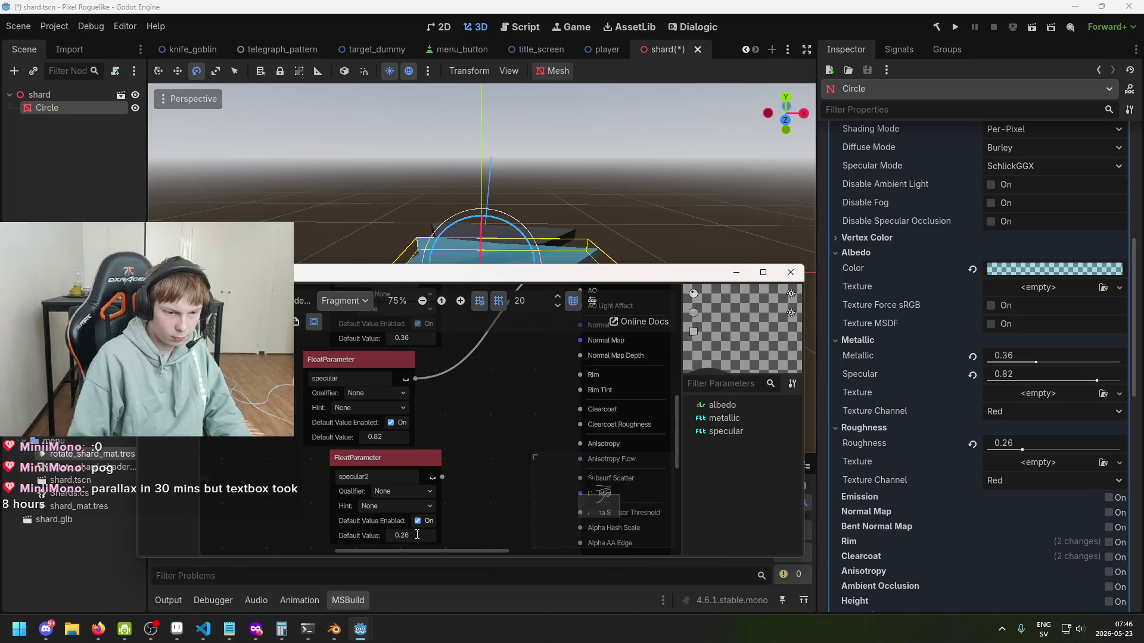
double_click(370, 475)
type("r")
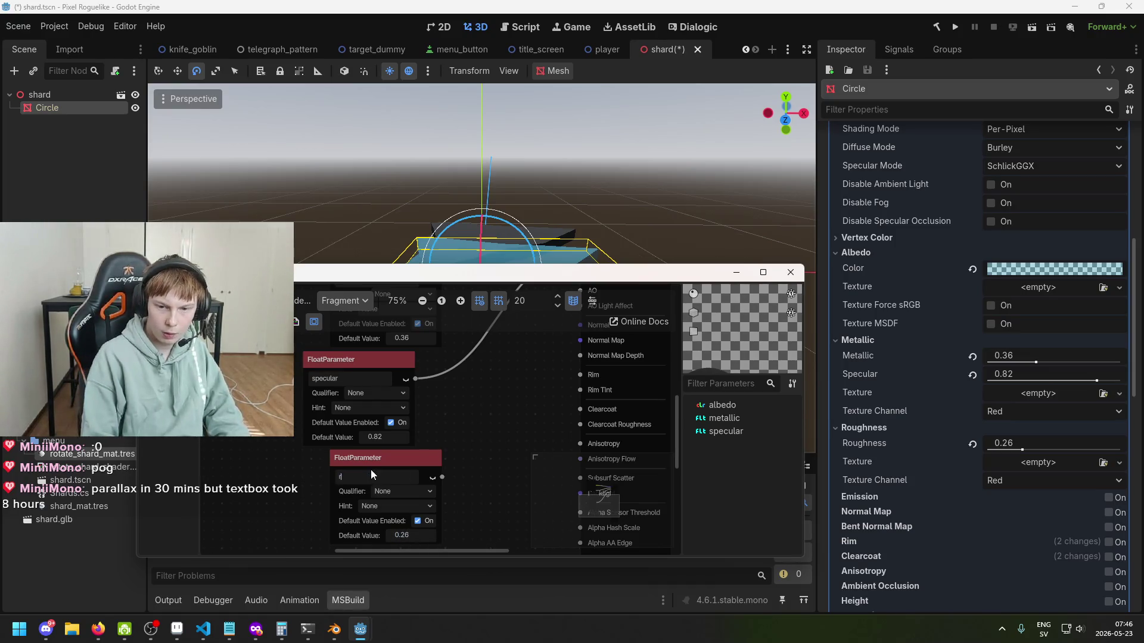
type("oughness")
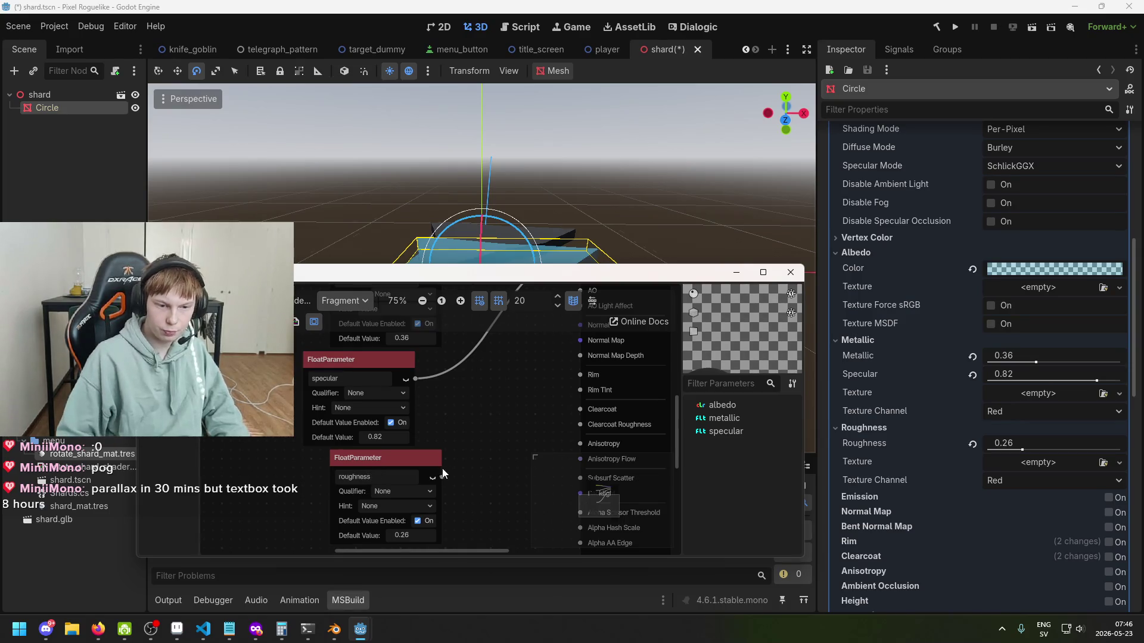
Step: Place the roughness node under the metallic node alongside specular
scroll(492, 462, "down", 1)
mouse_move(480, 472)
left_mouse_down()
mouse_move(417, 533)
mouse_move(412, 499)
mouse_move(387, 559)
left_mouse_up()
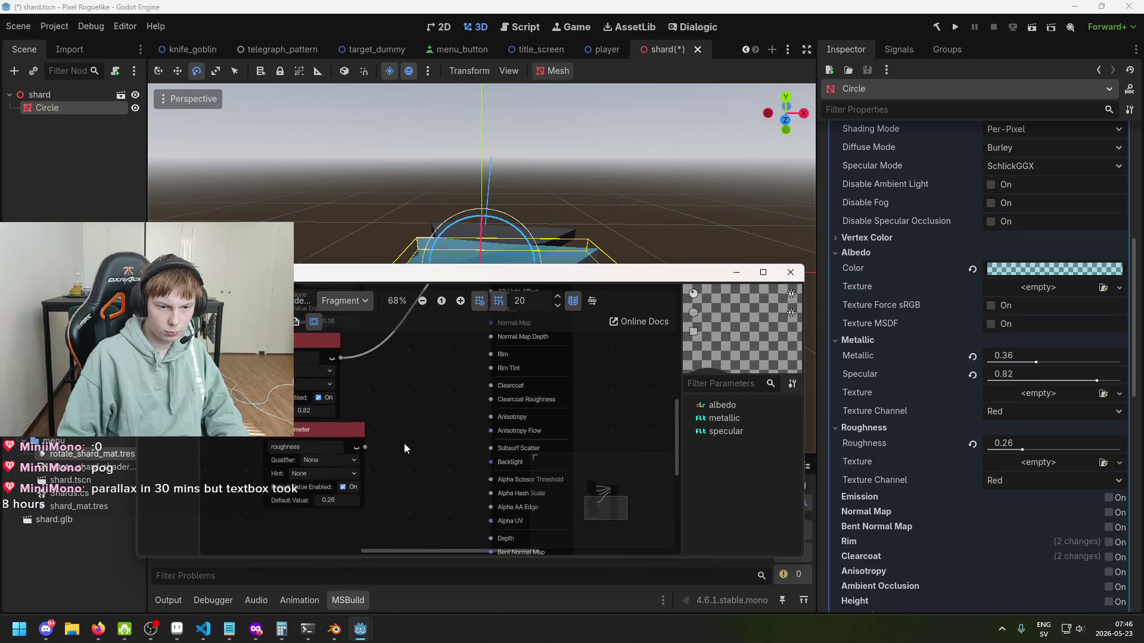
left_click_drag(388, 289, 385, 317)
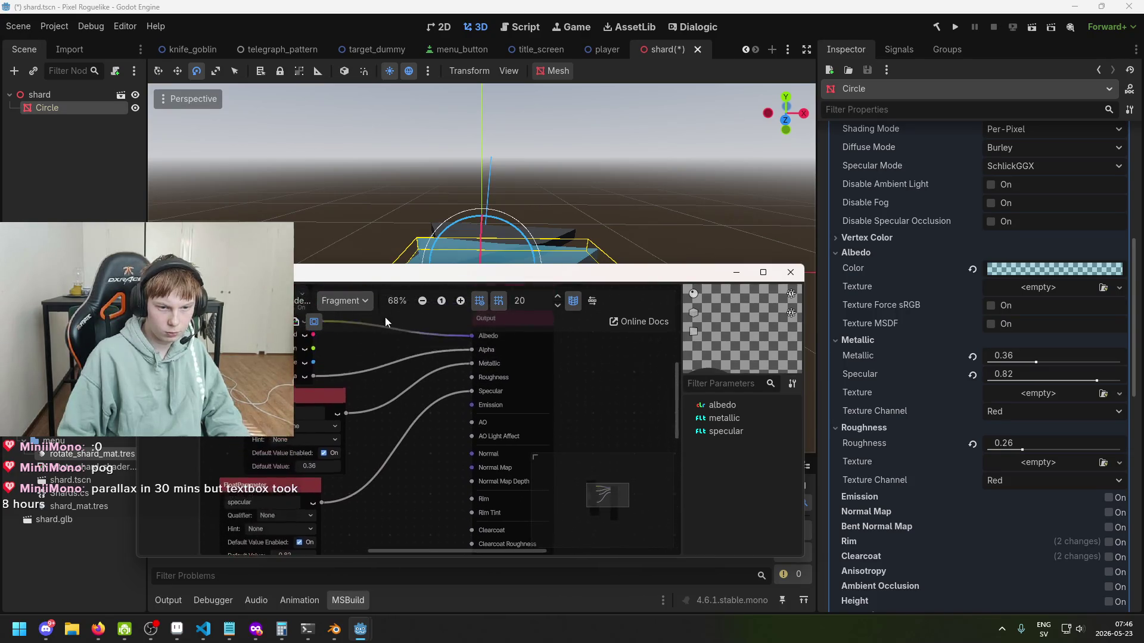
mouse_move(391, 524)
left_mouse_down()
mouse_move(425, 477)
mouse_move(466, 372)
left_mouse_up()
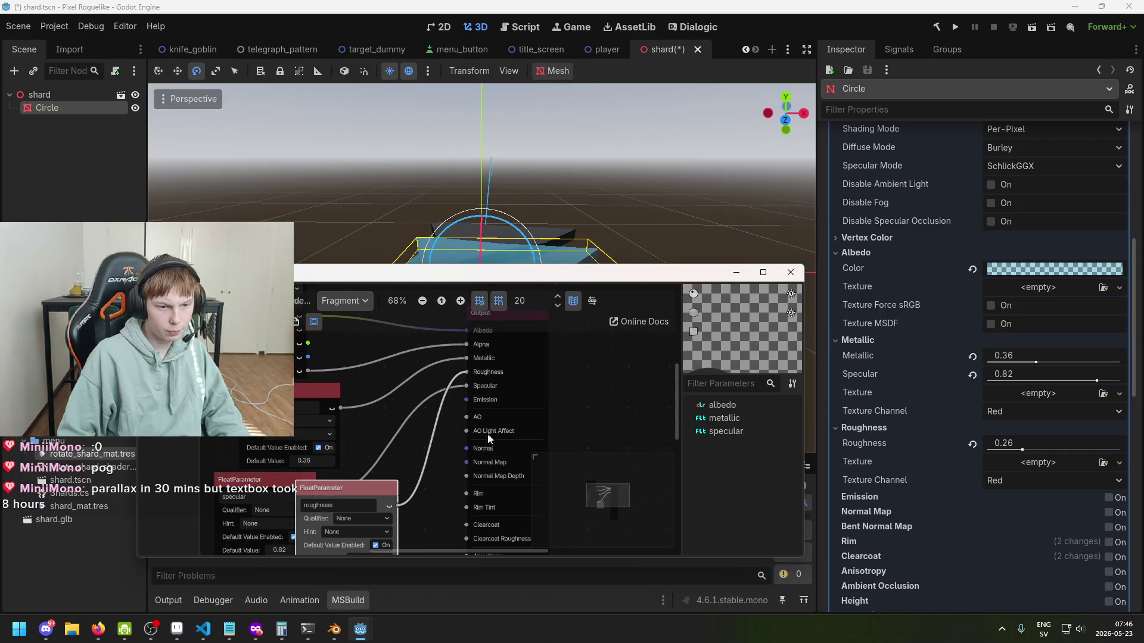
scroll(393, 484, "down", 1)
mouse_move(333, 425)
left_mouse_down()
mouse_move(369, 477)
mouse_move(403, 497)
left_mouse_up()
left_click_drag(248, 378, 357, 430)
scroll(358, 430, "down", 1)
mouse_move(357, 365)
left_mouse_down()
mouse_move(365, 376)
mouse_move(365, 359)
left_mouse_up()
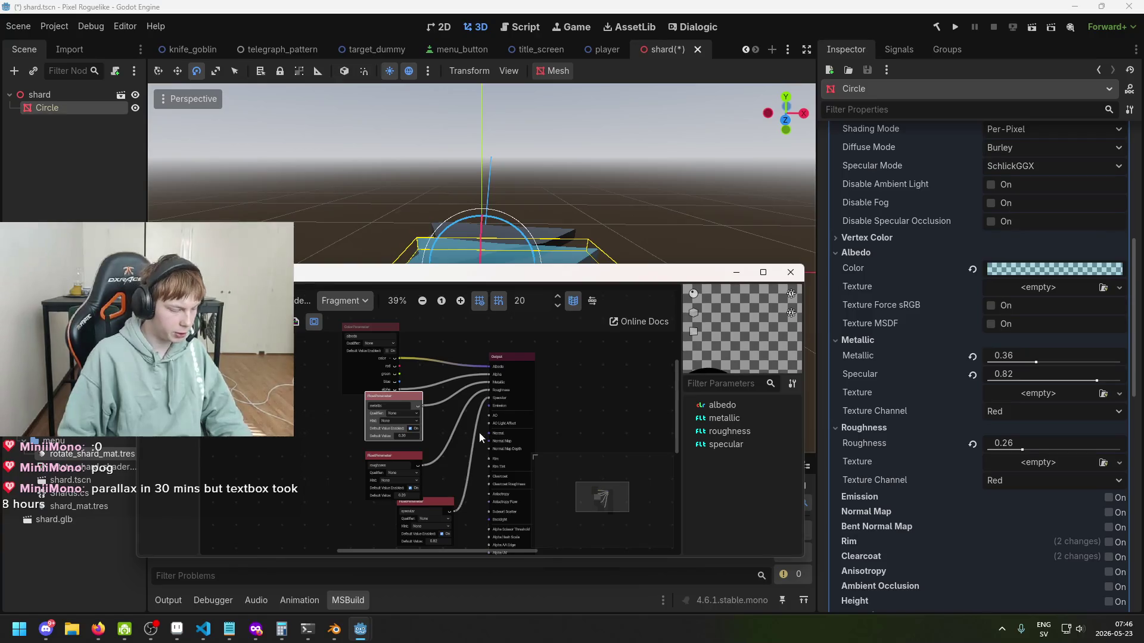
Step: Save the scene and check the material's albedo colour in the Inspector
key("ctrl+s")
scroll(1103, 416, "up", 10)
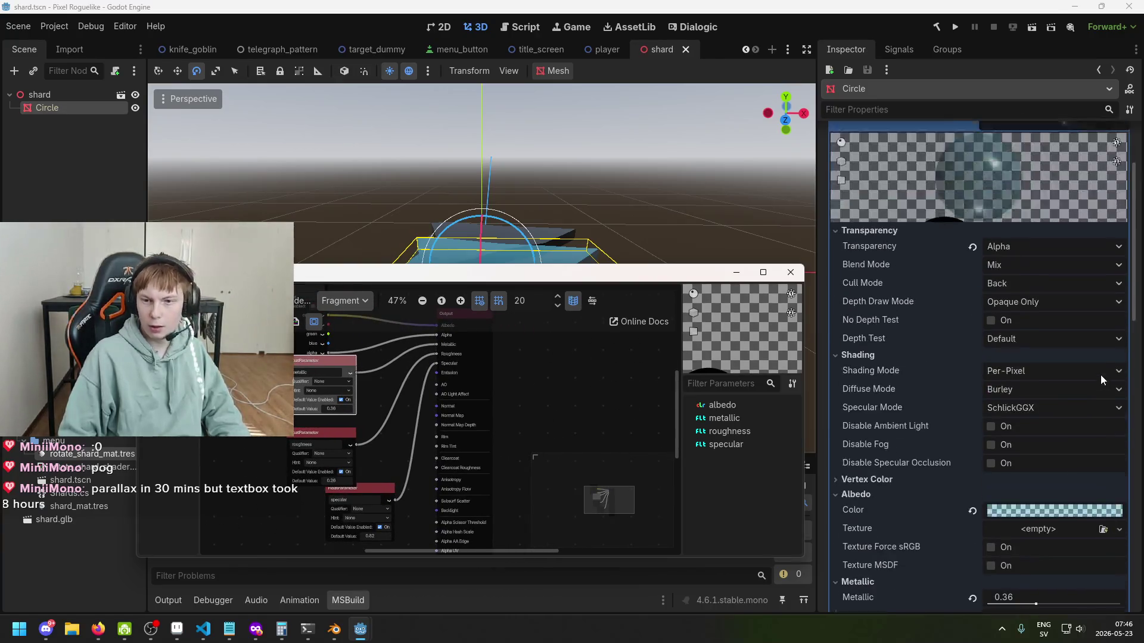
scroll(1071, 387, "down", 3)
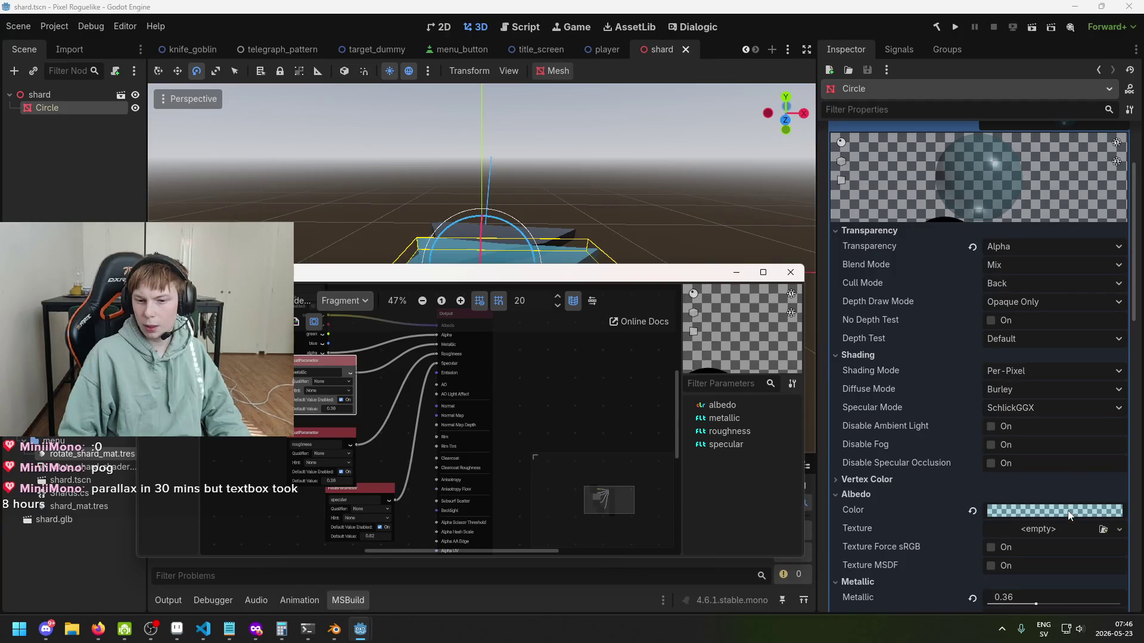
left_click(1068, 511)
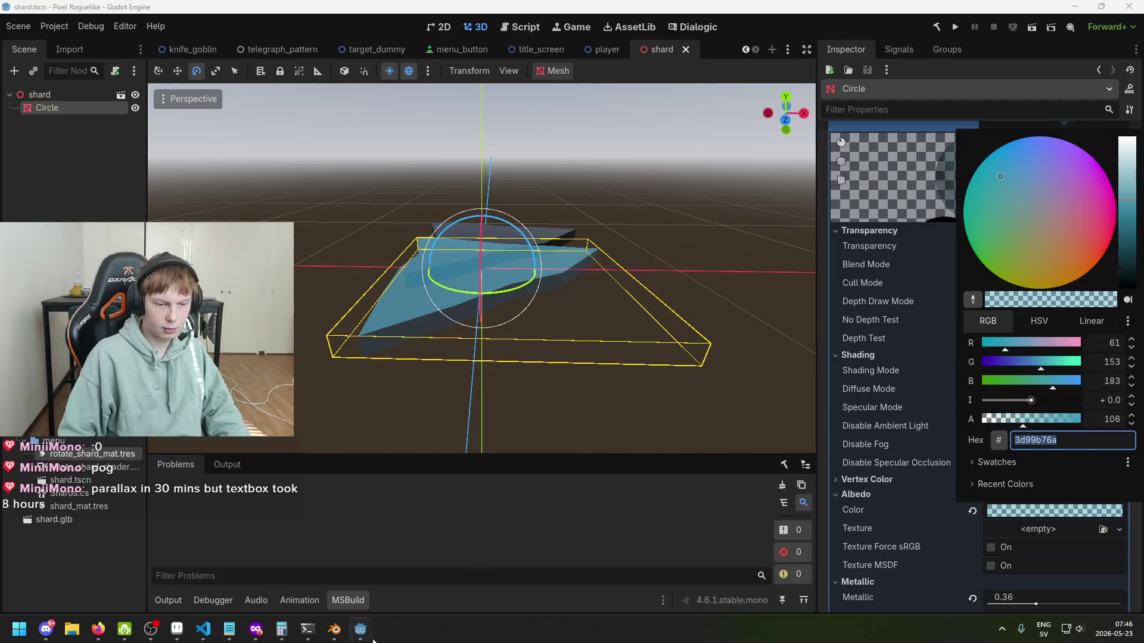
left_click(360, 630)
Step: Enable the albedo parameter's default value and paste in the translucent teal hex colour
left_click(435, 566)
scroll(355, 374, "up", 1)
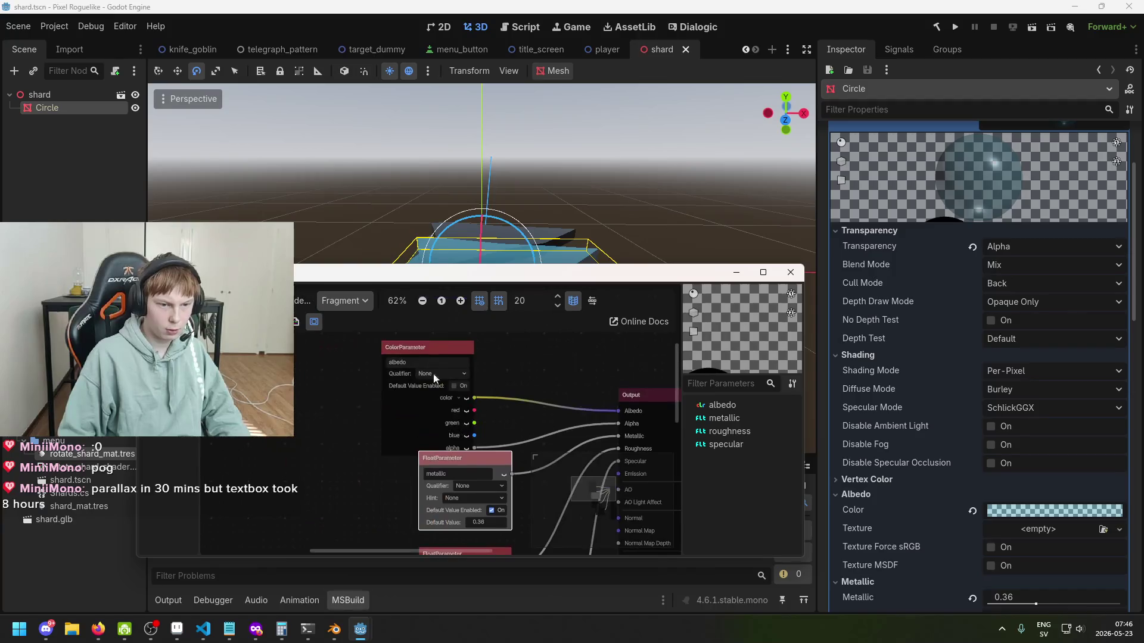
scroll(417, 411, "up", 3)
left_click(438, 391)
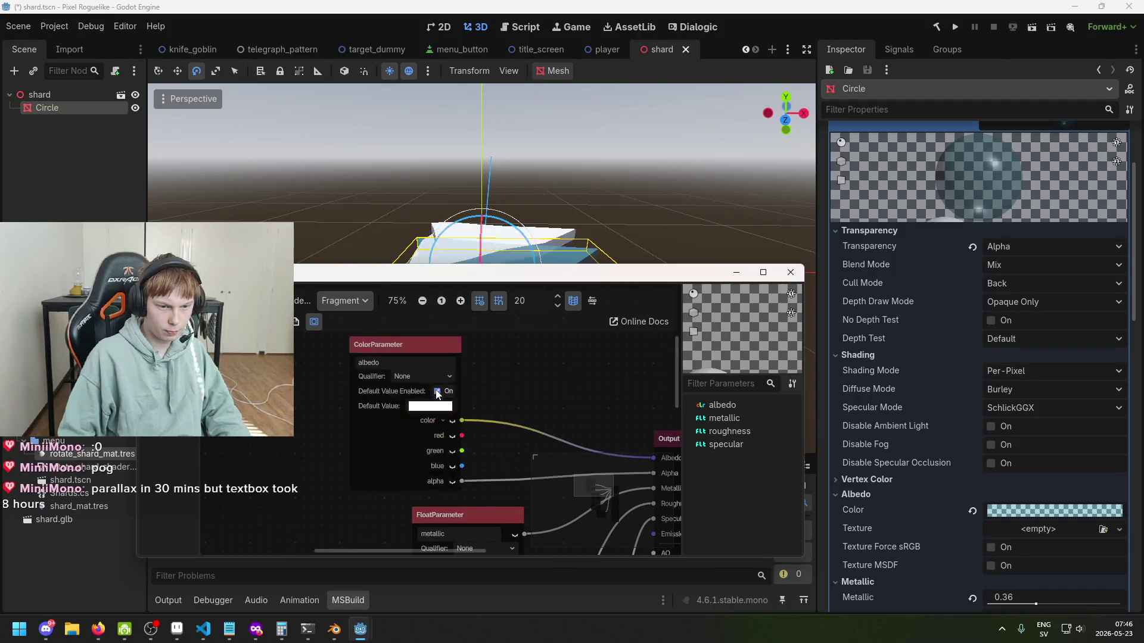
left_click(425, 406)
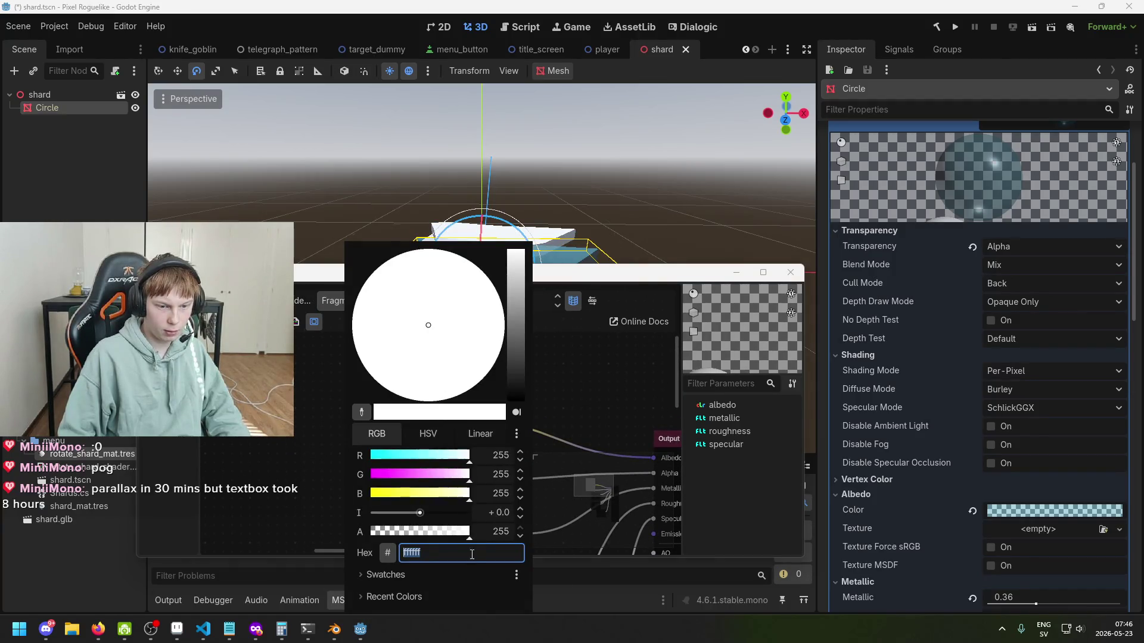
left_click(584, 476)
left_click(426, 406)
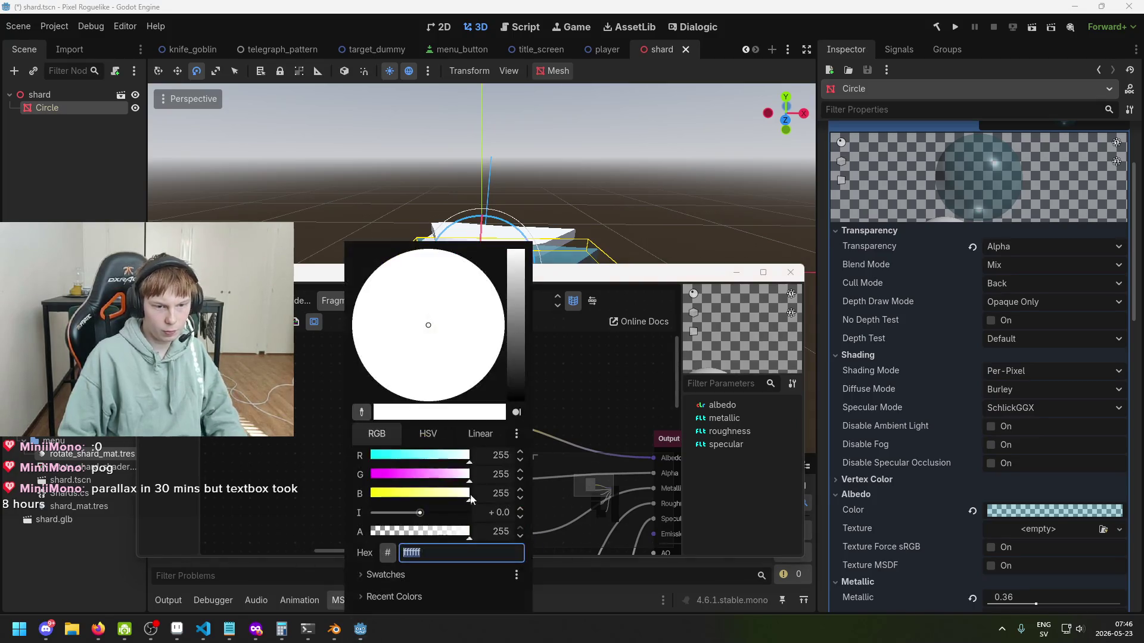
type("3d99b76a")
left_click(536, 417)
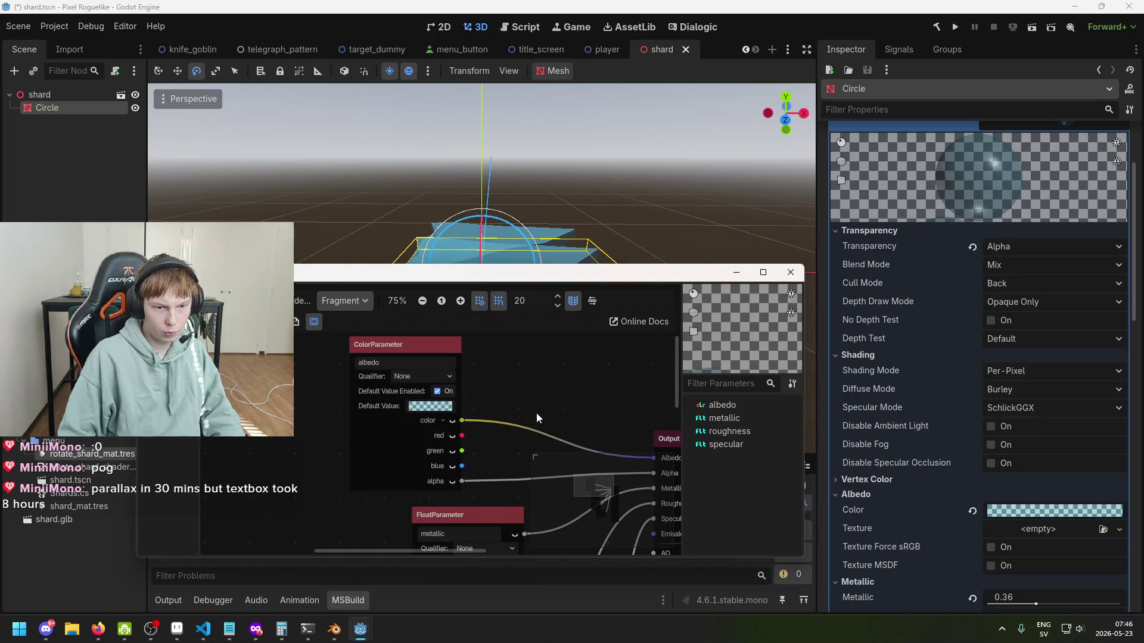
Step: Reposition the shader editor and switch it to the Vertex graph
scroll(530, 392, "down", 3)
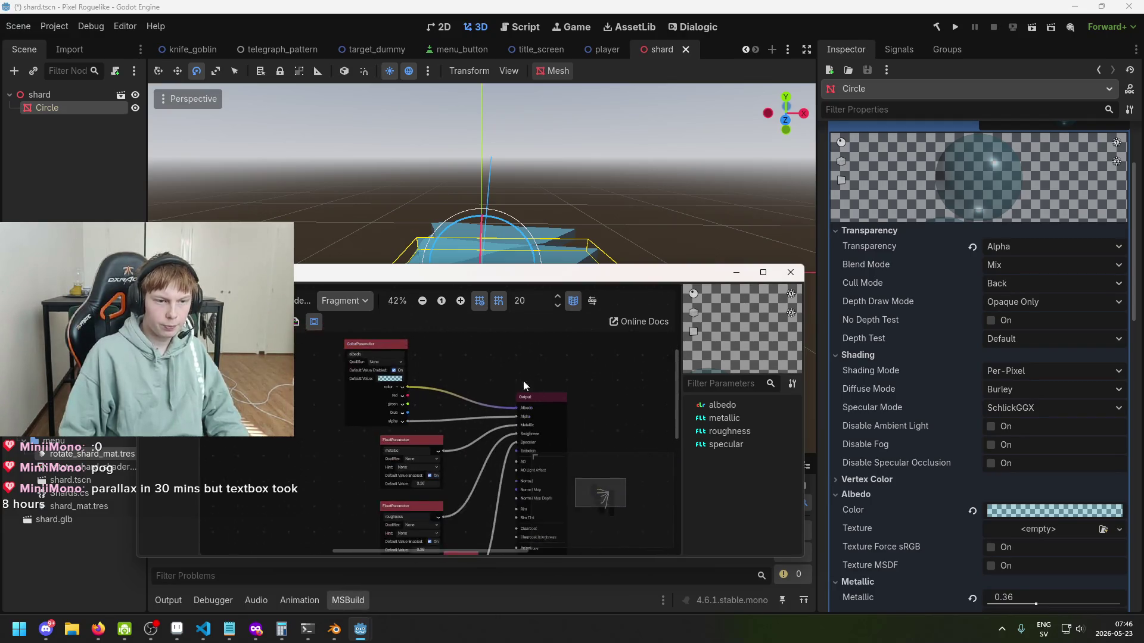
mouse_move(499, 279)
left_mouse_down()
mouse_move(567, 463)
mouse_move(511, 235)
left_mouse_up()
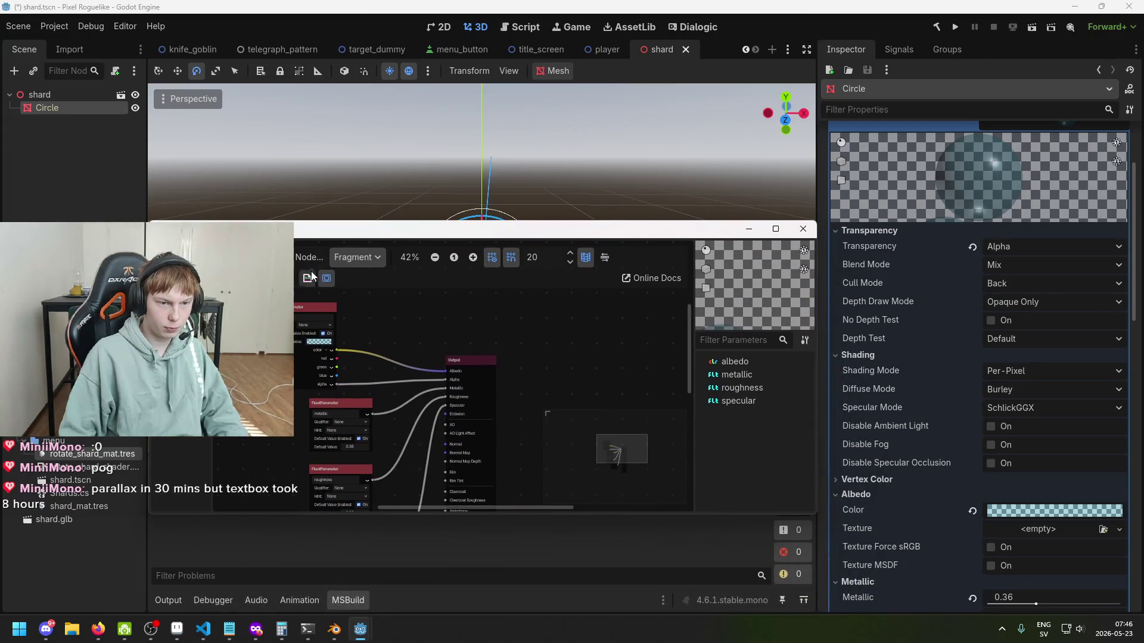
left_click(365, 278)
scroll(492, 413, "up", 2)
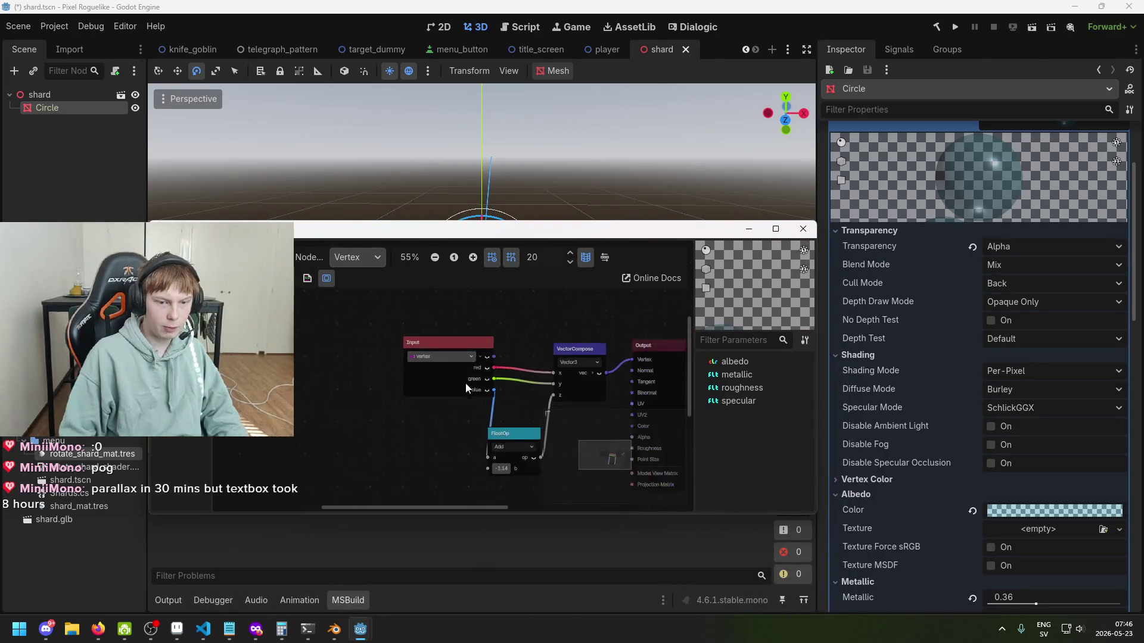
Step: Set the Circle's surface material override to rotate_shard_mat.tres and save
key("ctrl+s")
left_click(803, 228)
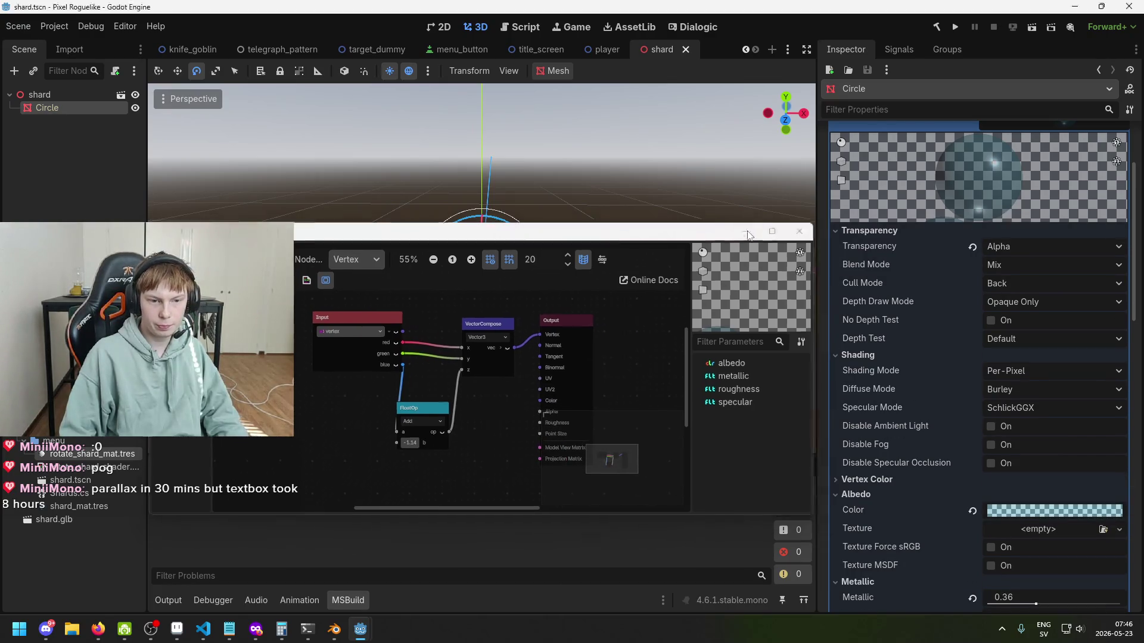
left_click(69, 158)
left_click(72, 113)
scroll(965, 286, "up", 3)
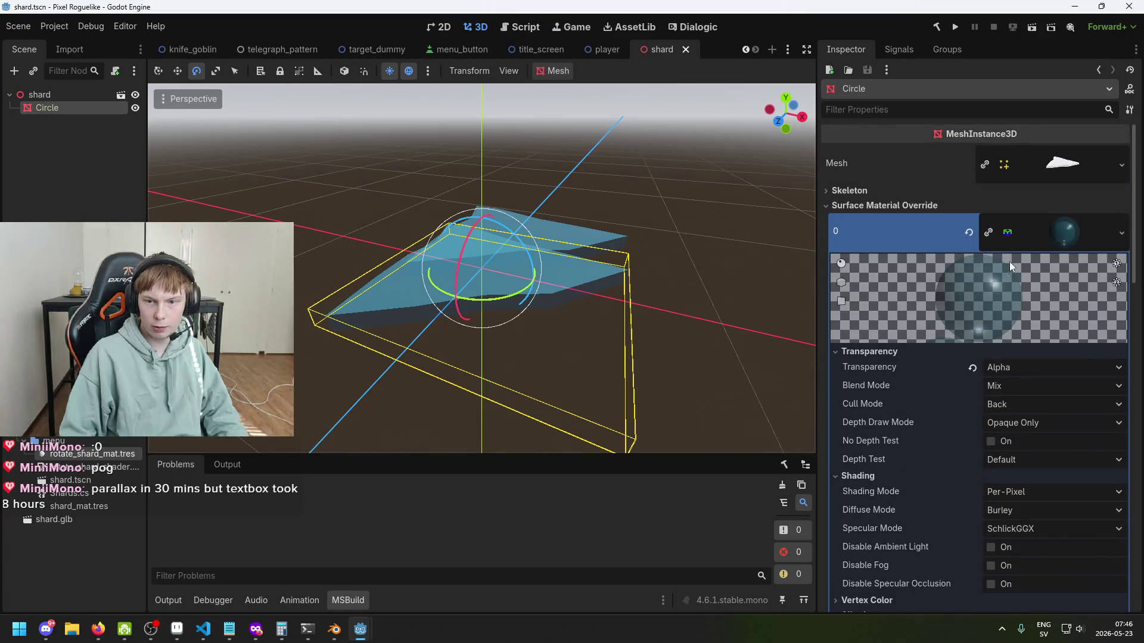
left_click(989, 232)
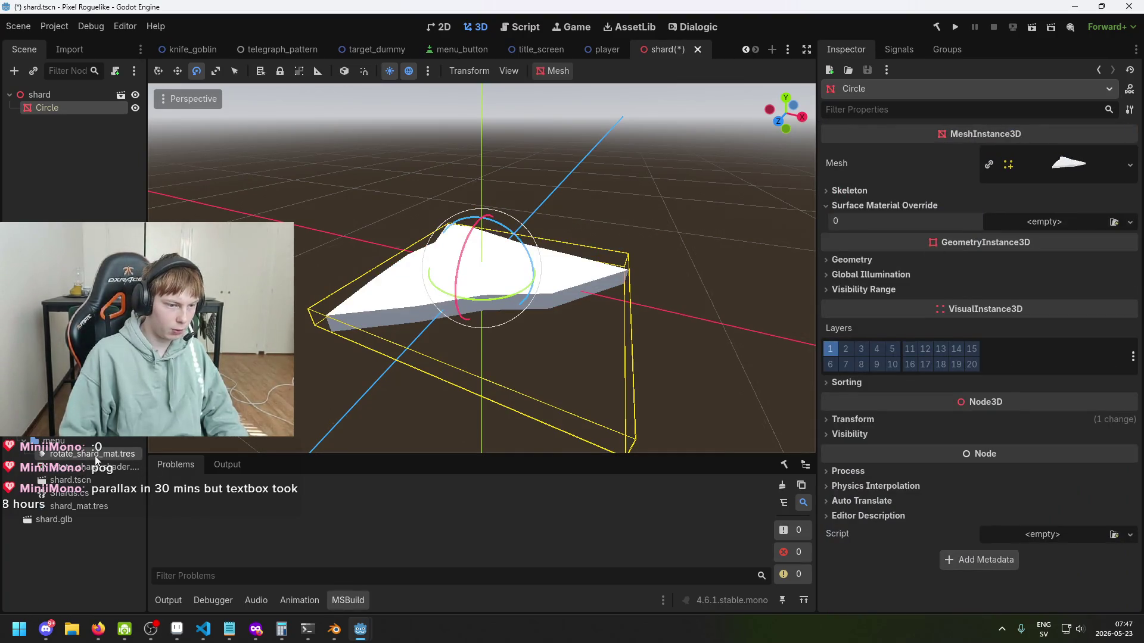
mouse_move(96, 458)
left_mouse_down()
mouse_move(883, 328)
mouse_move(1033, 223)
left_mouse_up()
key("ctrl+s")
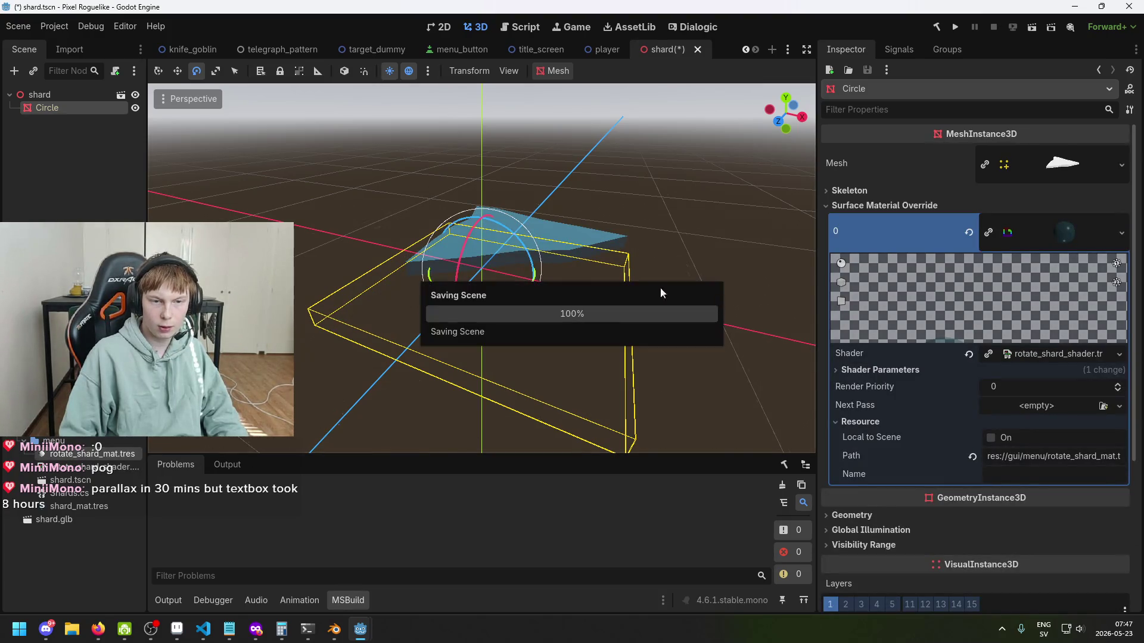
Step: Orbit the 3D view around the shard to inspect the shader result
mouse_move(567, 289)
left_mouse_down()
mouse_move(649, 309)
mouse_move(610, 292)
left_mouse_up()
key("ctrl+s")
mouse_move(360, 629)
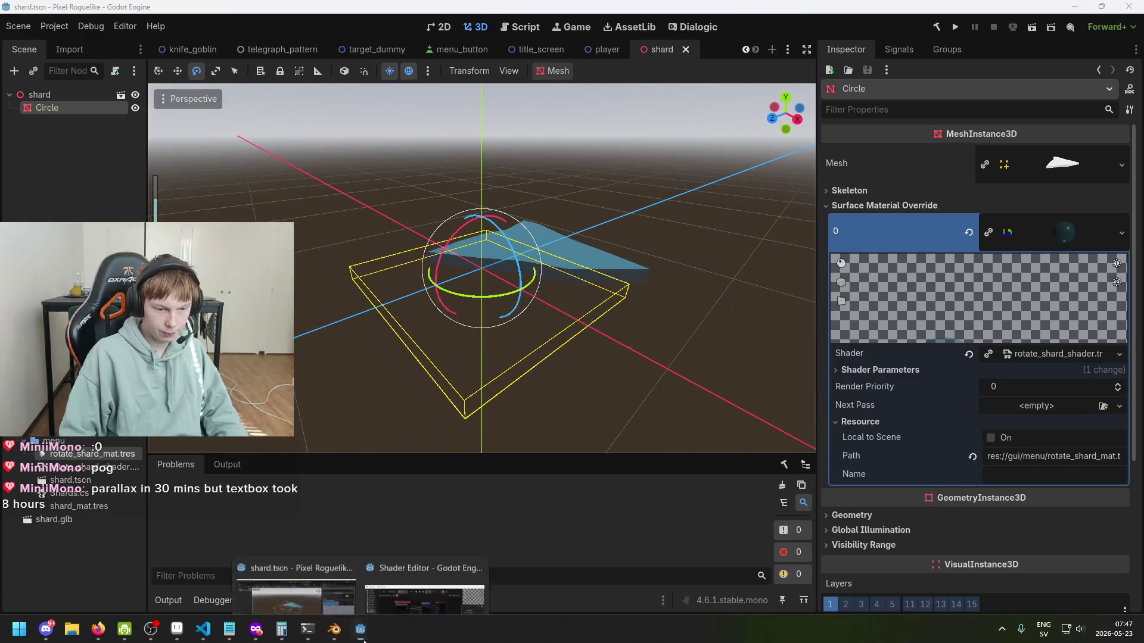
left_click(442, 581)
mouse_move(554, 236)
left_mouse_down()
mouse_move(566, 289)
mouse_move(507, 362)
mouse_move(515, 349)
mouse_move(586, 373)
left_mouse_up()
scroll(445, 337, "up", 1)
left_click(544, 244)
mouse_move(544, 244)
left_mouse_down()
mouse_move(447, 311)
mouse_move(542, 330)
left_mouse_up()
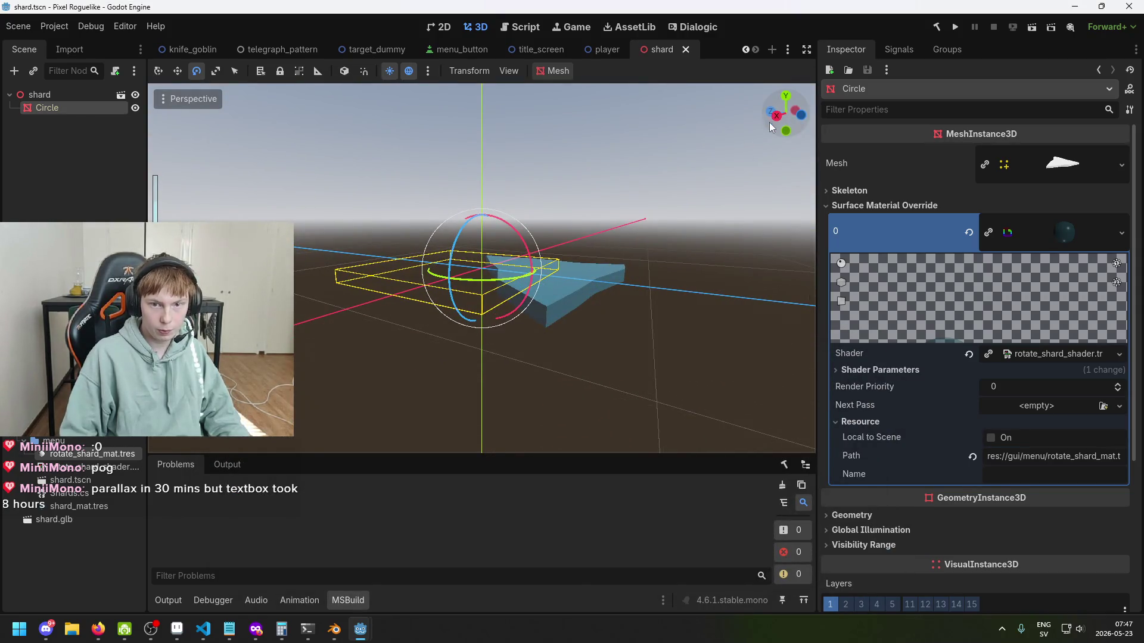
mouse_move(702, 227)
left_mouse_down()
mouse_move(520, 201)
mouse_move(502, 298)
mouse_move(562, 415)
mouse_move(614, 27)
mouse_move(162, 184)
mouse_move(320, 228)
mouse_move(627, 373)
mouse_move(605, 363)
mouse_move(600, 295)
mouse_move(495, 222)
mouse_move(492, 244)
left_mouse_up()
Step: Restore the shader editor window, enlarge it beside the 3D view, and zoom the vertex graph
left_click(426, 592)
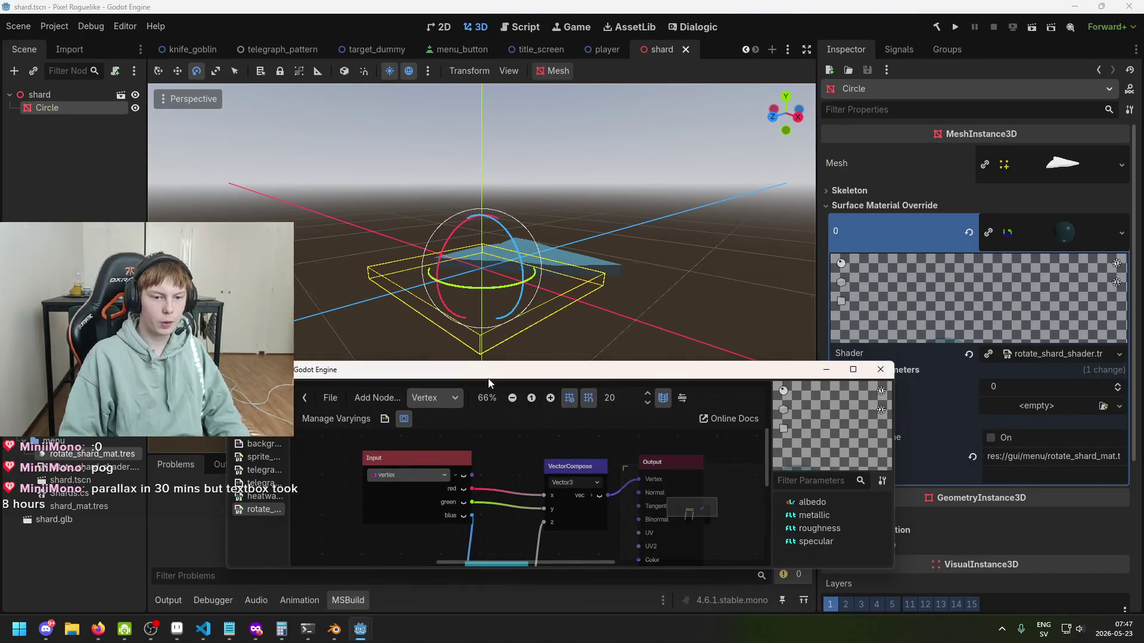
left_click_drag(489, 379, 395, 345)
left_click_drag(493, 329, 494, 231)
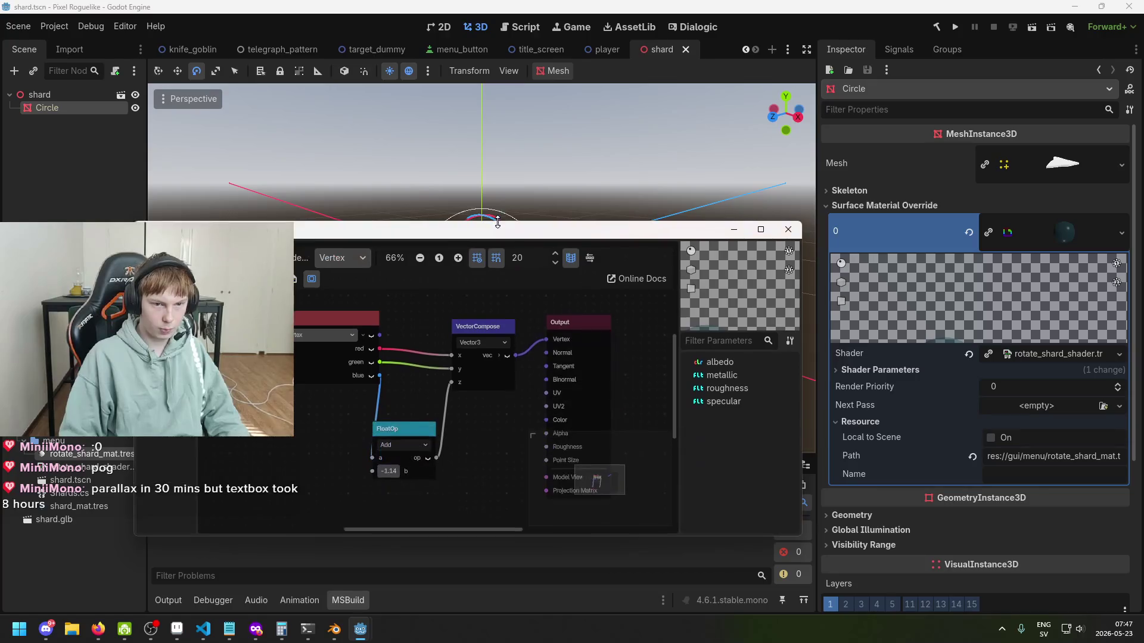
mouse_move(652, 240)
left_mouse_down()
mouse_move(717, 345)
mouse_move(695, 345)
left_mouse_up()
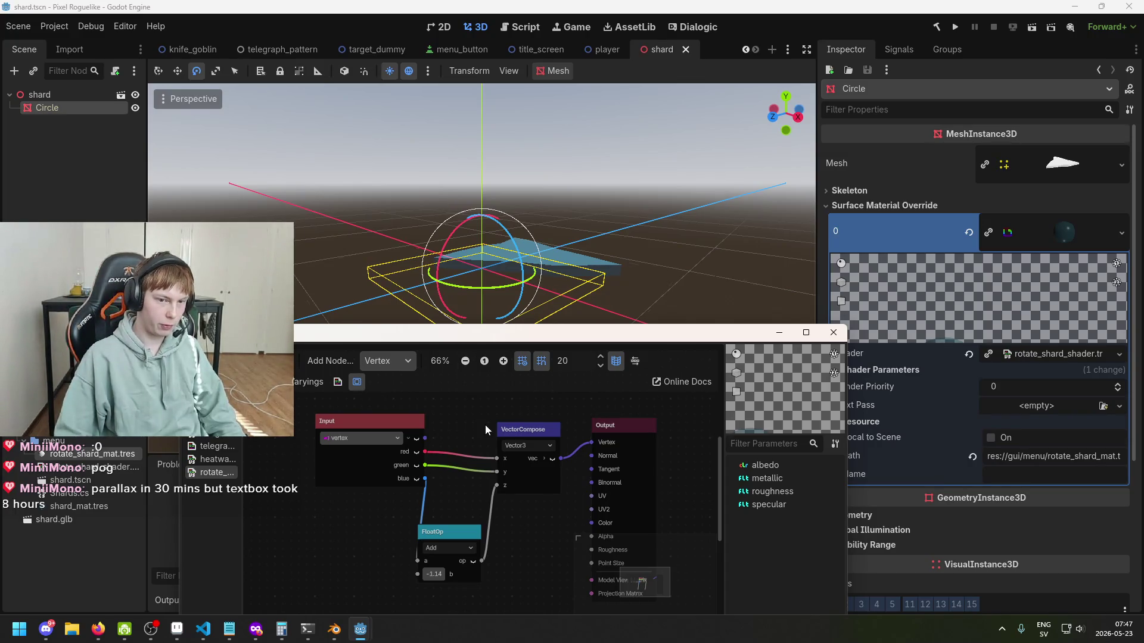
scroll(431, 455, "down", 3)
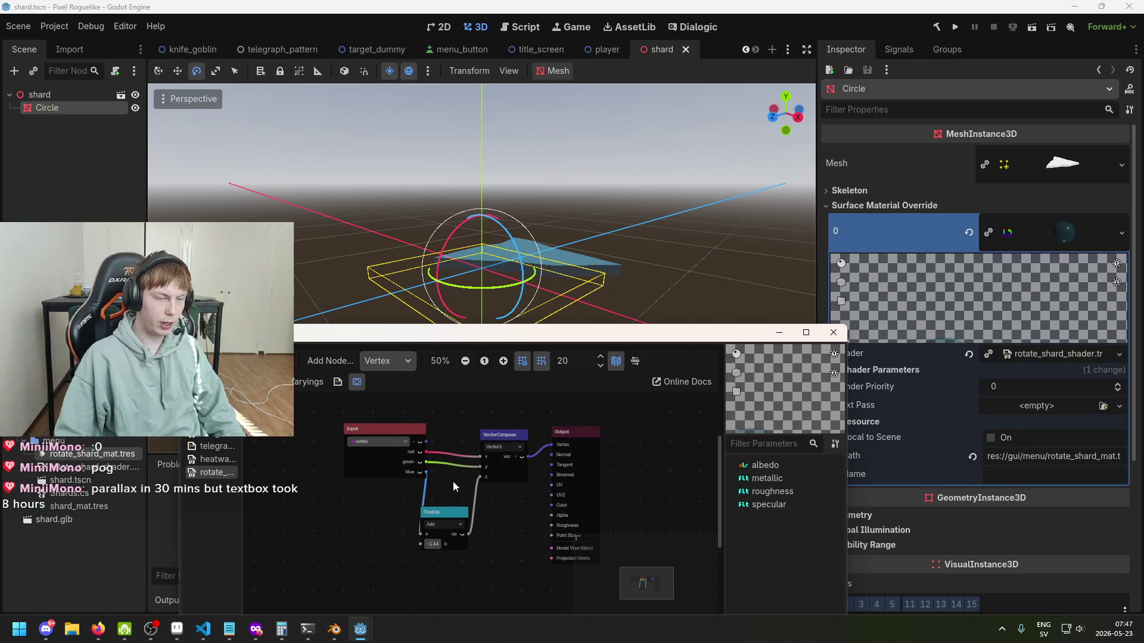
scroll(456, 490, "up", 1)
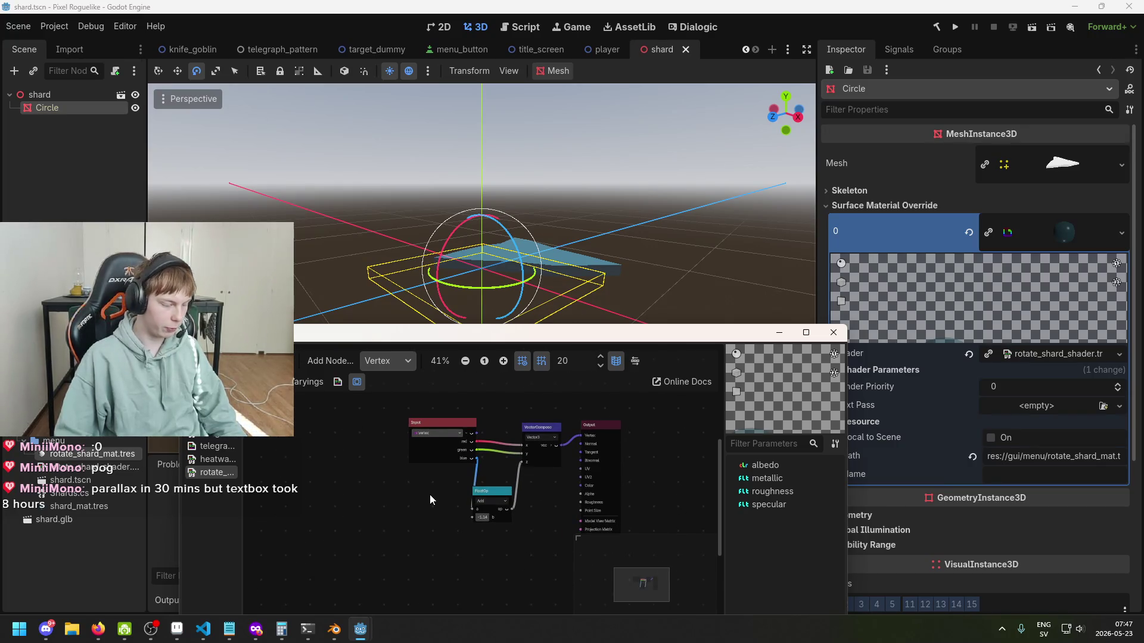
scroll(430, 494, "up", 1)
scroll(400, 499, "down", 1)
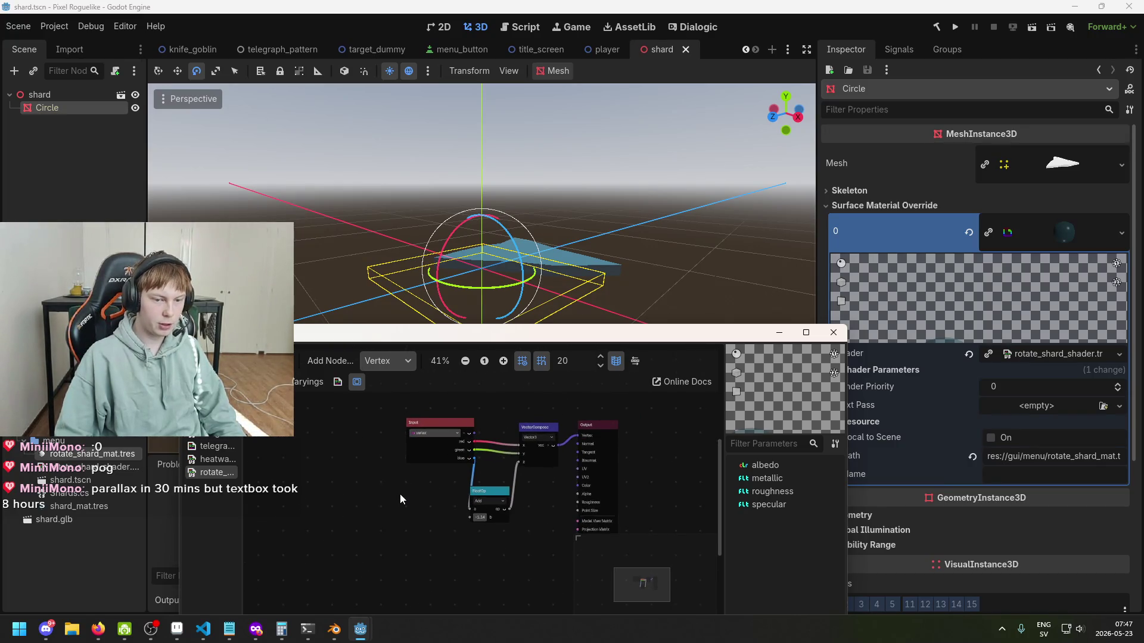
right_click(355, 491)
Step: Add a Sin float function node to the vertex graph and move it up-left
type("floa")
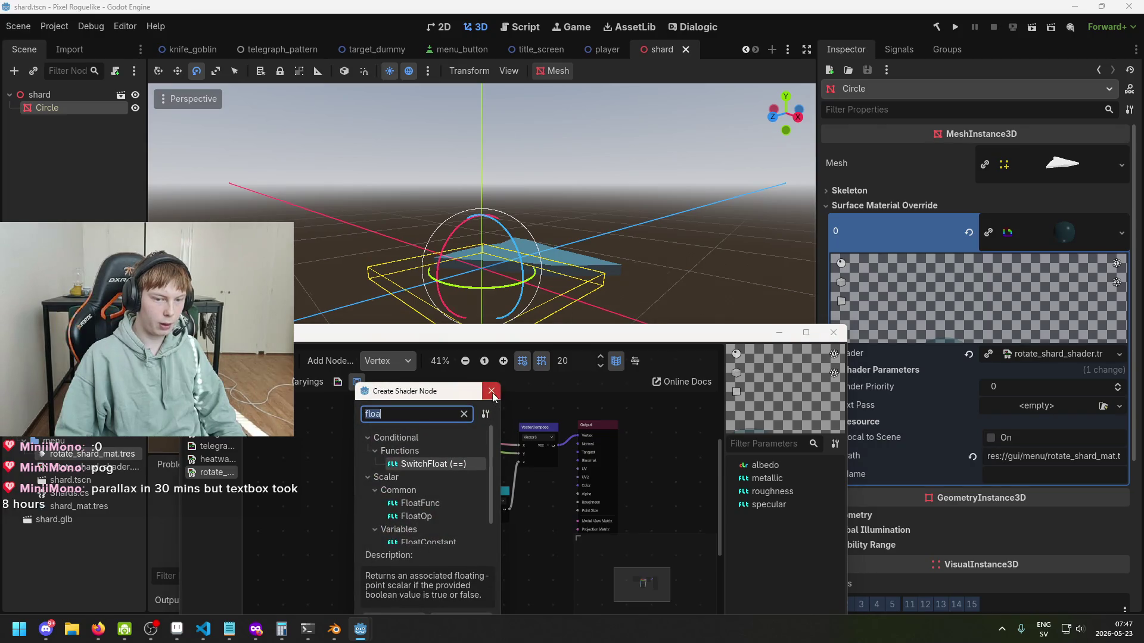
key("Escape")
scroll(367, 487, "up", 2)
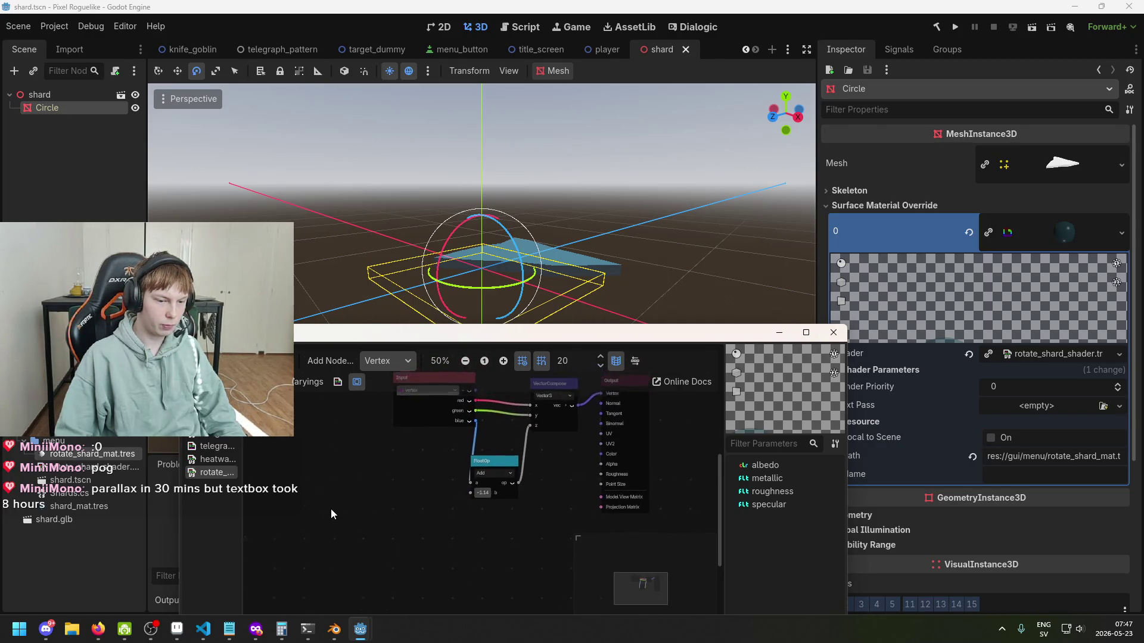
scroll(331, 509, "down", 1)
right_click(322, 539)
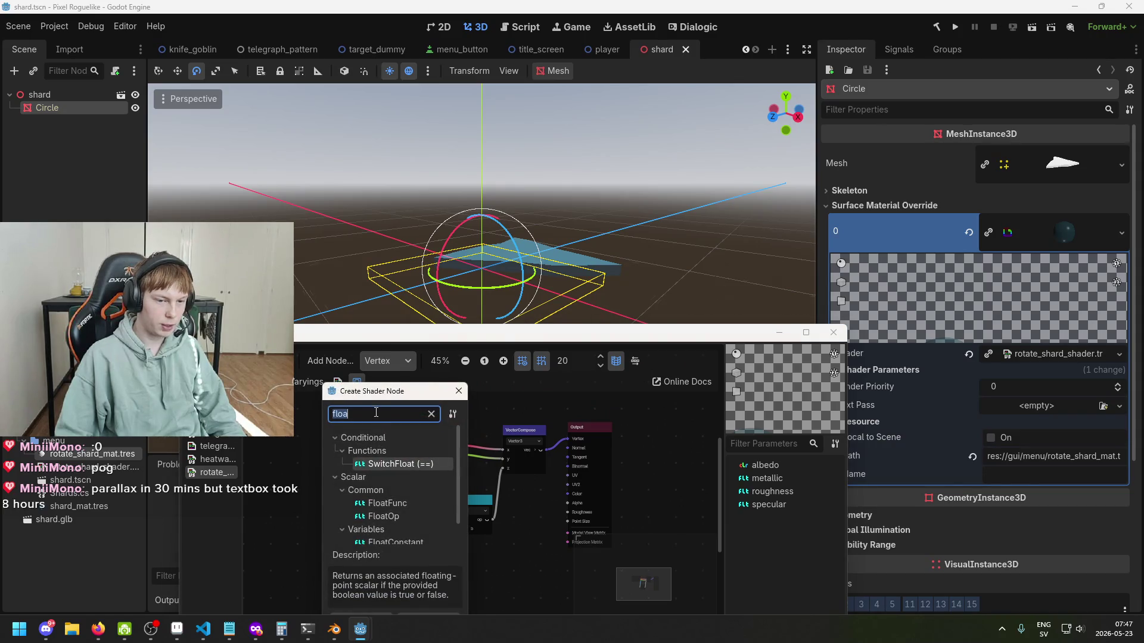
type("sin")
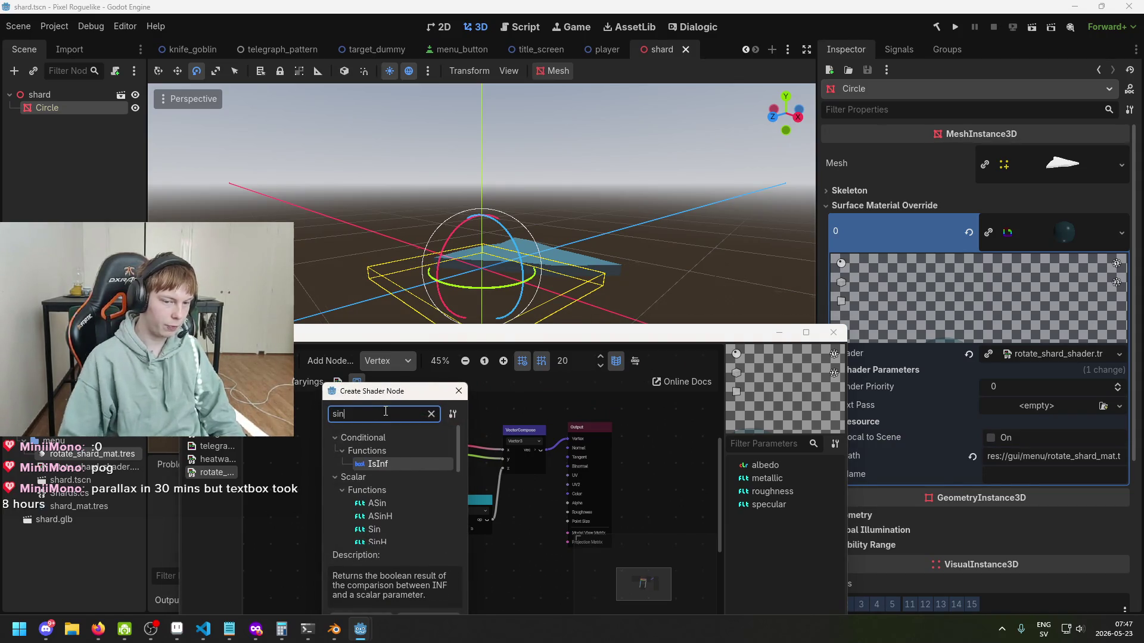
left_click(411, 504)
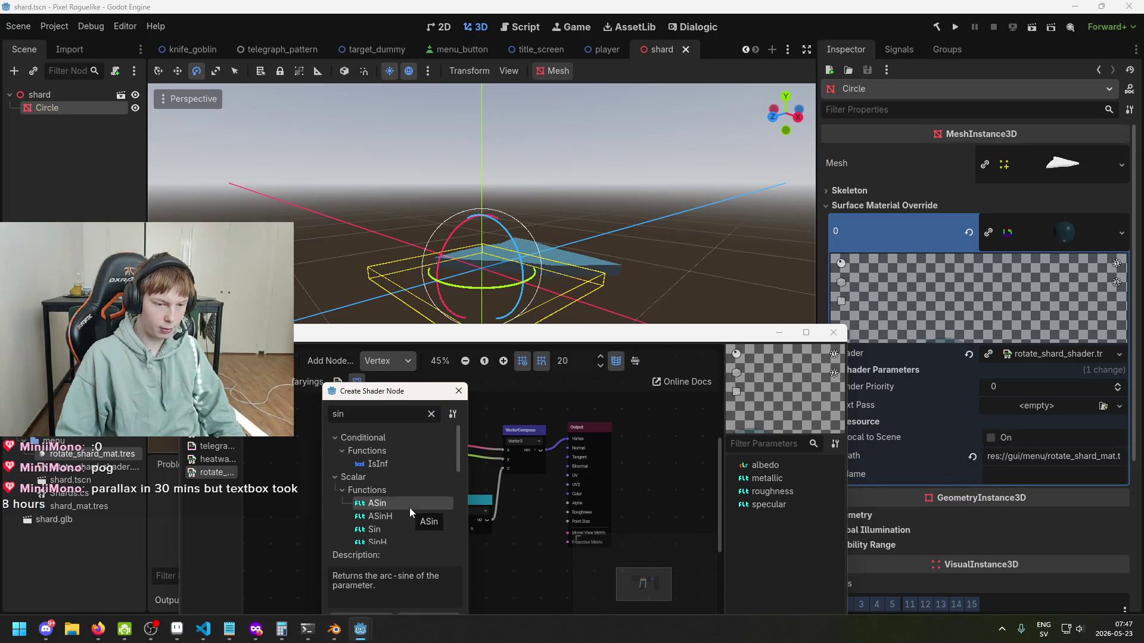
scroll(405, 505, "down", 1)
double_click(398, 504)
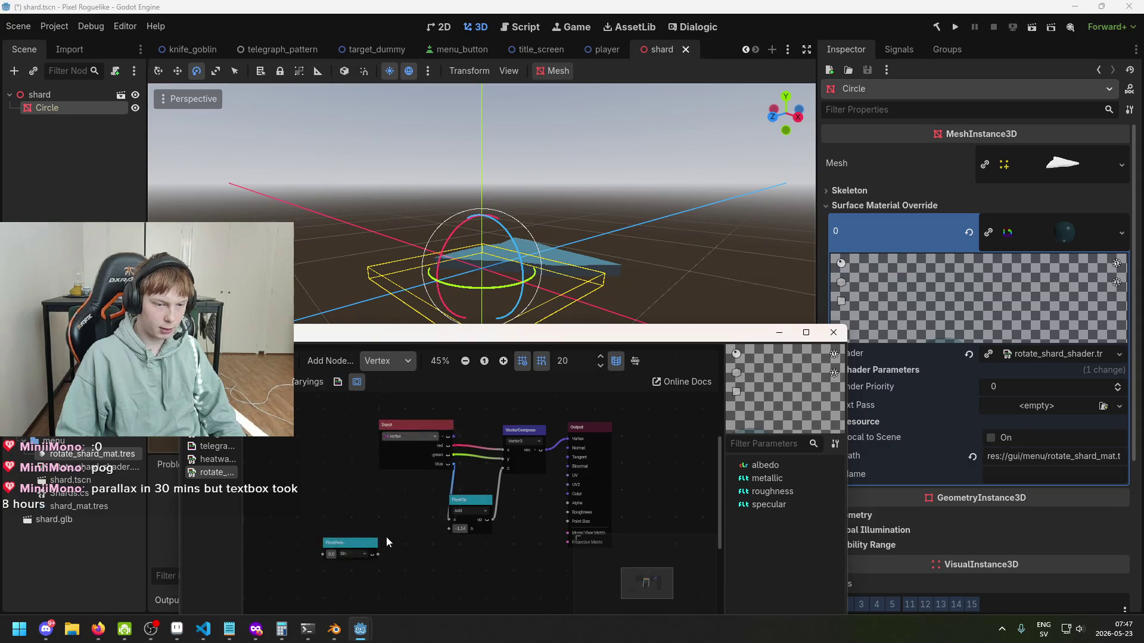
left_click_drag(398, 492, 387, 464)
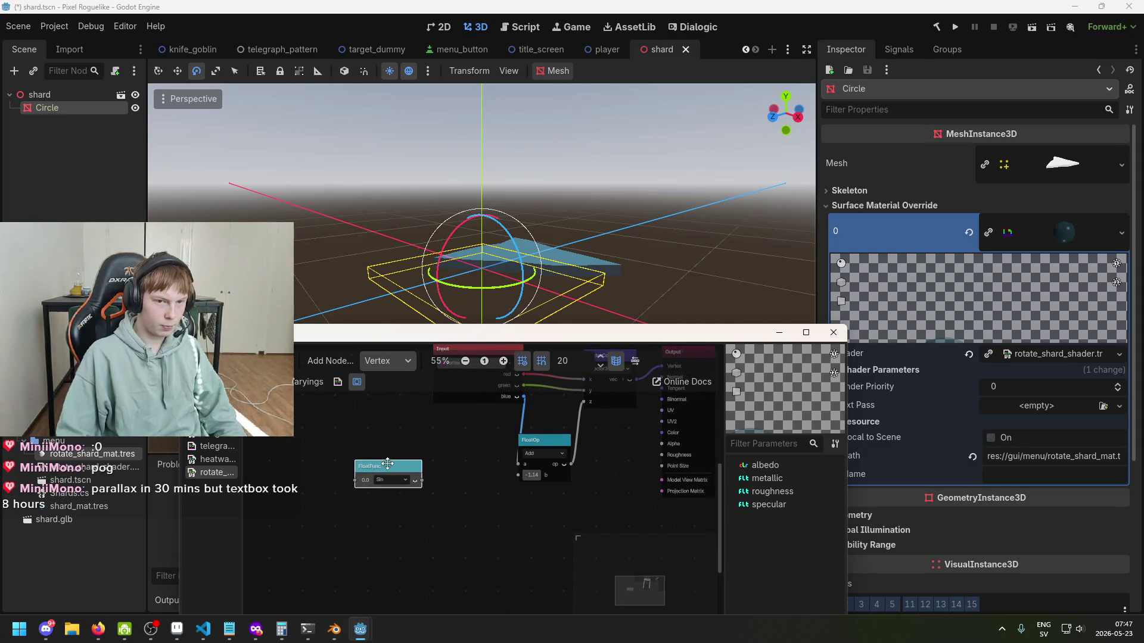
scroll(388, 465, "up", 3)
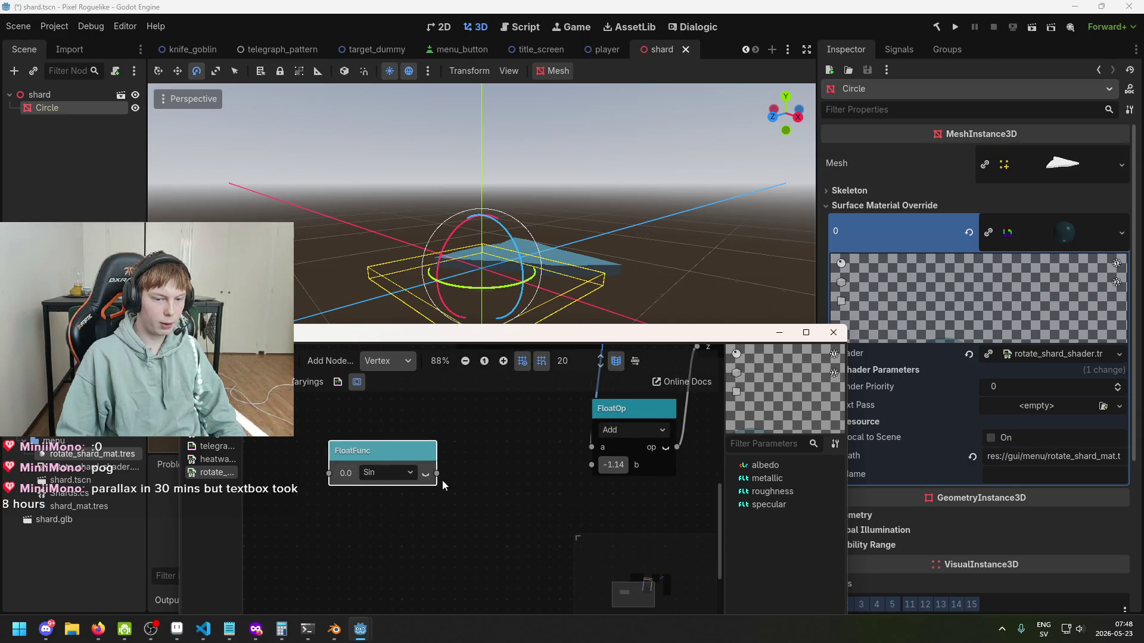
left_click_drag(393, 455, 362, 423)
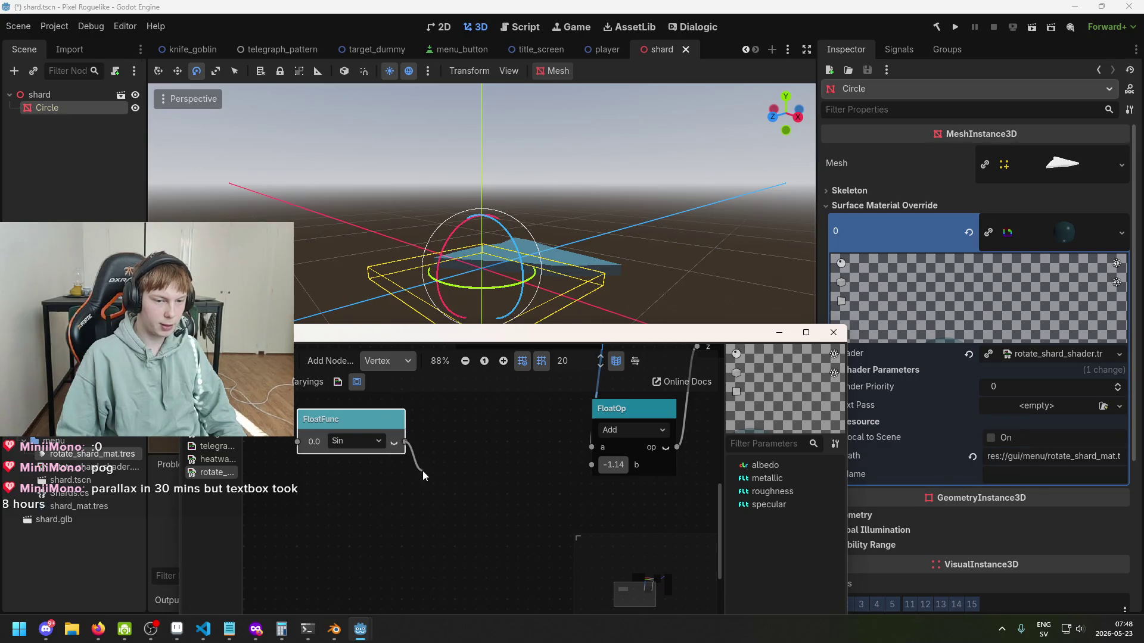
Step: Confirm the FloatFunc node stays set to Sin and nudge it into place
left_click_drag(423, 475, 423, 475)
left_click(563, 398)
left_click(355, 440)
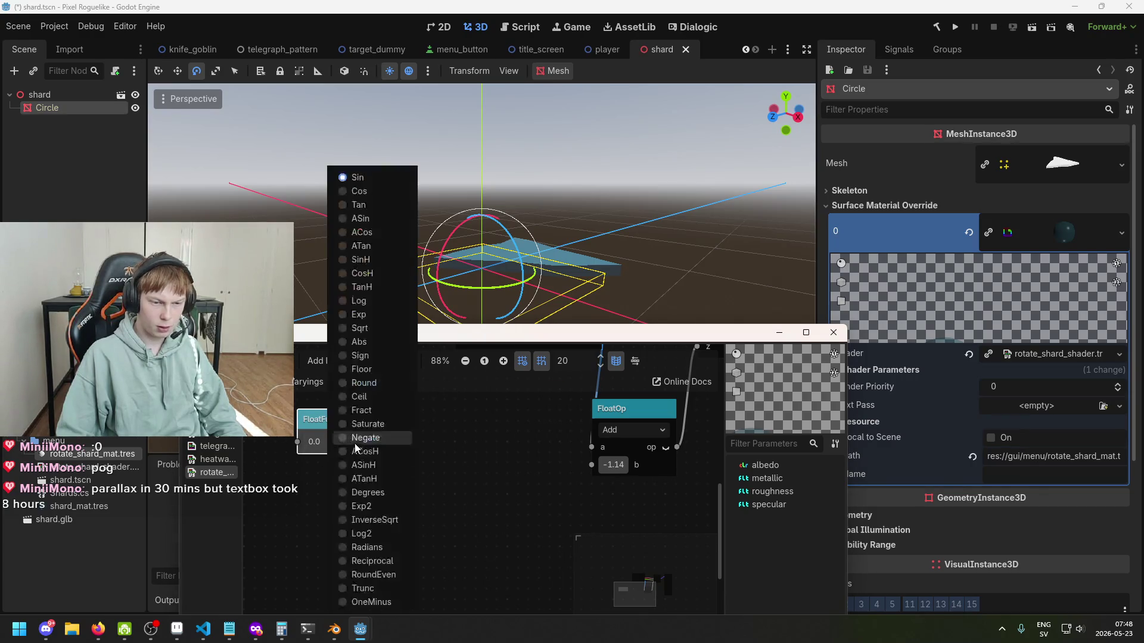
left_click(306, 467)
right_click(412, 452)
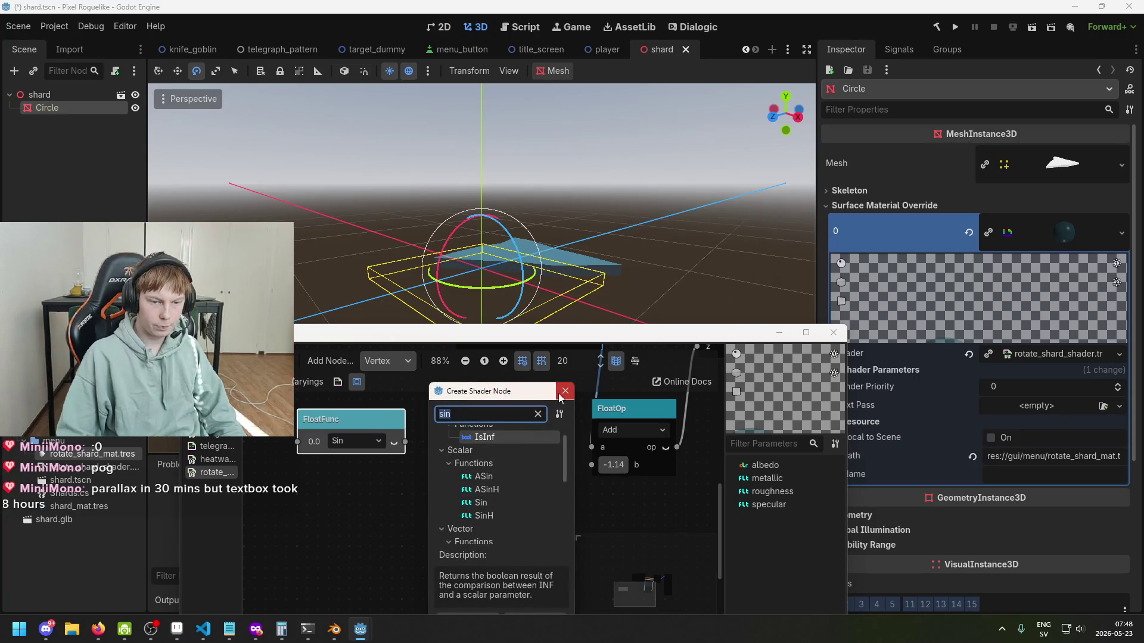
type("previe")
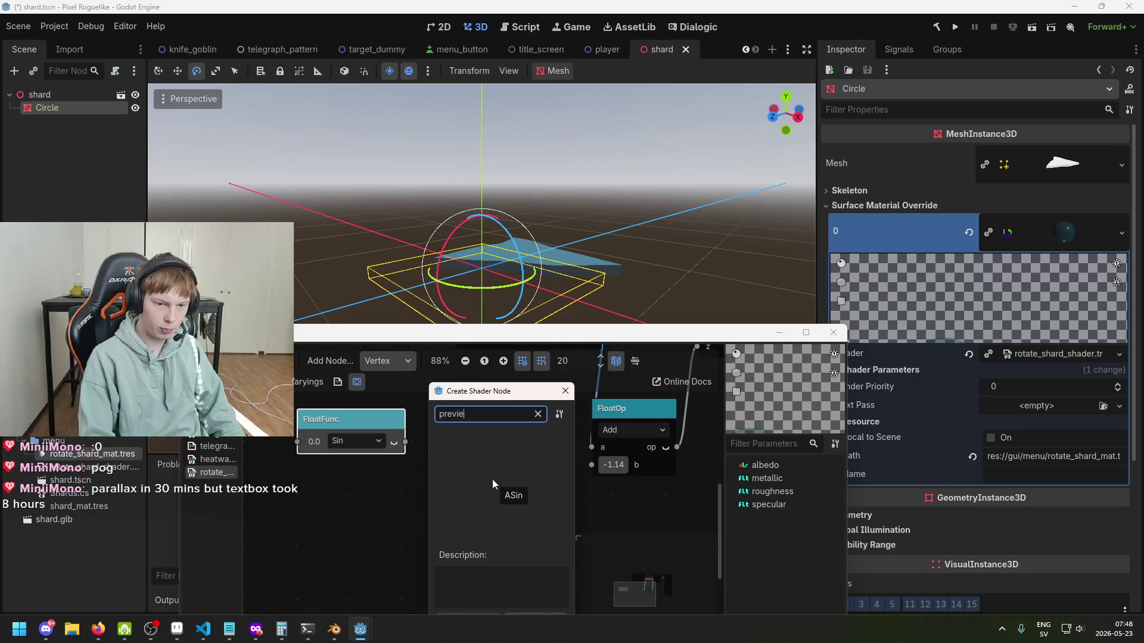
key("BackSpace")
key("BackSpace")
key("BackSpace")
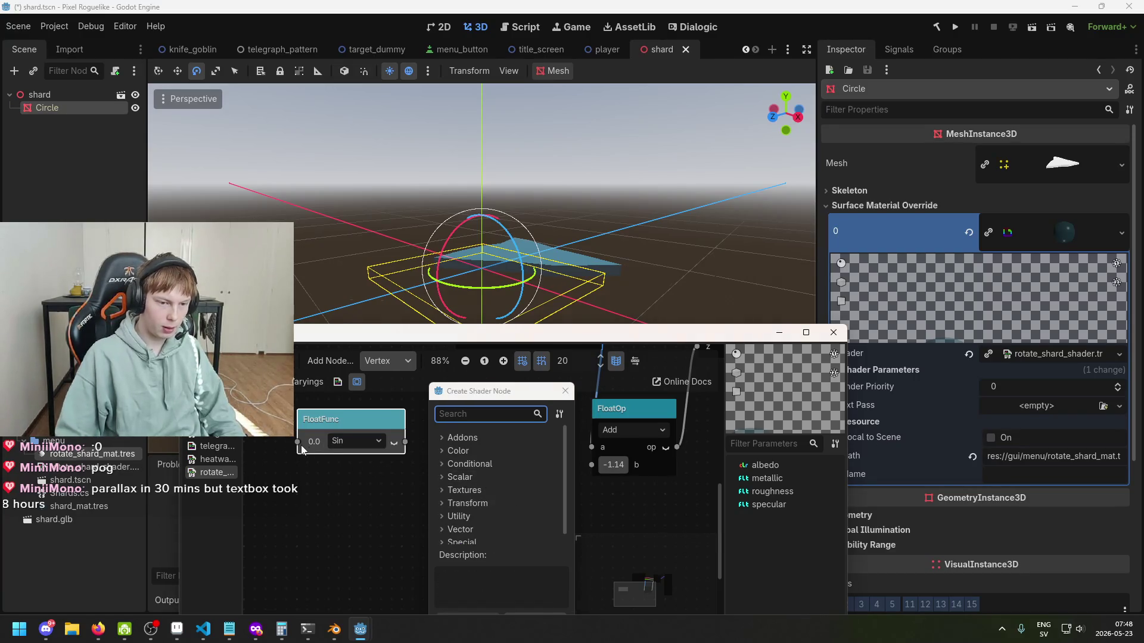
left_click(565, 391)
scroll(524, 513, "left", 3)
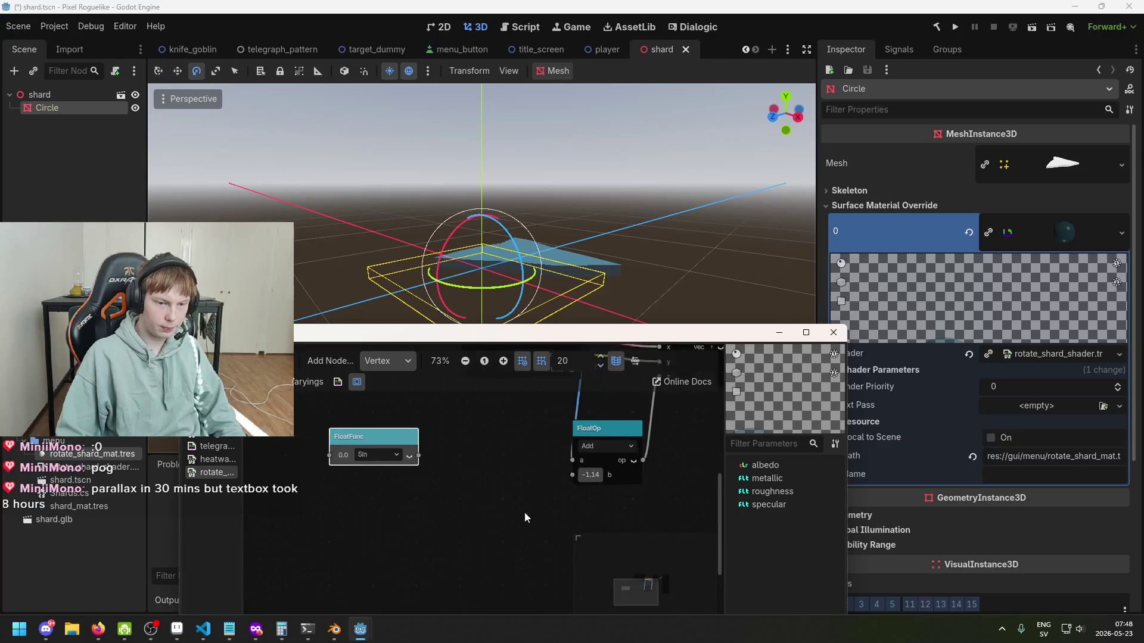
mouse_move(450, 422)
left_mouse_down()
mouse_move(397, 413)
mouse_move(456, 424)
left_mouse_up()
Step: Add an Input time node and place it to the left of the Sin node
right_click(348, 462)
left_click(374, 471)
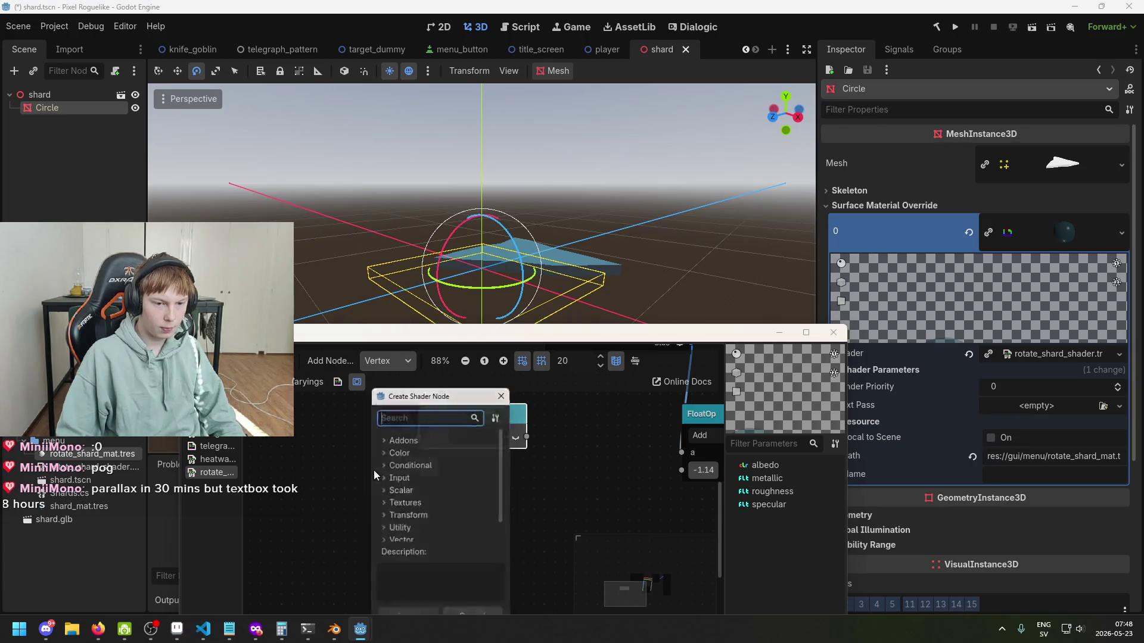
type("time")
key("Return")
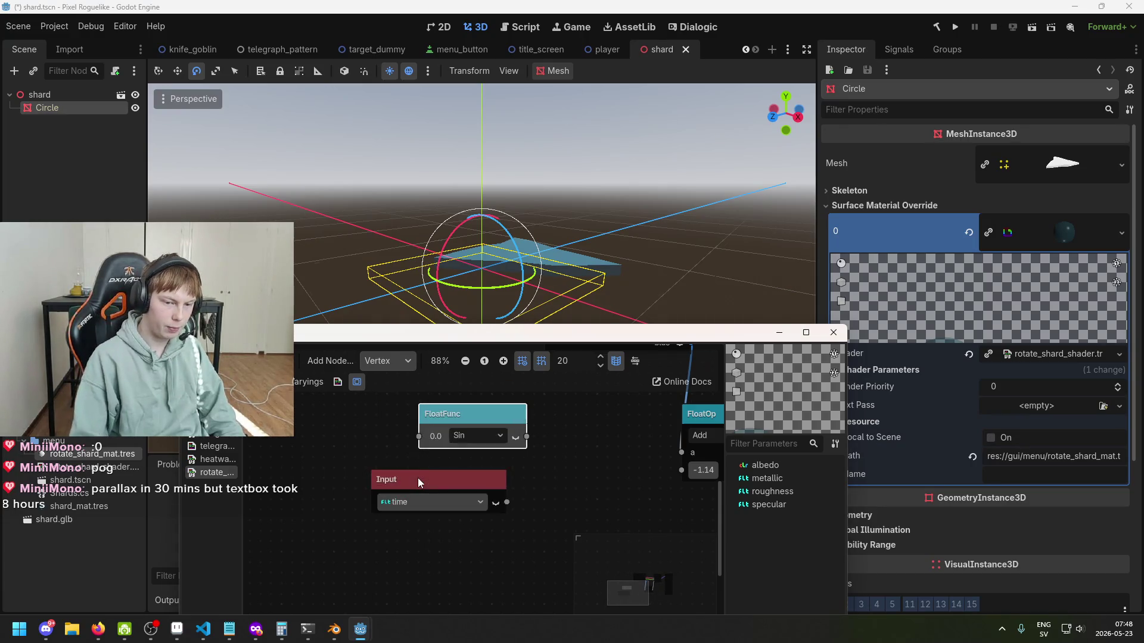
left_click_drag(417, 478, 313, 431)
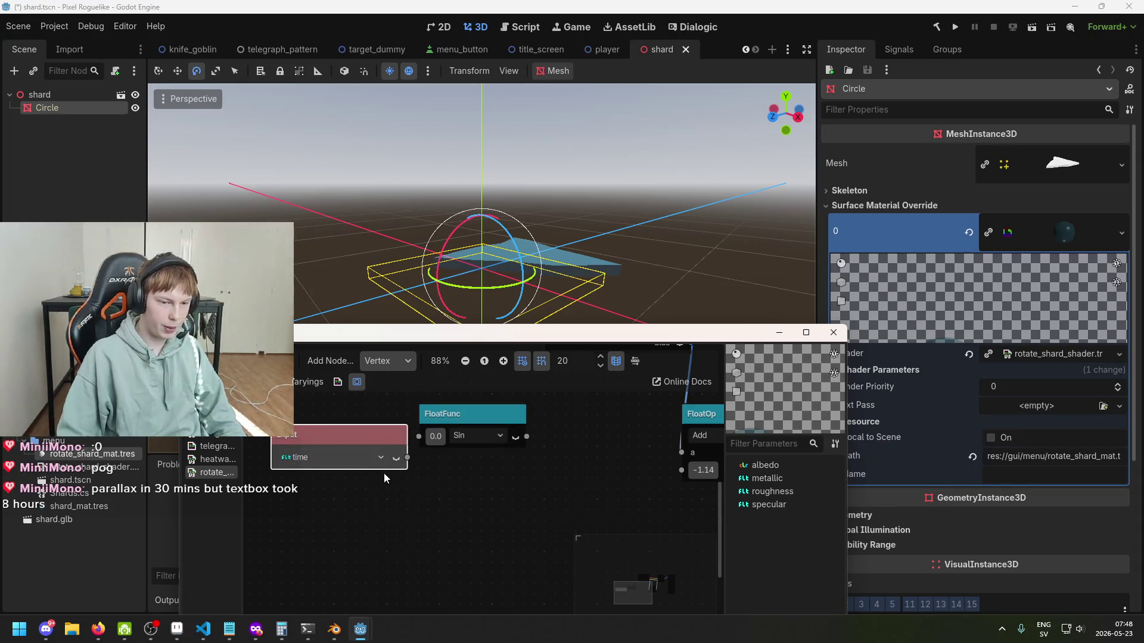
left_click_drag(399, 463, 357, 442)
Step: Line up the nodes and try a wire from the Sin output, cancelling the node search
scroll(437, 463, "down", 1)
mouse_move(447, 471)
left_mouse_down()
mouse_move(485, 466)
mouse_move(449, 502)
left_mouse_up()
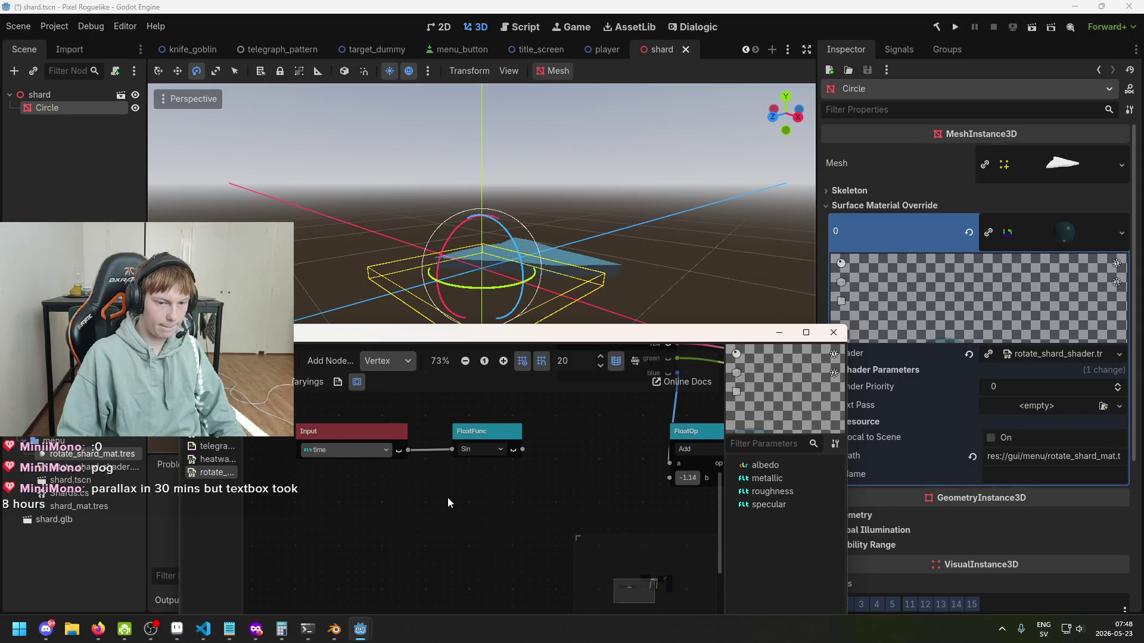
scroll(448, 498, "up", 1)
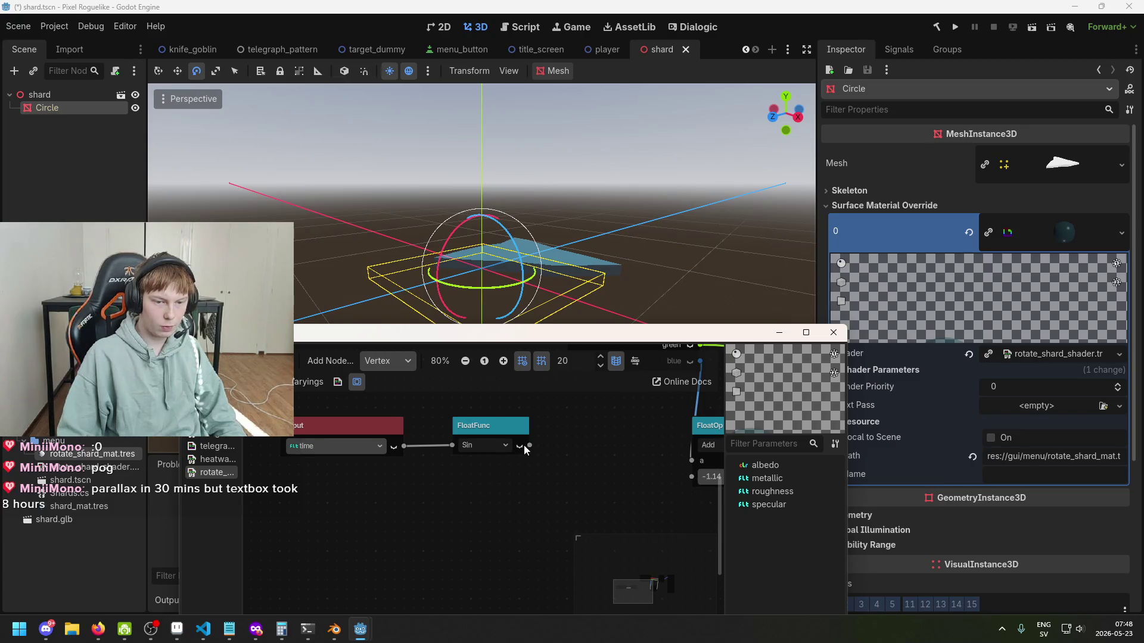
scroll(523, 445, "up", 2)
left_click_drag(544, 474, 544, 476)
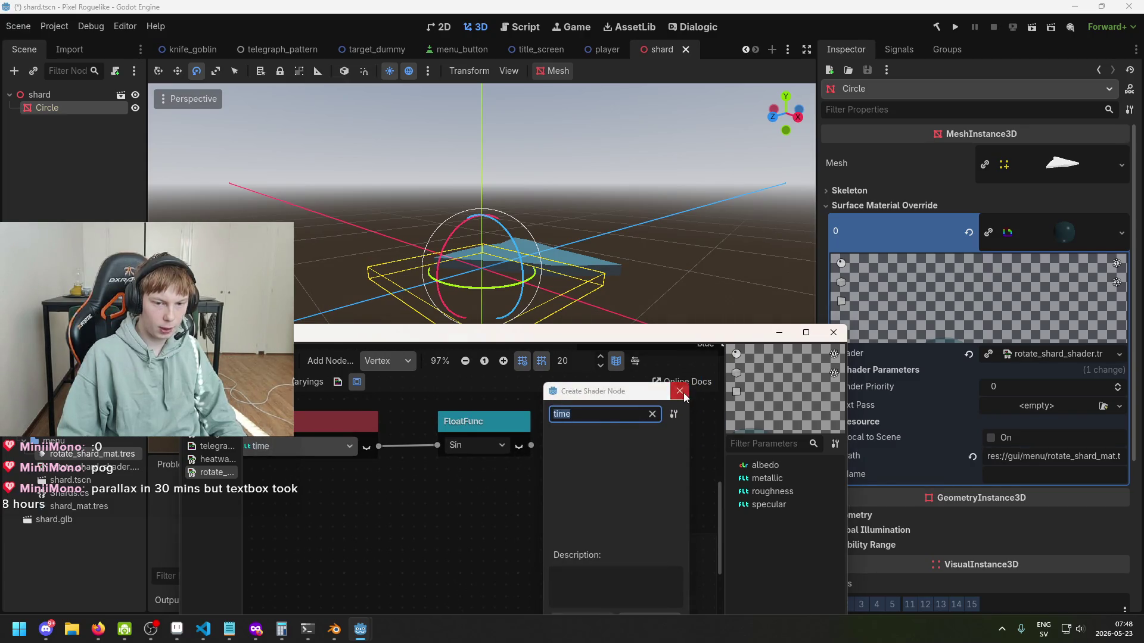
key("Escape")
left_click(519, 446)
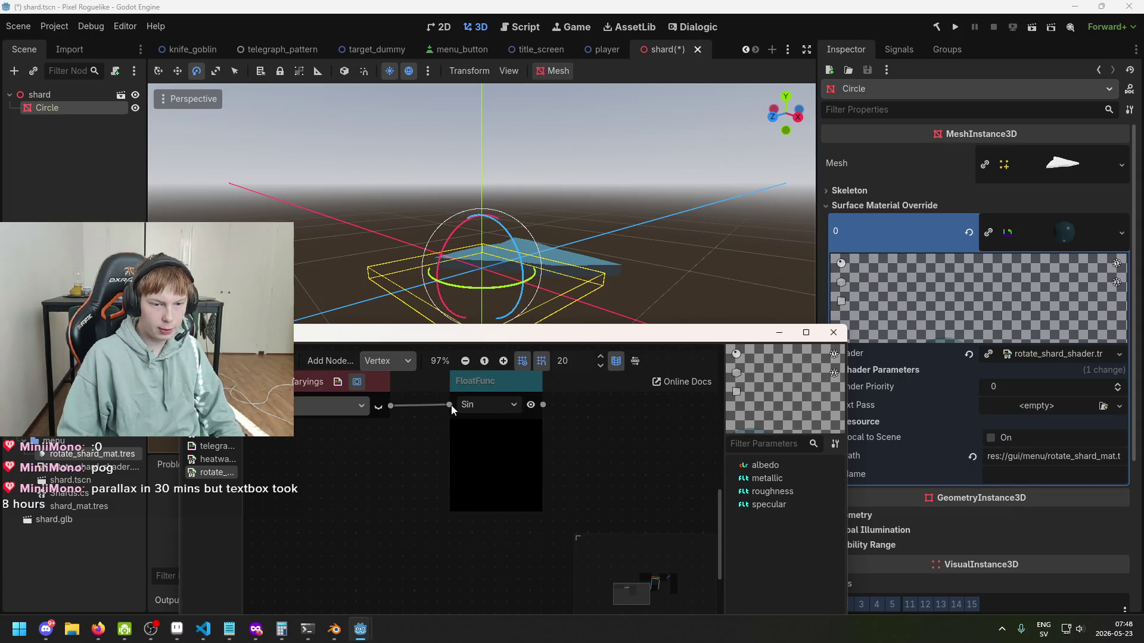
Step: Disconnect the time wire from the Sin node's input and centre the Sin node
left_click_drag(452, 405, 459, 418)
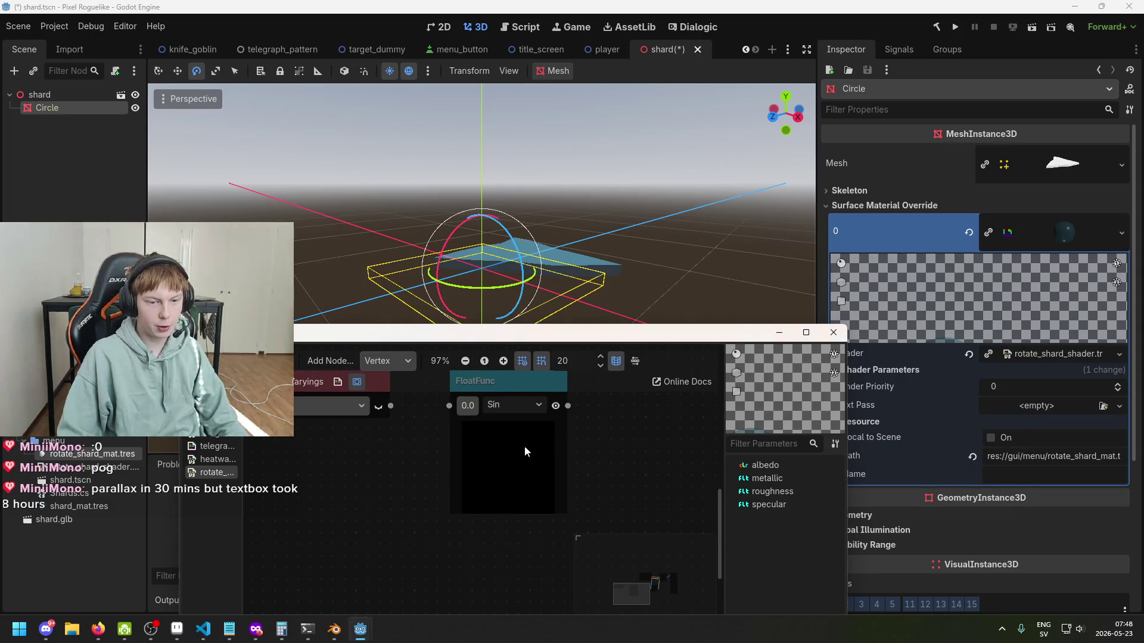
scroll(552, 452, "up", 1)
scroll(438, 446, "up", 4)
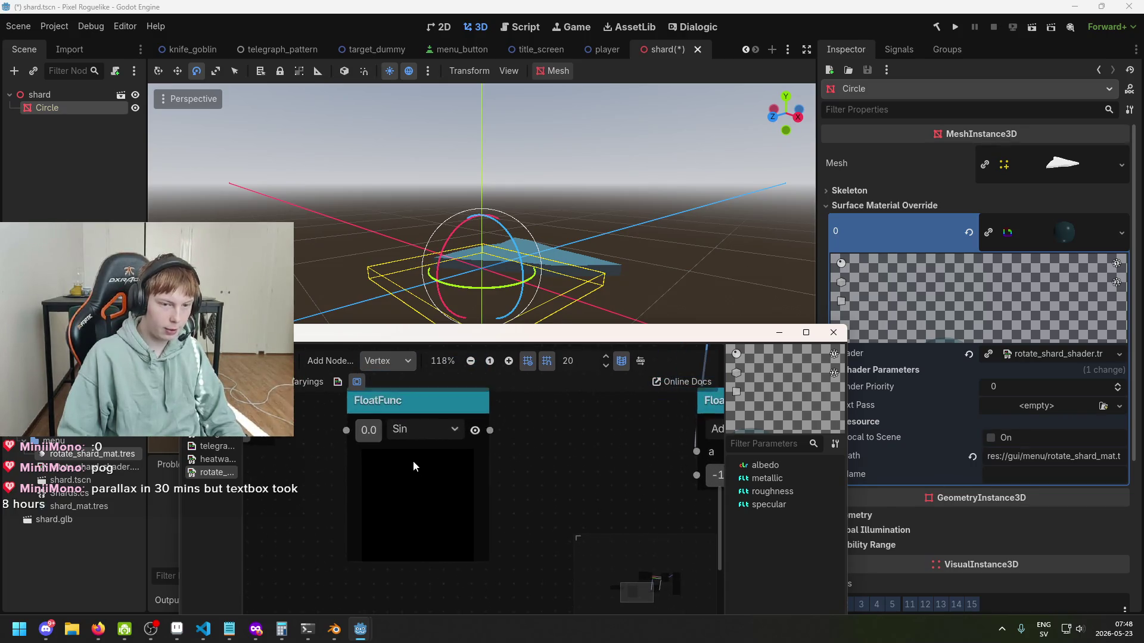
scroll(377, 530, "down", 2)
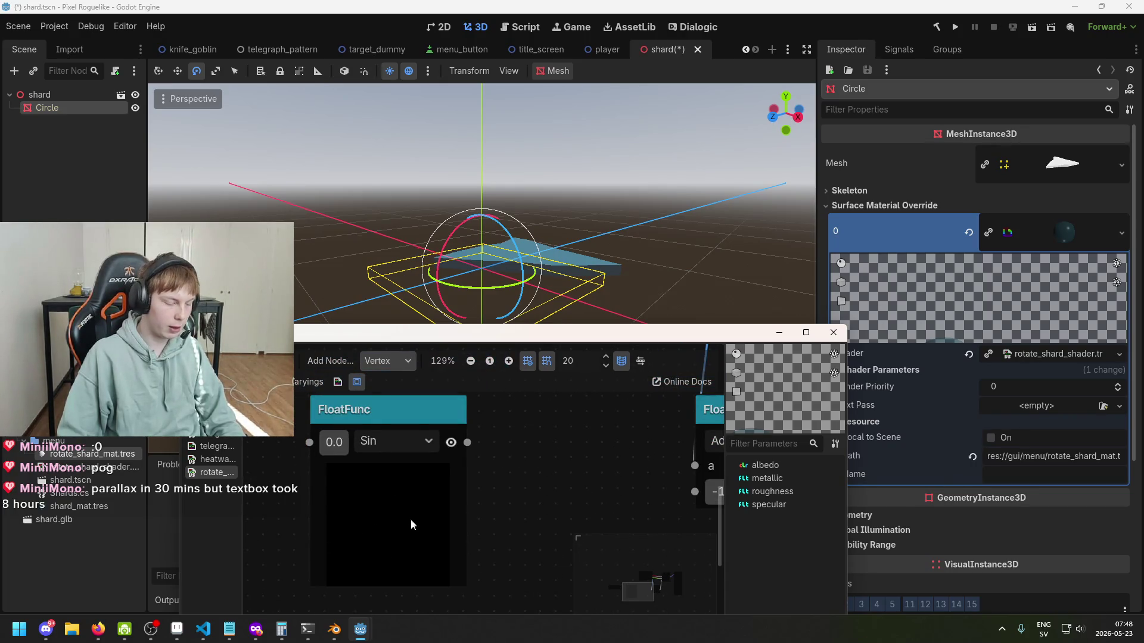
left_click_drag(380, 481, 413, 468)
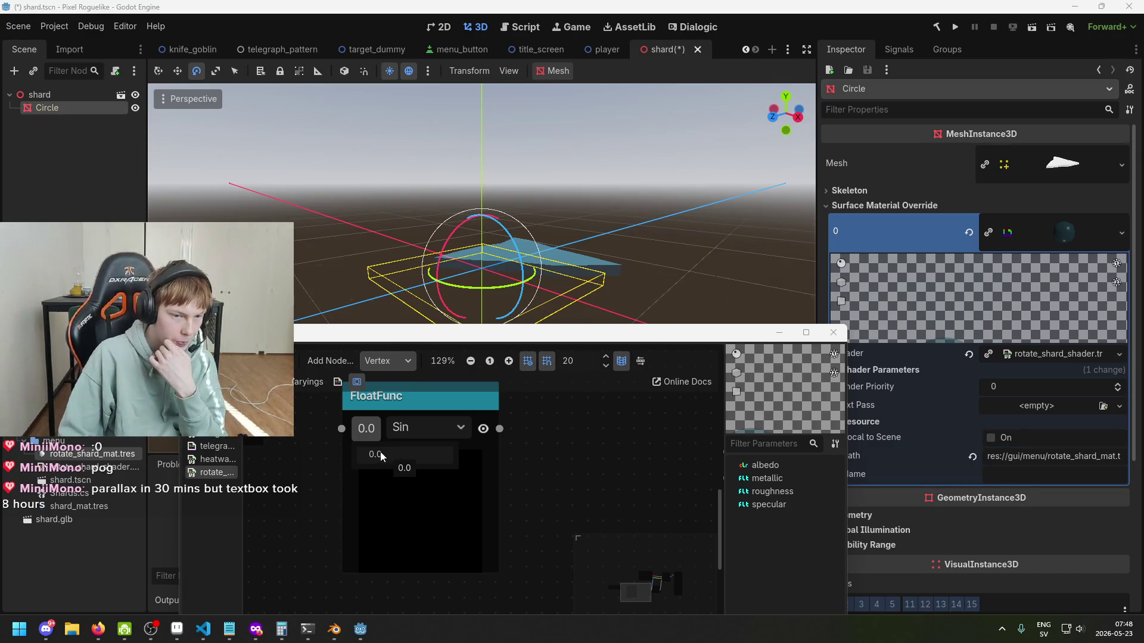
Step: Set the Sin node's input value to 1.0, then switch to the web browser
left_click_drag(366, 429, 418, 429)
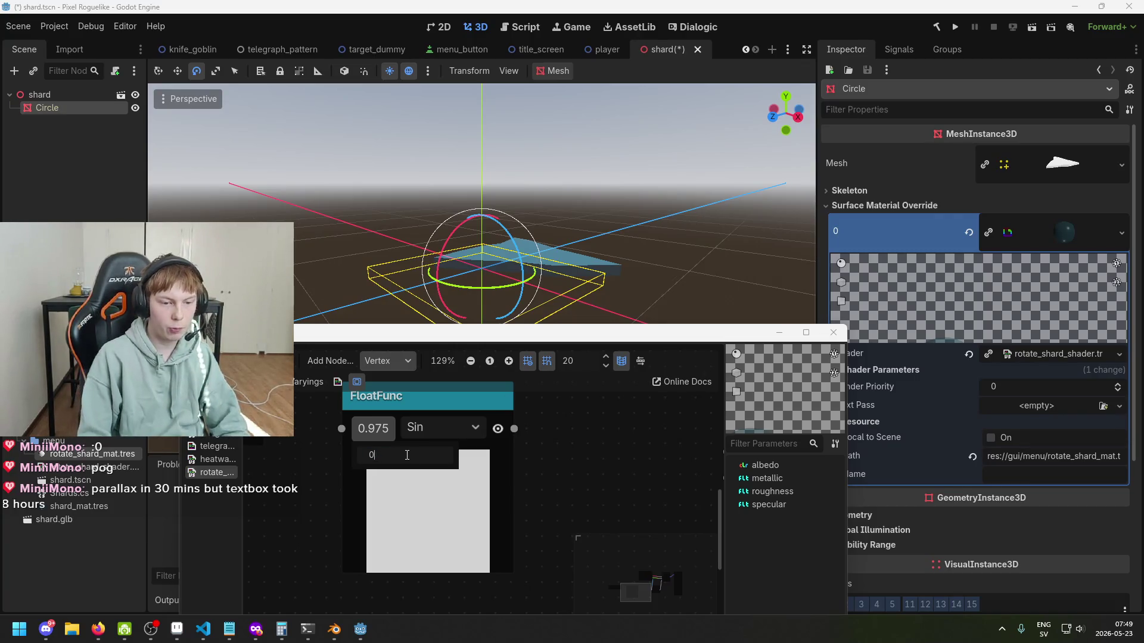
left_click_drag(381, 453, 407, 455)
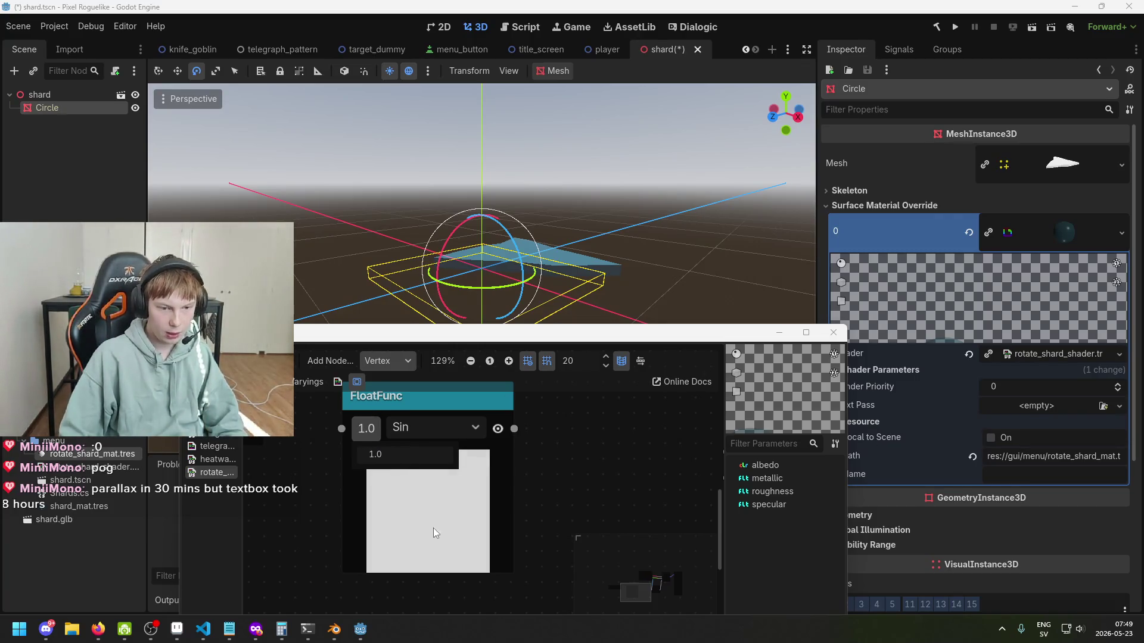
left_click(431, 506)
left_click(368, 434)
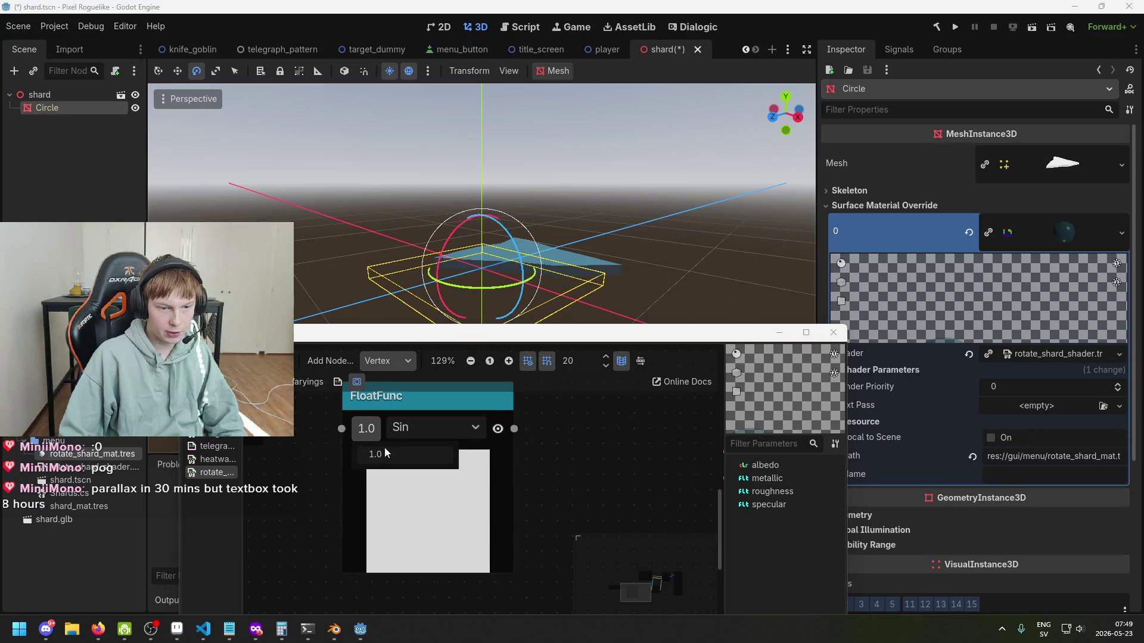
scroll(405, 503, "down", 1)
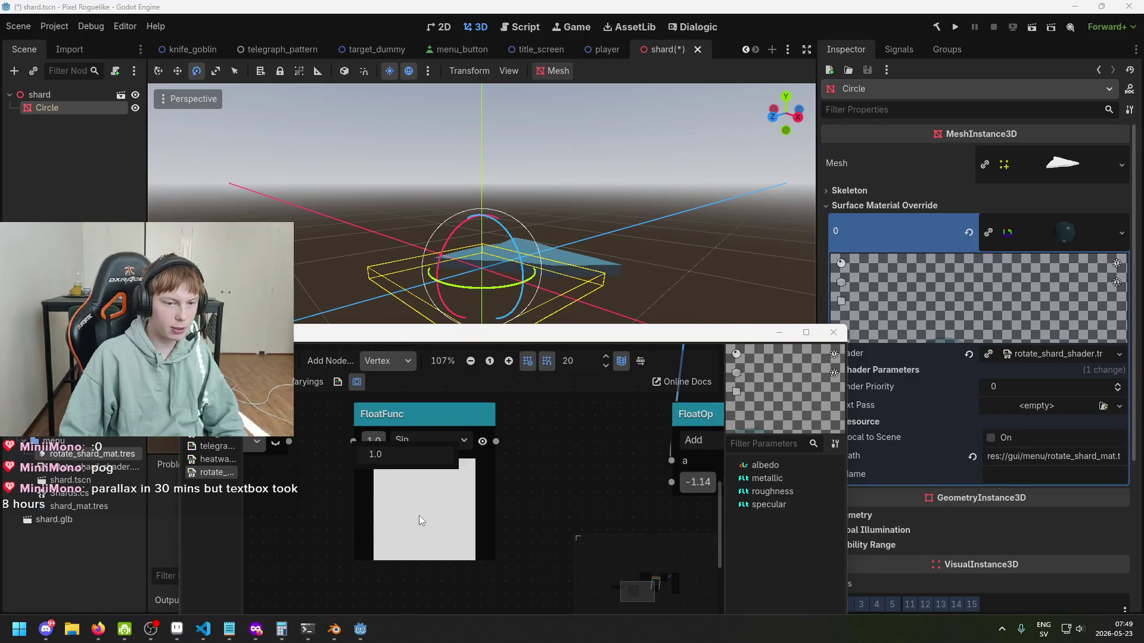
scroll(419, 516, "up", 1)
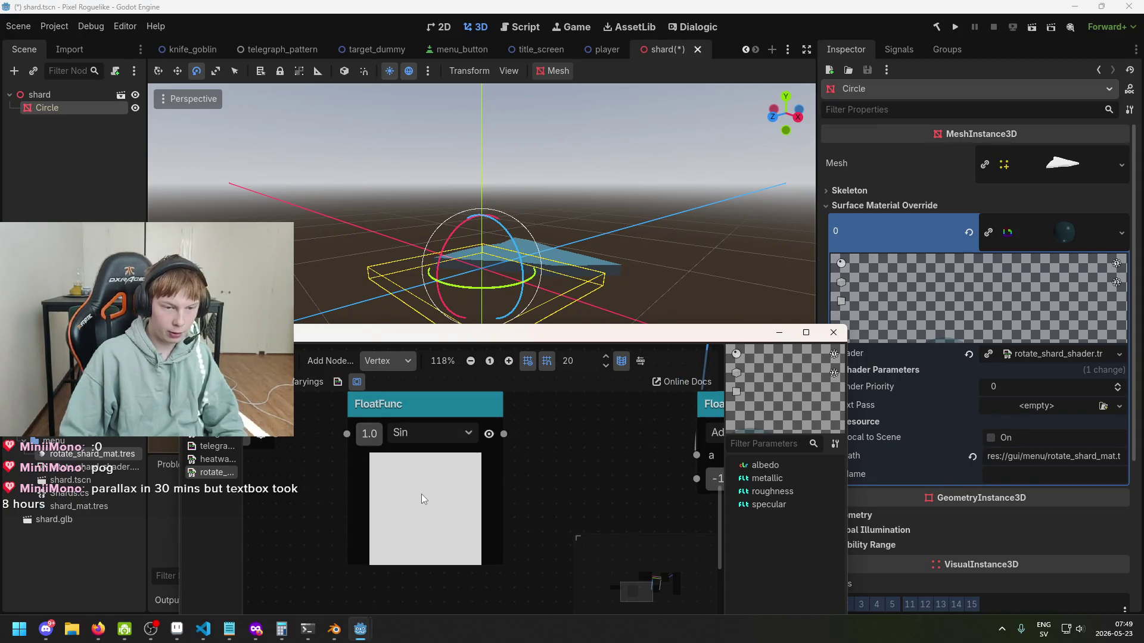
left_click(375, 436)
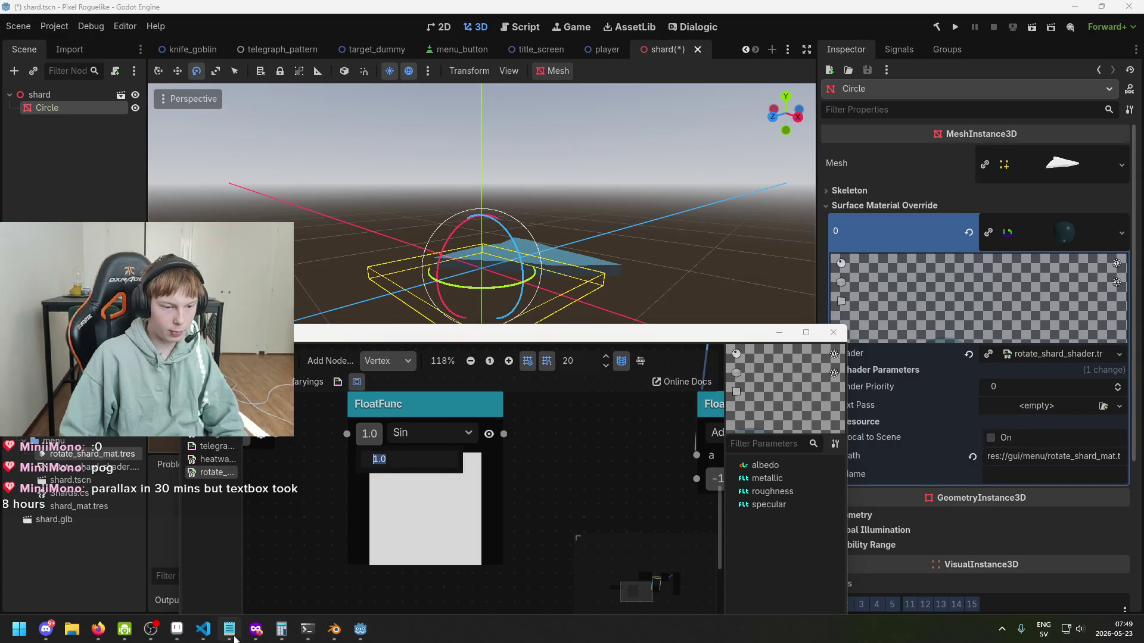
mouse_move(261, 632)
left_click(387, 586)
Step: Search a private Firefox window for the sine of 1 radian (0.8414709848), then return to Godot
key("ctrl+shift+p")
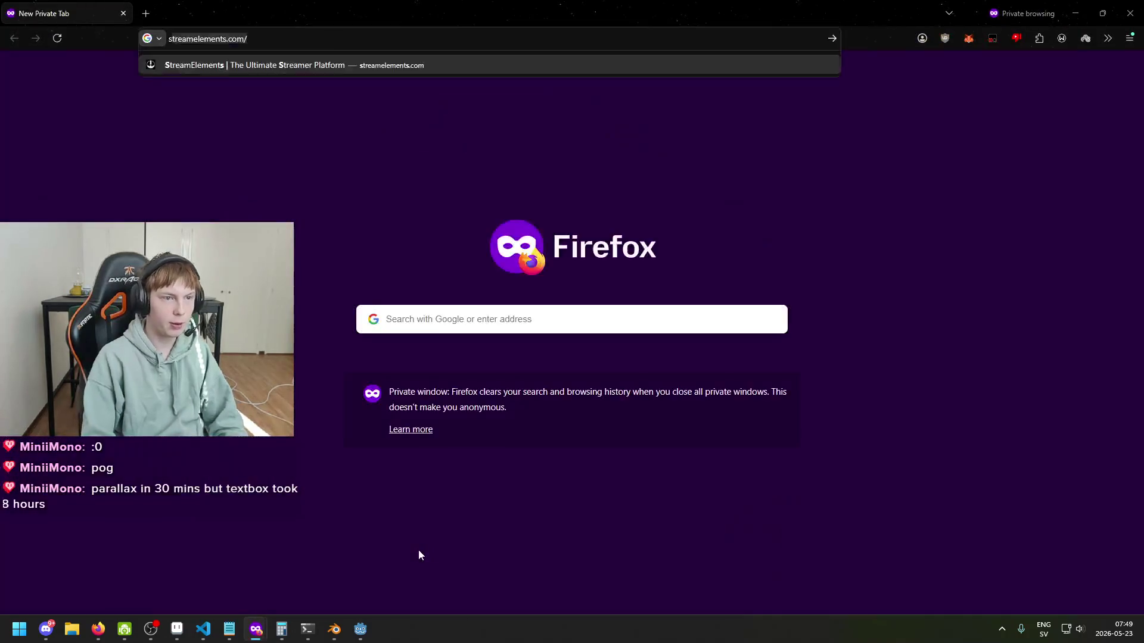
type("sine of ")
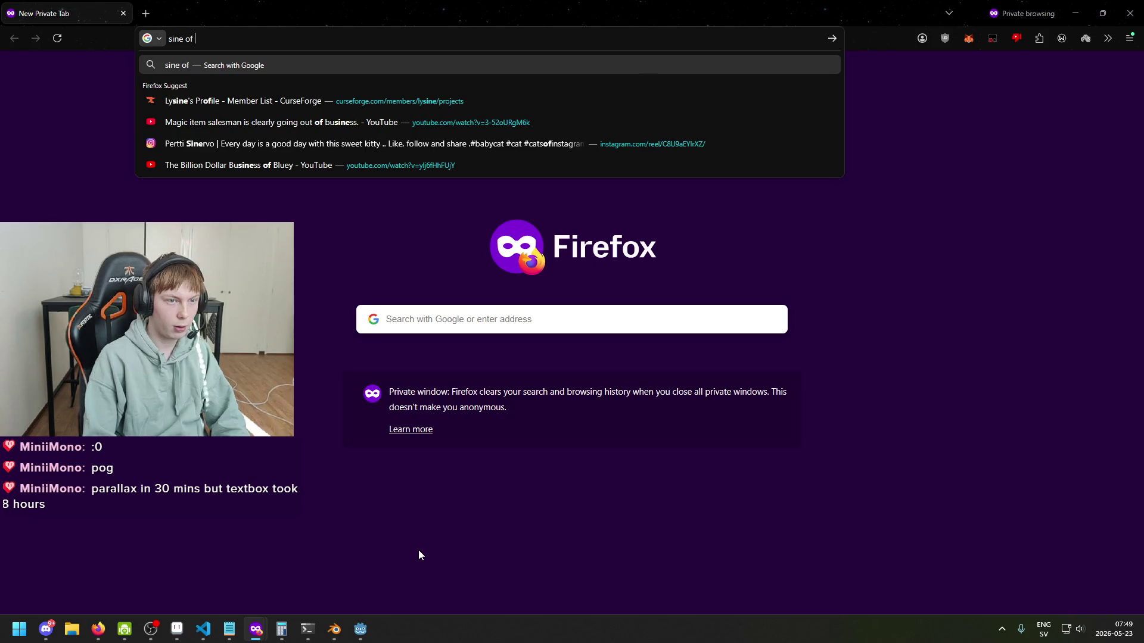
type("1")
key("Return")
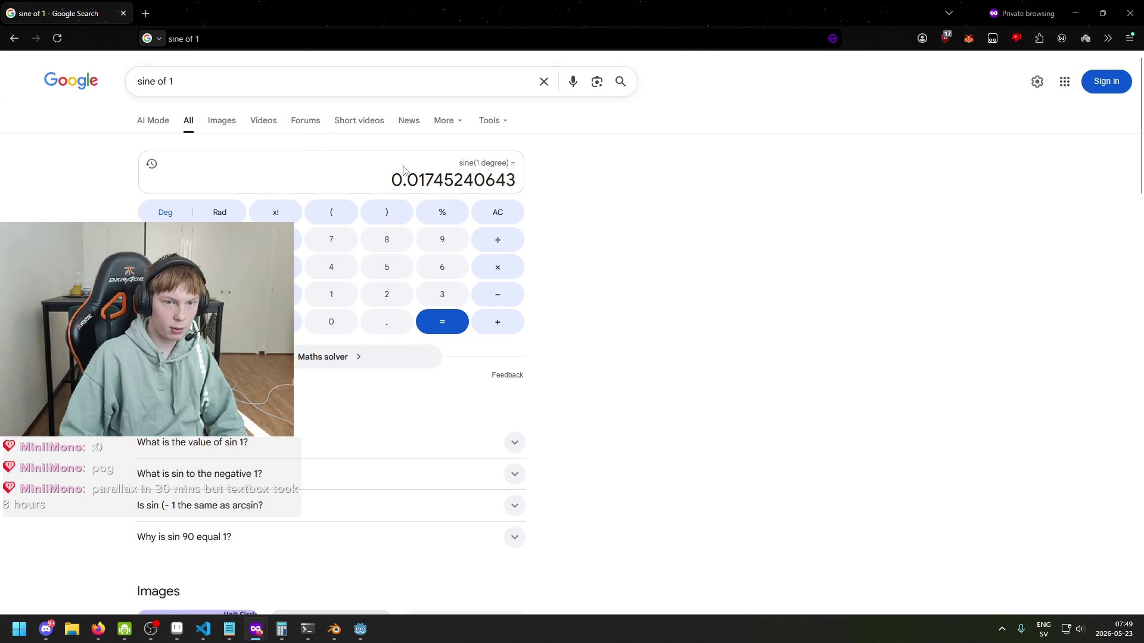
left_click(350, 96)
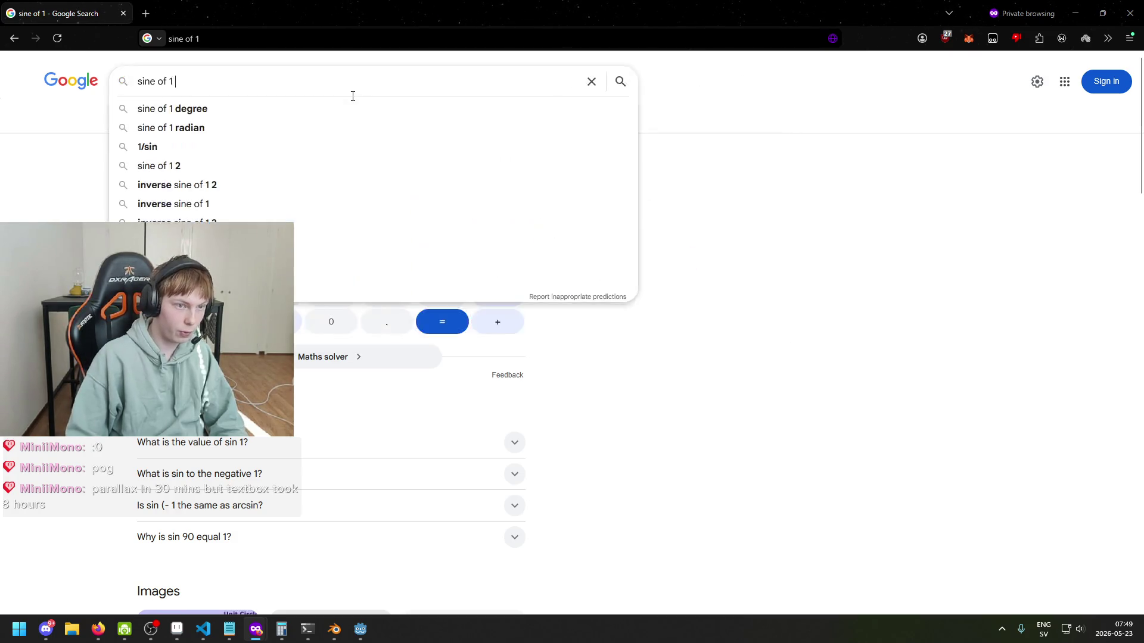
type("ri")
type("adian")
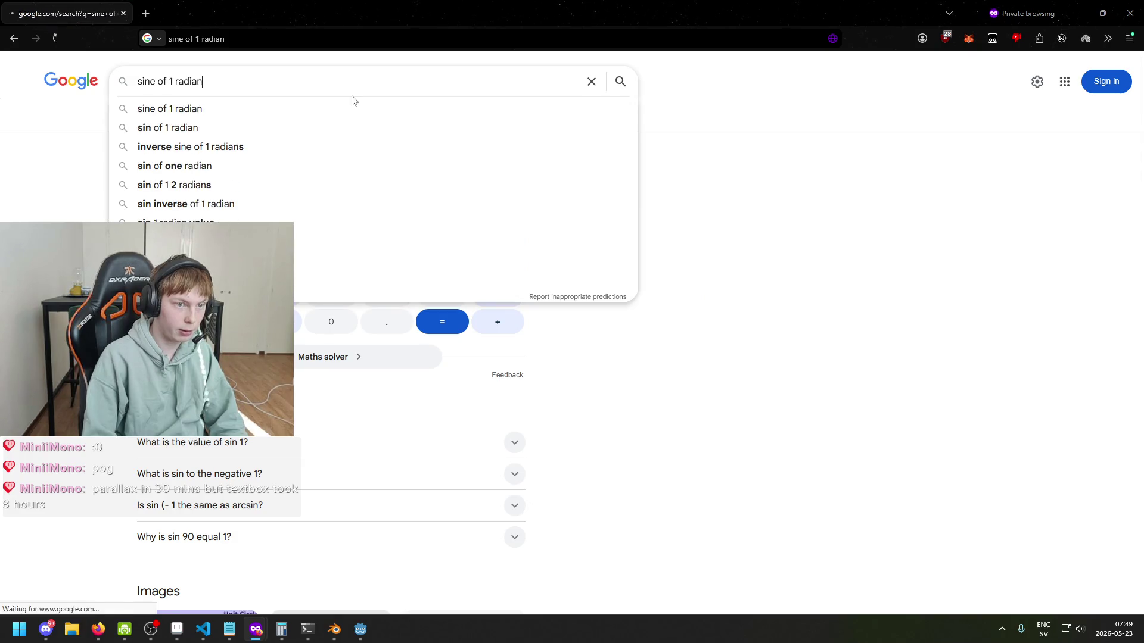
key("Return")
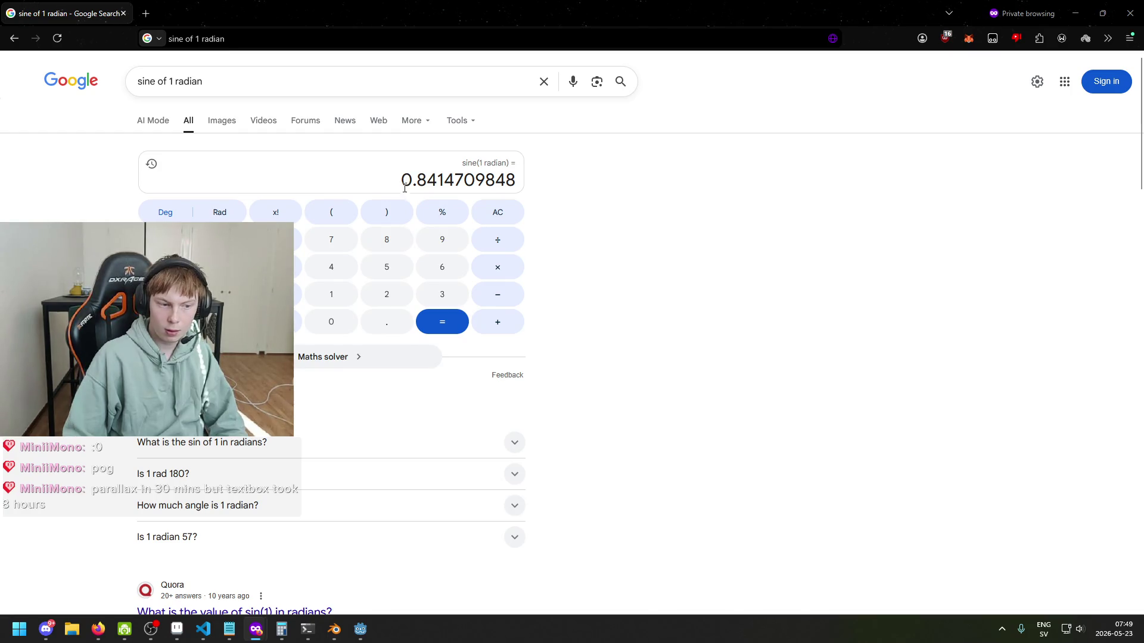
left_click(358, 639)
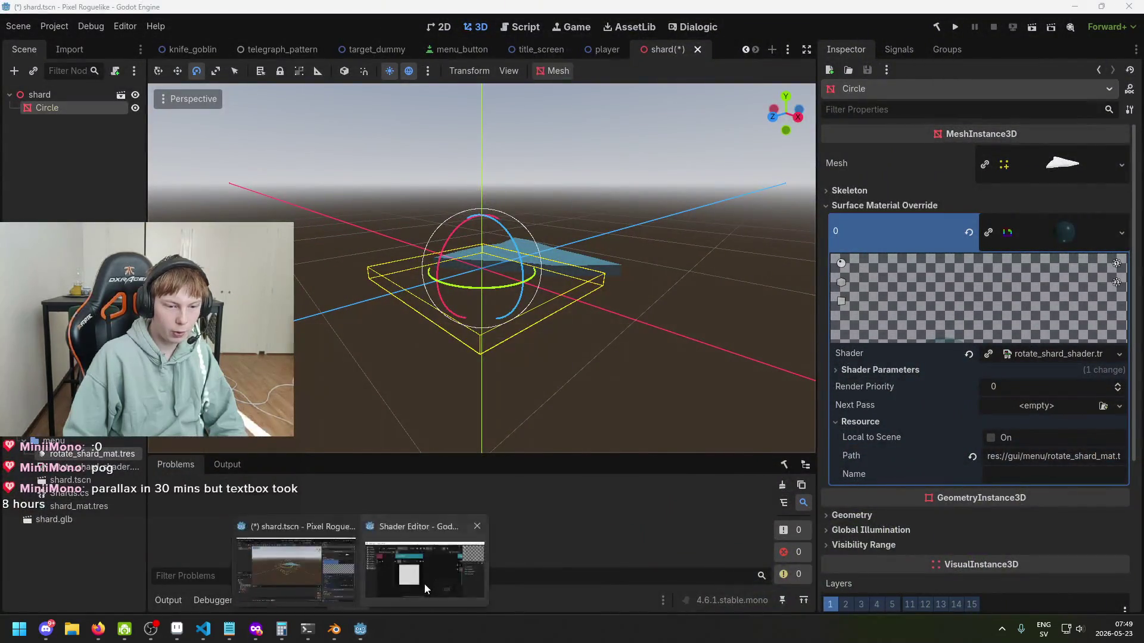
Step: Back in the shader editor, drag the Sin node's input value up to 18.395
left_click(425, 584)
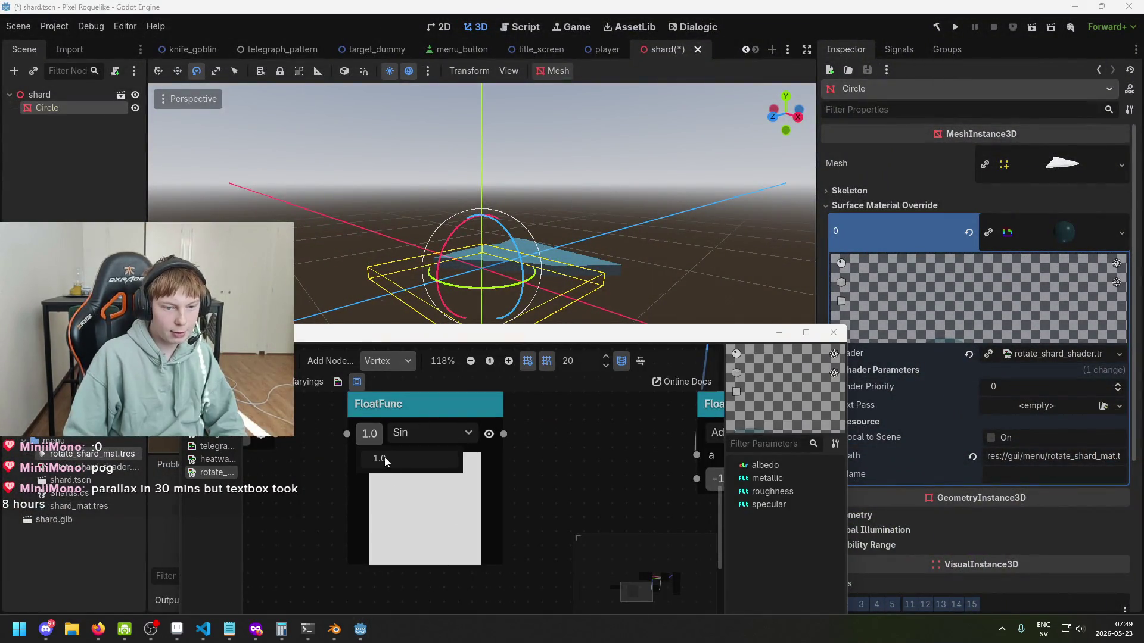
mouse_move(384, 456)
left_mouse_down()
mouse_move(417, 456)
mouse_move(424, 434)
mouse_move(524, 434)
left_mouse_up()
type("3.14")
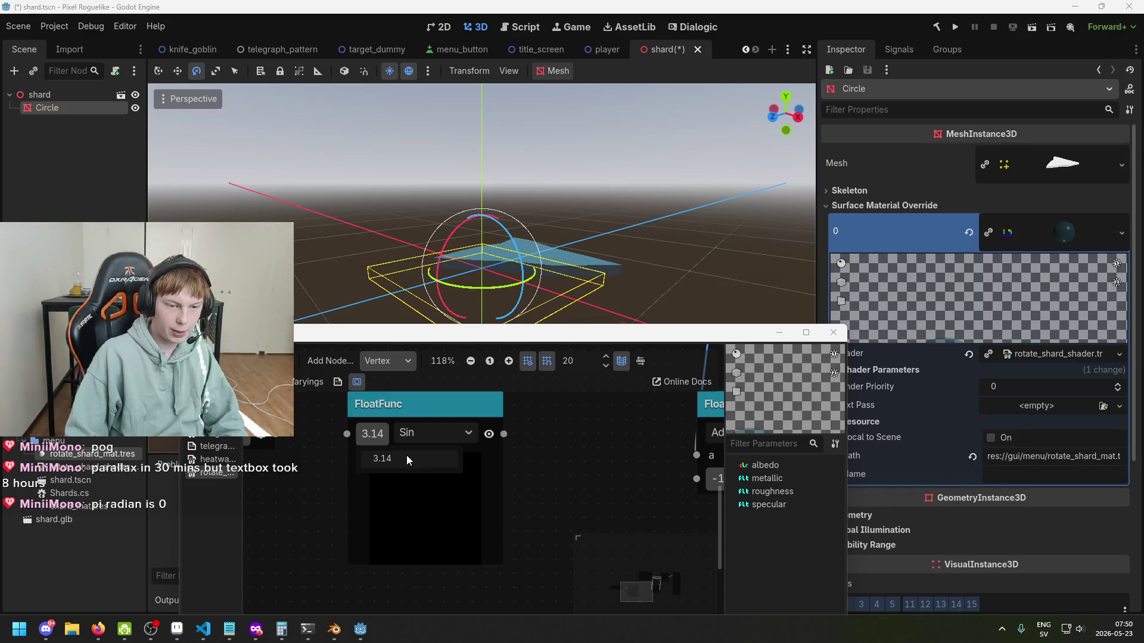
mouse_move(372, 434)
left_mouse_down()
mouse_move(460, 434)
mouse_move(401, 462)
left_mouse_up()
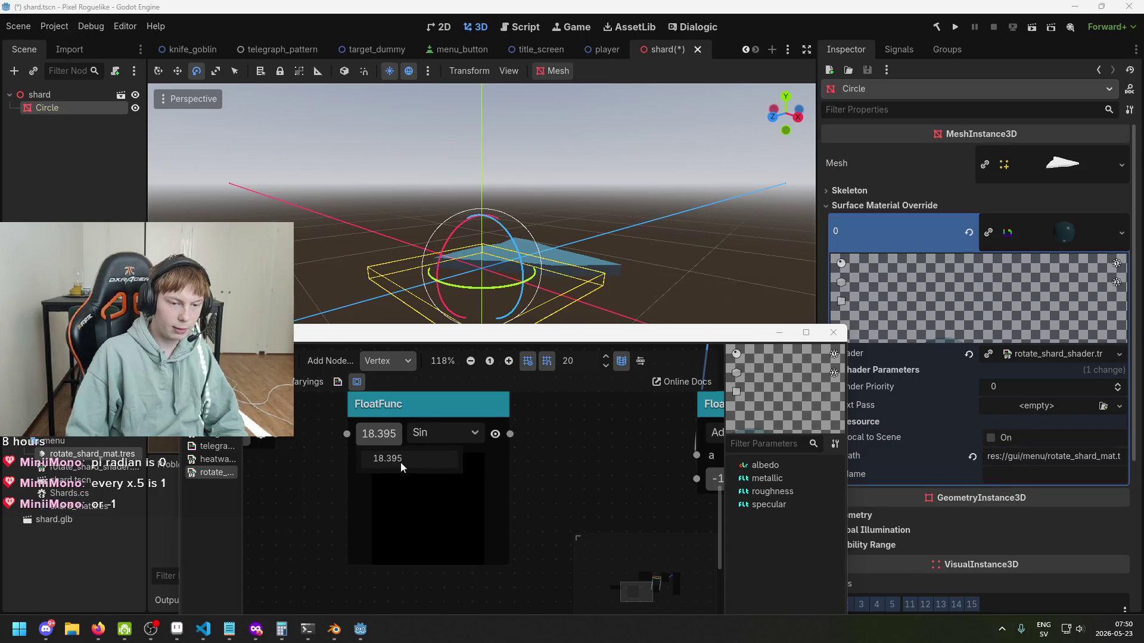
Step: Undo the Sin input back to 0.0 and rearrange the Add and time nodes
scroll(512, 481, "down", 2)
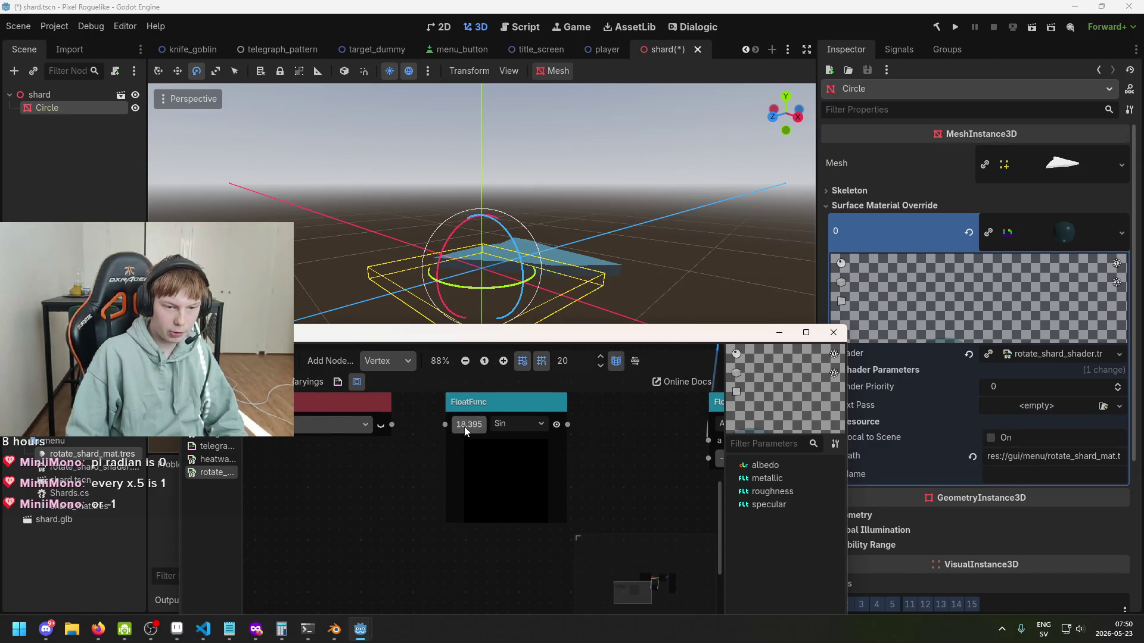
key("ctrl+z")
mouse_move(479, 426)
left_mouse_down()
mouse_move(413, 449)
mouse_move(442, 444)
left_mouse_up()
left_click_drag(342, 426, 318, 423)
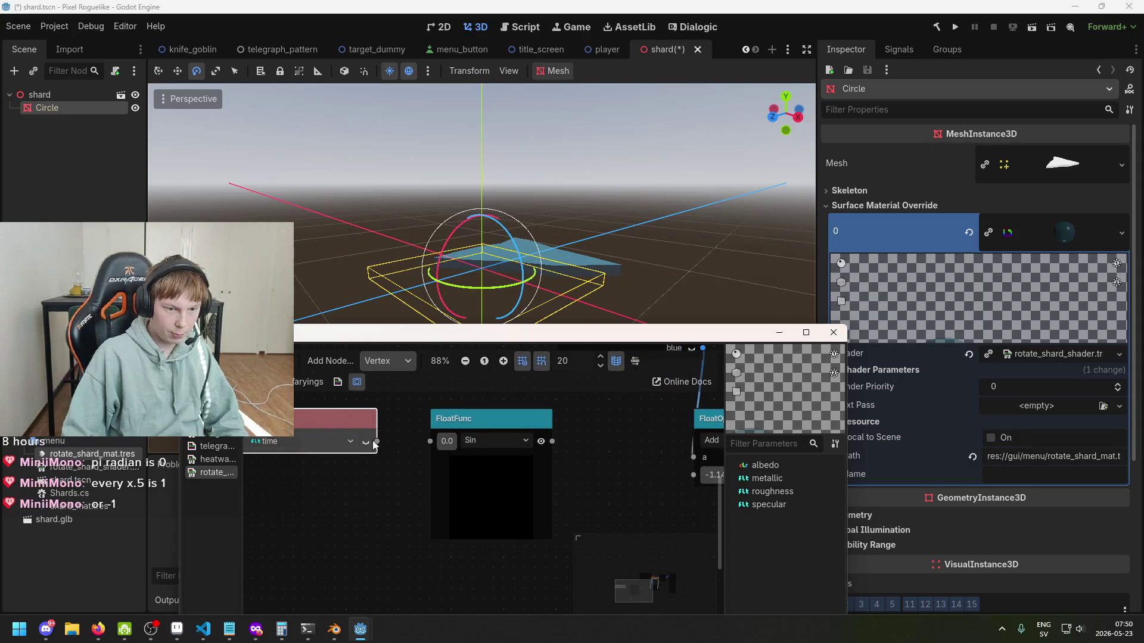
scroll(424, 448, "up", 3)
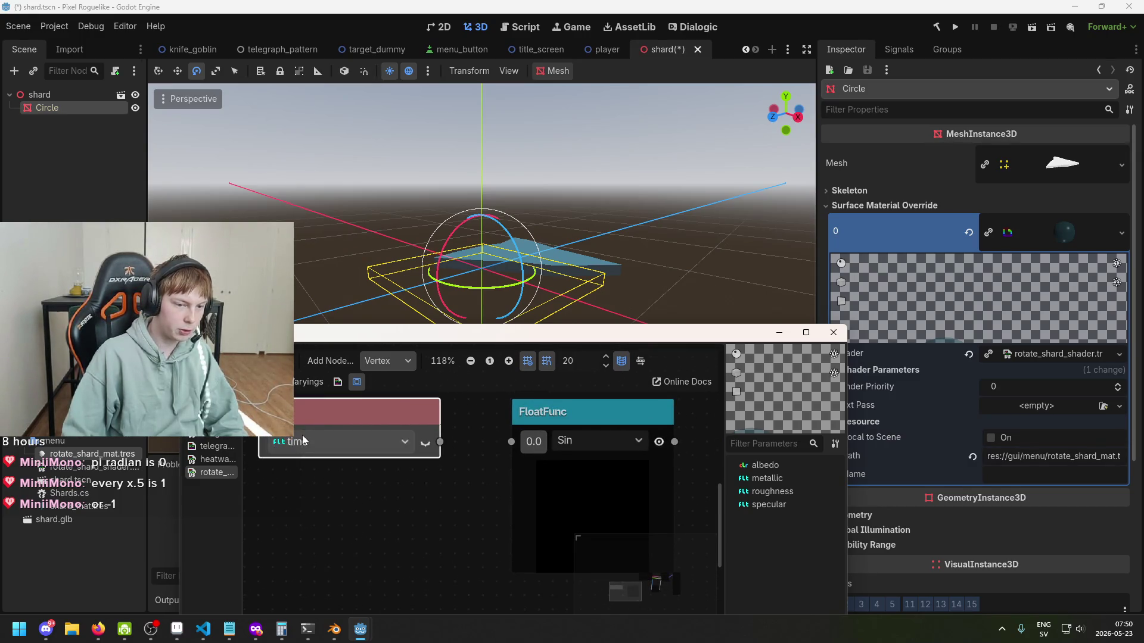
scroll(302, 439, "down", 2)
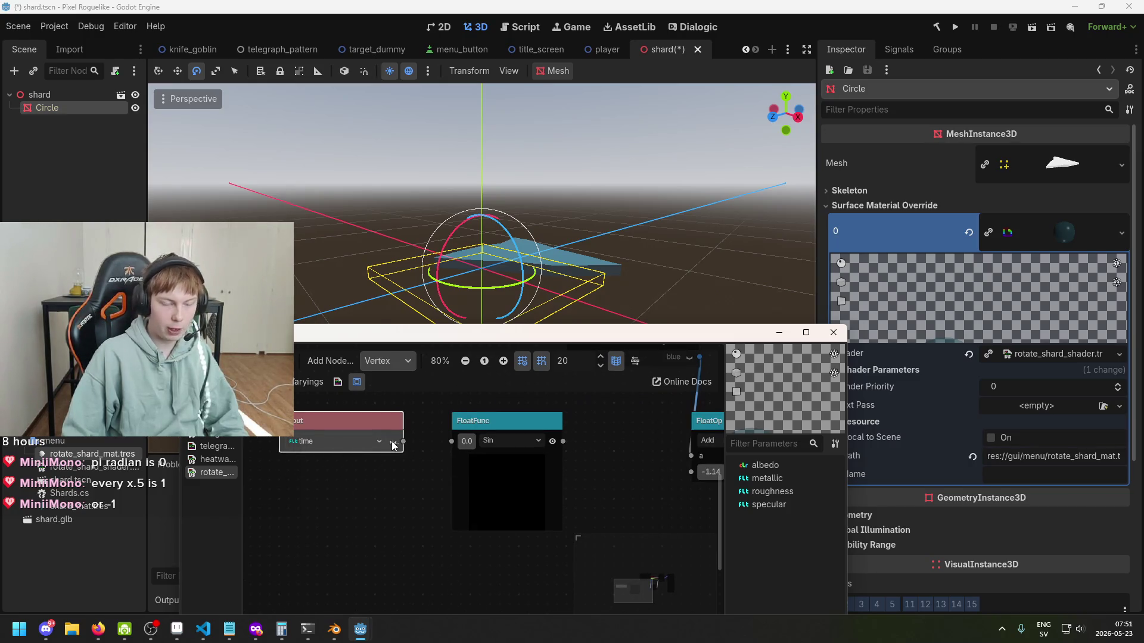
Step: Wire the time node into the Sin input so its preview pulses black to white
left_click_drag(451, 439, 452, 439)
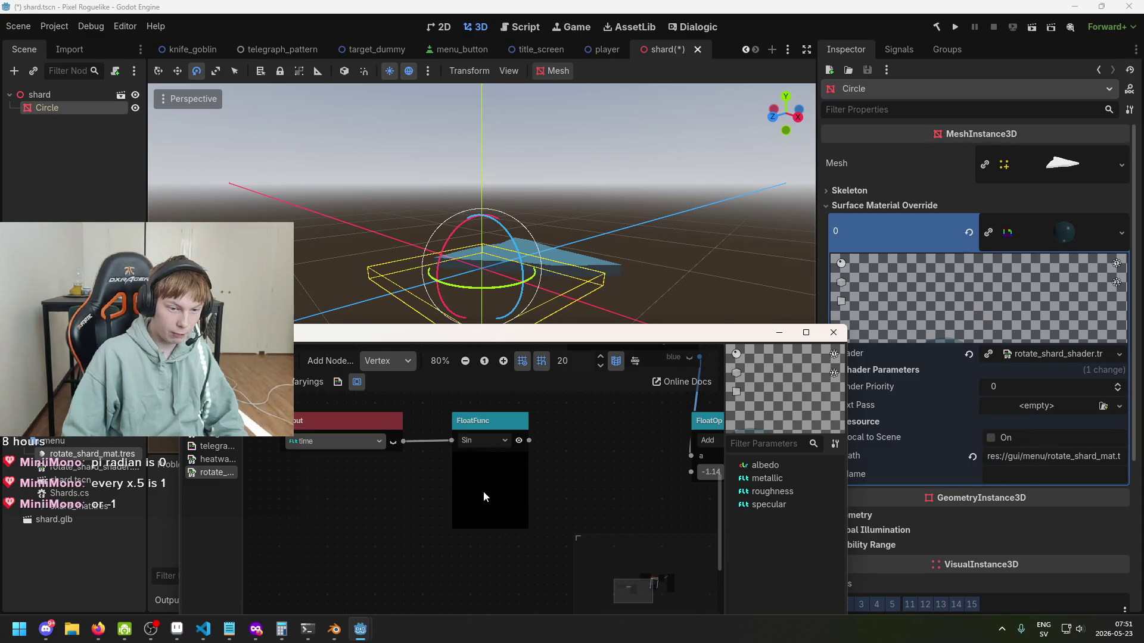
scroll(536, 507, "up", 1)
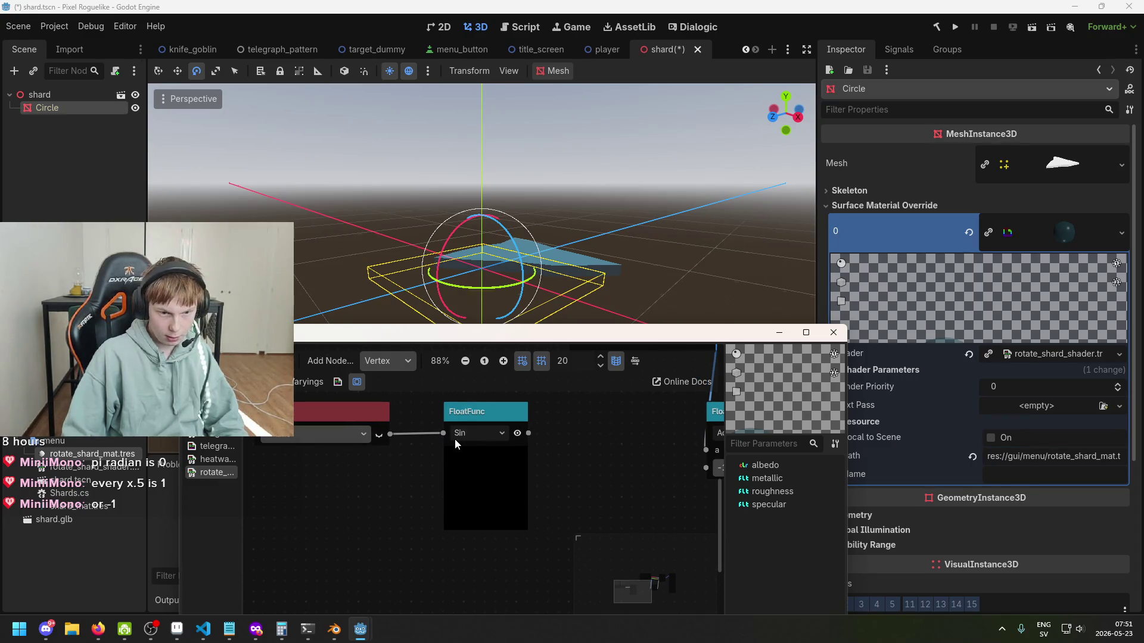
scroll(455, 438, "up", 3)
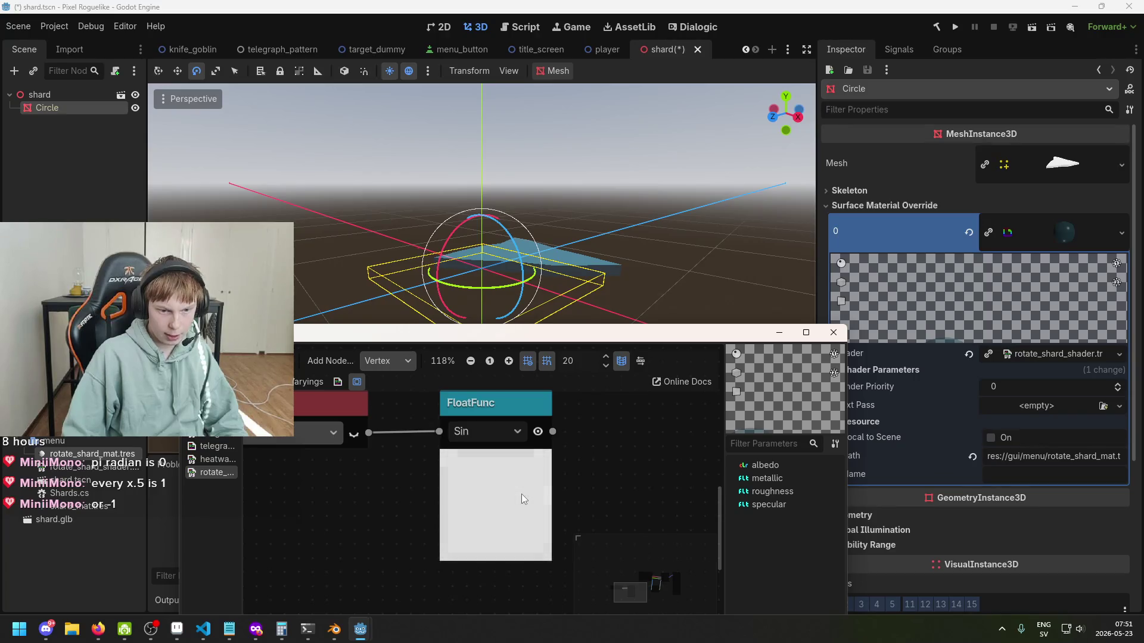
scroll(521, 494, "down", 3)
scroll(558, 510, "up", 1)
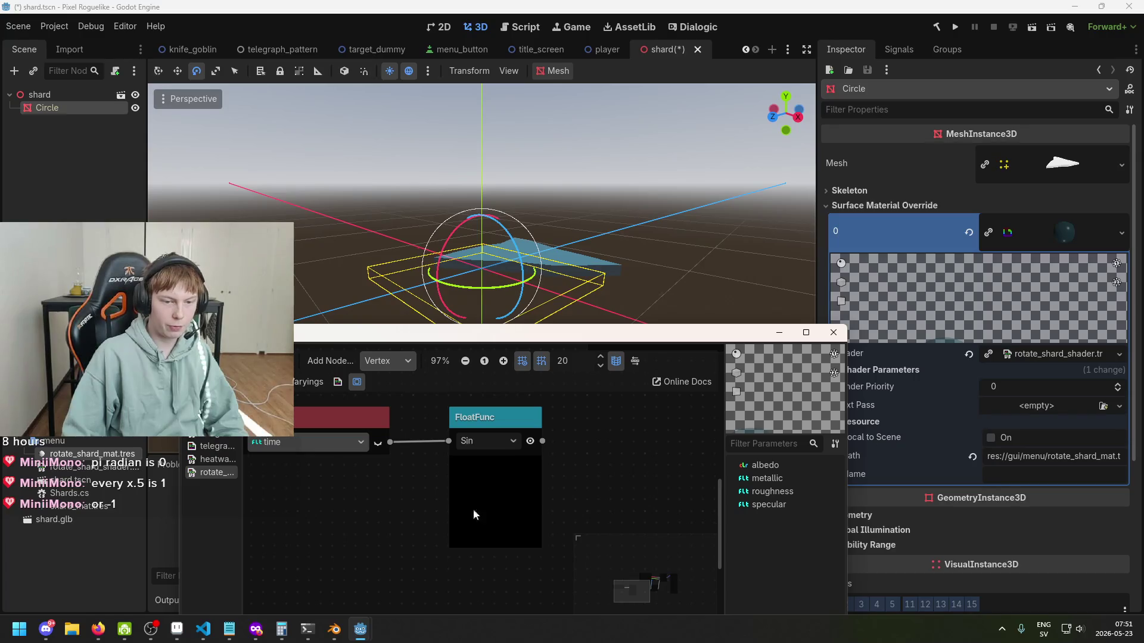
scroll(491, 498, "up", 1)
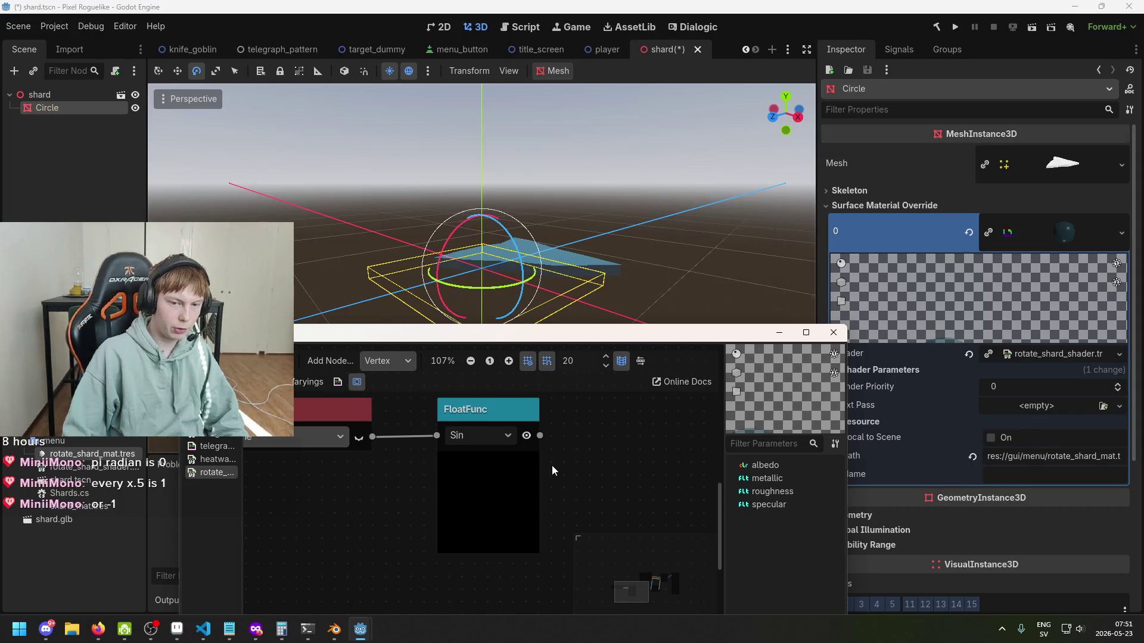
scroll(566, 480, "down", 1)
left_click_drag(569, 479, 459, 461)
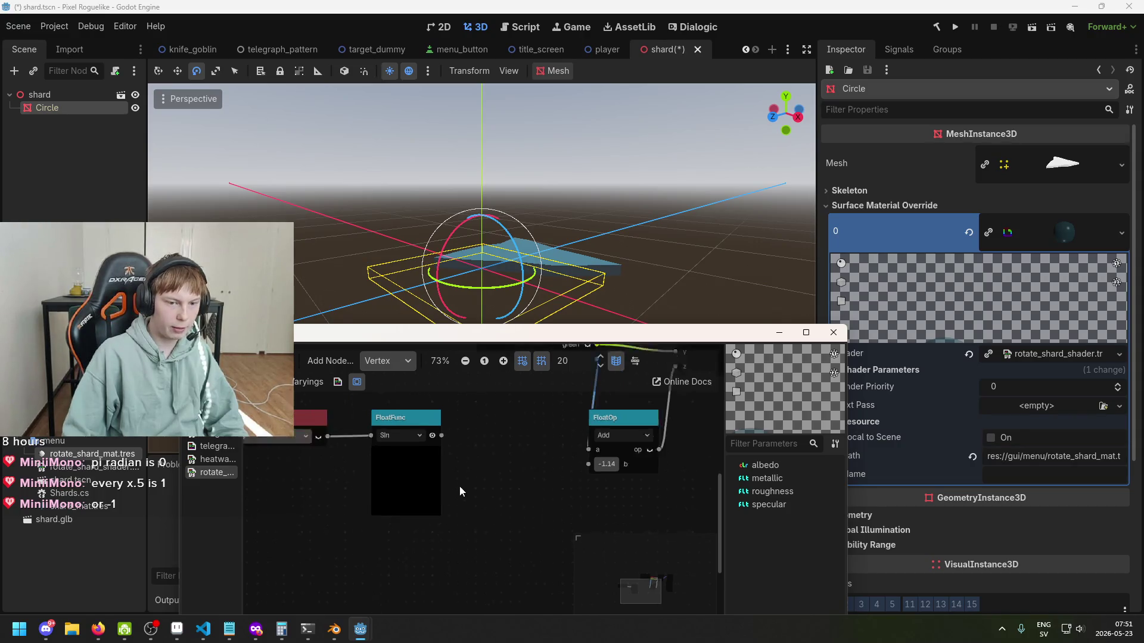
Step: Shift the Add node slightly right and set its b value to 0
scroll(417, 476, "down", 2)
left_click_drag(512, 453, 535, 453)
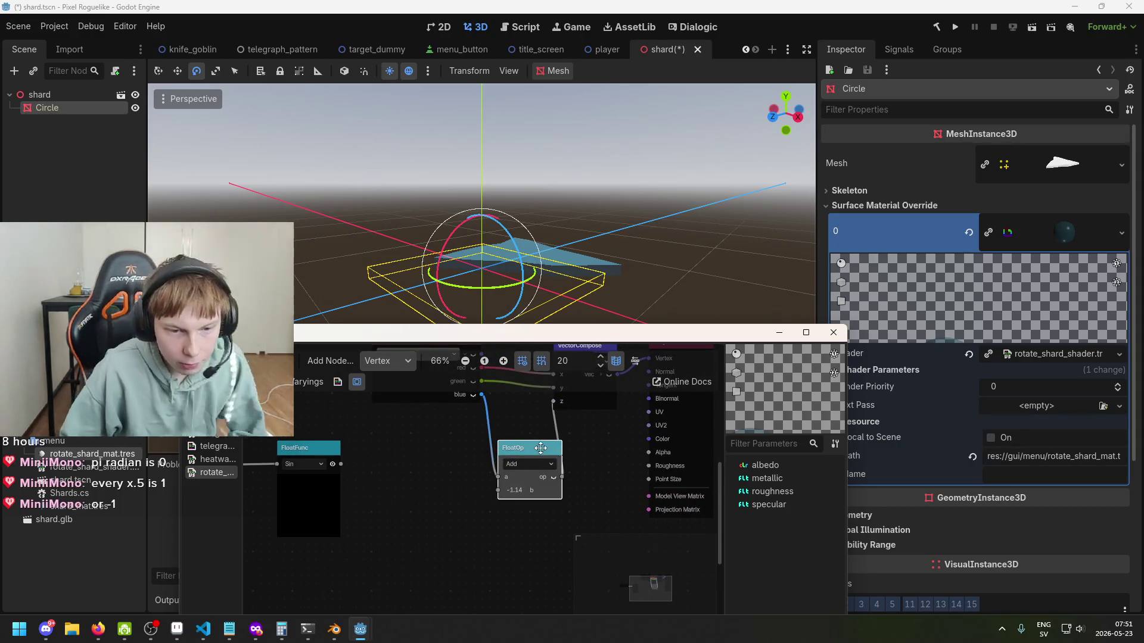
scroll(482, 554, "up", 2)
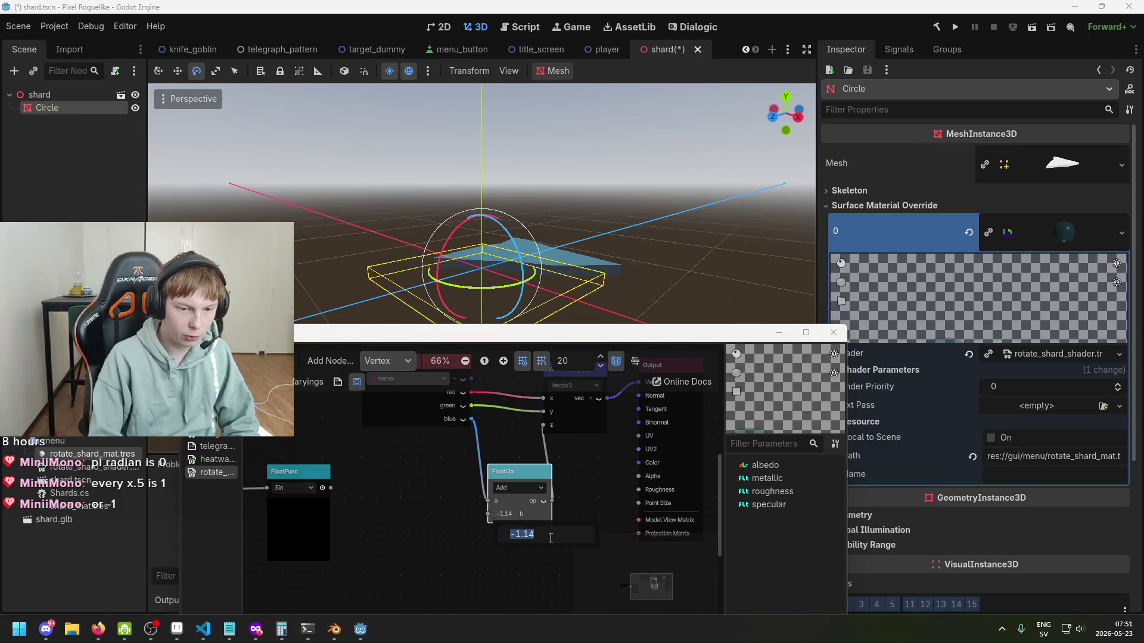
type("0")
key("Return")
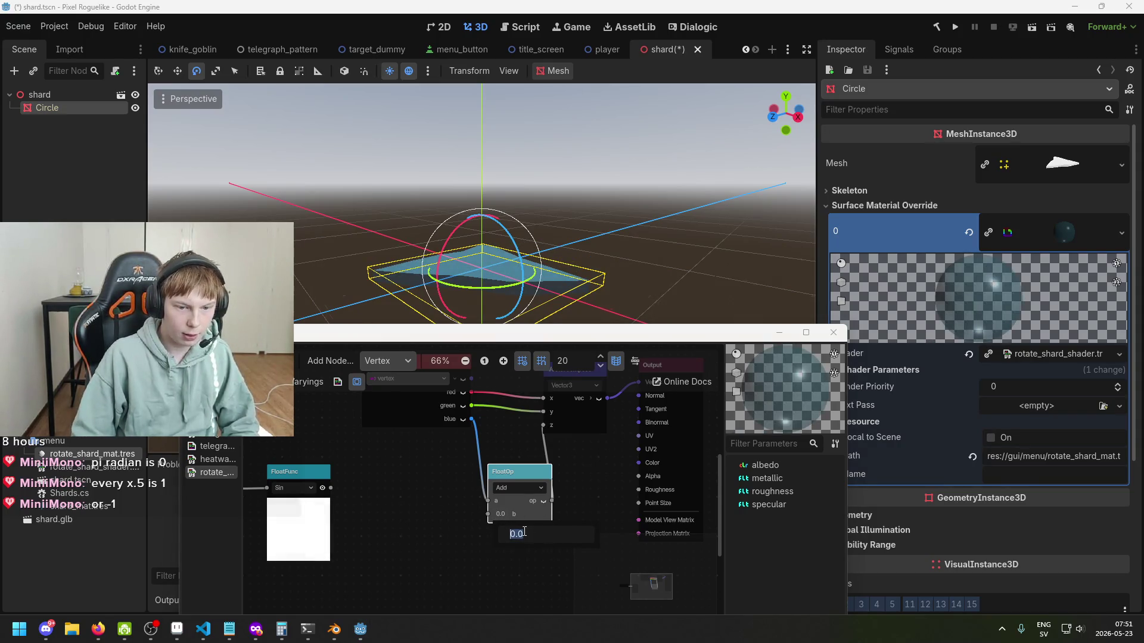
Step: Test a few b offsets on the Add node, reset b to 0, and connect Sin to b
scroll(518, 533, "down", 1)
mouse_move(517, 536)
left_mouse_down()
mouse_move(476, 536)
mouse_move(518, 536)
left_mouse_up()
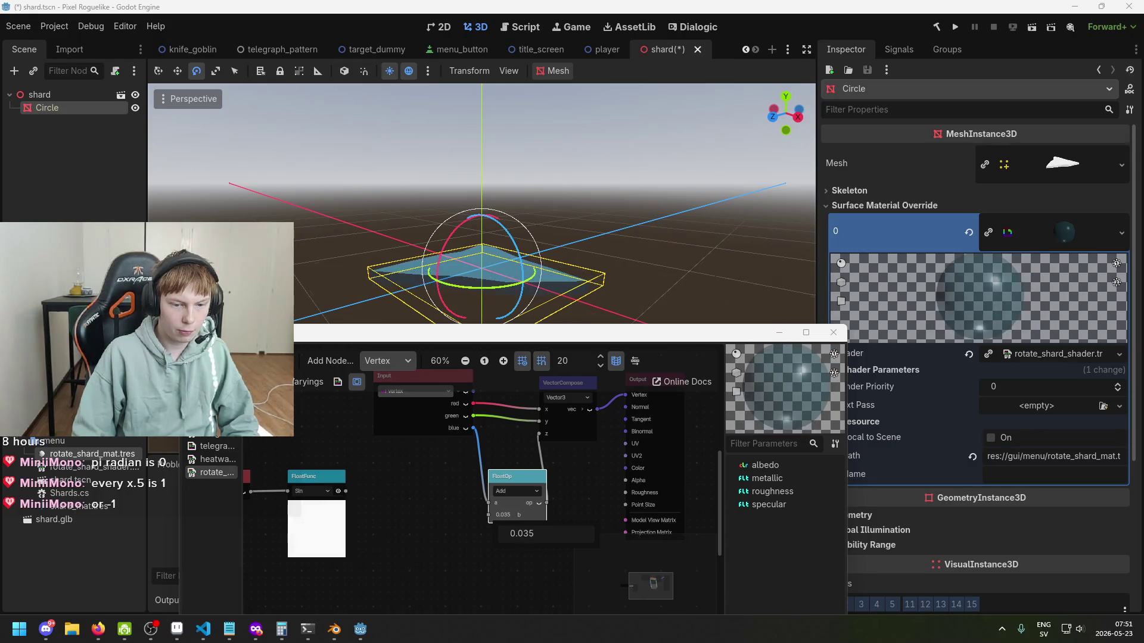
type("0")
key("Return")
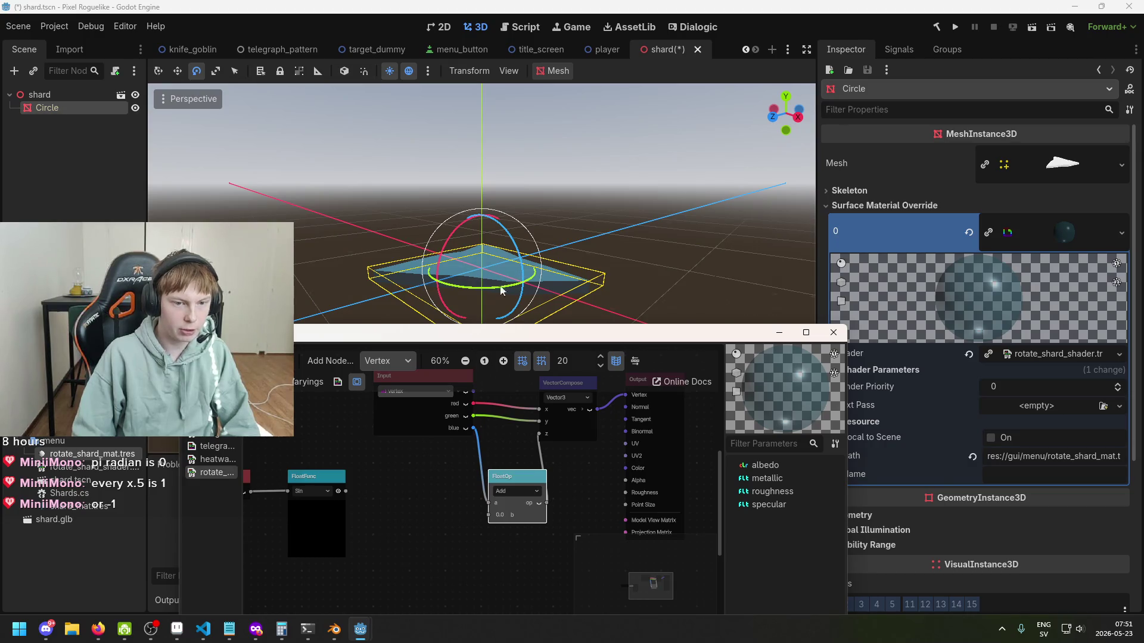
mouse_move(501, 515)
left_mouse_down()
mouse_move(502, 530)
mouse_move(532, 535)
left_mouse_up()
type("0")
key("Return")
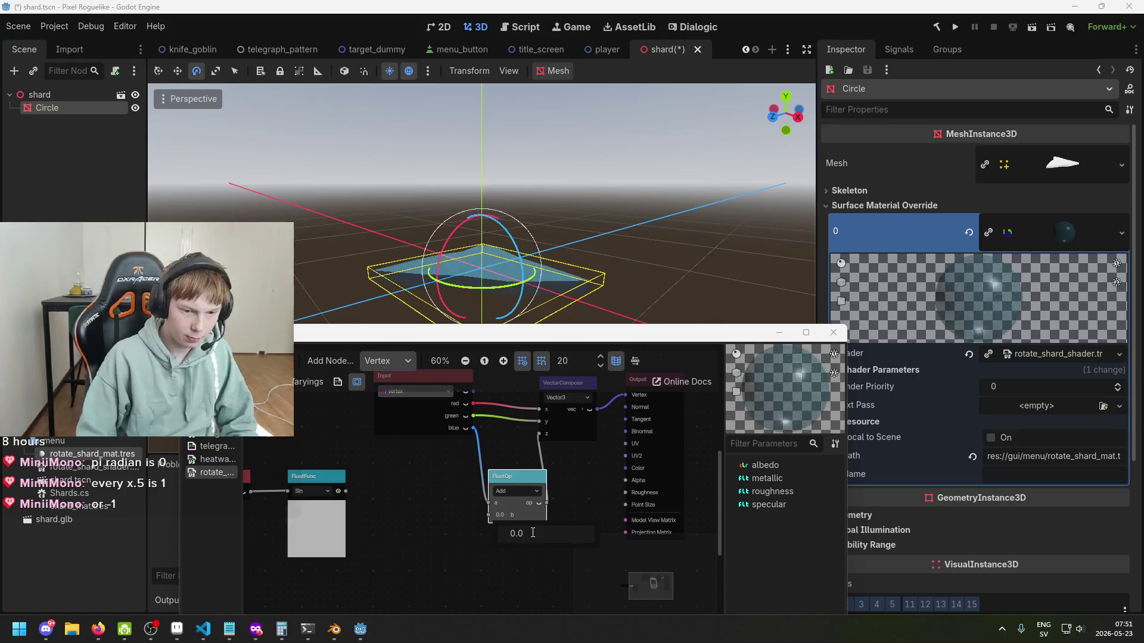
left_click_drag(347, 491, 487, 516)
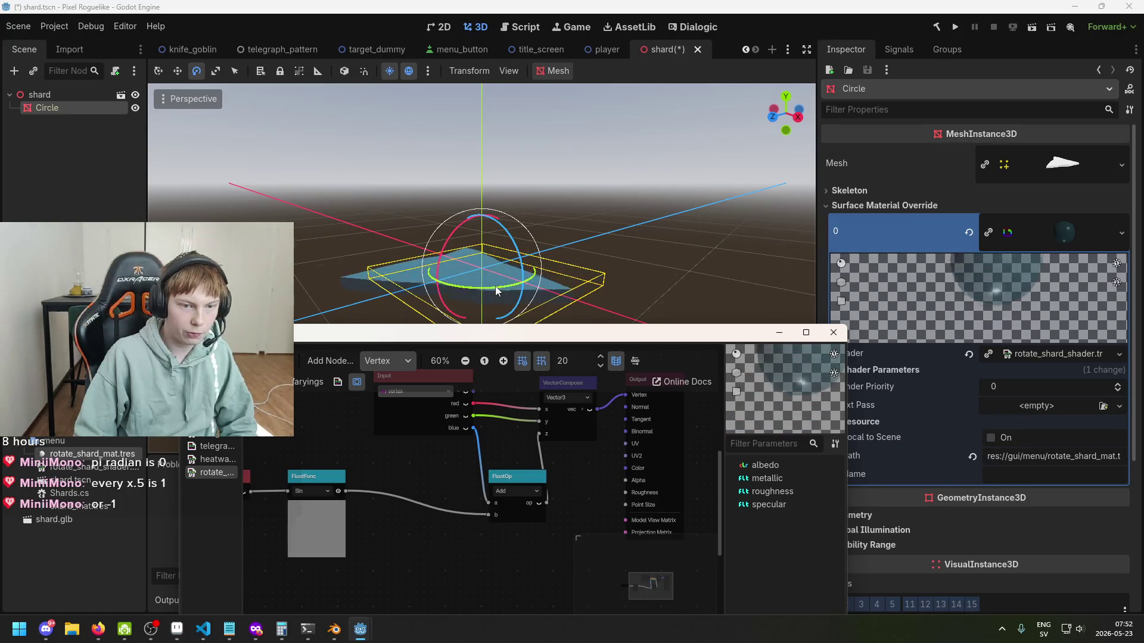
Step: Pan to the Input, VectorCompose and Output nodes and make the shader editor window taller
scroll(332, 559, "up", 3)
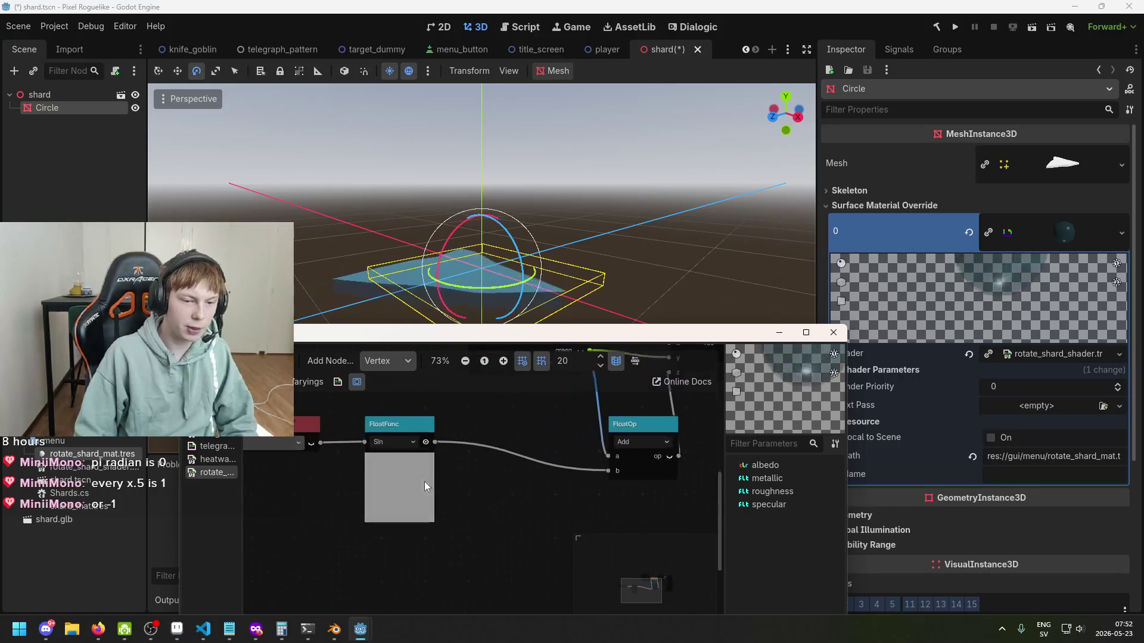
scroll(377, 480, "up", 1)
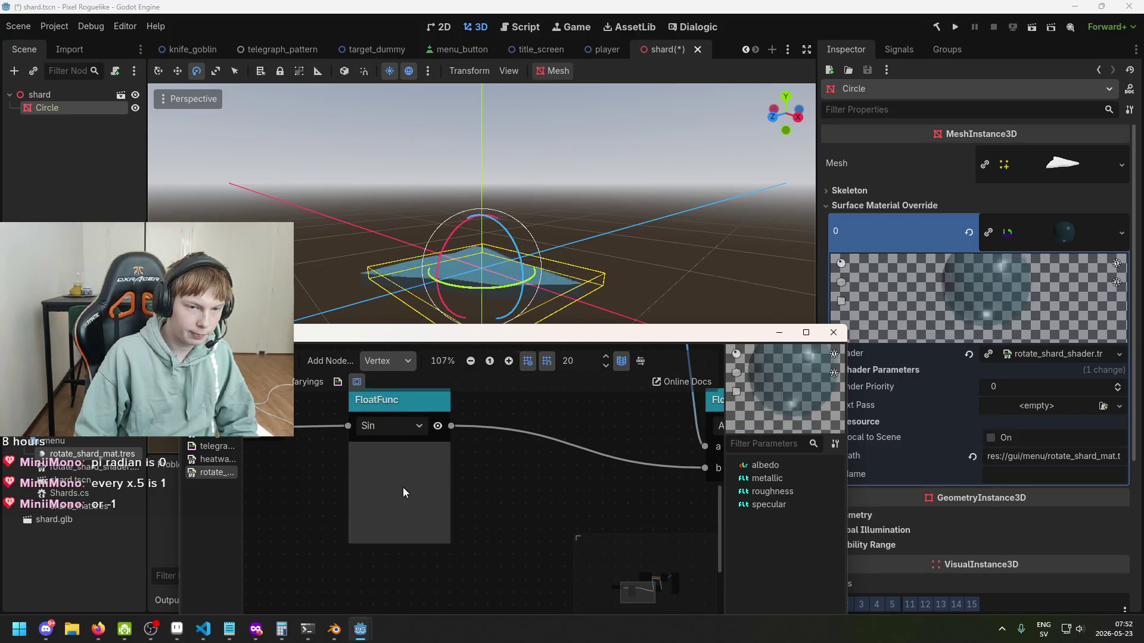
scroll(403, 487, "down", 5)
left_click_drag(466, 489, 408, 515)
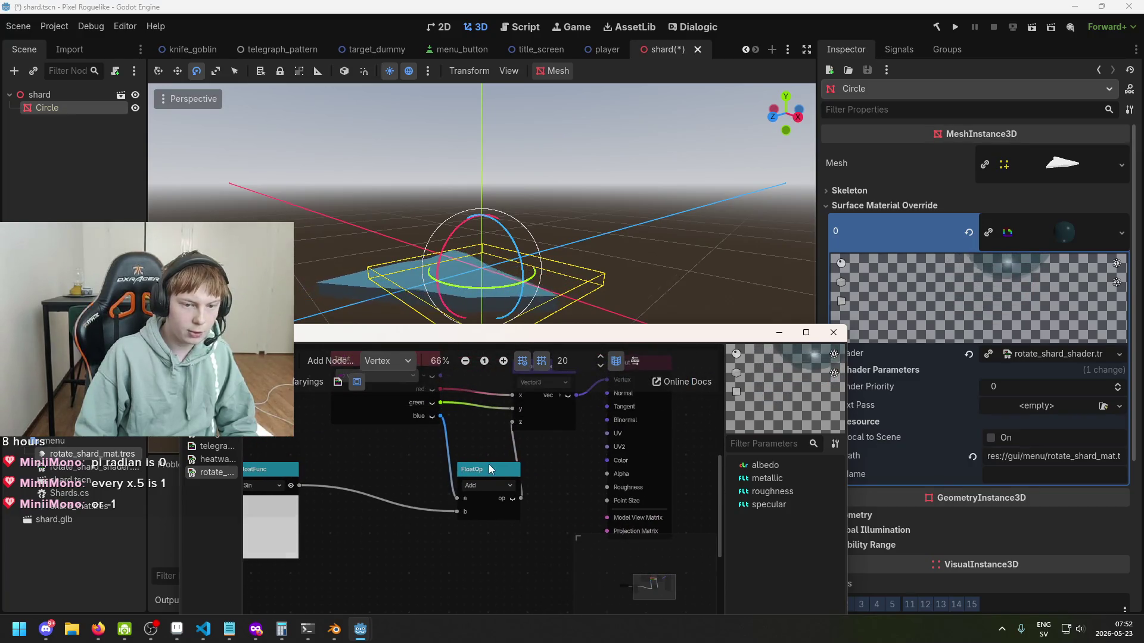
mouse_move(499, 341)
left_mouse_down()
mouse_move(499, 425)
mouse_move(507, 349)
left_mouse_up()
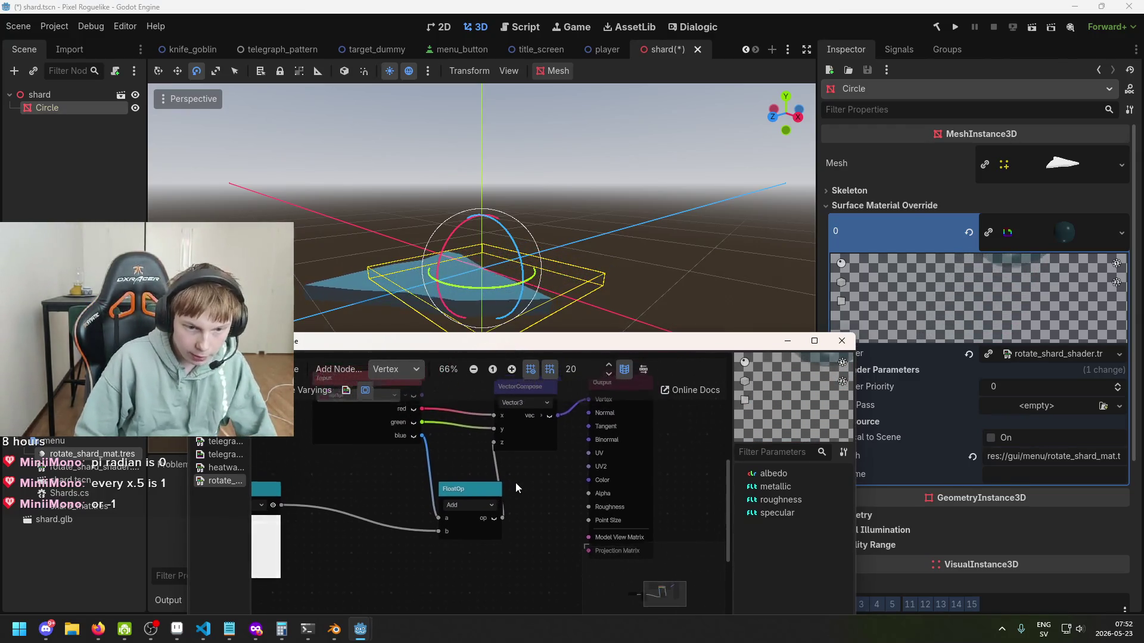
left_click_drag(516, 482, 506, 490)
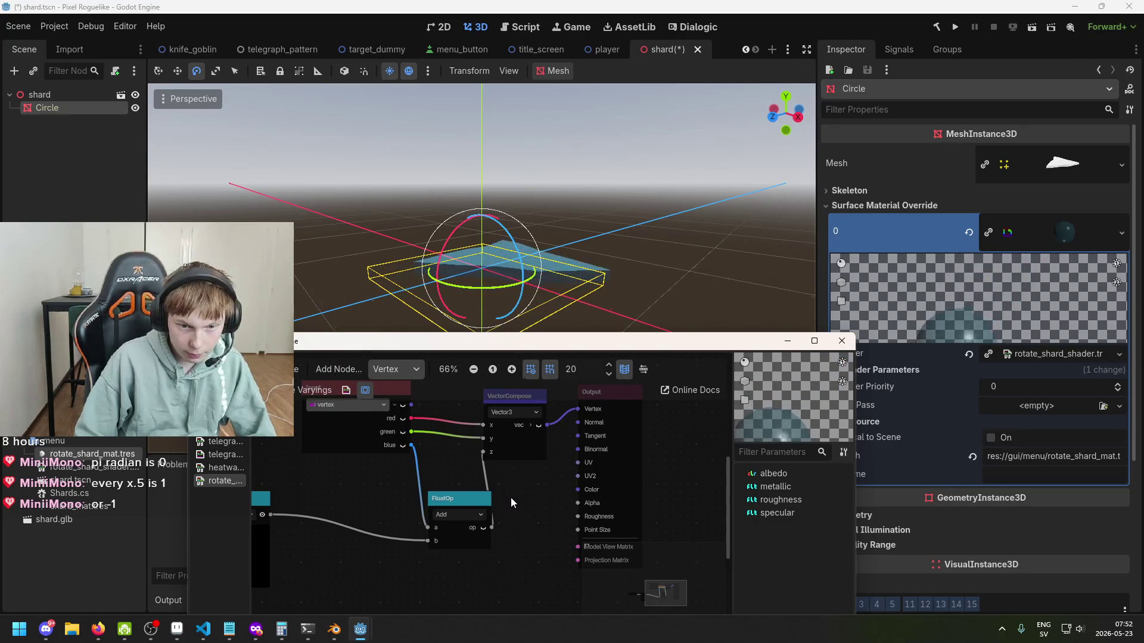
left_click_drag(521, 467, 569, 461)
mouse_move(534, 334)
left_mouse_down()
mouse_move(532, 394)
mouse_move(528, 308)
left_mouse_up()
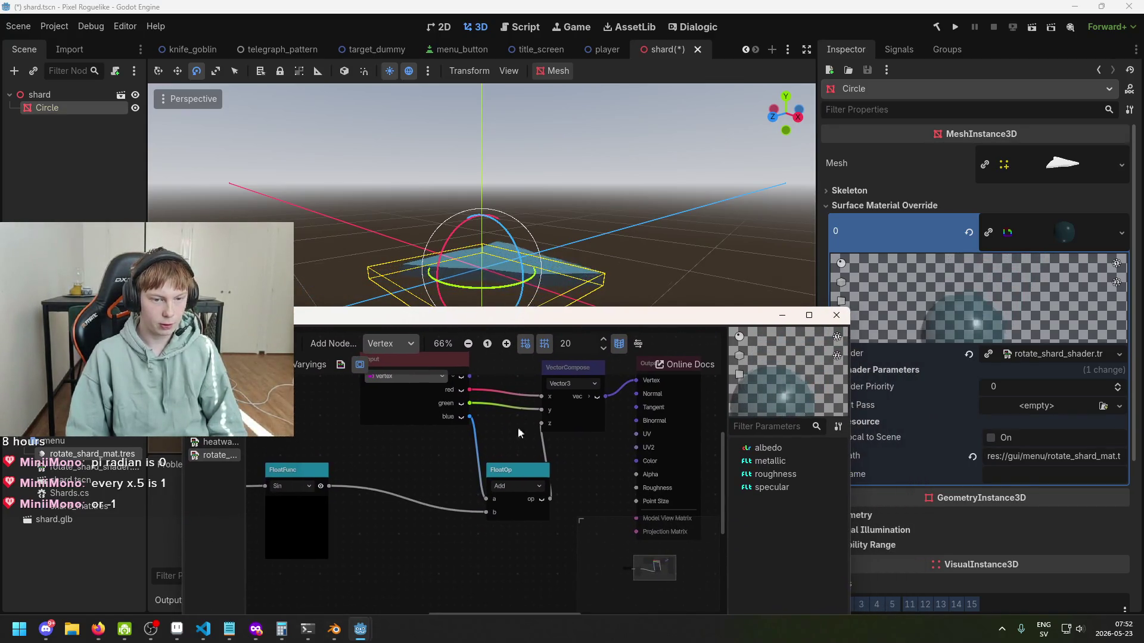
scroll(517, 427, "down", 1)
scroll(532, 481, "down", 1)
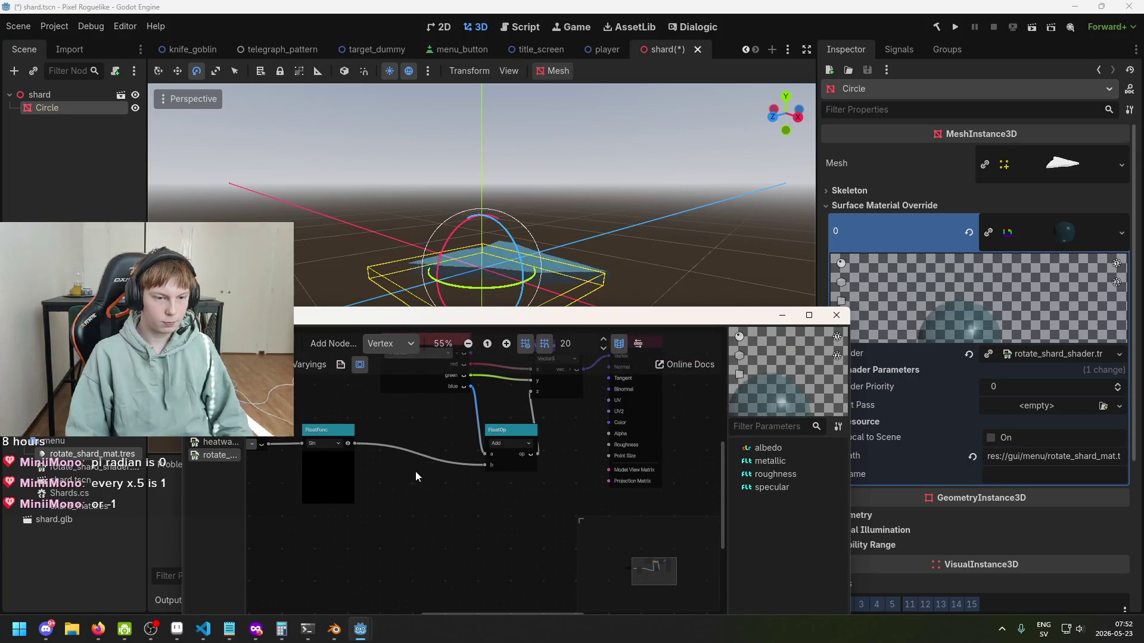
right_click(413, 473)
Step: Add a RotationByAxis node via a 'rotat' search and drop it onto the wire feeding FloatOp
type("r")
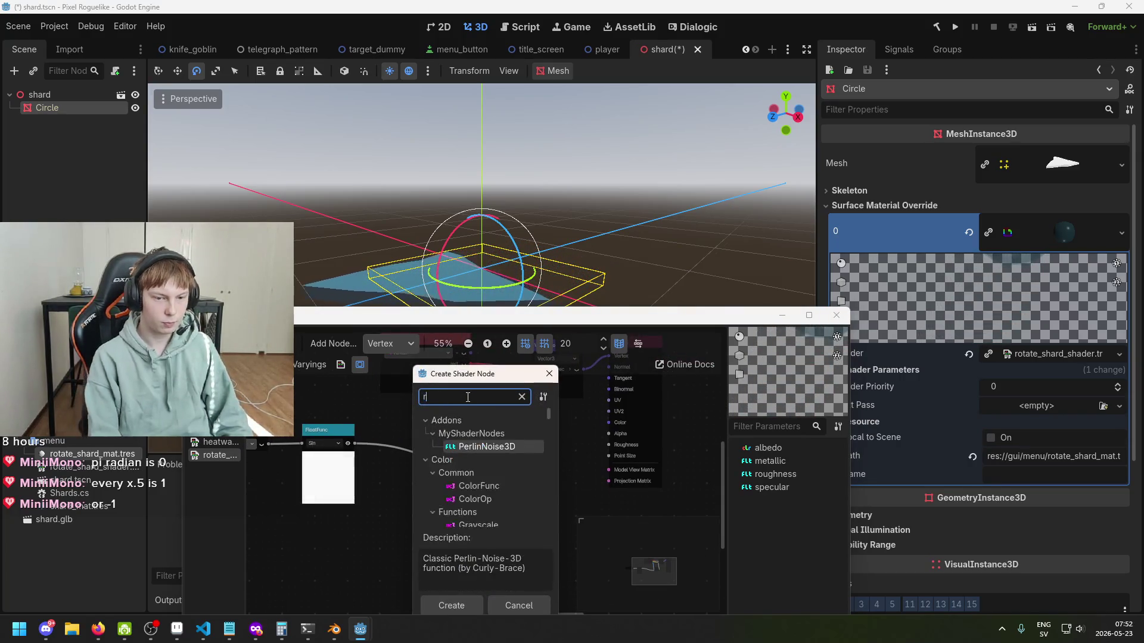
type("otat")
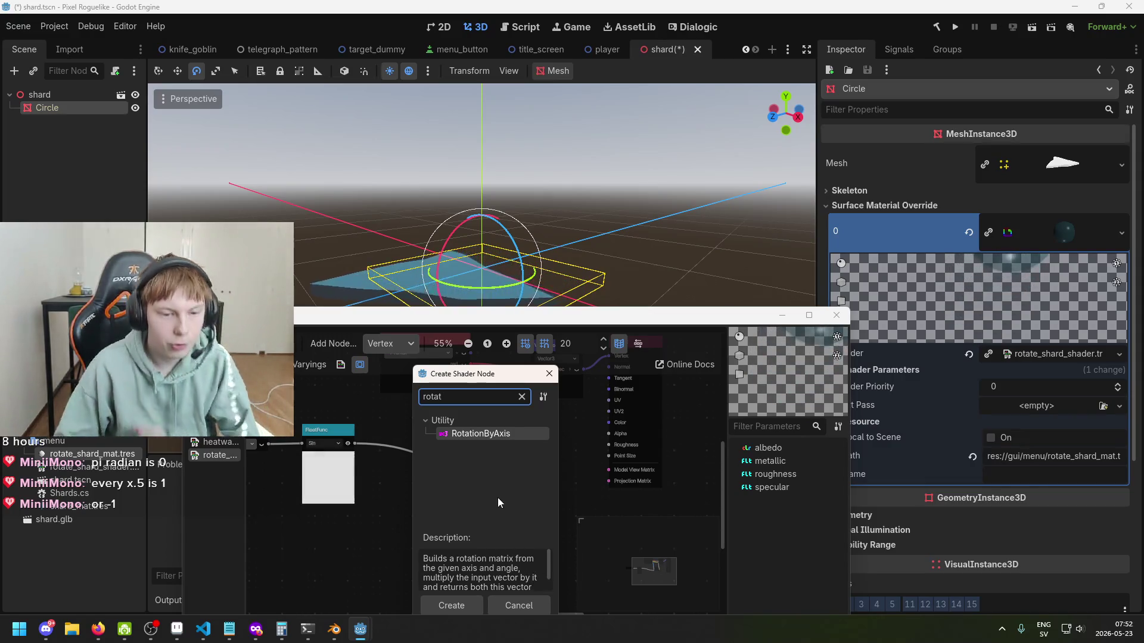
double_click(470, 433)
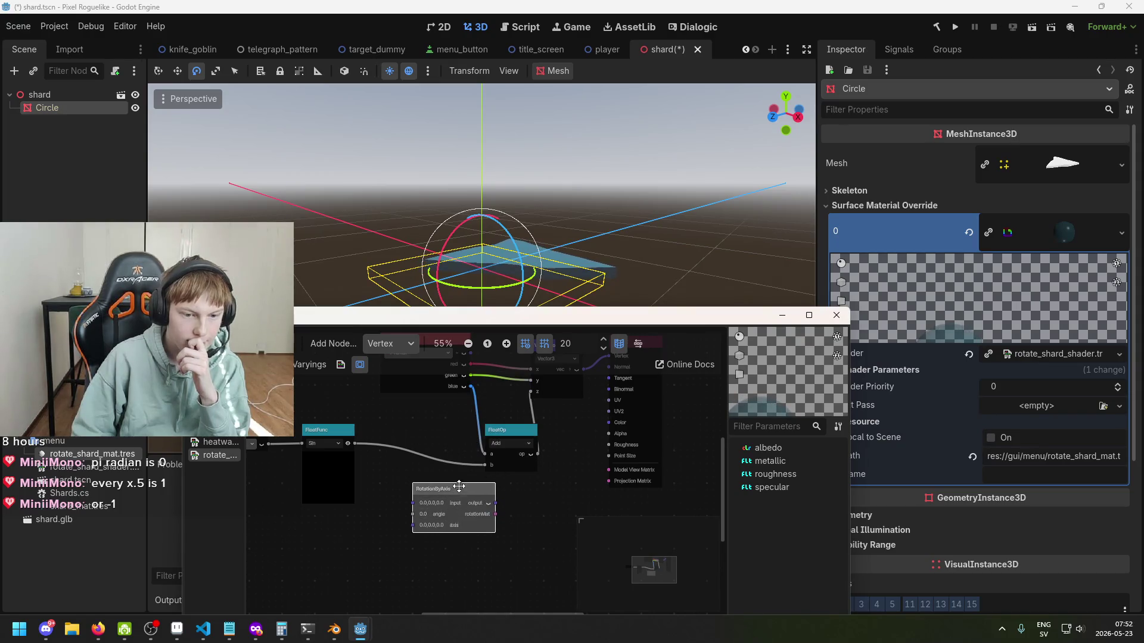
scroll(507, 502, "up", 1)
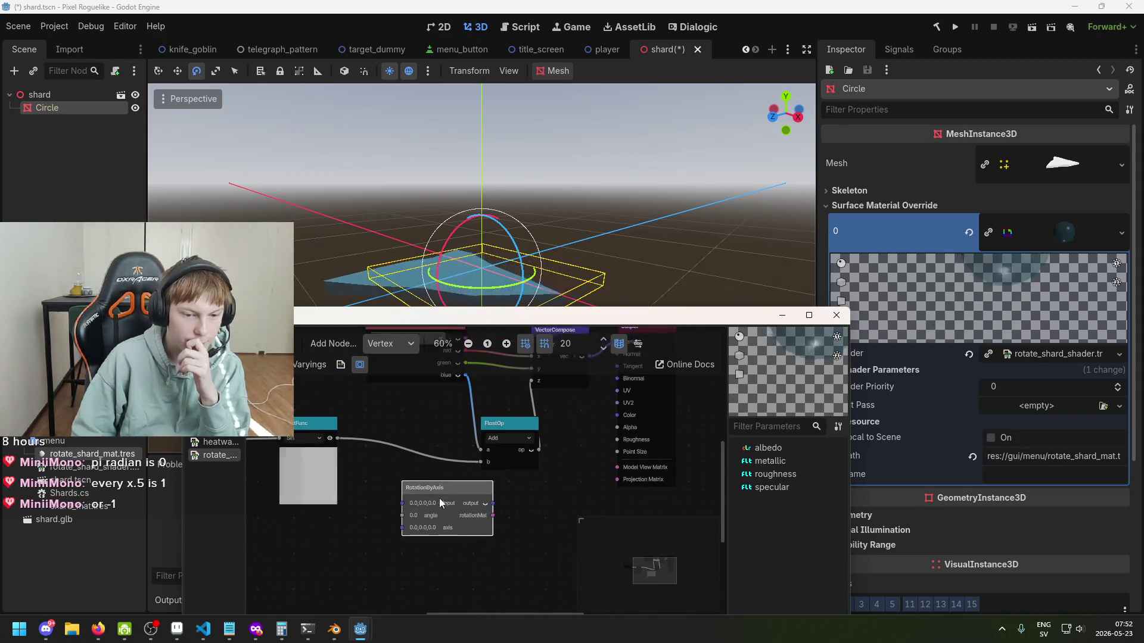
scroll(421, 507, "up", 2)
left_click(423, 516)
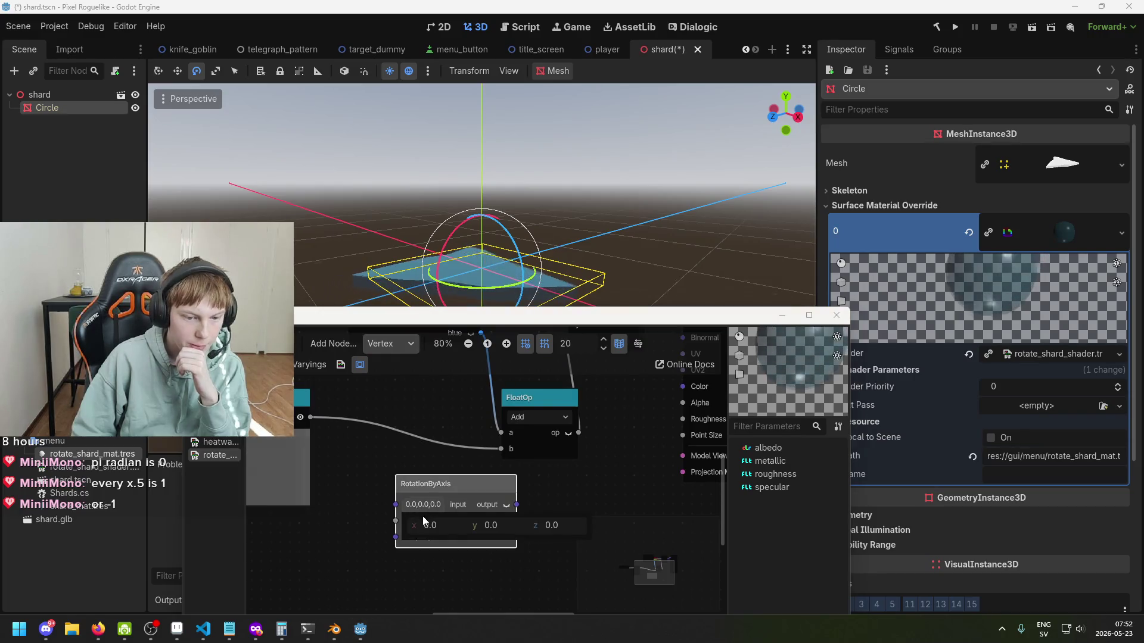
left_click_drag(430, 484, 397, 413)
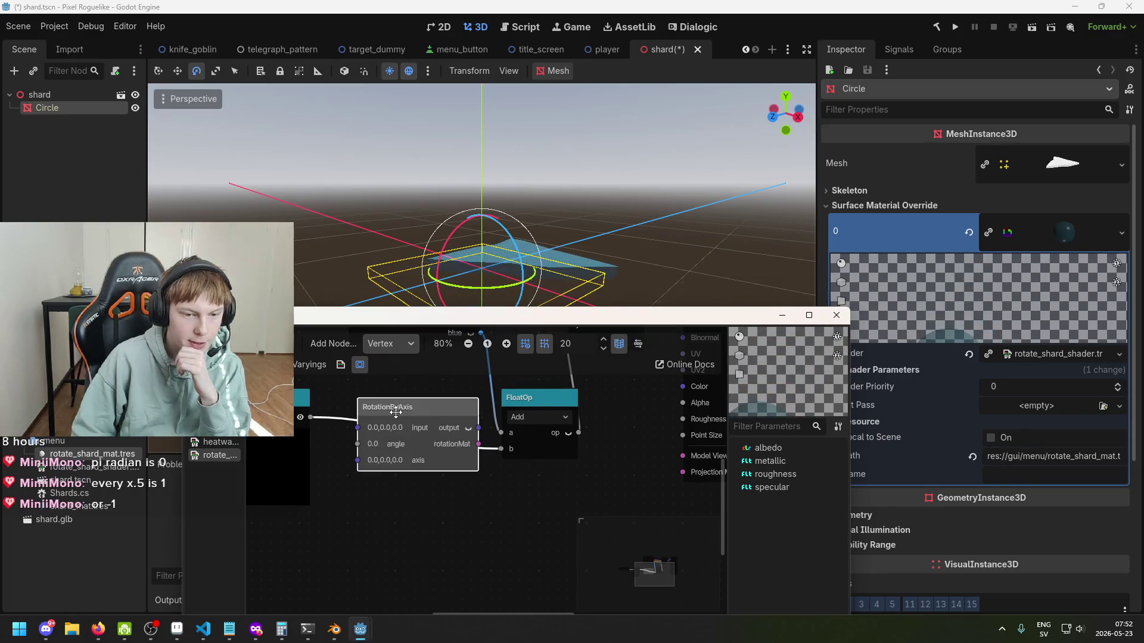
Step: Move RotationByAxis below FloatOp and cut its wires so it sits unconnected
scroll(480, 548, "down", 1)
left_click_drag(441, 466, 449, 517)
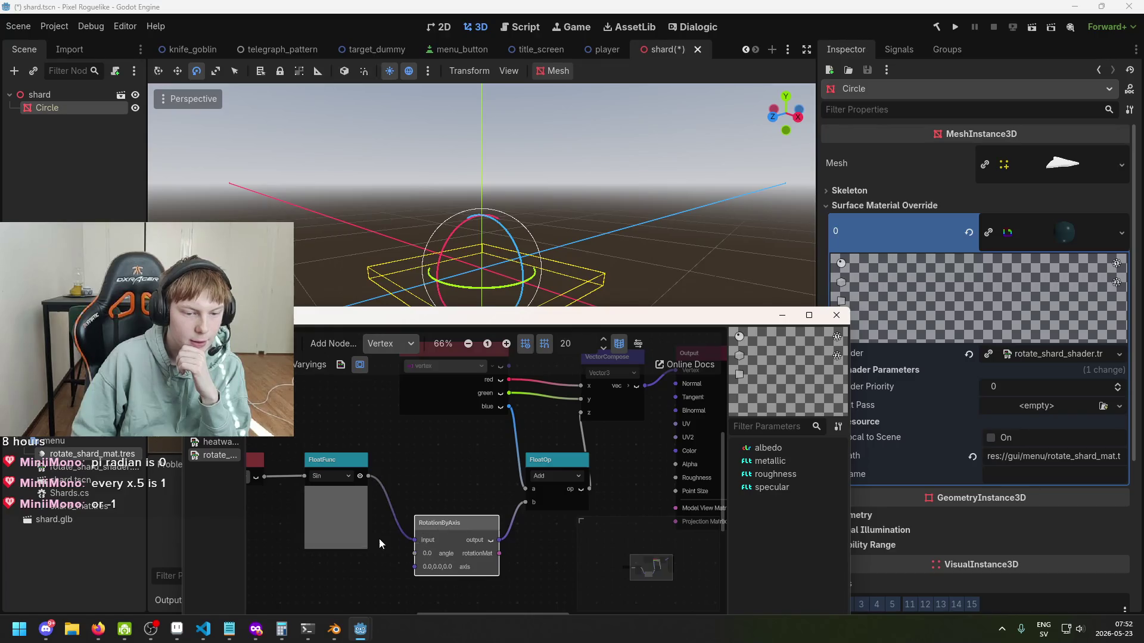
left_click_drag(378, 539, 523, 544)
left_click_drag(541, 485, 533, 461)
Step: Rearrange the FloatOp, Input, RotationByAxis and VectorCompose nodes into a tidy layout
left_click(500, 524)
scroll(491, 520, "up", 1)
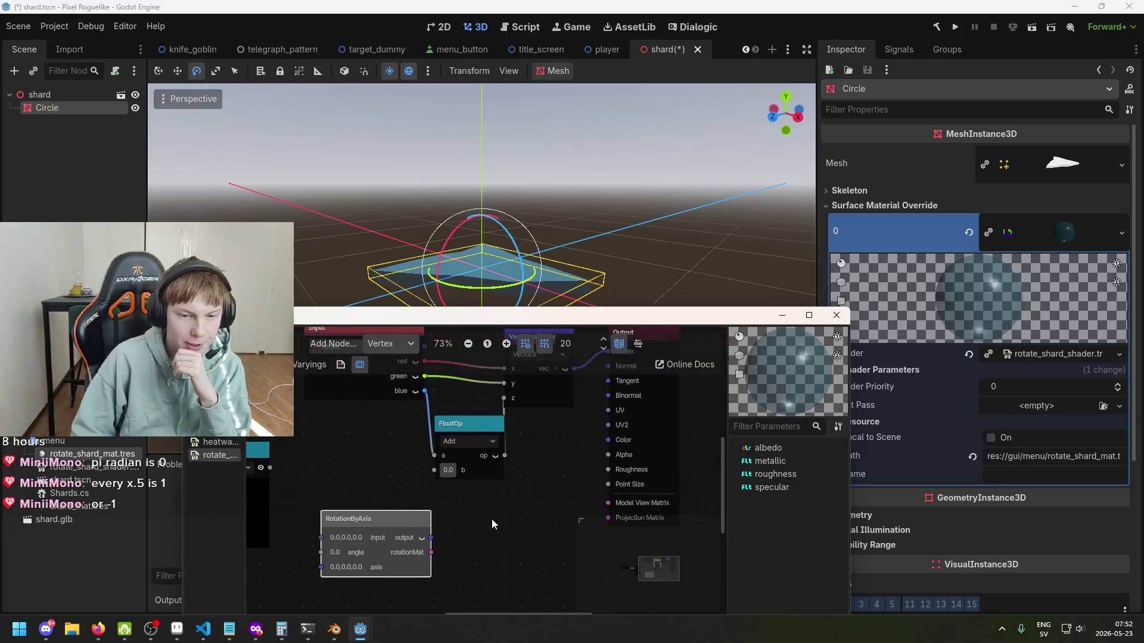
scroll(519, 491, "down", 3)
left_click_drag(477, 435, 524, 470)
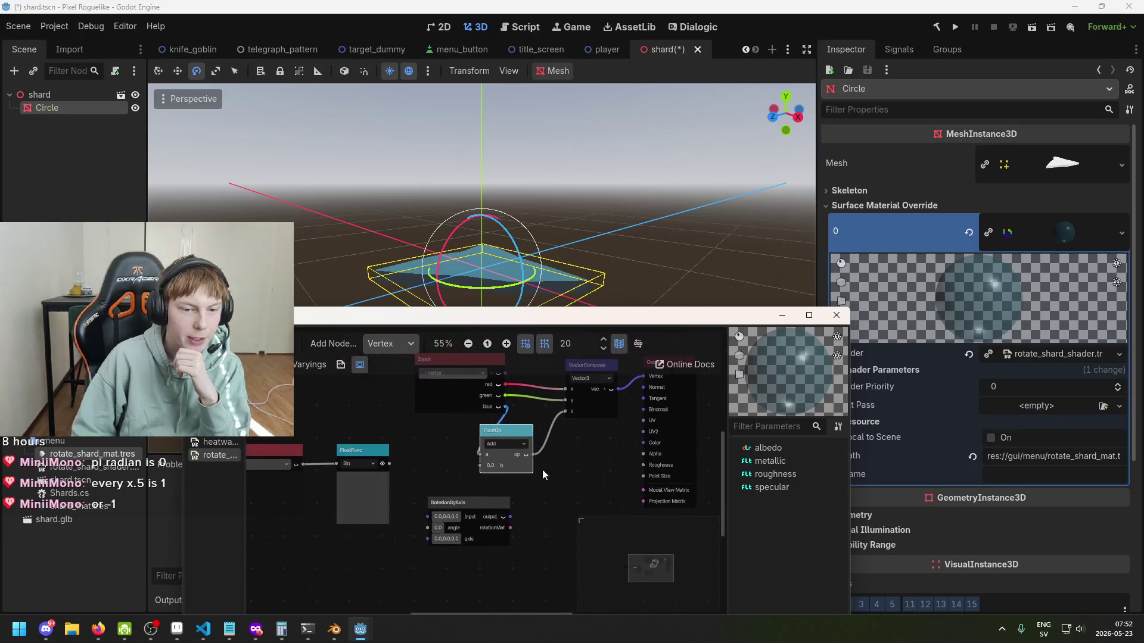
mouse_move(362, 471)
left_mouse_down()
mouse_move(477, 397)
mouse_move(384, 359)
left_mouse_up()
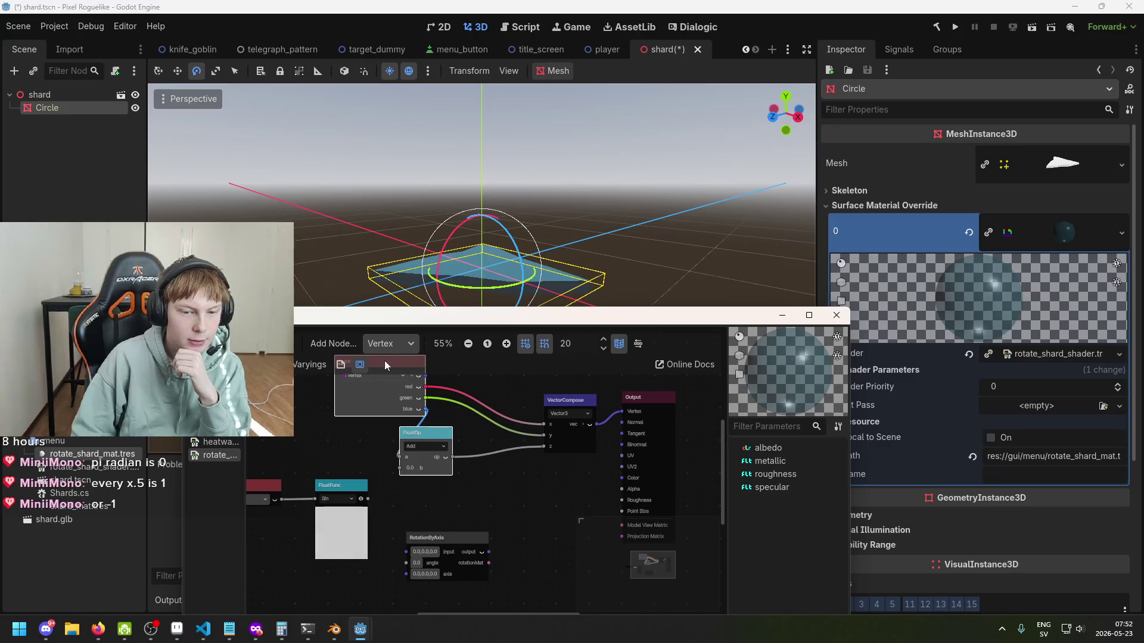
left_click_drag(485, 563, 516, 540)
scroll(516, 540, "up", 2)
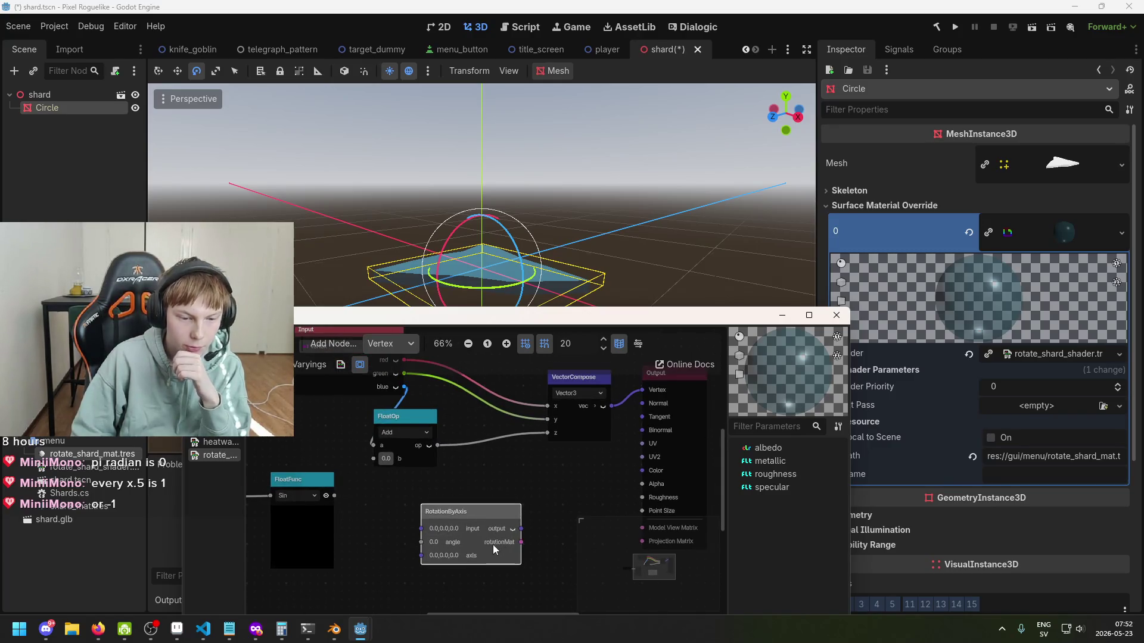
scroll(486, 548, "up", 1)
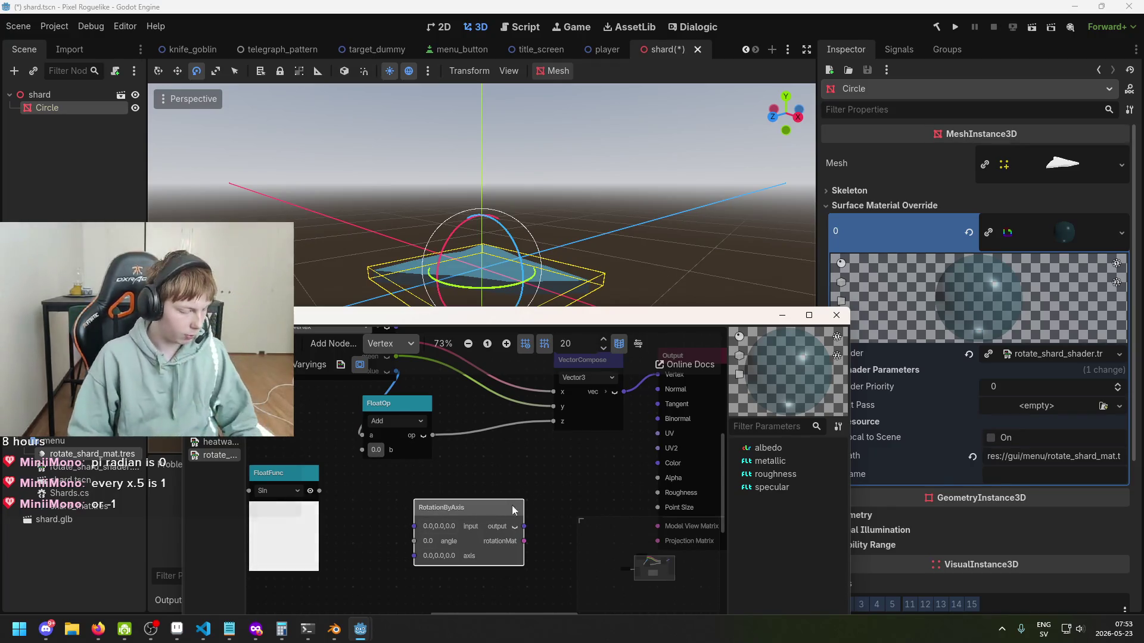
scroll(505, 473, "down", 1)
mouse_move(505, 473)
left_mouse_down()
mouse_move(503, 455)
mouse_move(512, 512)
left_mouse_up()
left_click_drag(517, 390, 508, 373)
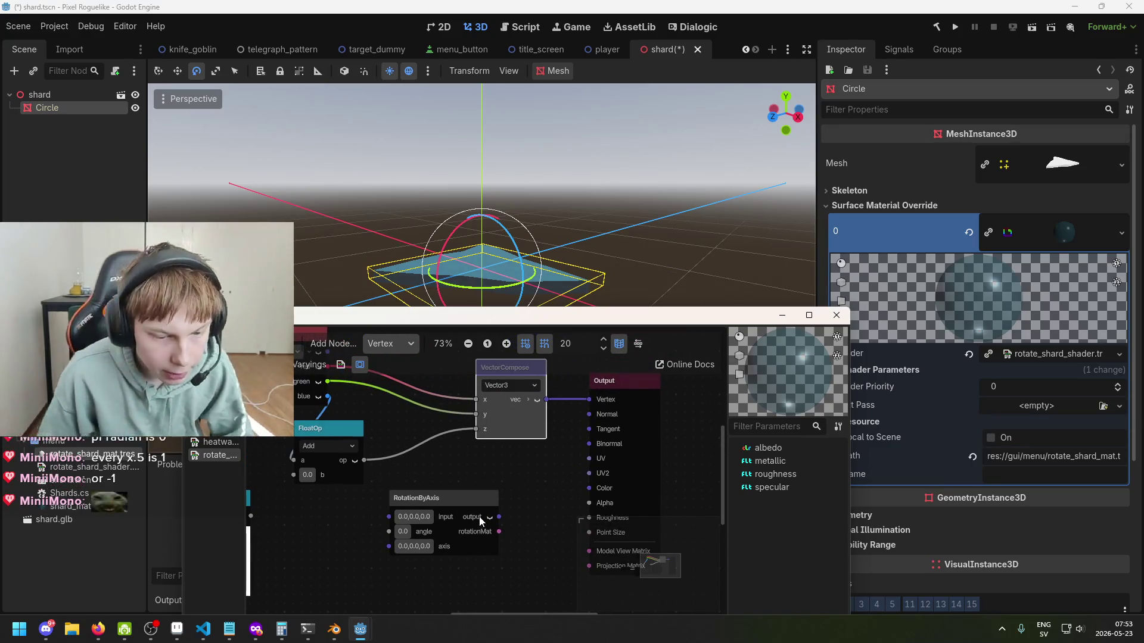
Step: Pan past VectorCompose and Output, then centre and select the RotationByAxis node
scroll(460, 504, "up", 1)
scroll(397, 509, "up", 2)
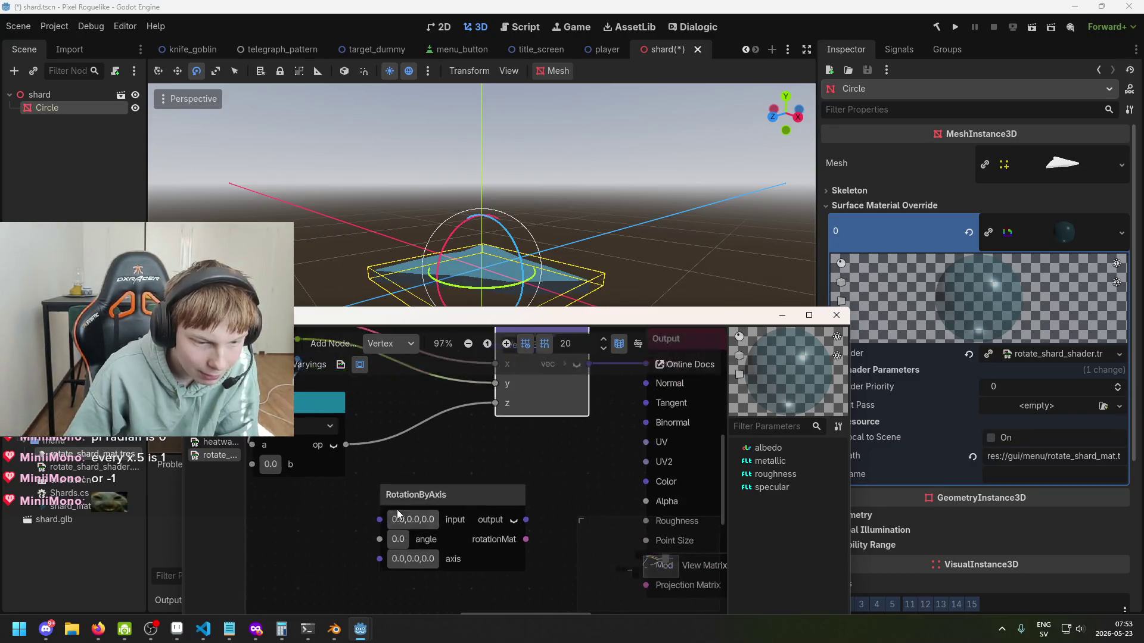
scroll(398, 522, "up", 1)
left_click(416, 499)
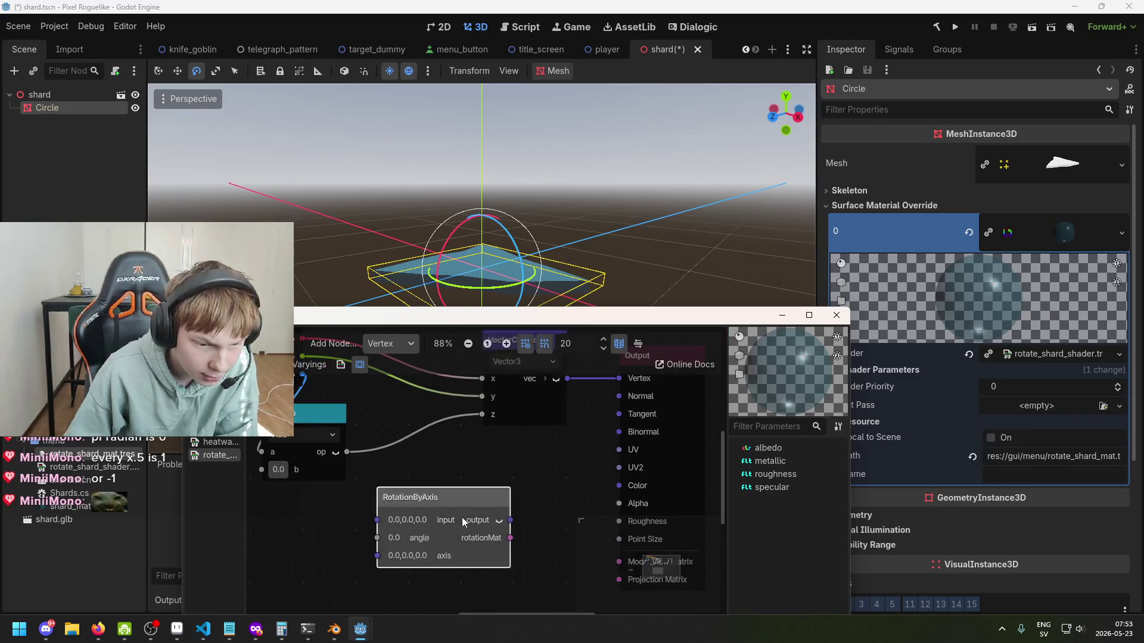
scroll(483, 480, "up", 1)
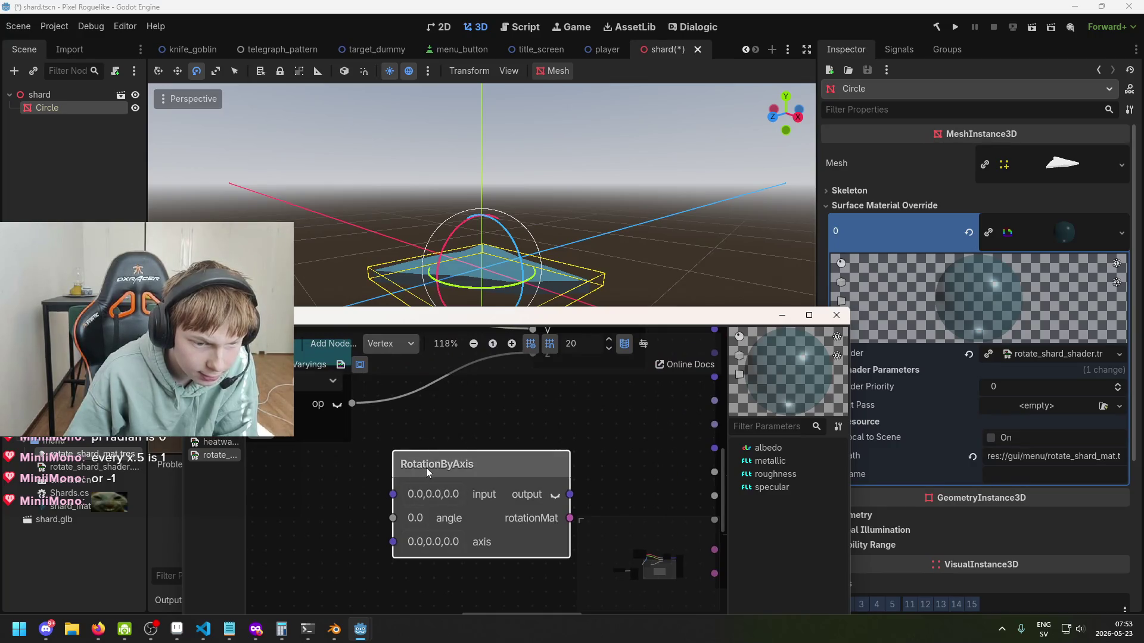
scroll(405, 474, "down", 2)
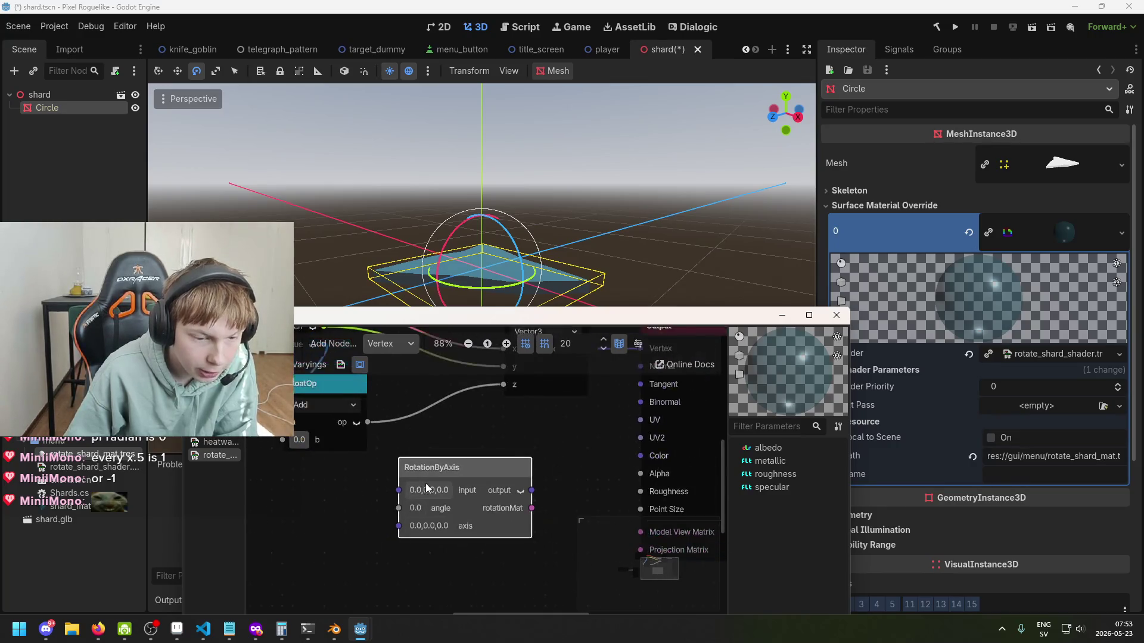
scroll(452, 468, "down", 2)
left_click(394, 483)
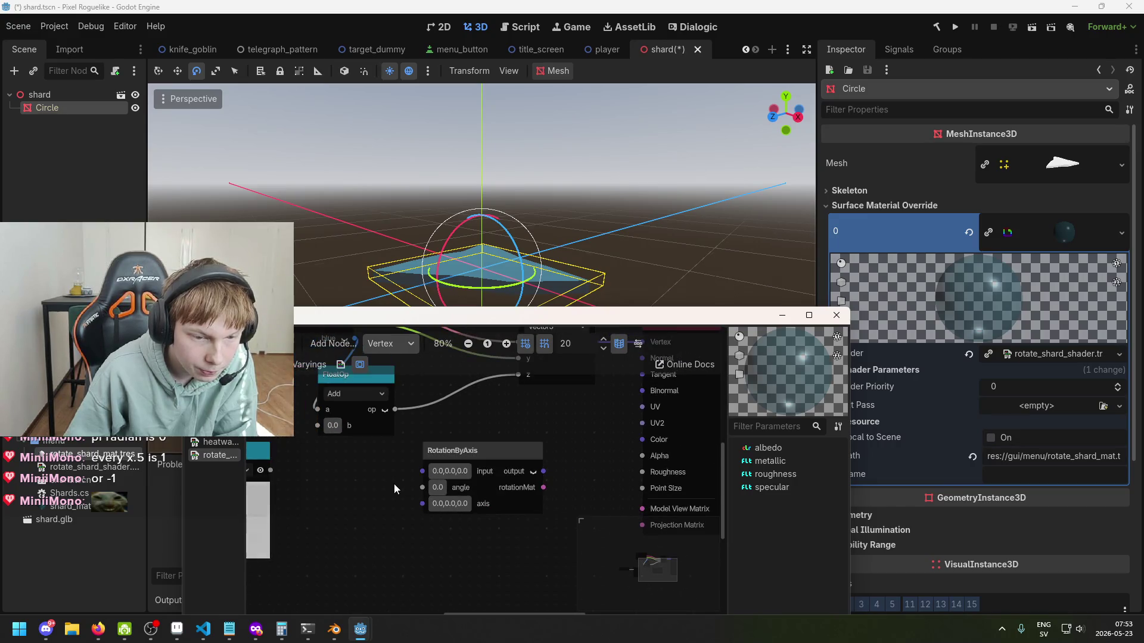
left_click_drag(377, 460, 320, 527)
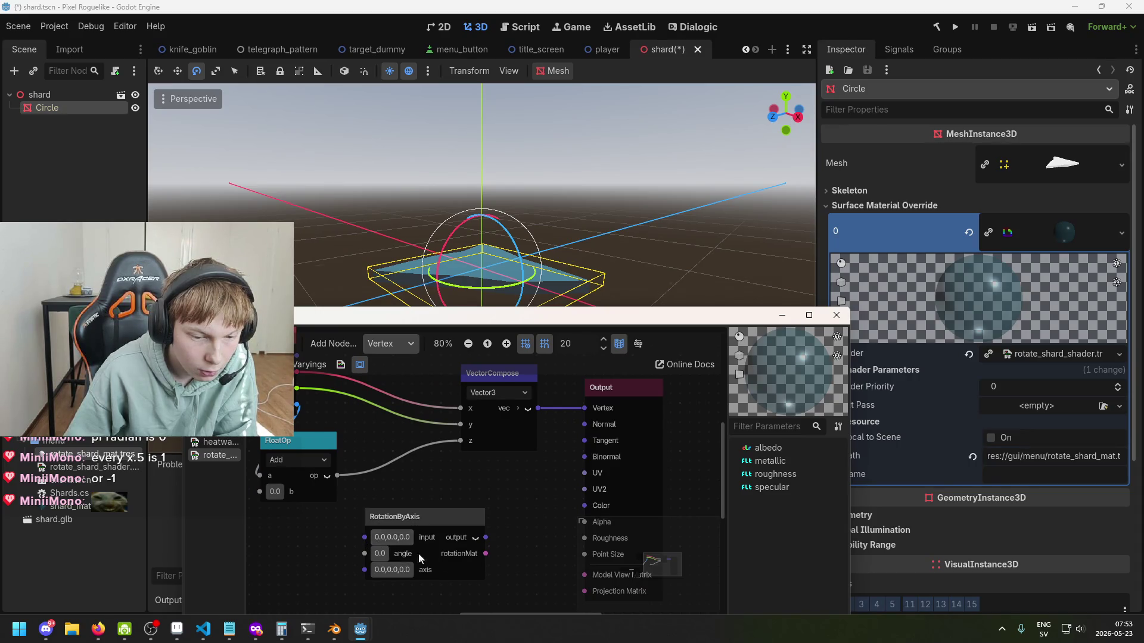
left_click_drag(502, 547, 542, 492)
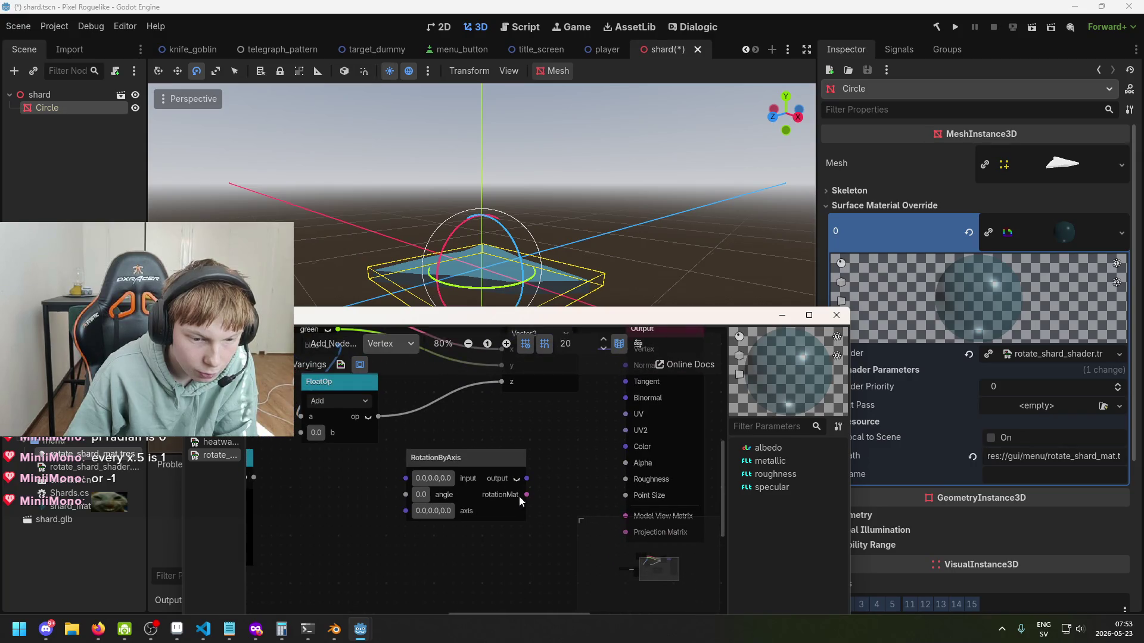
left_click(520, 496)
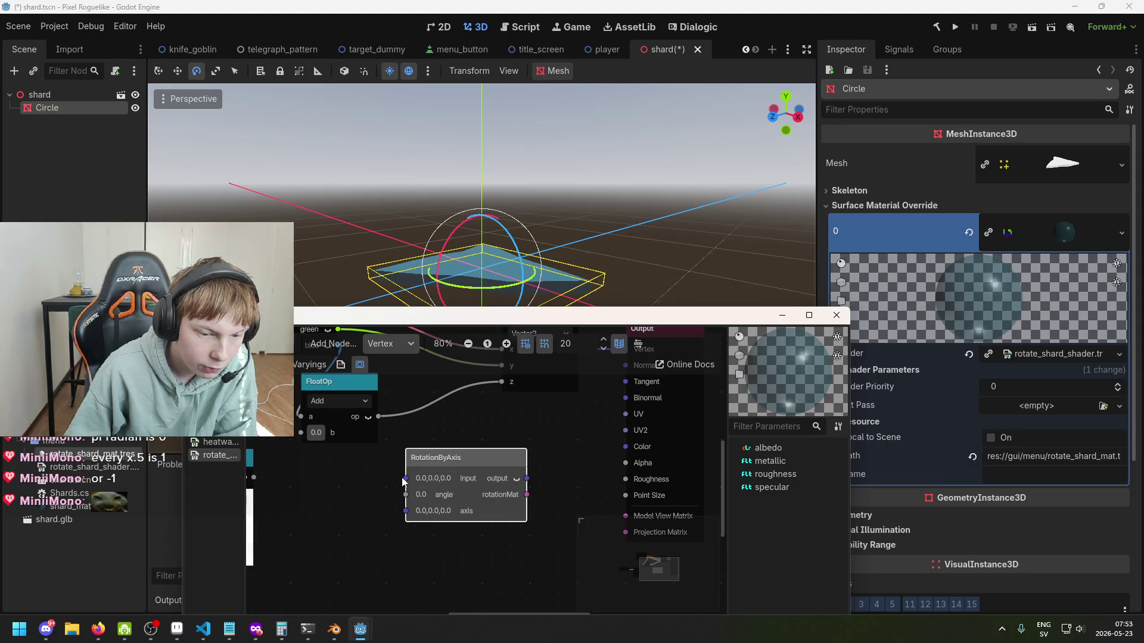
Step: Give RotationByAxis an axis of 0,1,0 and an angle of 6.67, nudging it down-left
left_click(420, 498)
type("0.84")
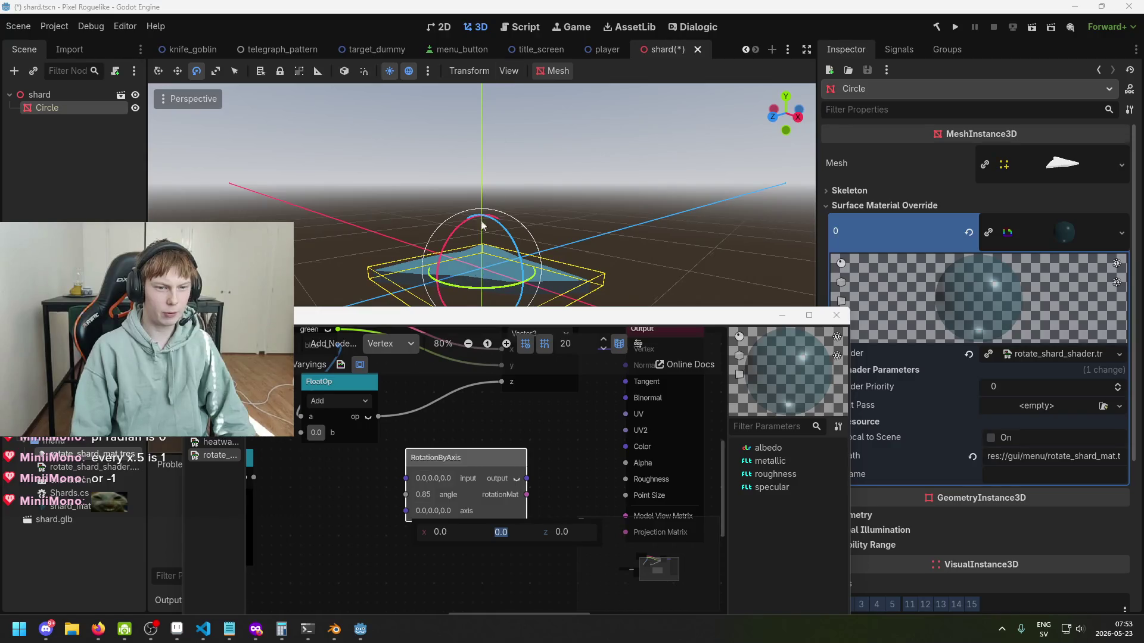
type("1")
key("Return")
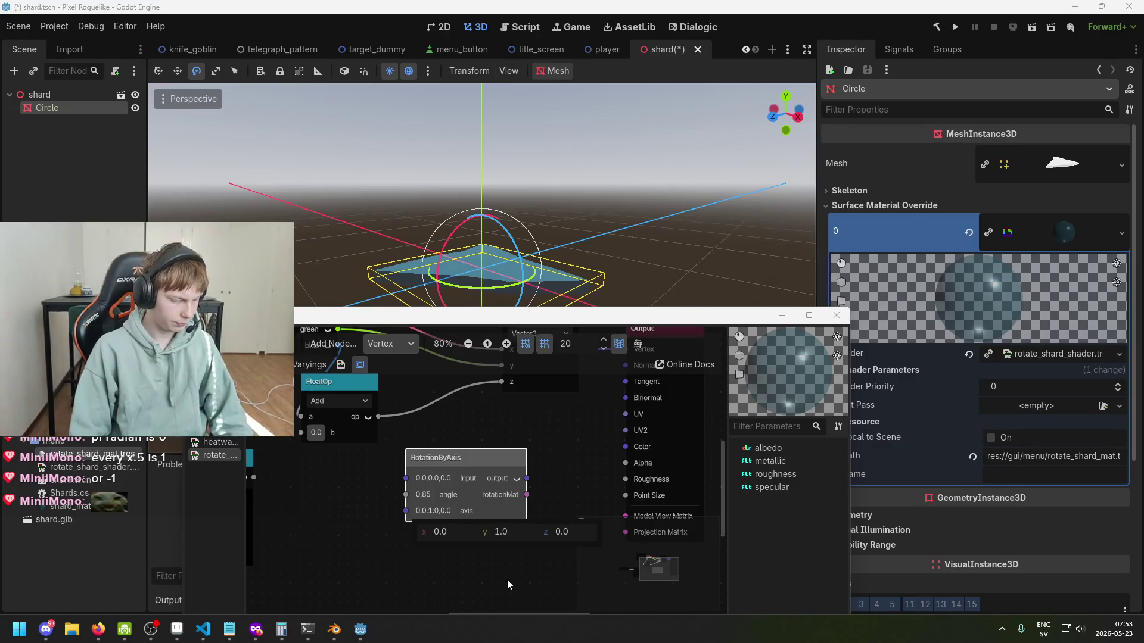
left_click(506, 578)
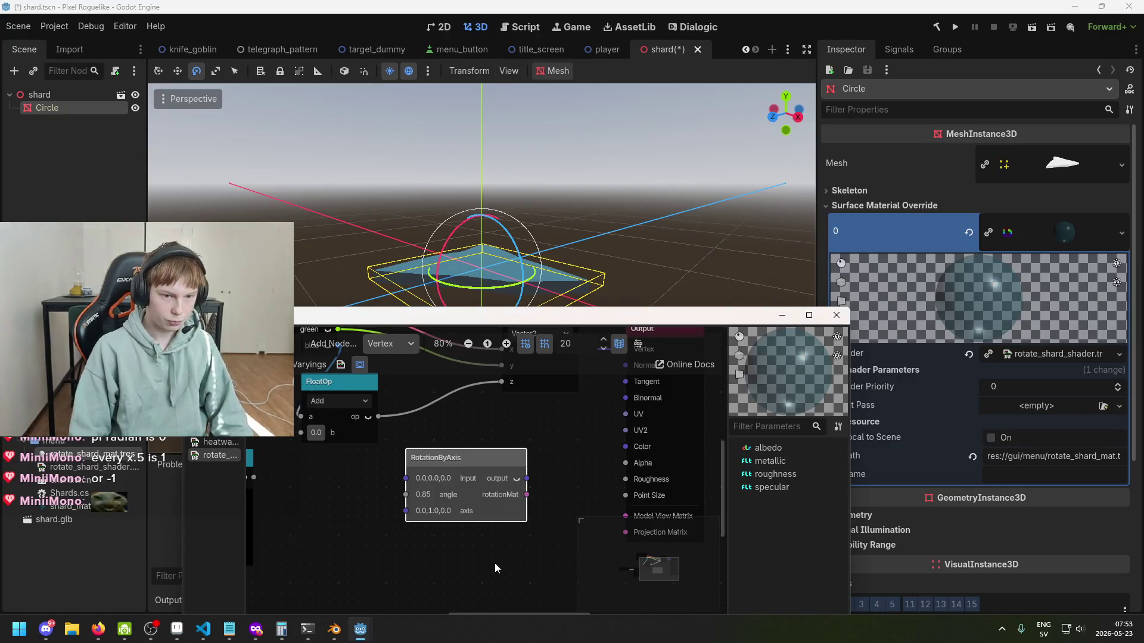
left_click(430, 496)
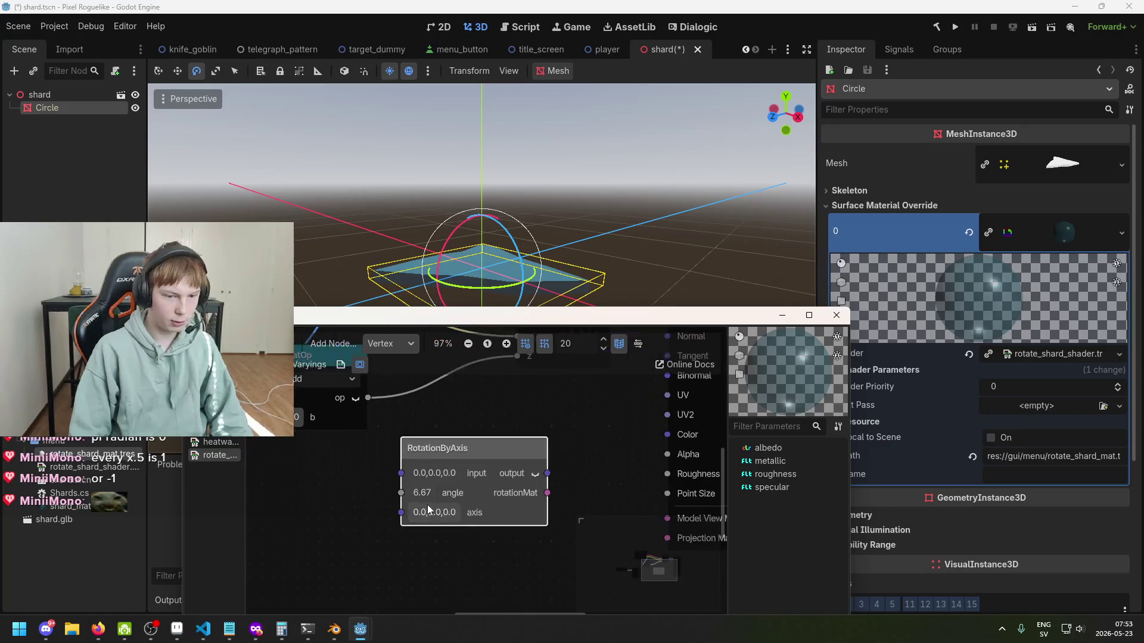
scroll(425, 496, "down", 1)
mouse_move(447, 465)
left_mouse_down()
mouse_move(438, 483)
mouse_move(493, 482)
left_mouse_up()
scroll(461, 478, "down", 1)
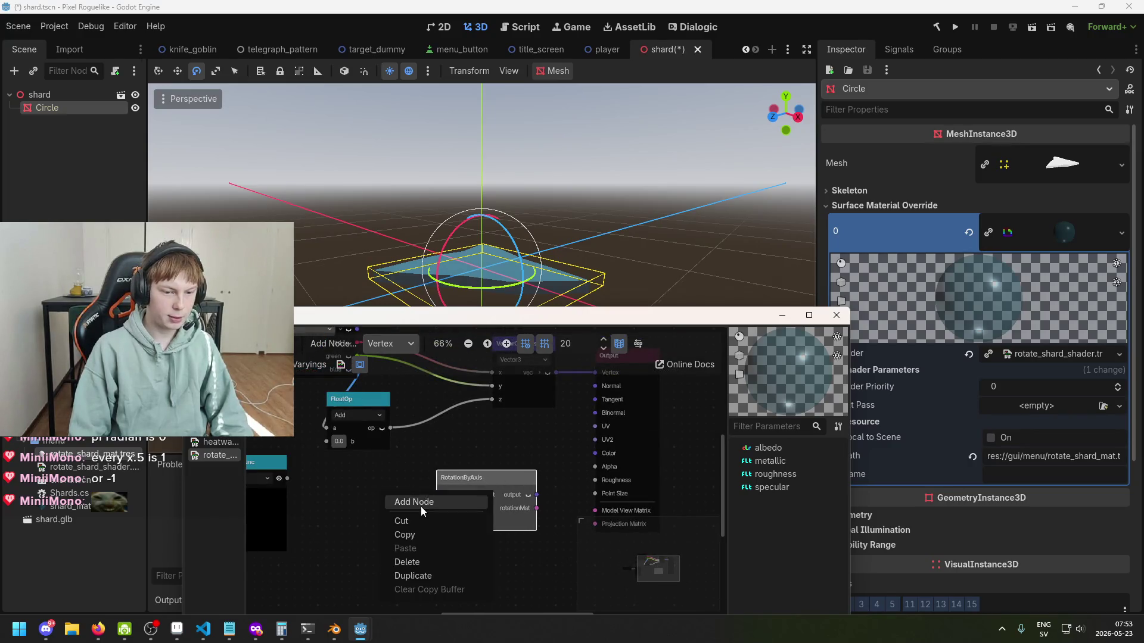
Step: Abandon a 'rot' node search and move the Sin node further left
left_click(420, 506)
type("rot")
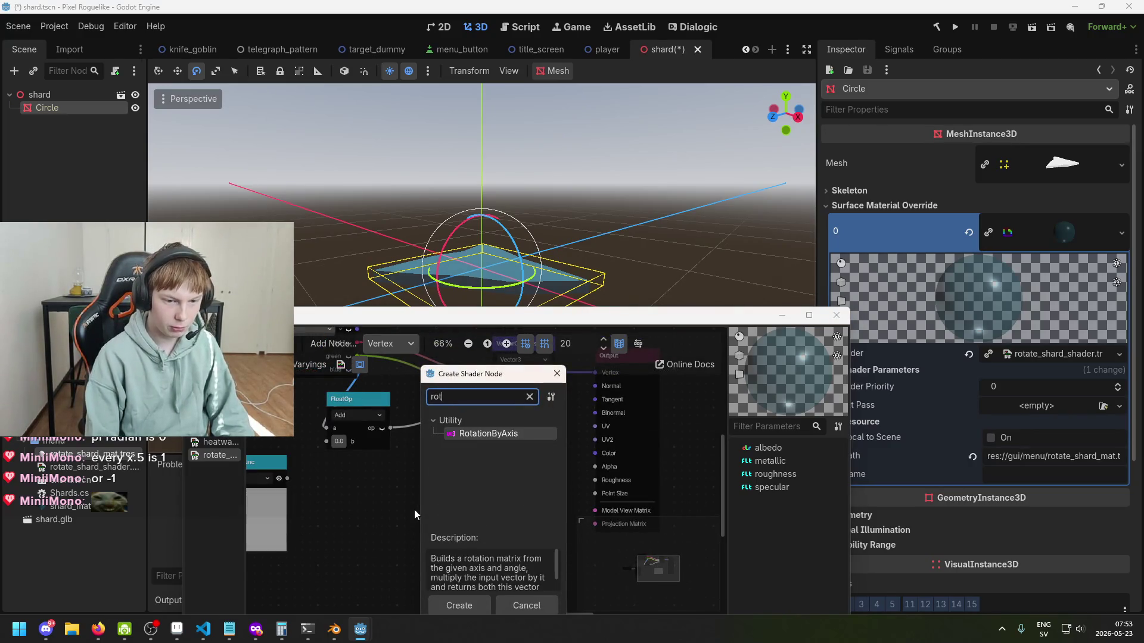
key("BackSpace")
key("BackSpace")
key("BackSpace")
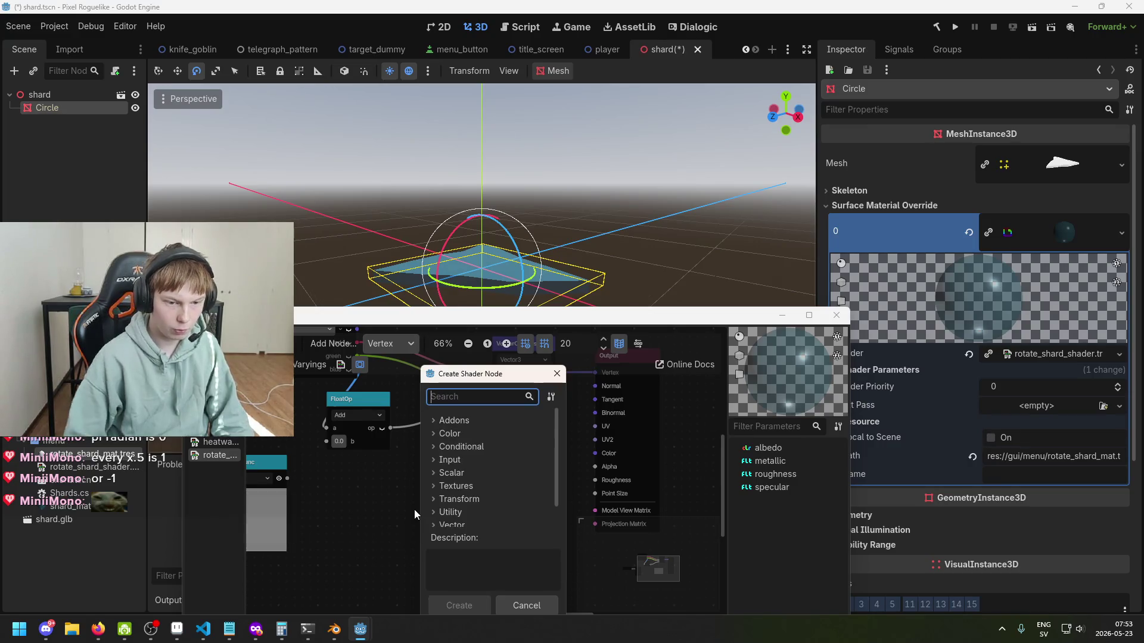
left_click(557, 374)
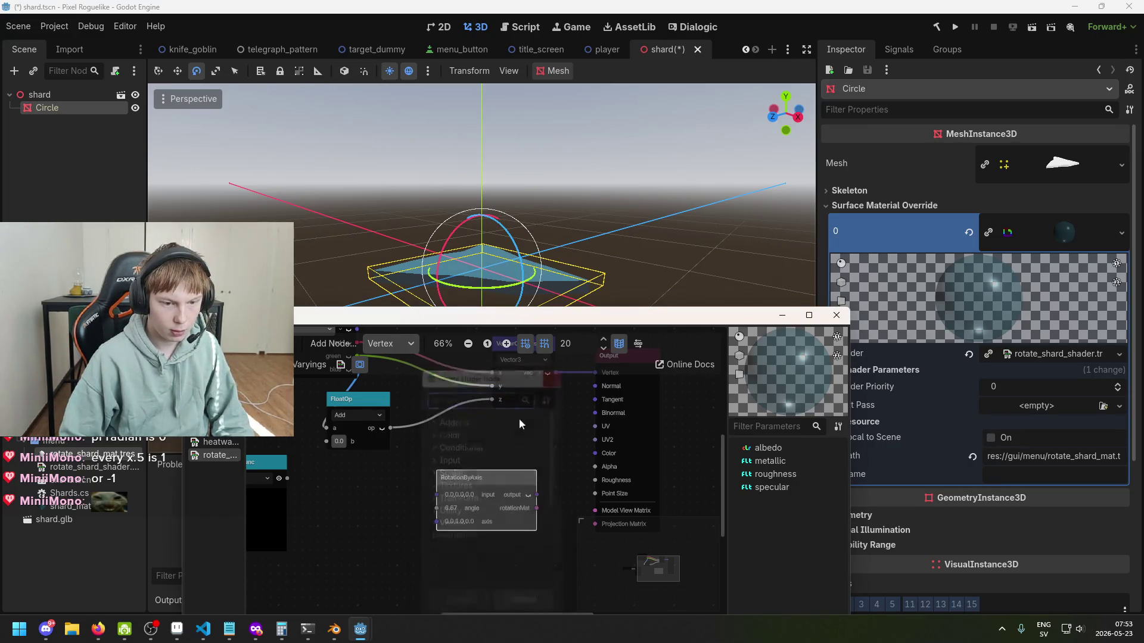
scroll(420, 516, "left", 5)
scroll(420, 516, "down", 1)
left_click_drag(388, 483, 349, 483)
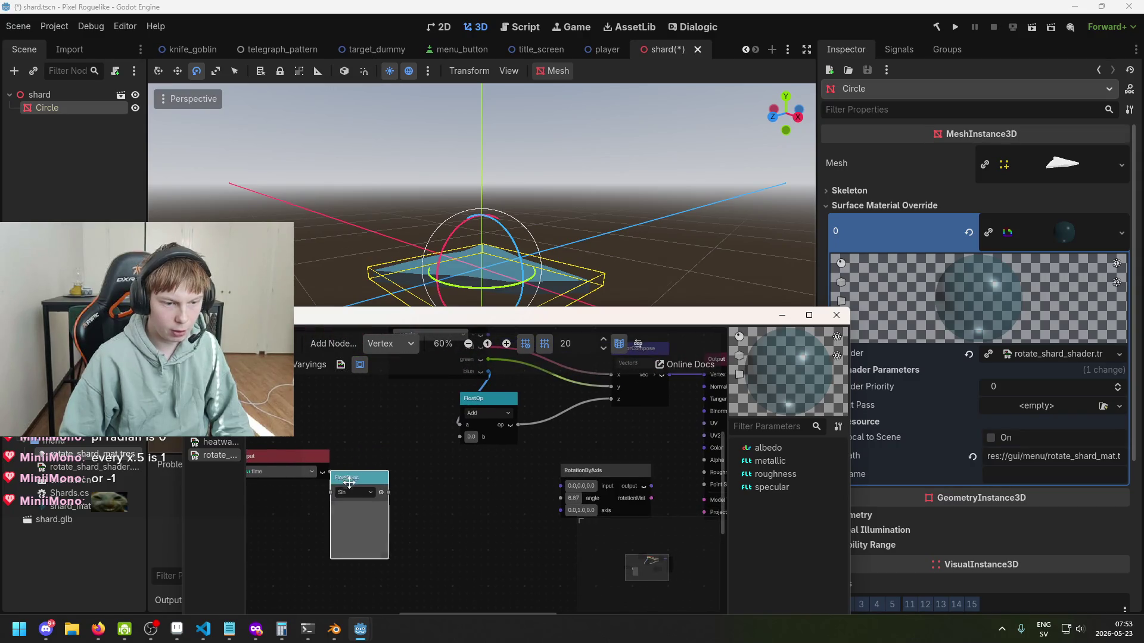
Step: Move the vertex Input node beside Sin and connect it to RotationByAxis's input
scroll(444, 498, "down", 1)
scroll(445, 498, "up", 2)
scroll(444, 498, "right", 2)
left_click_drag(355, 384, 359, 510)
scroll(417, 494, "down", 4)
scroll(430, 426, "up", 1)
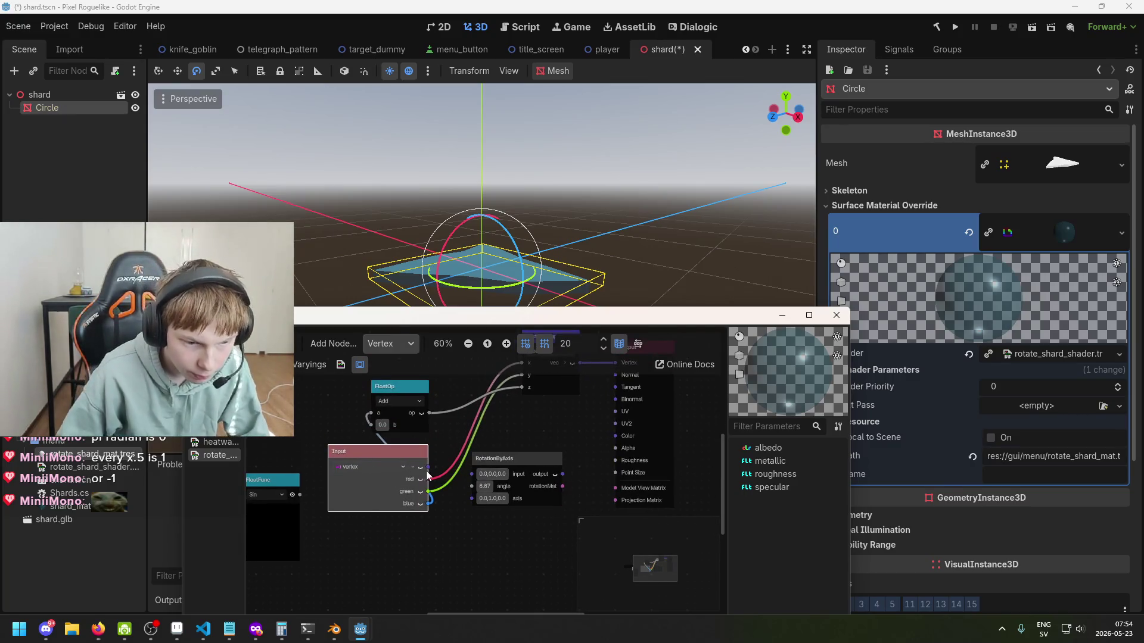
left_click_drag(472, 480, 591, 376)
Step: Raise the RotationByAxis angle through about 7.9 and 9.2 up to 9.88
scroll(492, 441, "right", 2)
scroll(492, 441, "up", 1)
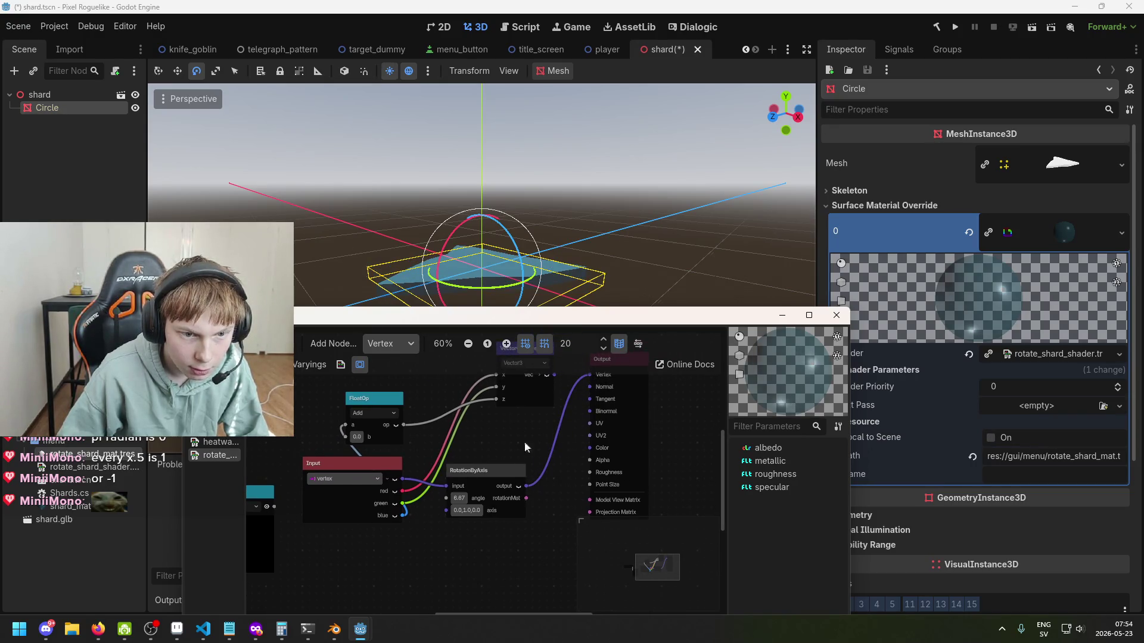
scroll(466, 484, "up", 1)
left_click_drag(459, 499, 494, 355)
left_click_drag(551, 323, 603, 347)
mouse_move(511, 523)
left_mouse_down()
mouse_move(538, 523)
mouse_move(551, 544)
left_mouse_up()
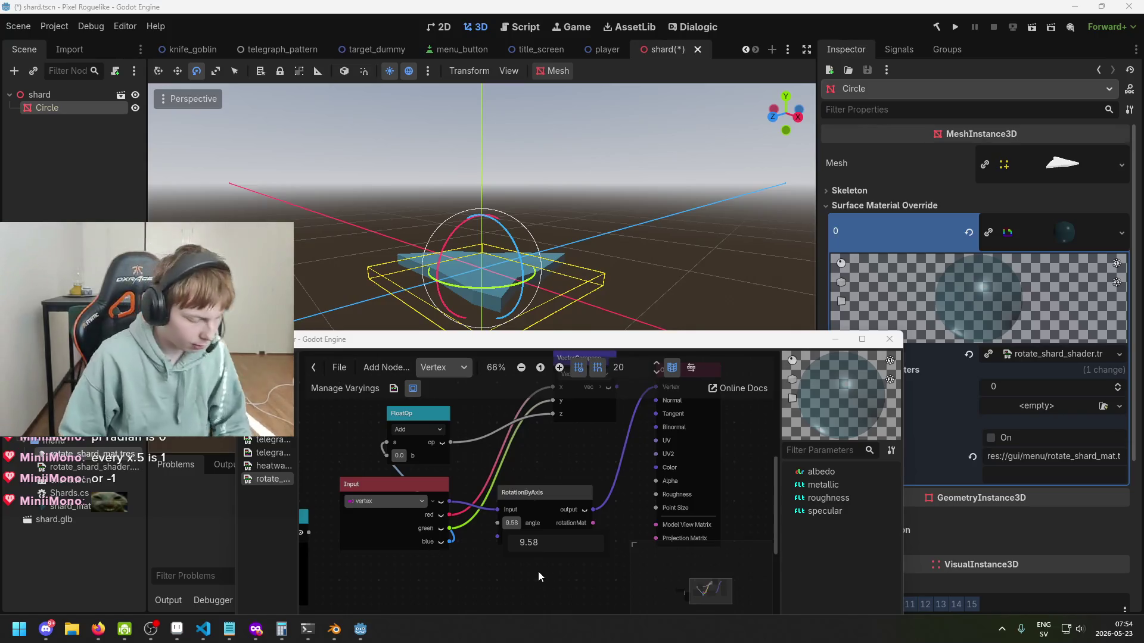
left_click_drag(543, 542, 542, 569)
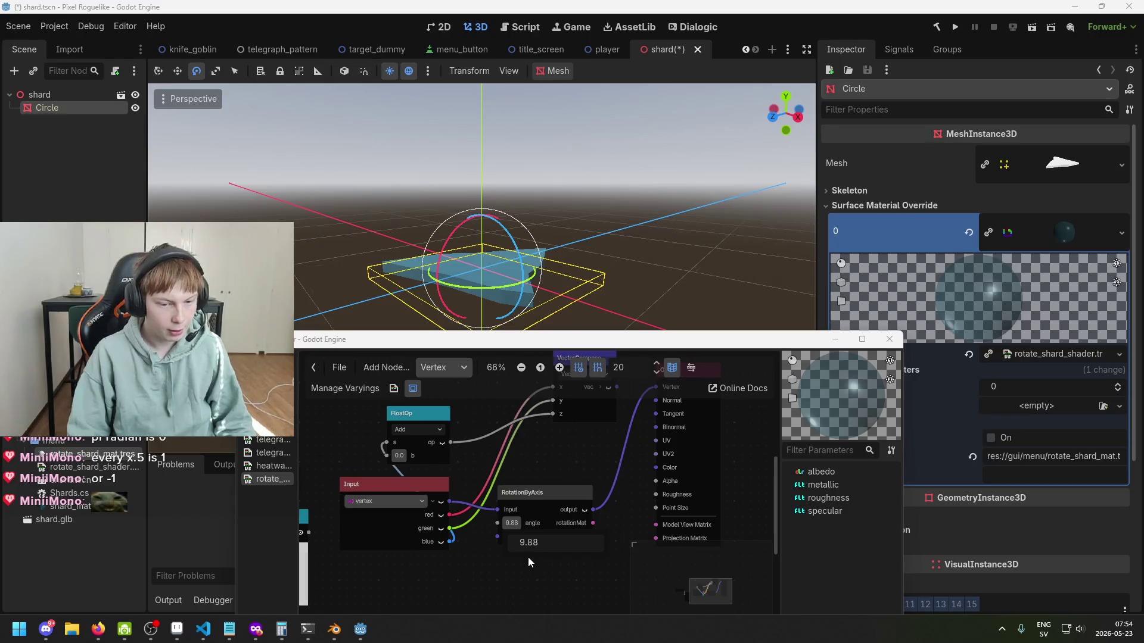
Step: Lower the angle to about 9.2 and place the Input node beside RotationByAxis
scroll(533, 560, "up", 1)
scroll(515, 526, "up", 1)
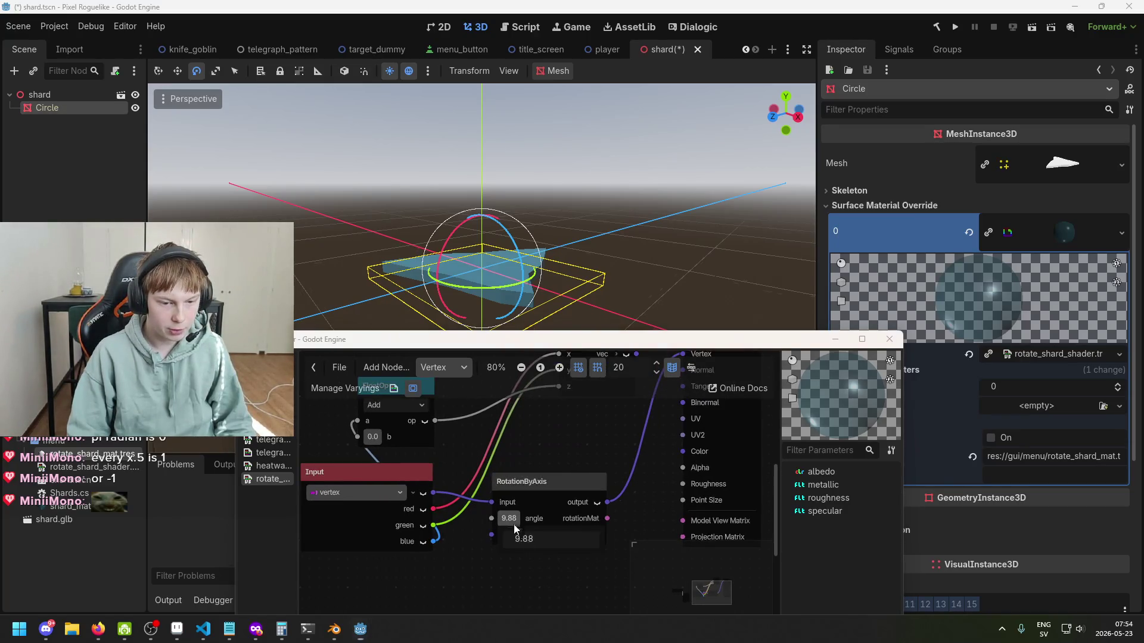
mouse_move(534, 539)
left_mouse_down()
mouse_move(524, 539)
mouse_move(534, 542)
left_mouse_up()
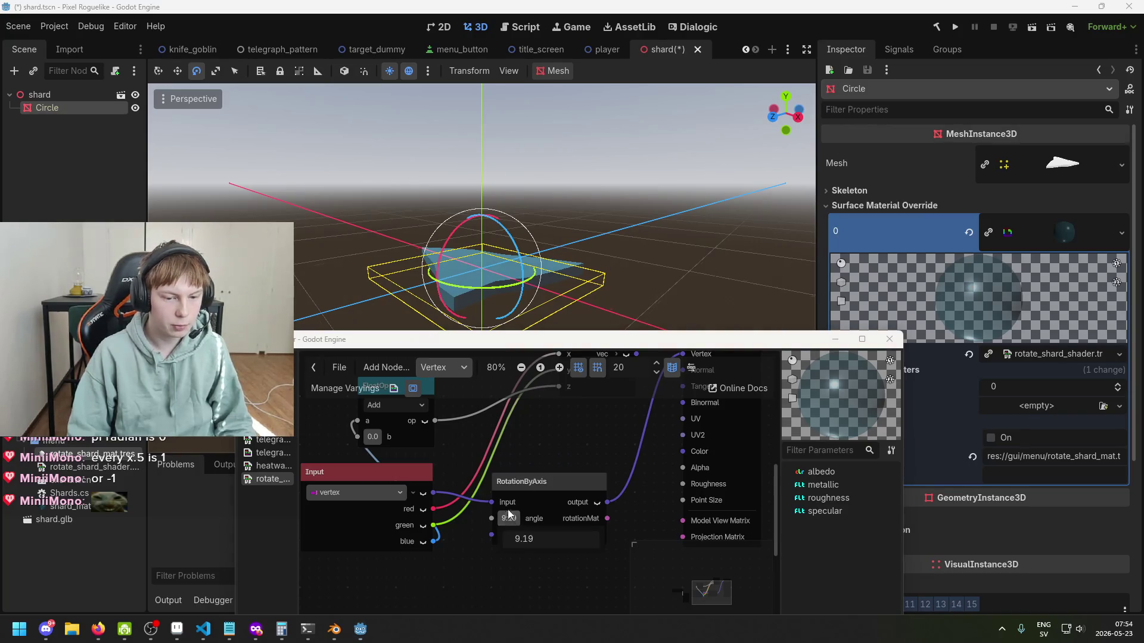
scroll(527, 485, "up", 1)
scroll(531, 482, "up", 1)
scroll(531, 483, "down", 3)
mouse_move(393, 476)
left_mouse_down()
mouse_move(363, 449)
mouse_move(401, 512)
mouse_move(391, 497)
left_mouse_up()
scroll(438, 473, "up", 3)
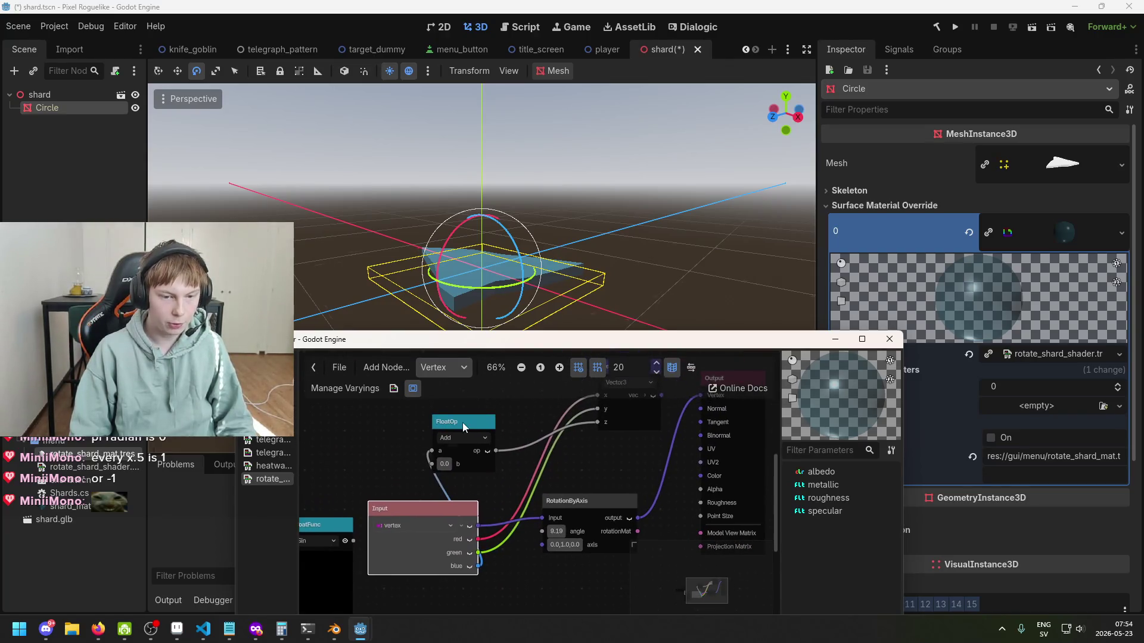
Step: Delete the unused FloatOp and VectorCompose nodes and move the Input node higher
left_click(459, 477)
key("Delete")
left_click(589, 408)
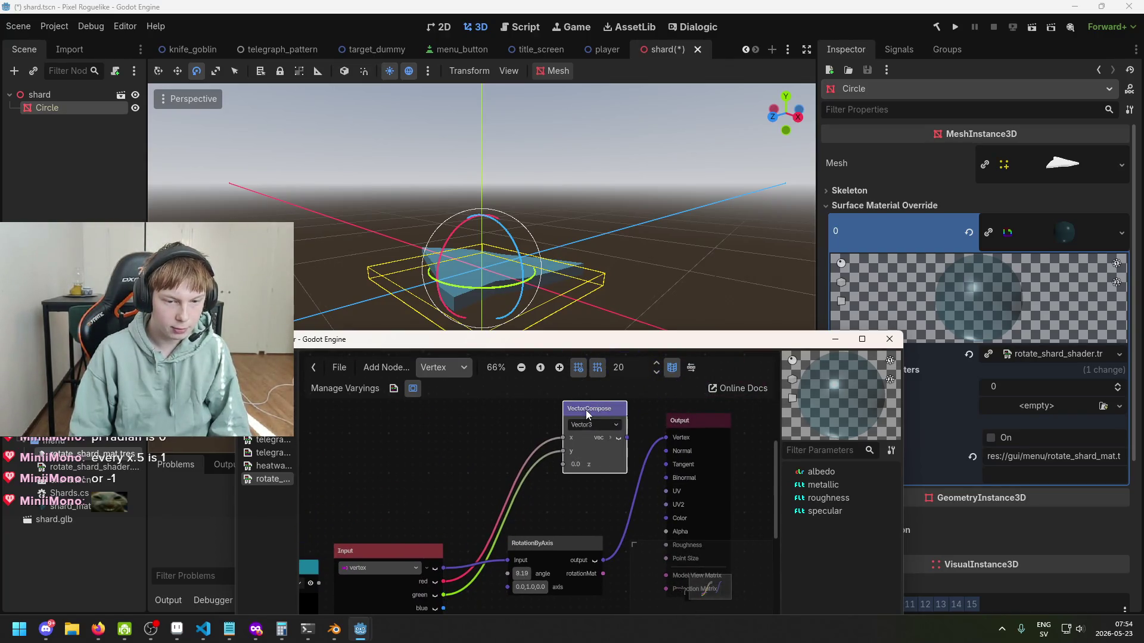
key("Delete")
left_click_drag(411, 557, 434, 455)
scroll(522, 502, "down", 2)
scroll(526, 529, "up", 1)
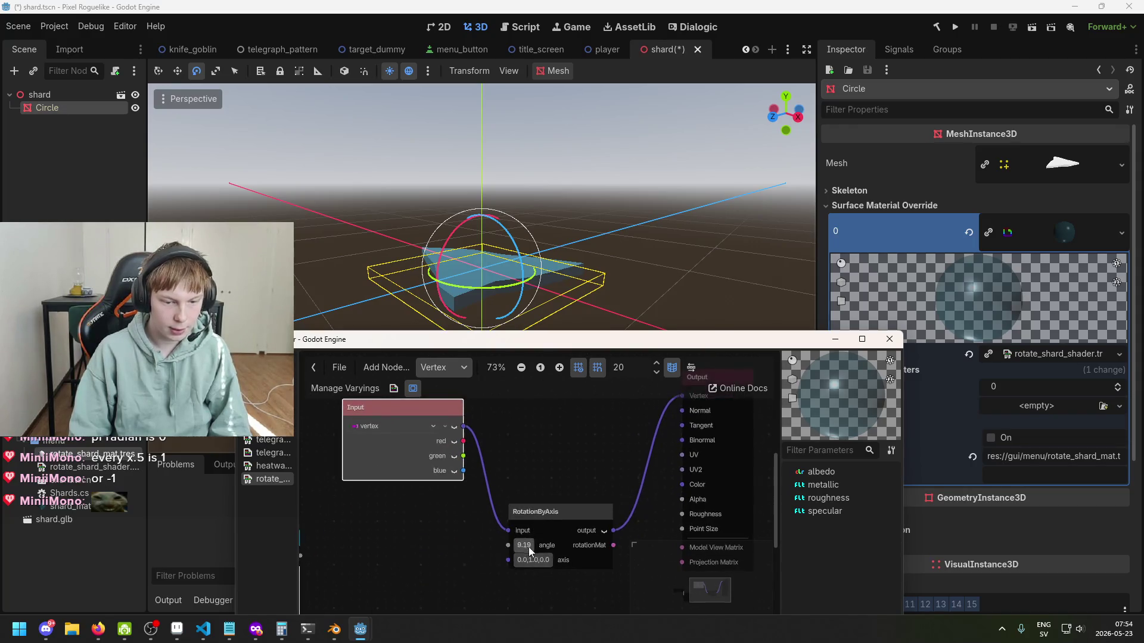
Step: Try angle values up to 8.96, then feed the Sin output into the RotationByAxis angle
left_click_drag(525, 545, 500, 545)
left_click_drag(540, 564, 469, 574)
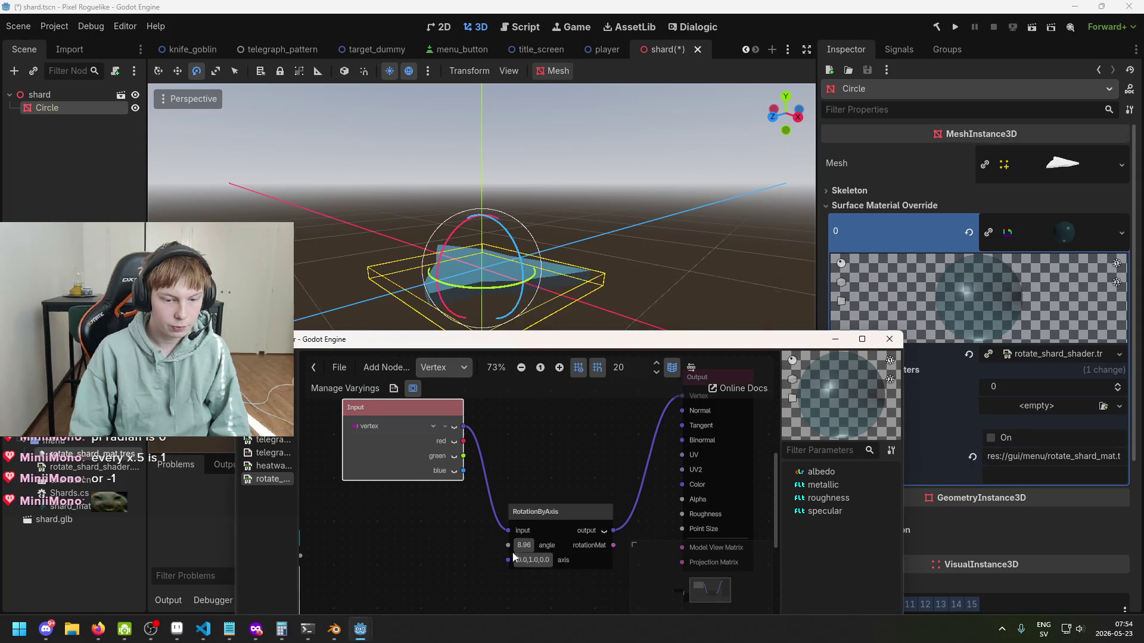
scroll(512, 552, "down", 2)
scroll(454, 523, "left", 6)
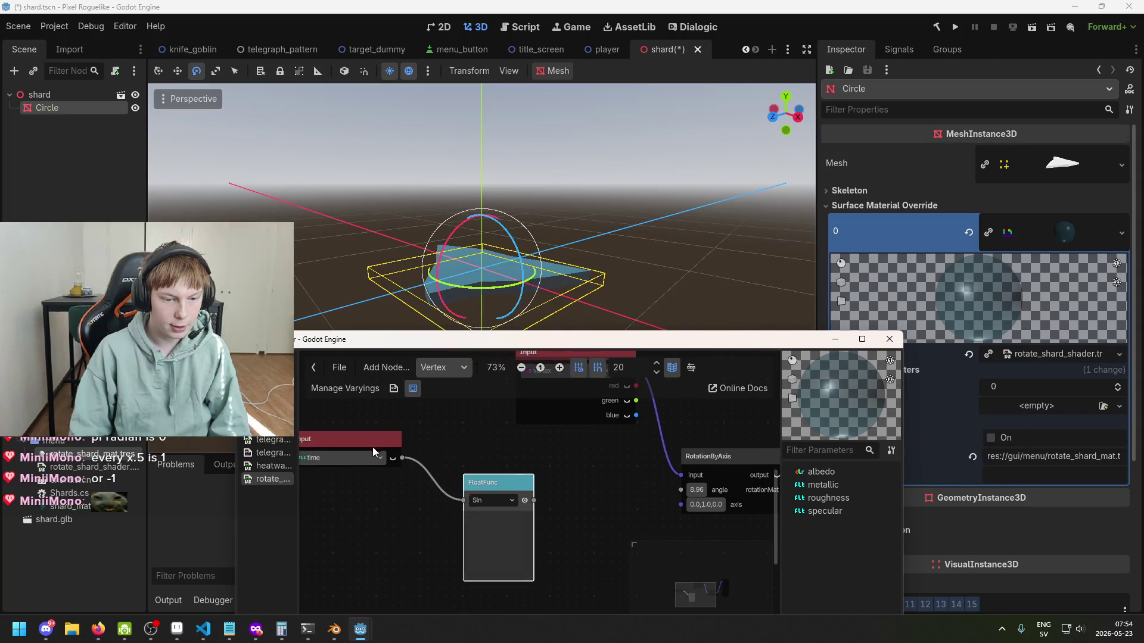
scroll(456, 477, "right", 3)
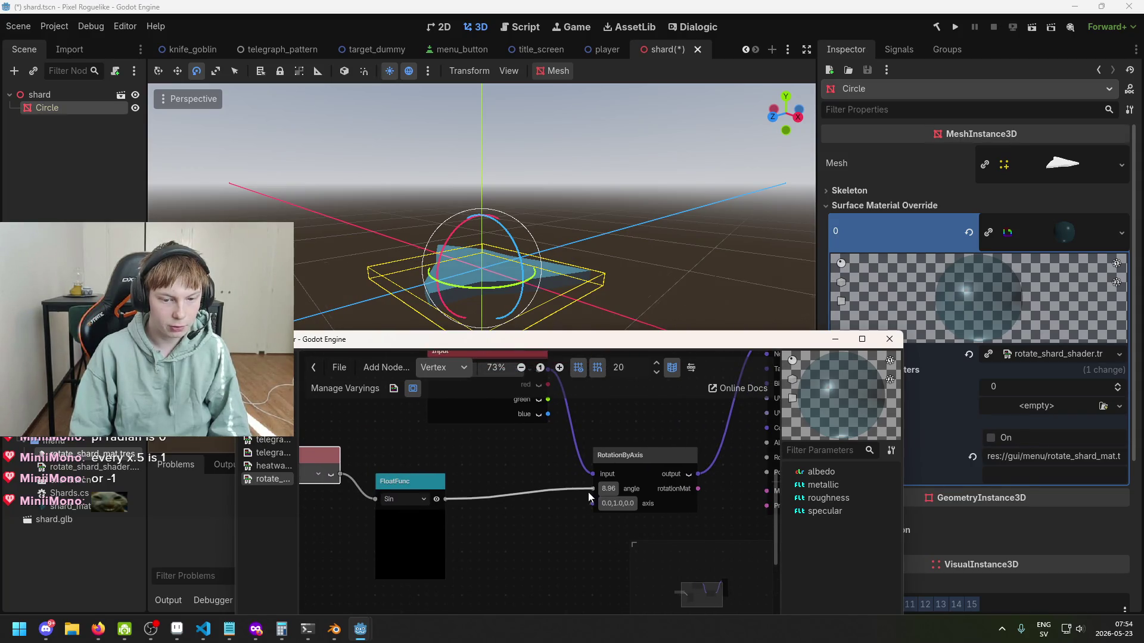
left_click_drag(594, 492, 594, 490)
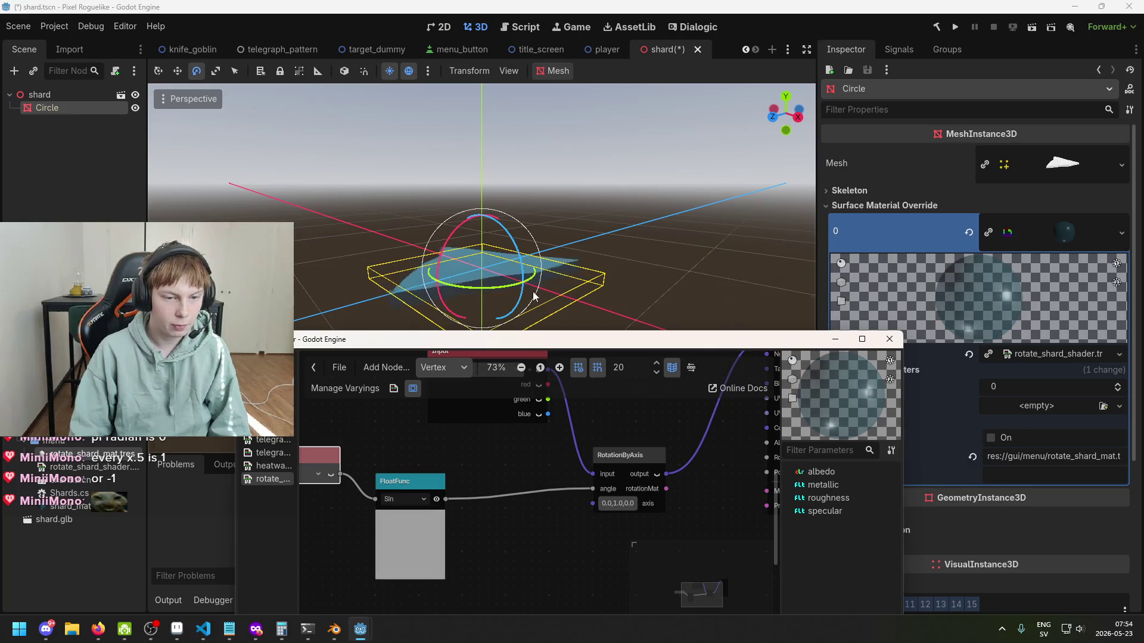
left_click_drag(496, 337, 495, 388)
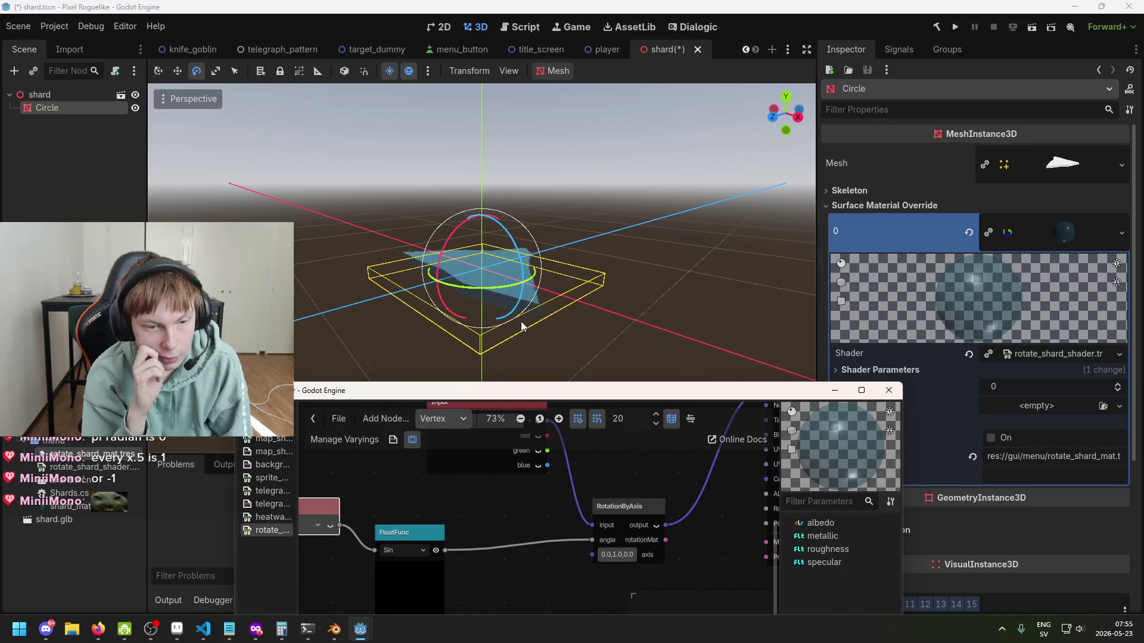
mouse_move(507, 391)
left_mouse_down()
mouse_move(494, 295)
mouse_move(549, 371)
mouse_move(544, 340)
mouse_move(552, 367)
left_mouse_up()
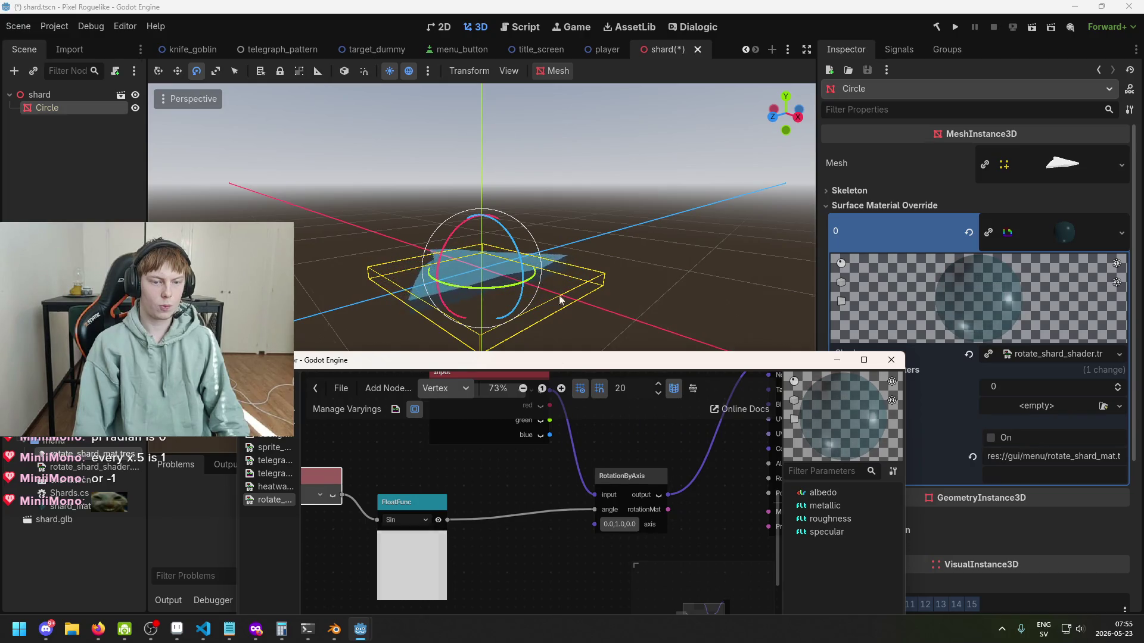
mouse_move(530, 239)
left_mouse_down()
mouse_move(526, 264)
mouse_move(505, 271)
mouse_move(517, 271)
mouse_move(530, 330)
mouse_move(520, 276)
left_mouse_up()
left_click(484, 274)
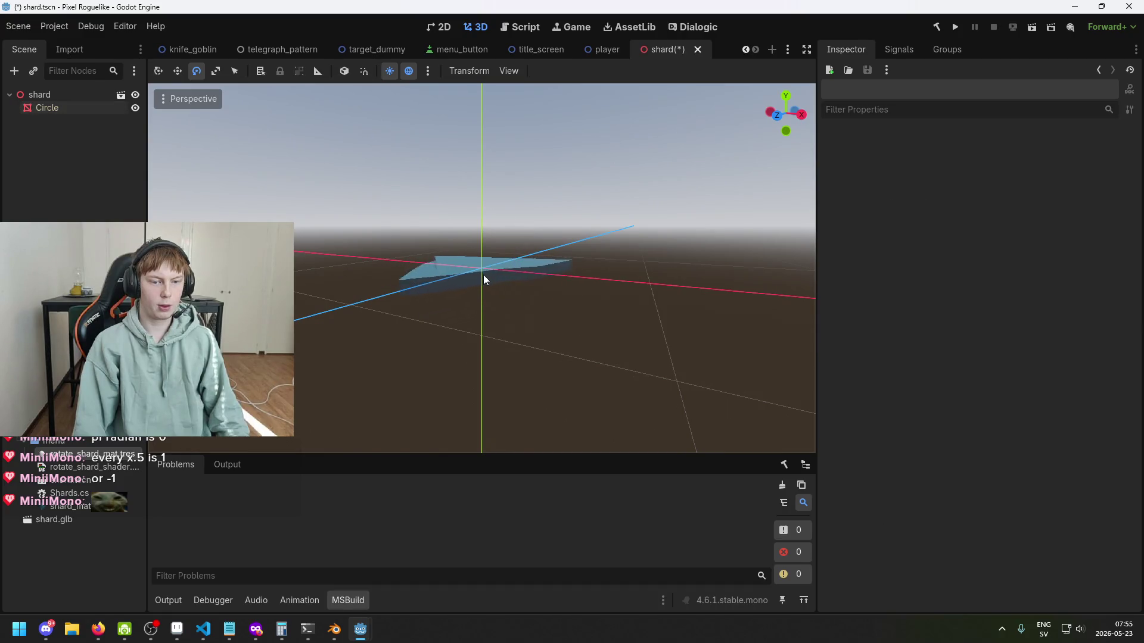
left_click(483, 275)
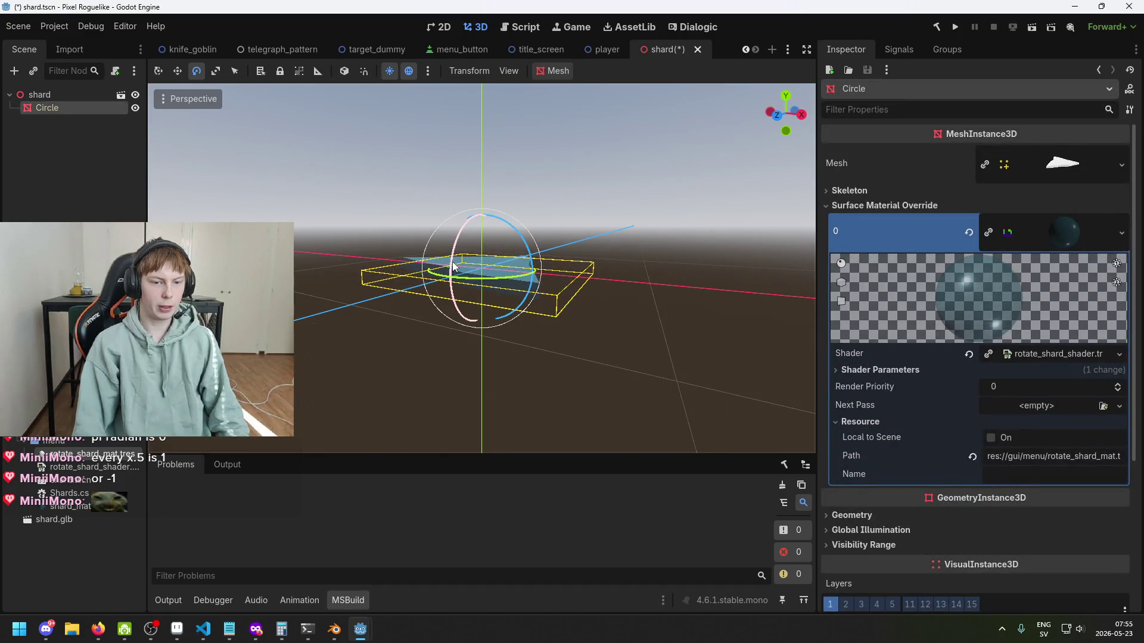
mouse_move(457, 282)
left_mouse_down()
mouse_move(480, 288)
mouse_move(518, 244)
mouse_move(539, 268)
left_mouse_up()
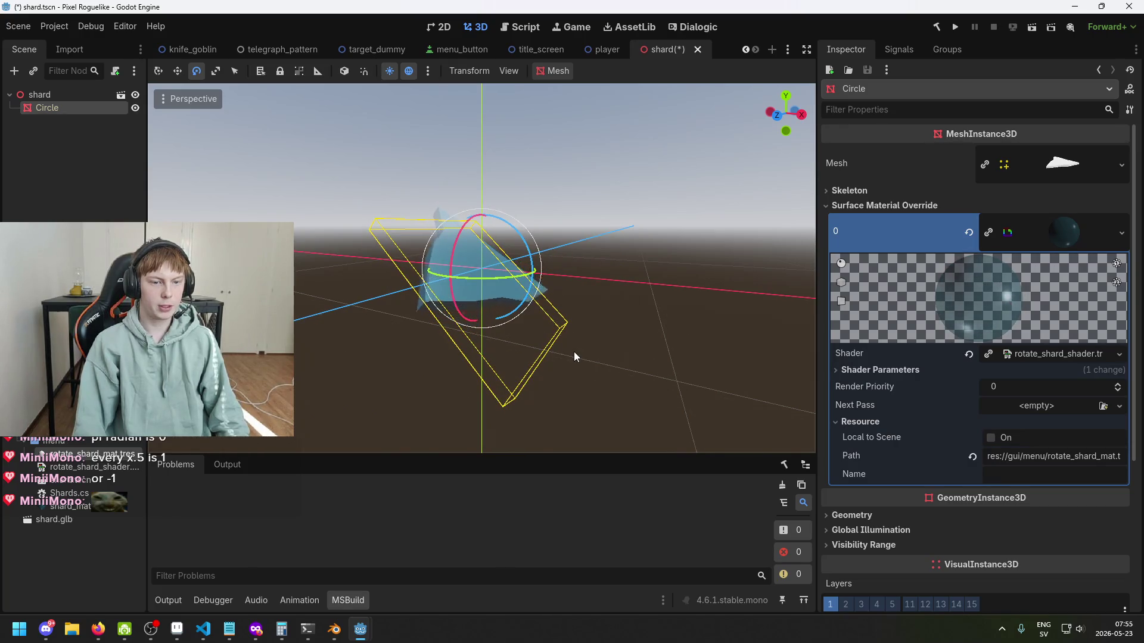
key("ctrl+z")
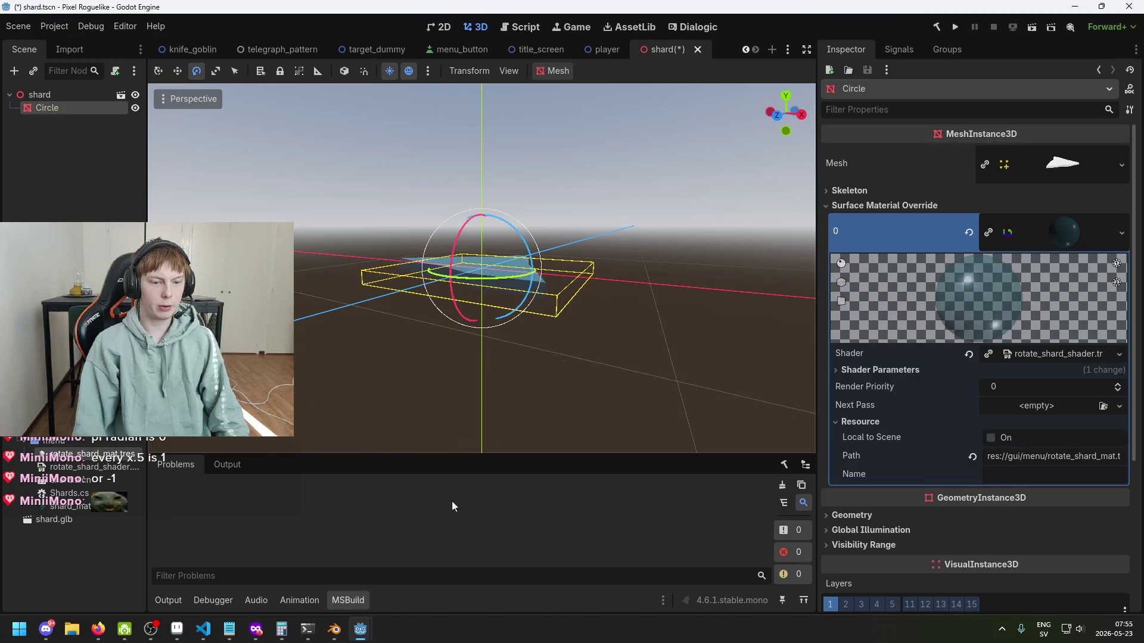
mouse_move(360, 630)
left_click(426, 566)
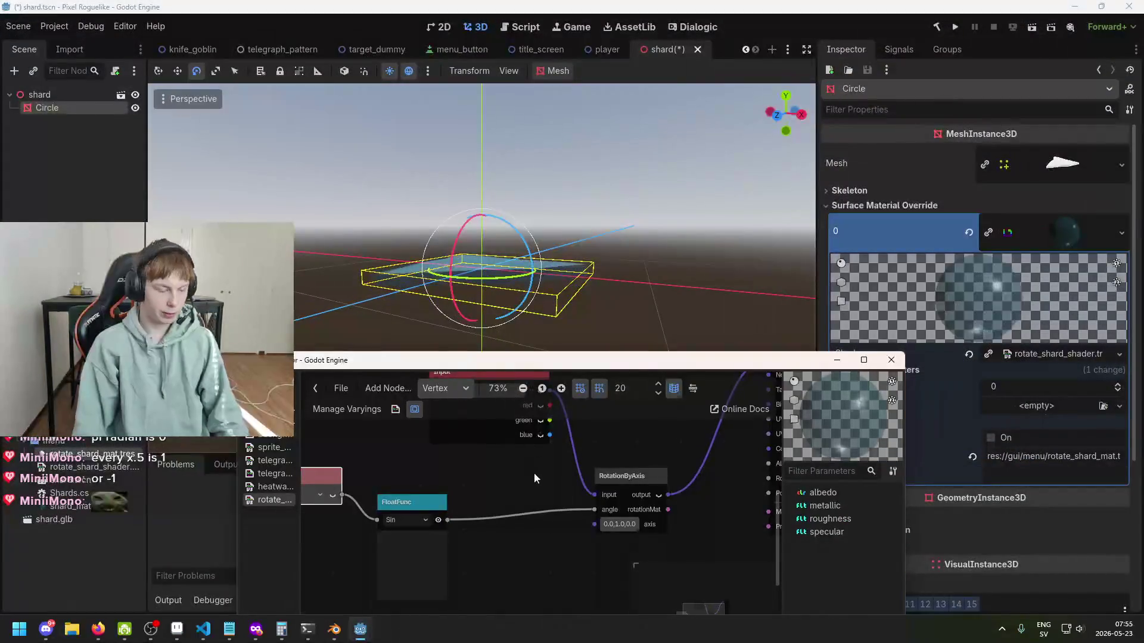
Step: Nudge the FloatFunc node up and right and select the time Input node
scroll(517, 506, "up", 1)
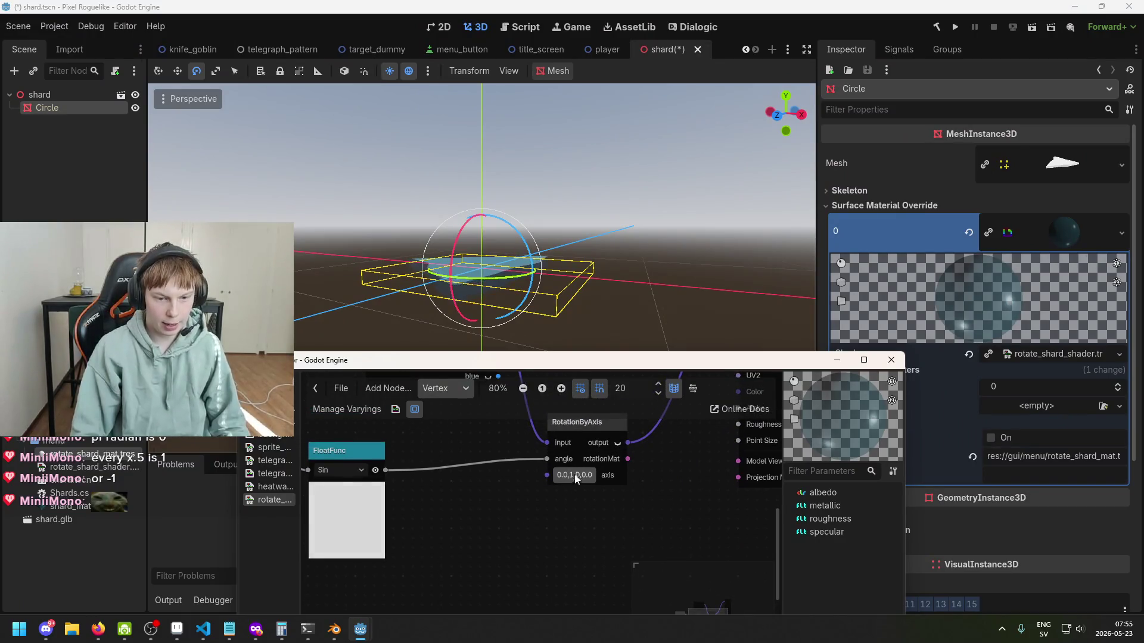
left_click_drag(343, 450, 364, 434)
scroll(515, 463, "left", 5)
left_click(386, 431)
scroll(463, 449, "right", 5)
scroll(464, 449, "down", 1)
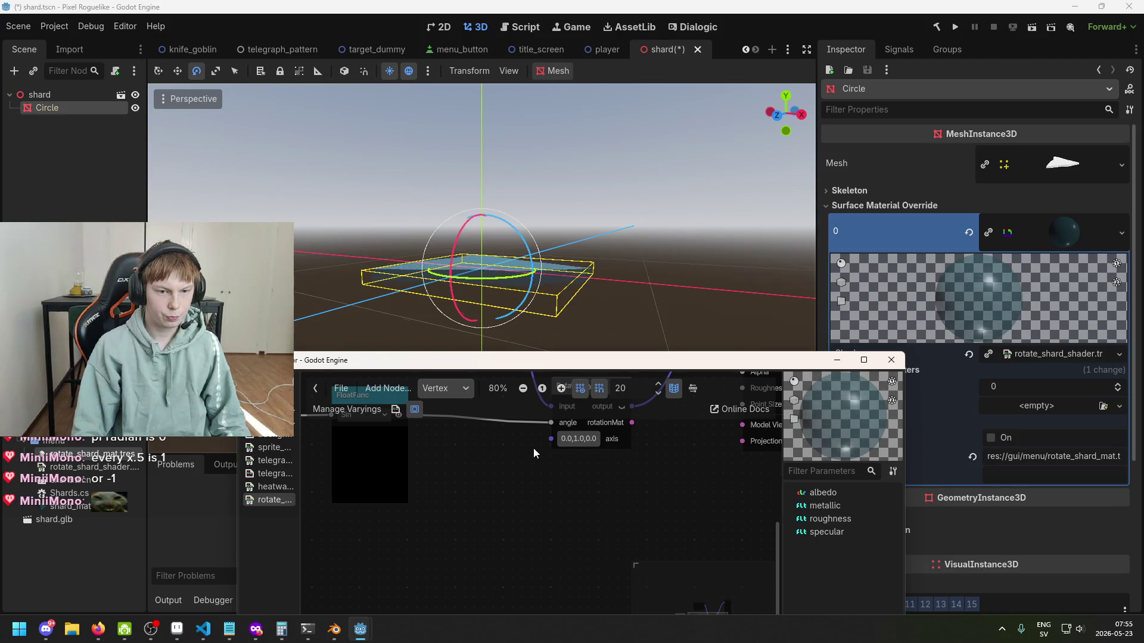
scroll(556, 441, "up", 3)
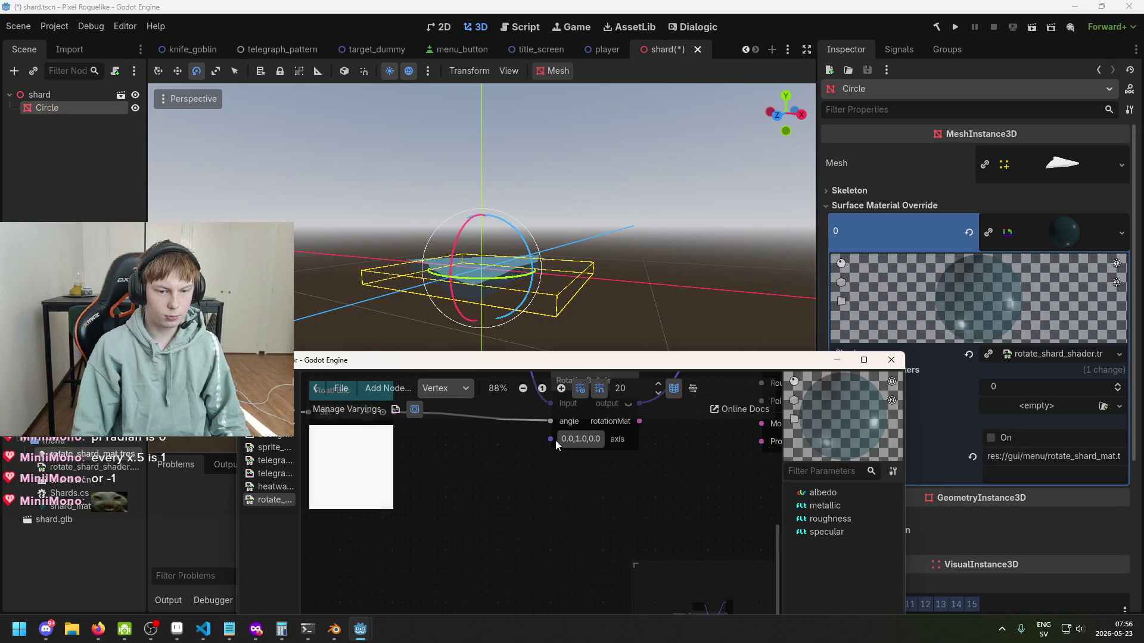
Step: Set the RotationByAxis axis to x -0.735, y 6.015, z 0.83
left_click(588, 442)
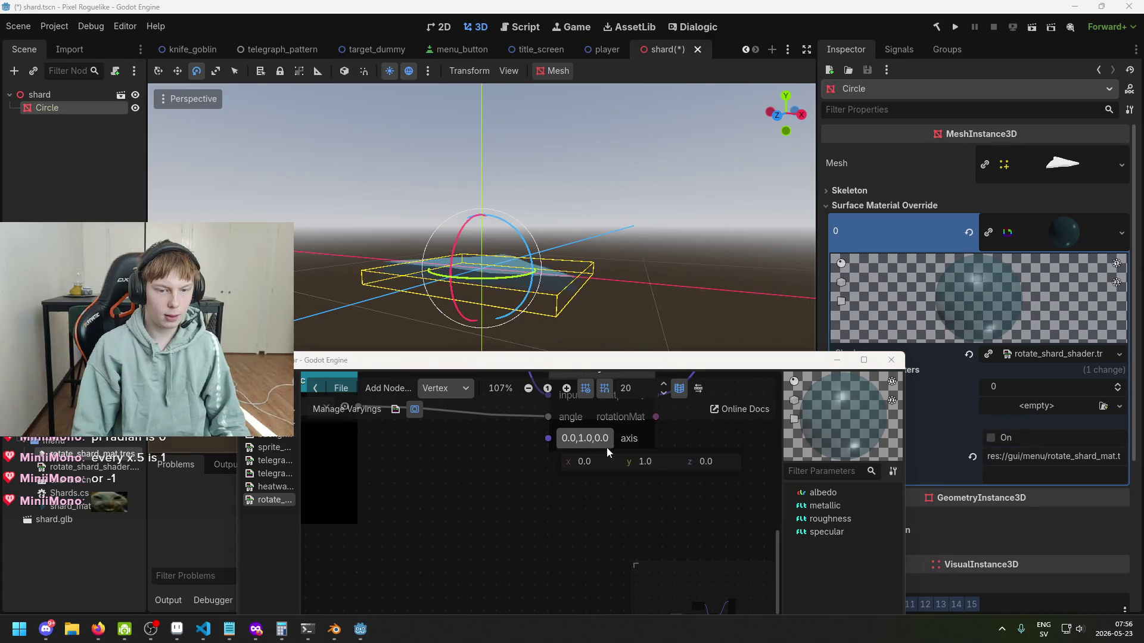
left_click_drag(707, 462, 796, 462)
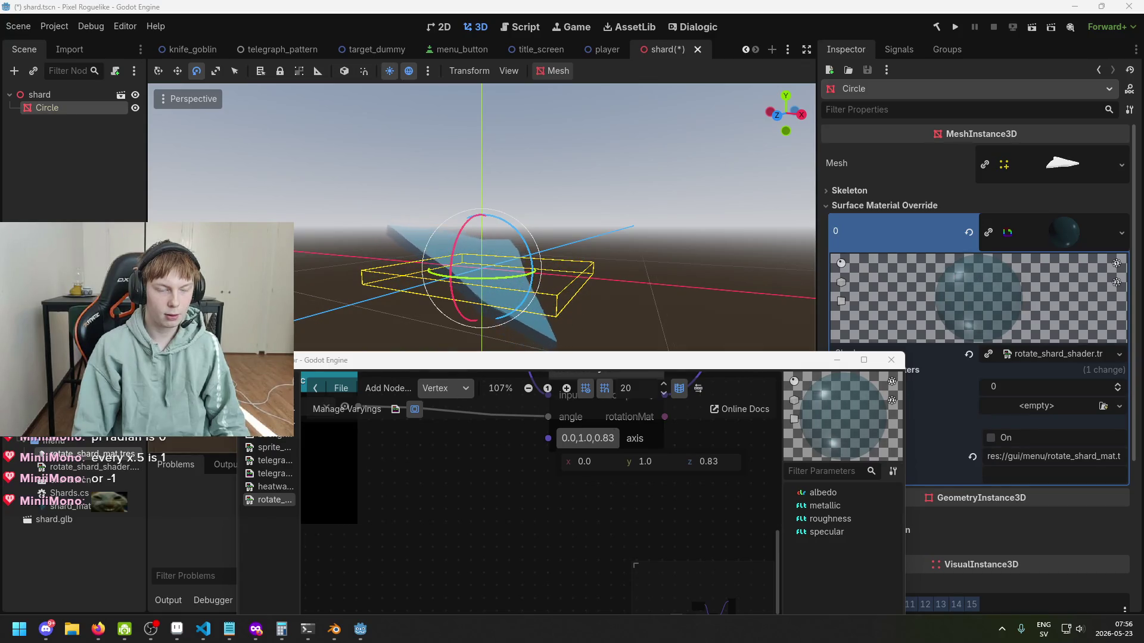
left_click_drag(595, 462, 572, 462)
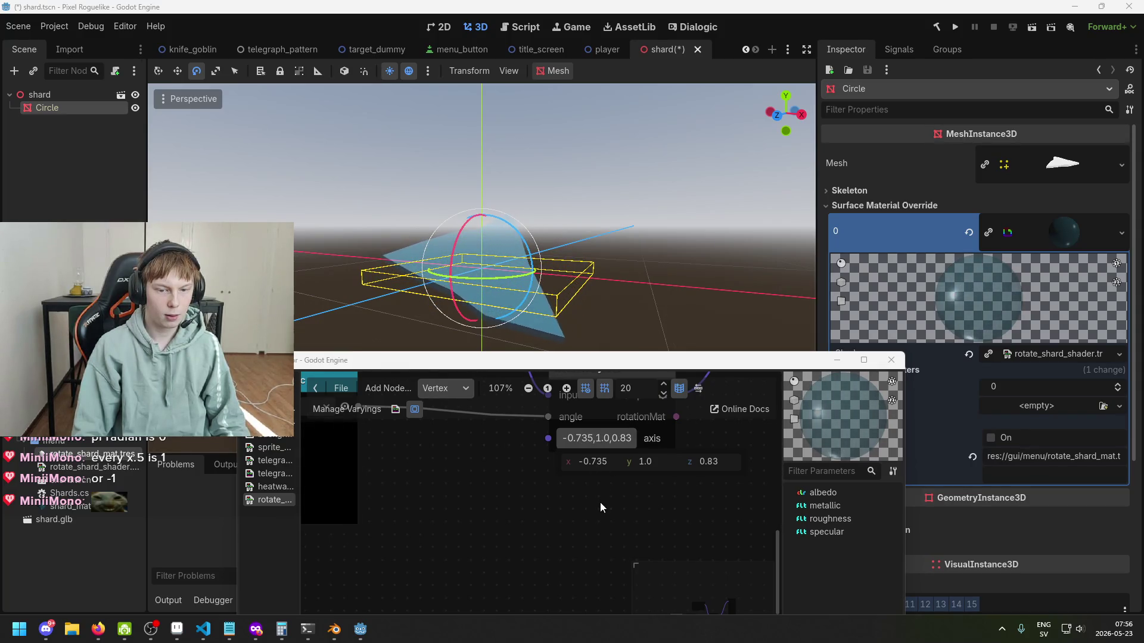
left_click_drag(642, 463, 709, 462)
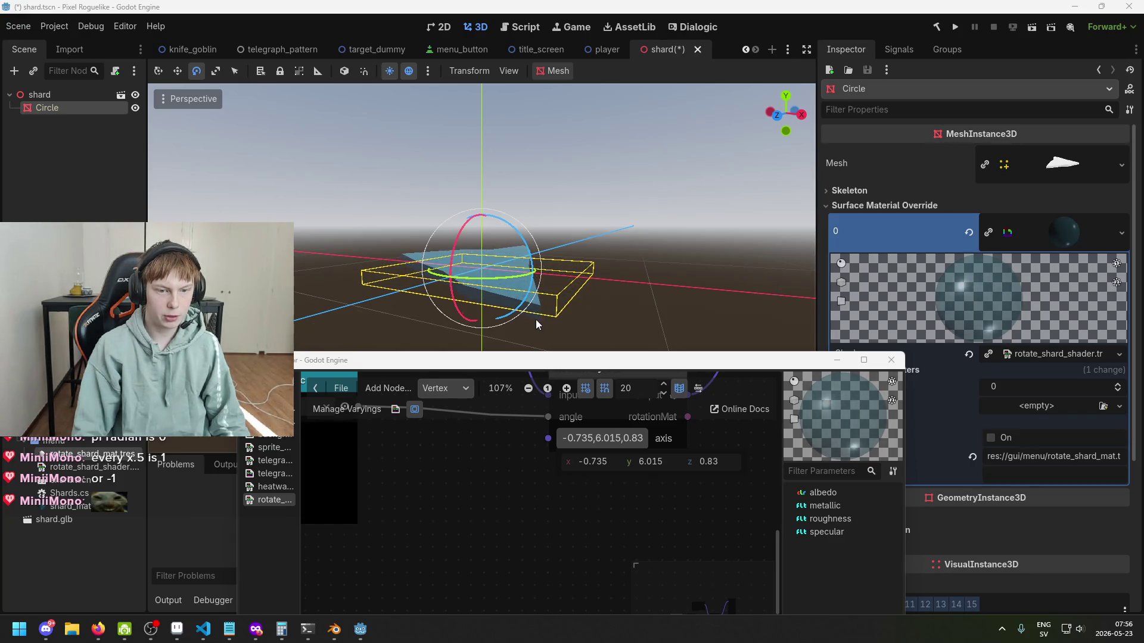
right_click(571, 306)
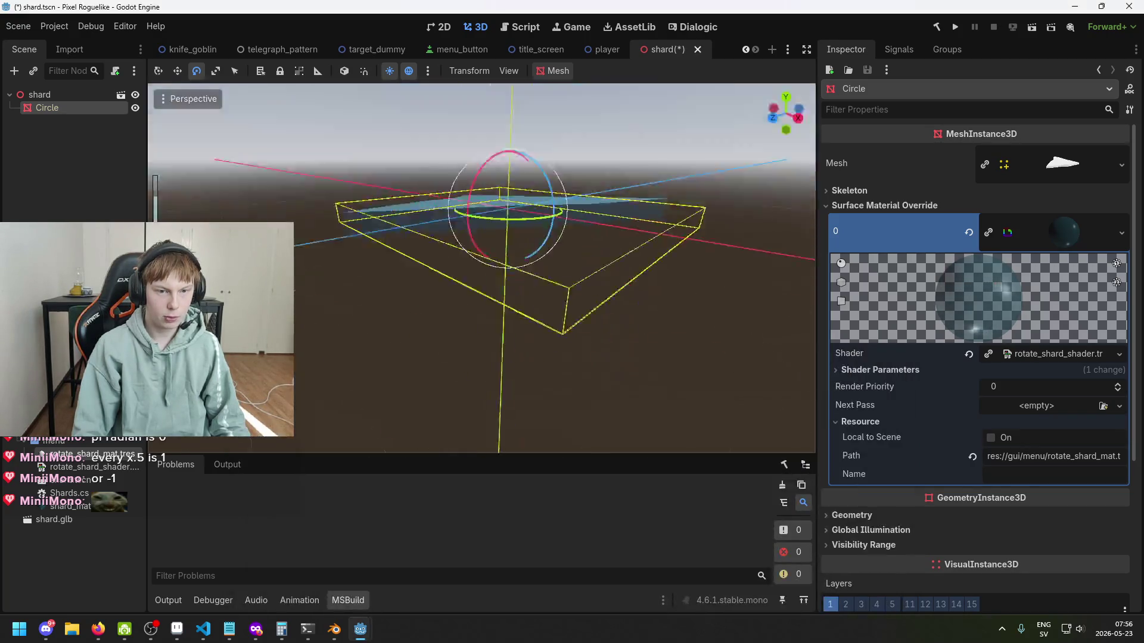
Step: Focus the viewport on the shard and bring back the Shader Editor, recentred on FloatFunc and RotationByAxis
key("f")
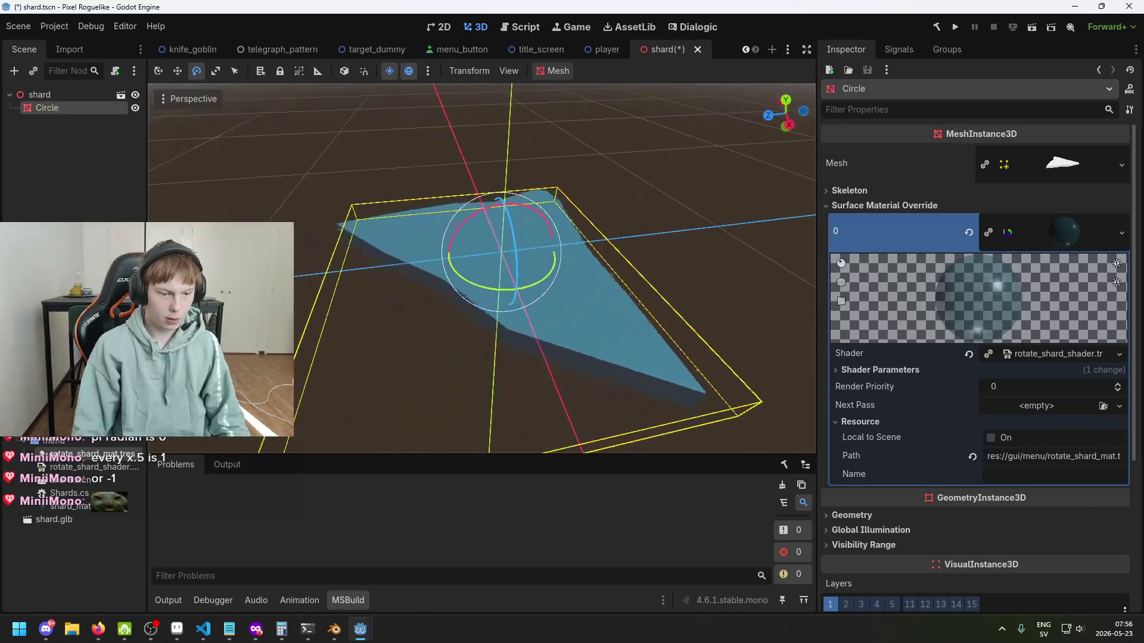
mouse_move(360, 629)
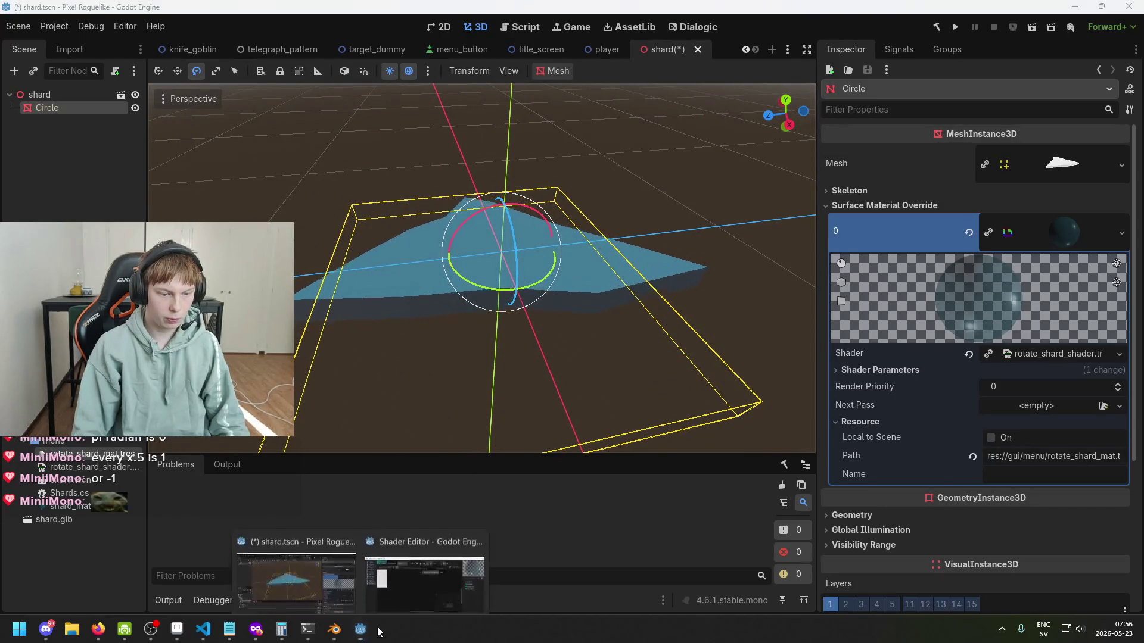
left_click(419, 588)
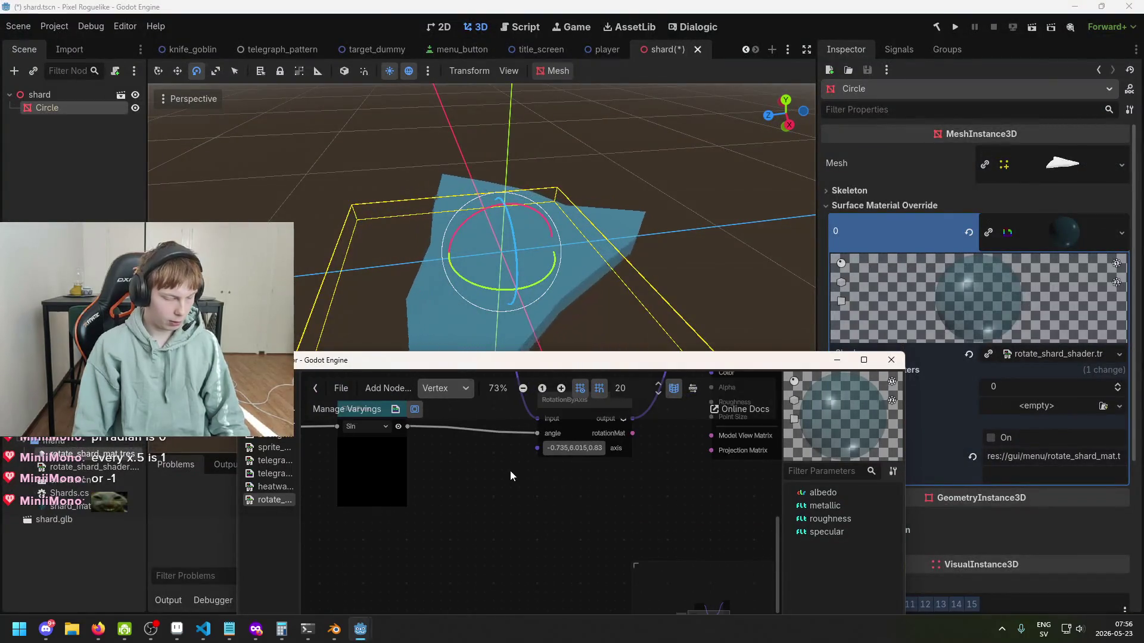
scroll(526, 474, "up", 2)
scroll(539, 485, "up", 1)
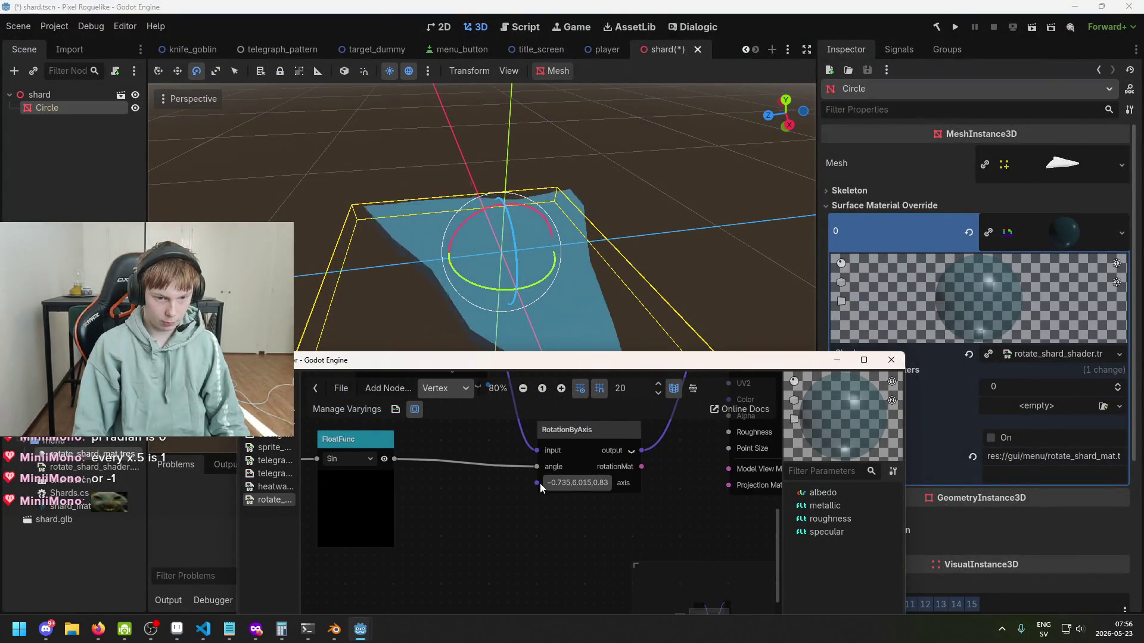
scroll(539, 484, "up", 1)
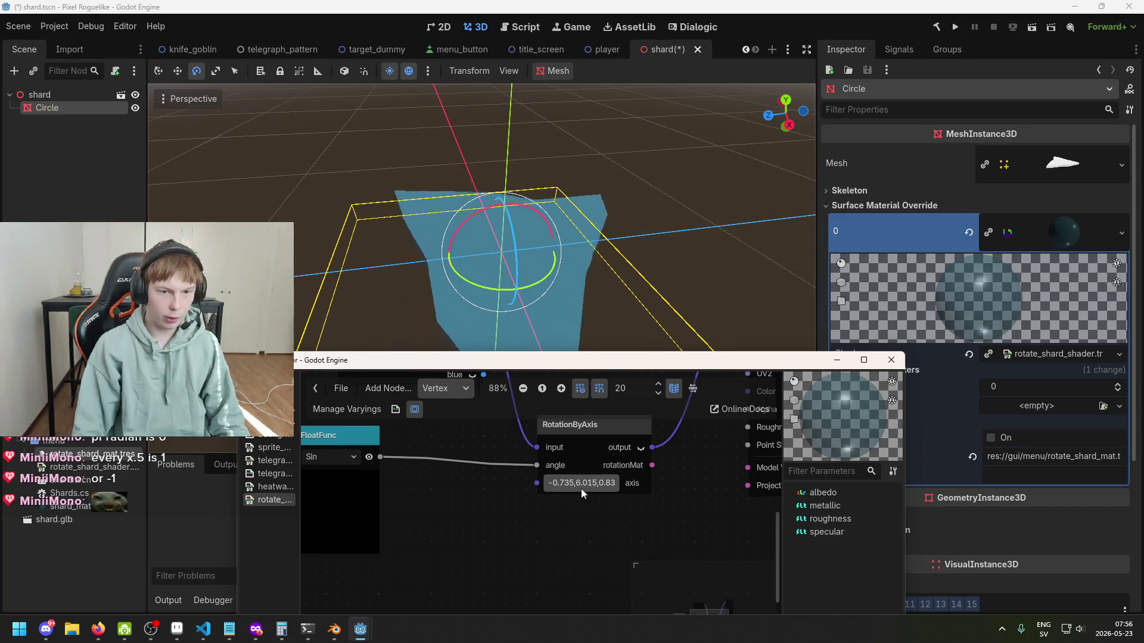
left_click_drag(559, 499, 598, 473)
left_click_drag(467, 479, 520, 507)
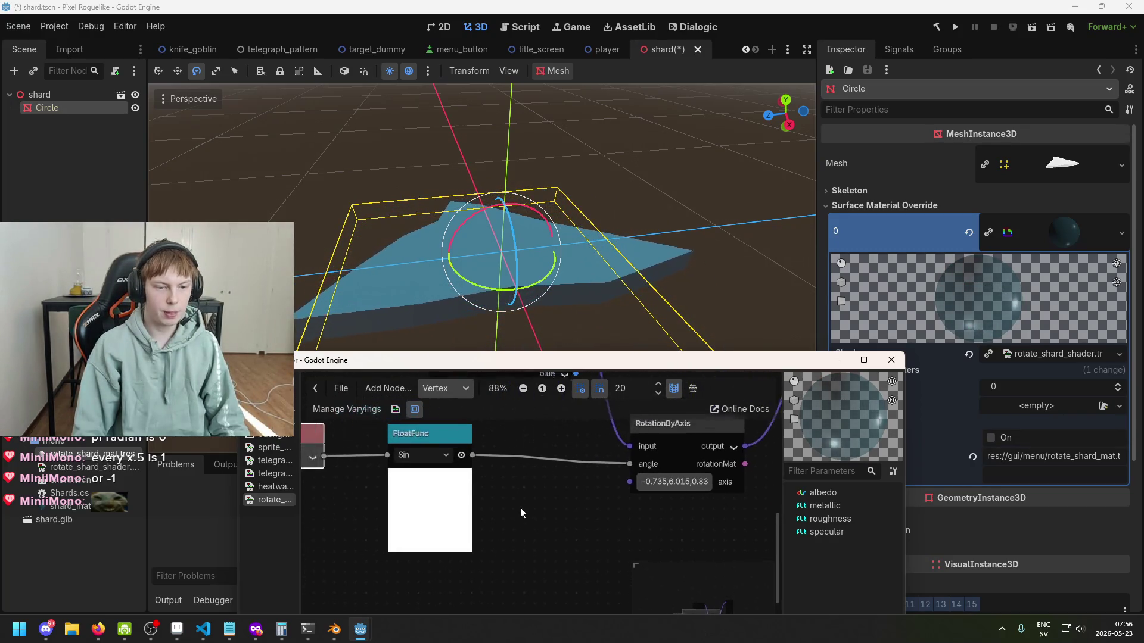
Step: Save the shard scene and set the axis x and z values to 0
key("ctrl+s")
left_click_drag(590, 501, 545, 503)
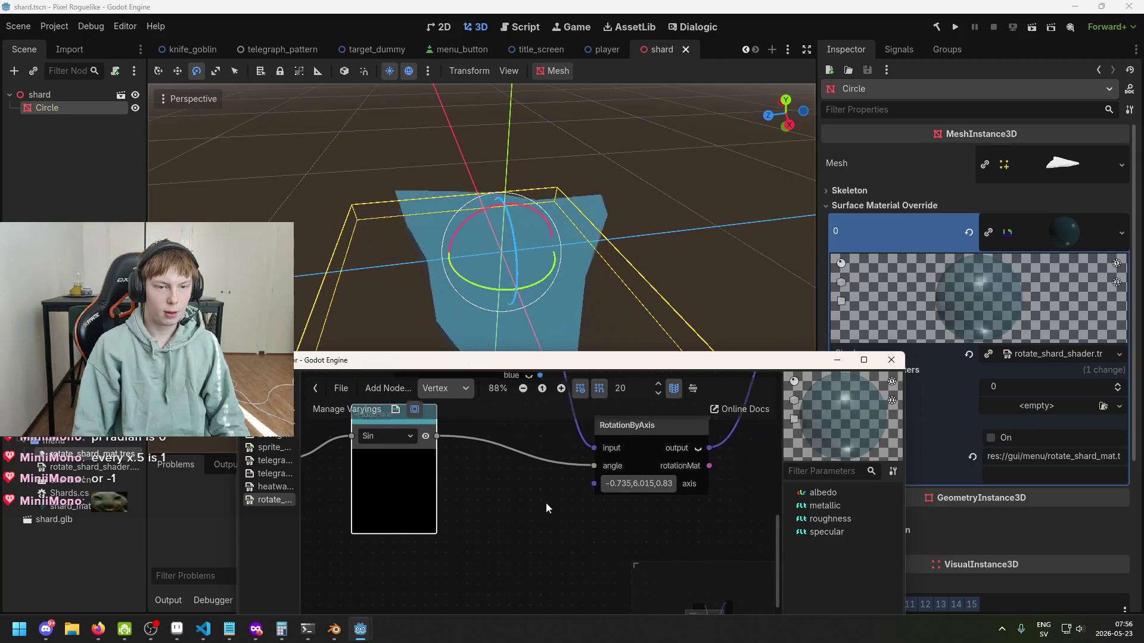
left_click(659, 487)
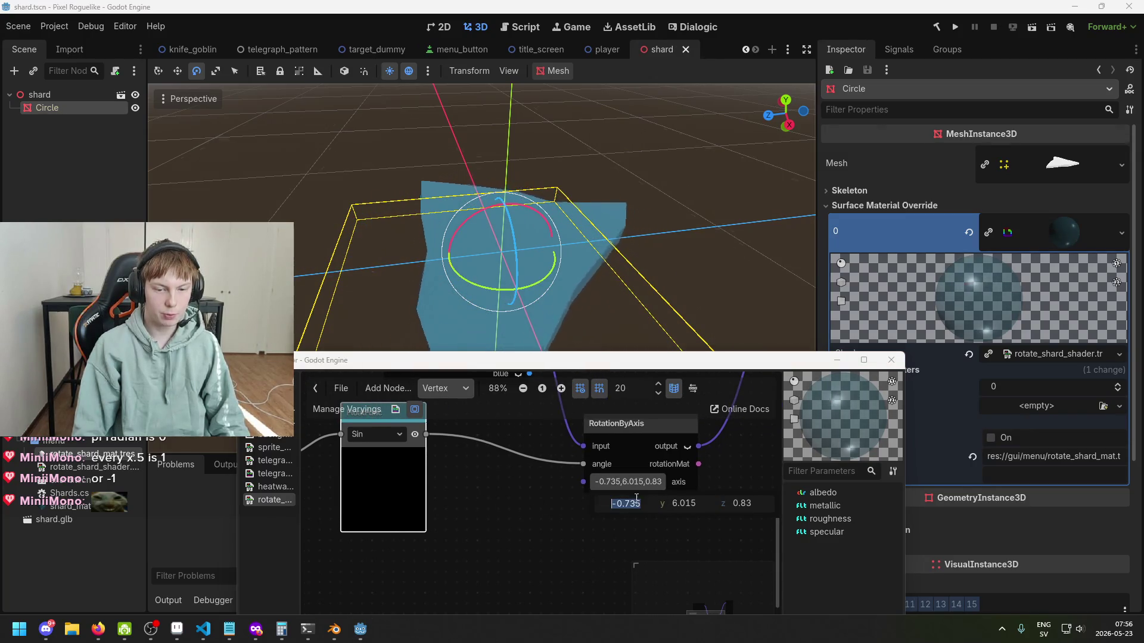
type("0")
key("Tab")
key("Tab")
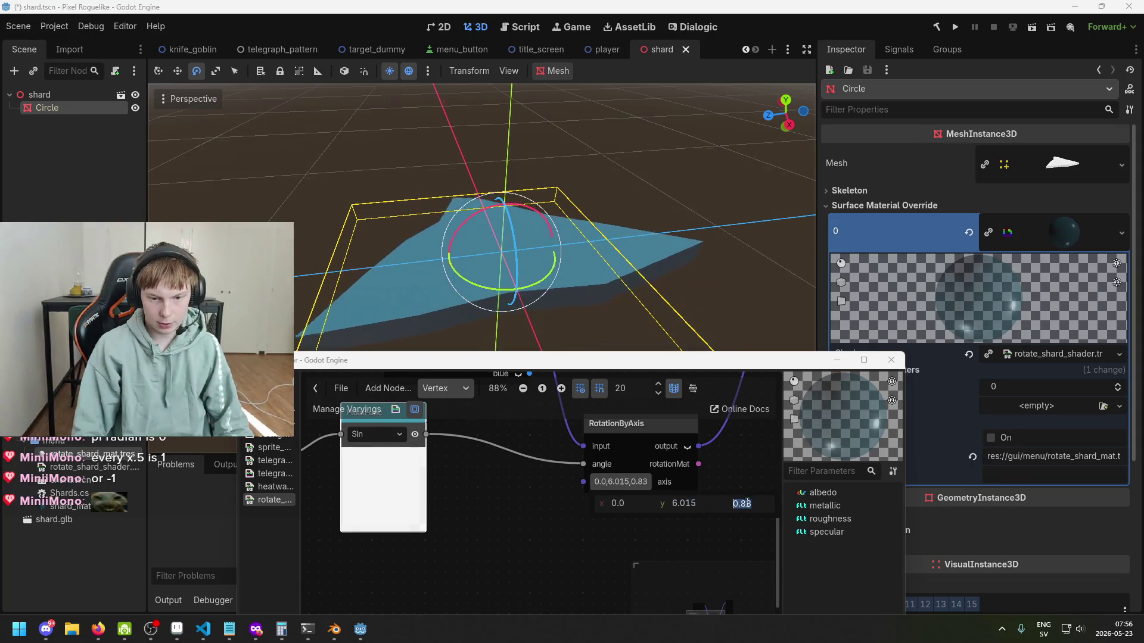
type("0")
Step: Try larger axis y values by dragging, then reset y to 0
left_click(699, 504)
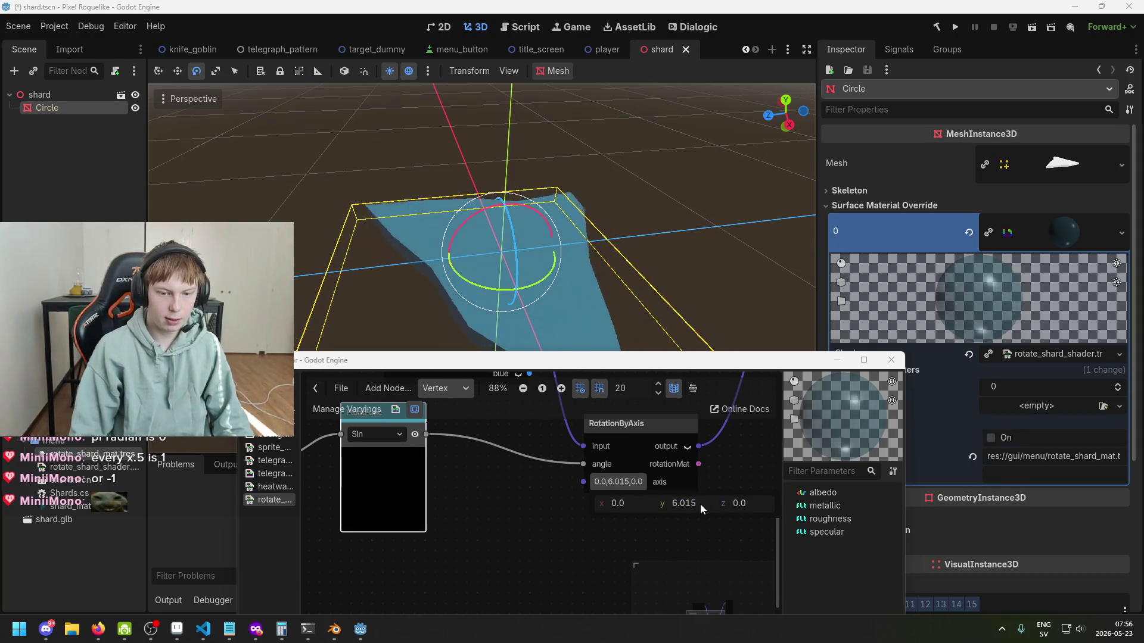
left_click(700, 504)
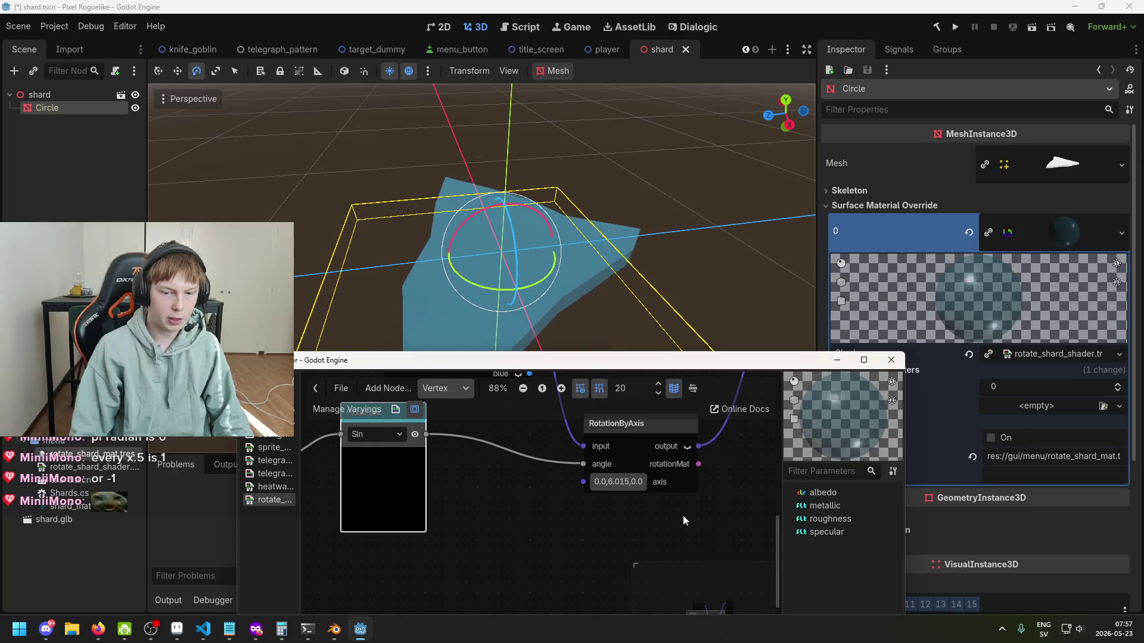
left_click_drag(681, 505, 720, 505)
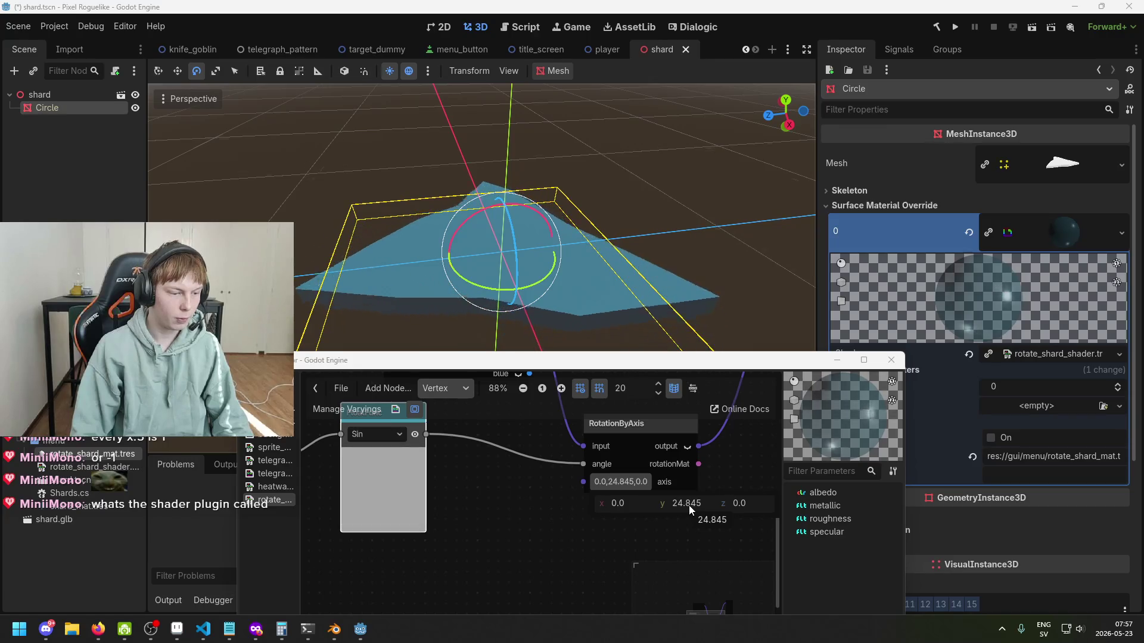
left_click(417, 365)
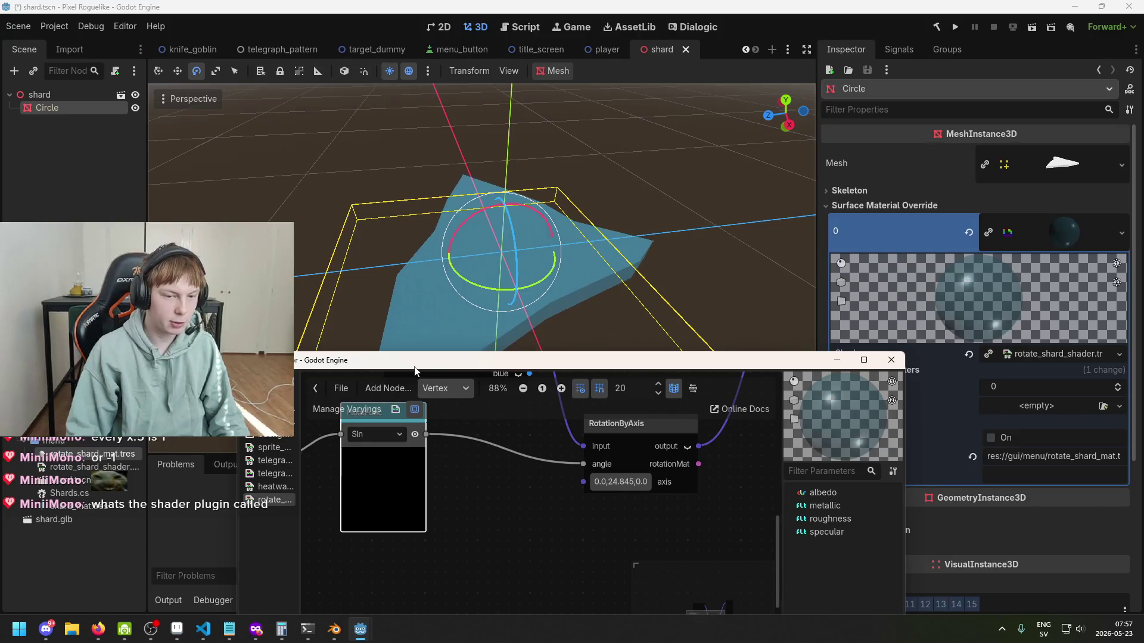
left_click(641, 485)
left_click(694, 504)
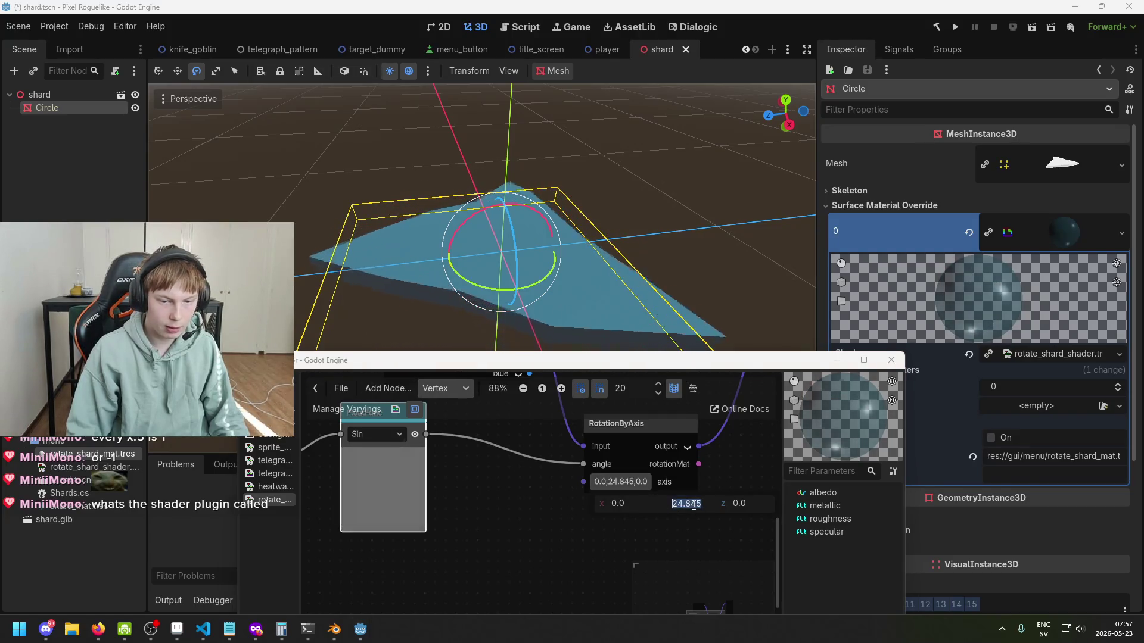
type("0")
key("Return")
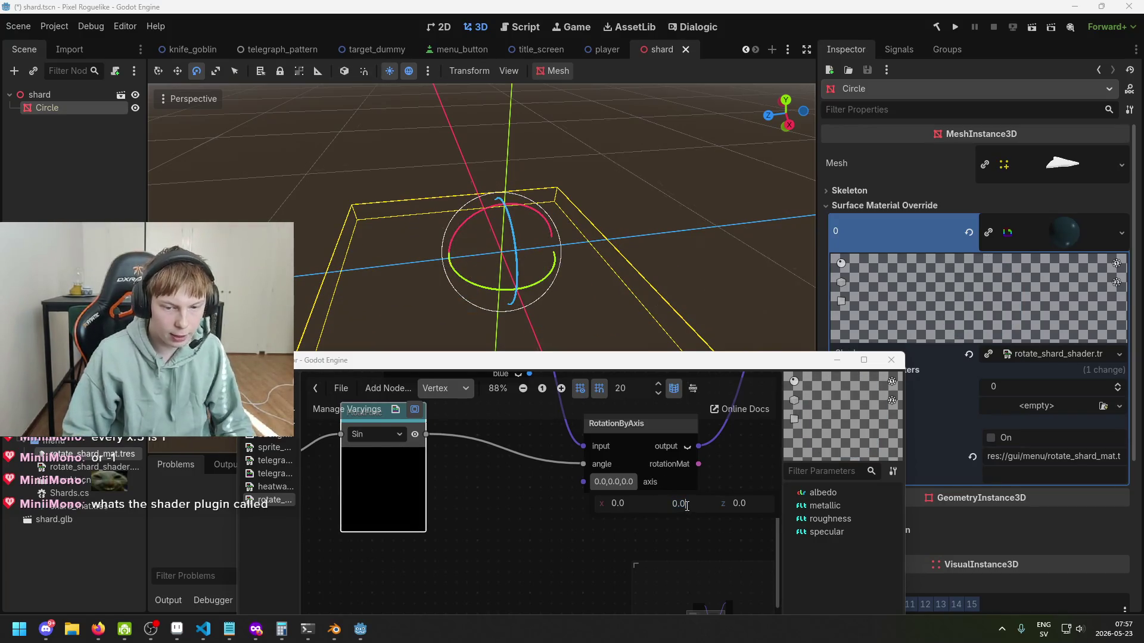
Step: Try axis y = 1, then settle on y = 5.0 for an axis of 0.0, 5.0, 0.0
type("1")
key("Return")
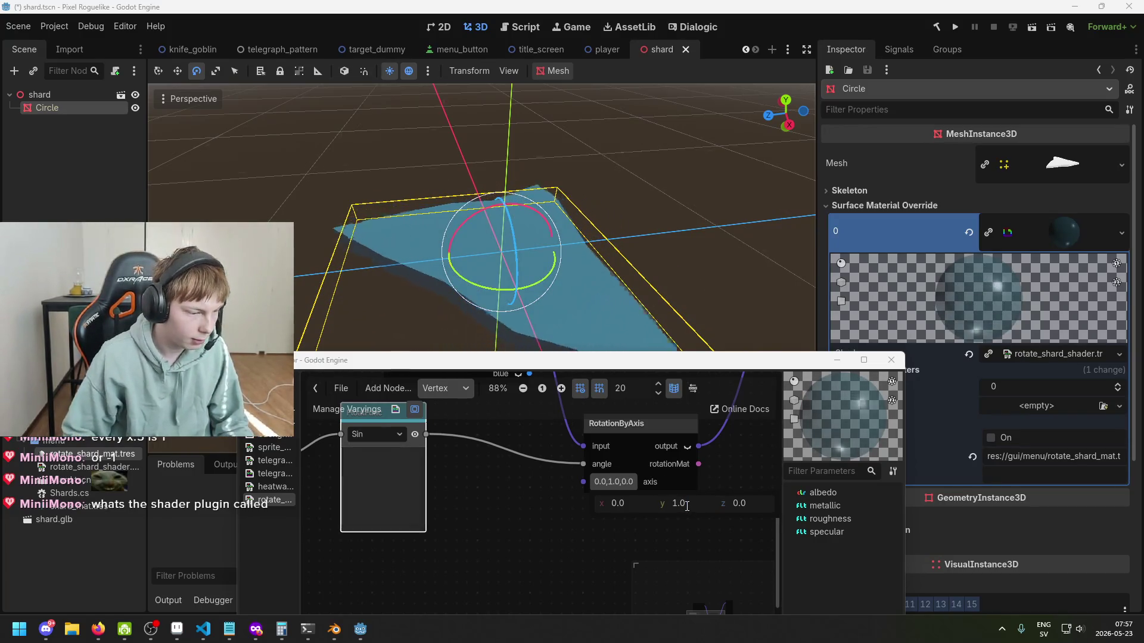
left_click(690, 502)
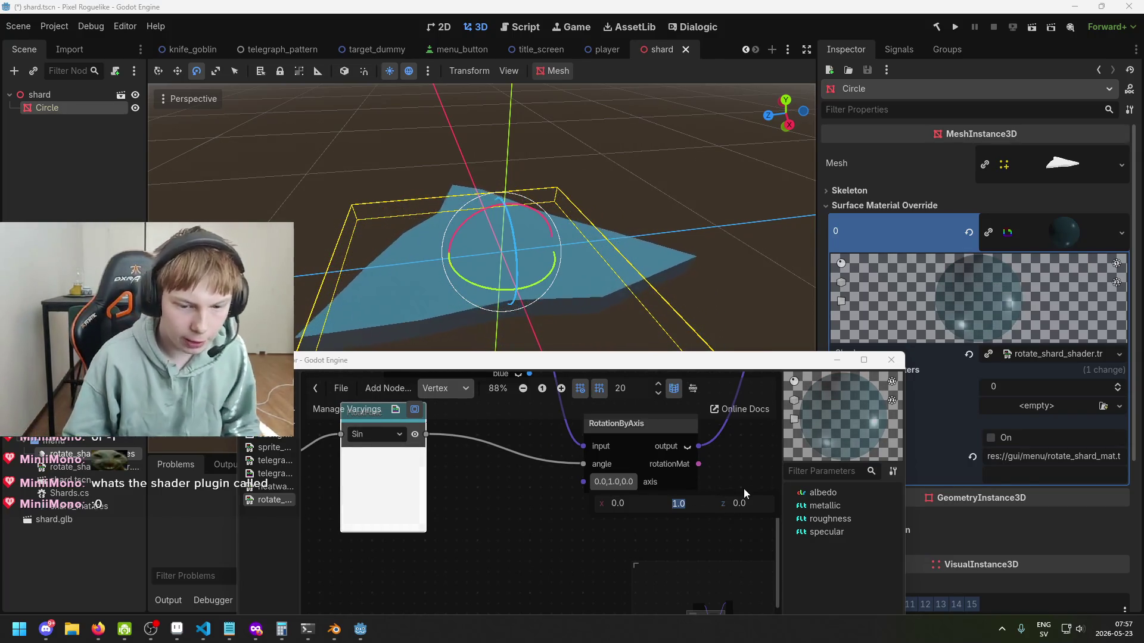
type("5")
key("Return")
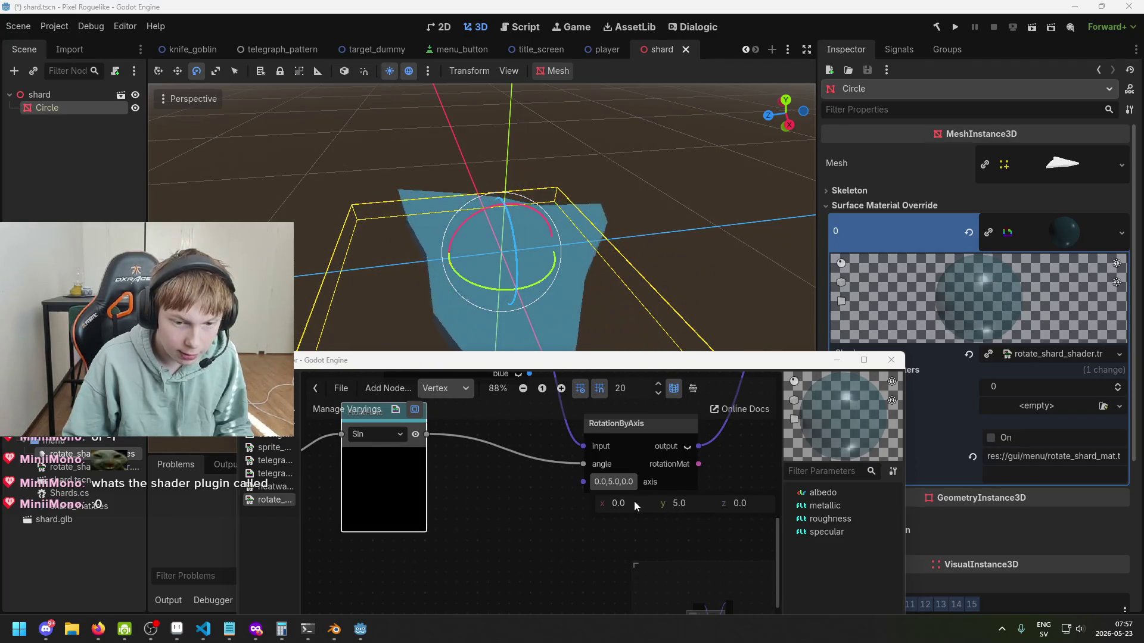
left_click(623, 480)
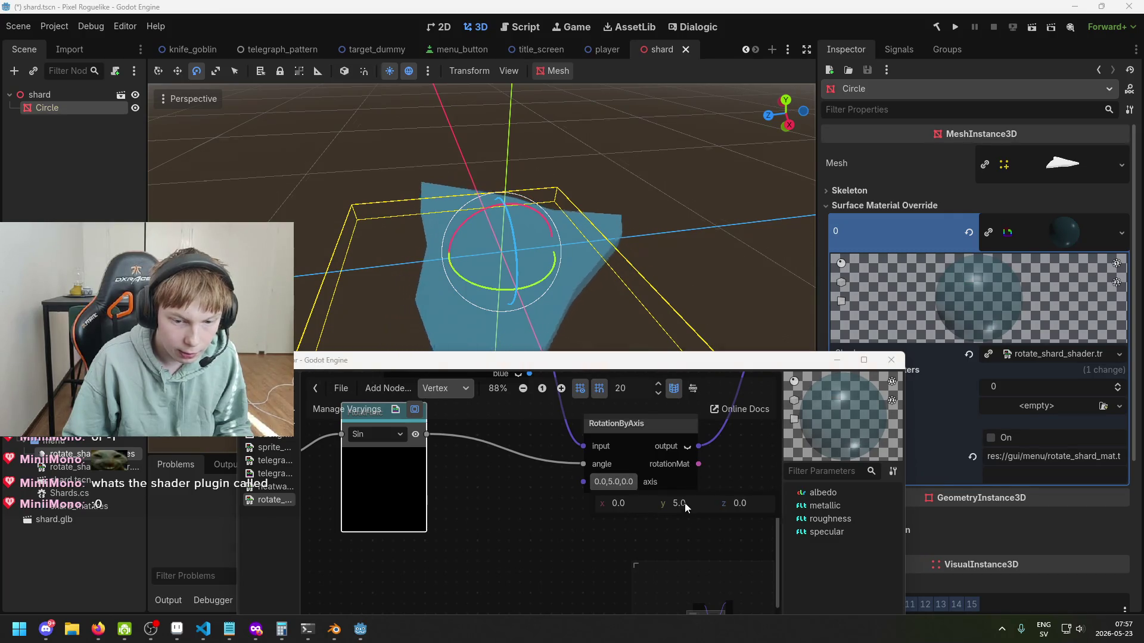
left_click(684, 504)
left_click(685, 524)
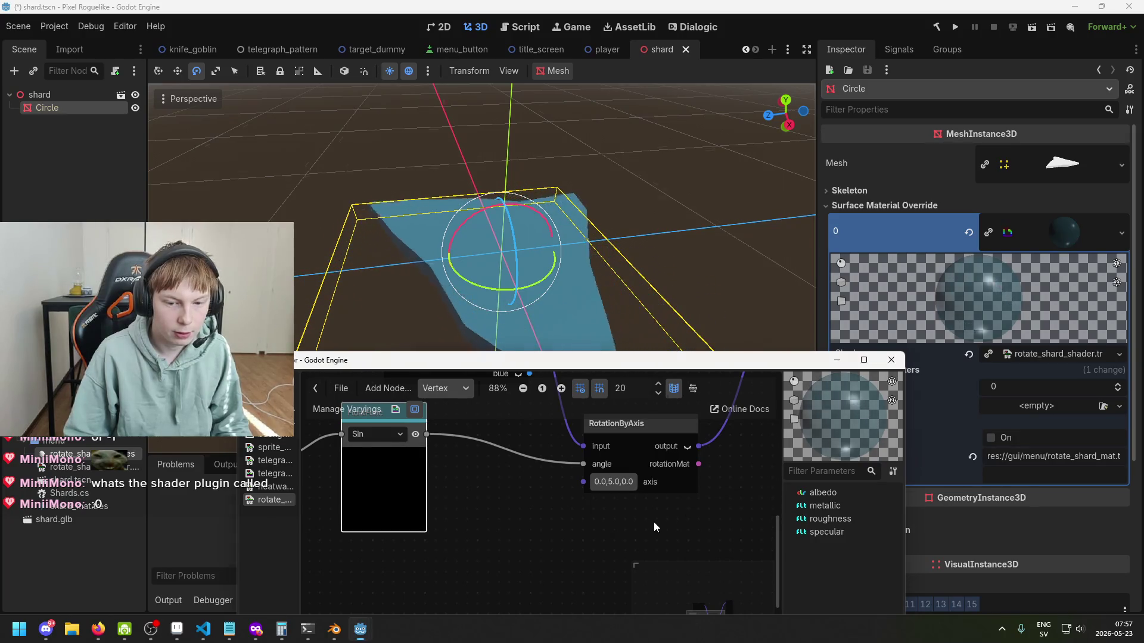
scroll(653, 522, "down", 1)
scroll(619, 489, "down", 2)
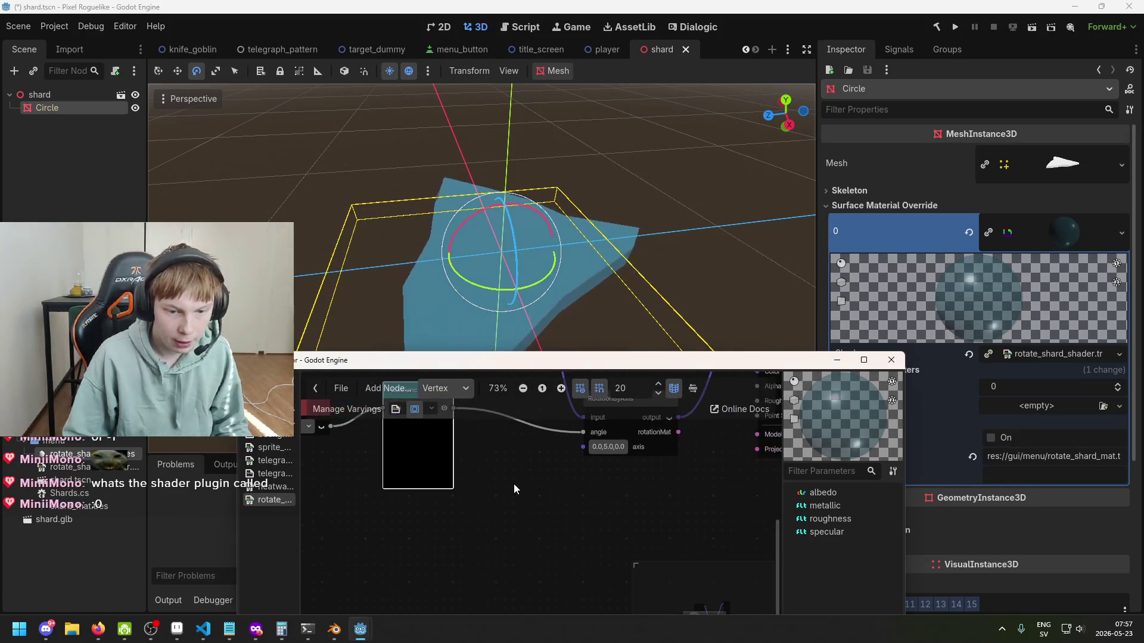
Step: Pull a connection from the RotationByAxis axis input, then dismiss the node search
right_click(516, 485)
left_click(583, 447)
mouse_move(581, 447)
left_mouse_down()
mouse_move(560, 477)
mouse_move(566, 464)
left_mouse_up()
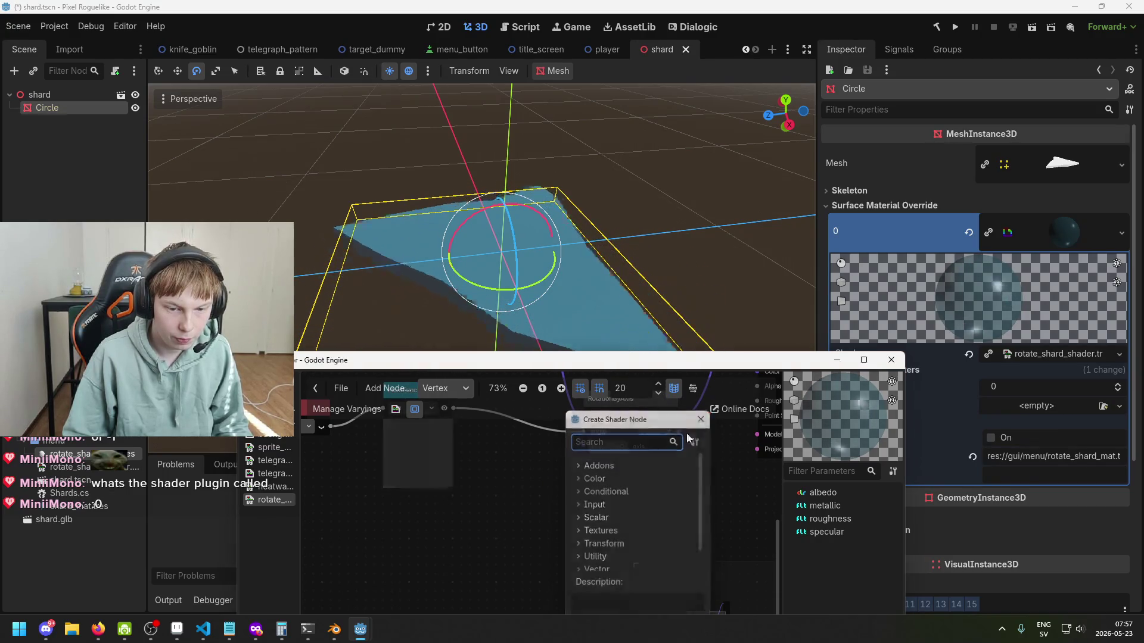
key("Escape")
scroll(598, 452, "up", 1)
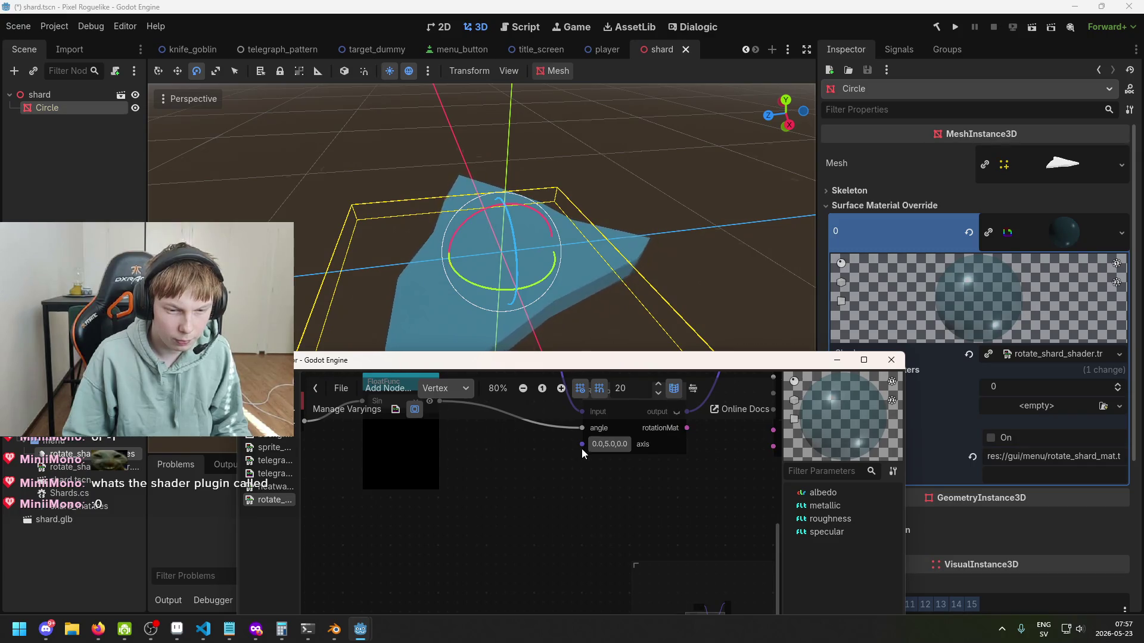
Step: Zero the axis y value to get 0.0, 0.0, 0.0, and search nodes for 'rando'
left_click(601, 447)
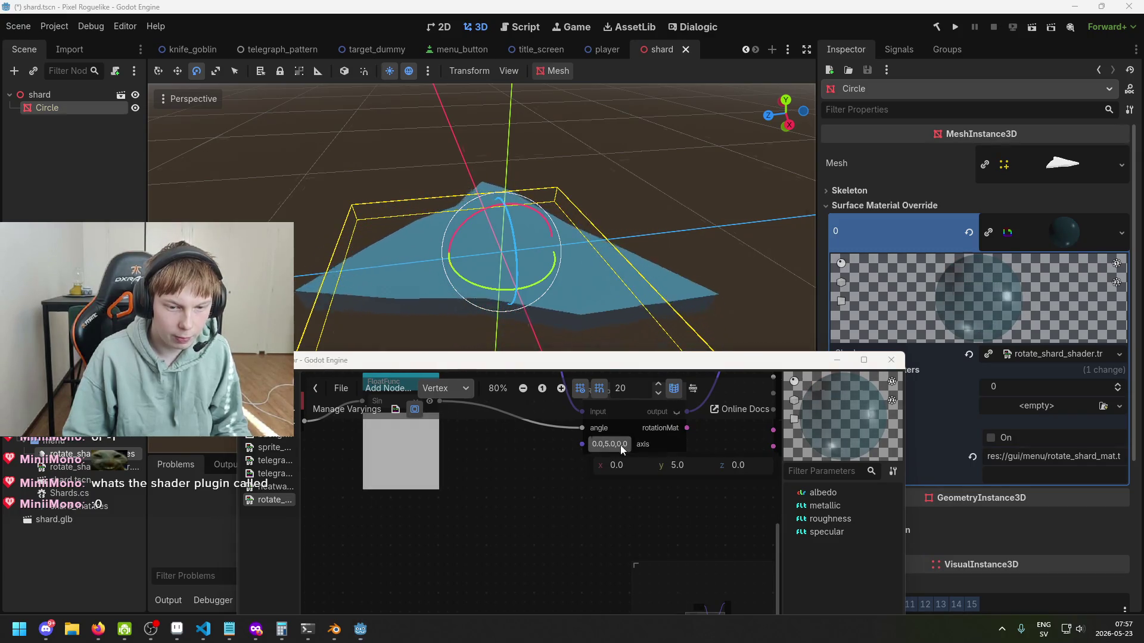
left_click(677, 464)
type("0")
key("Return")
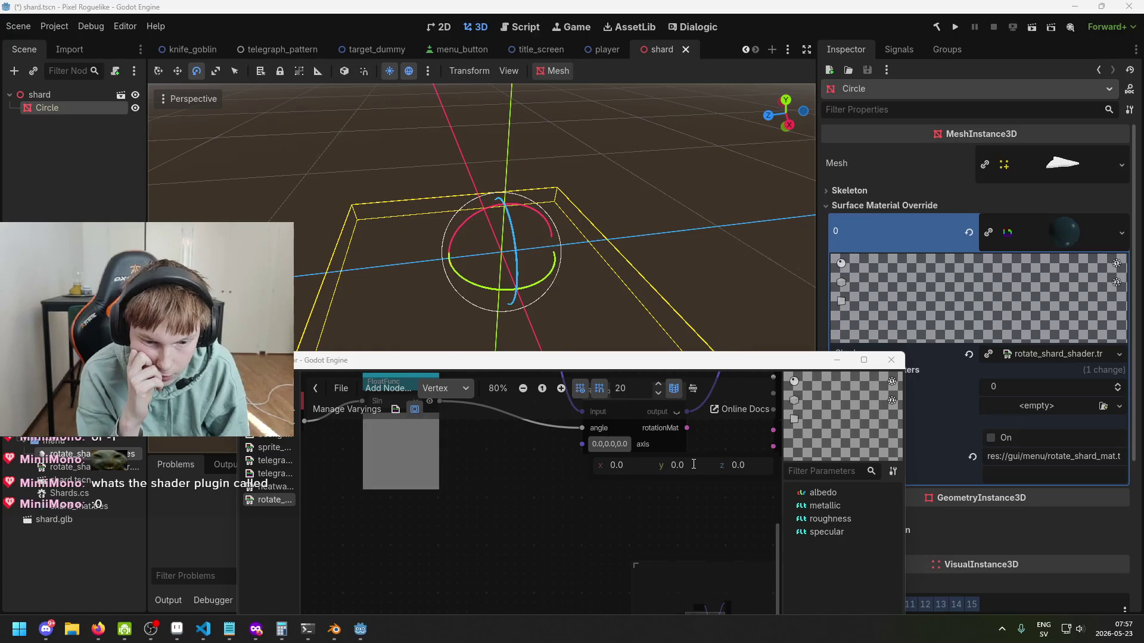
right_click(543, 494)
type("rando")
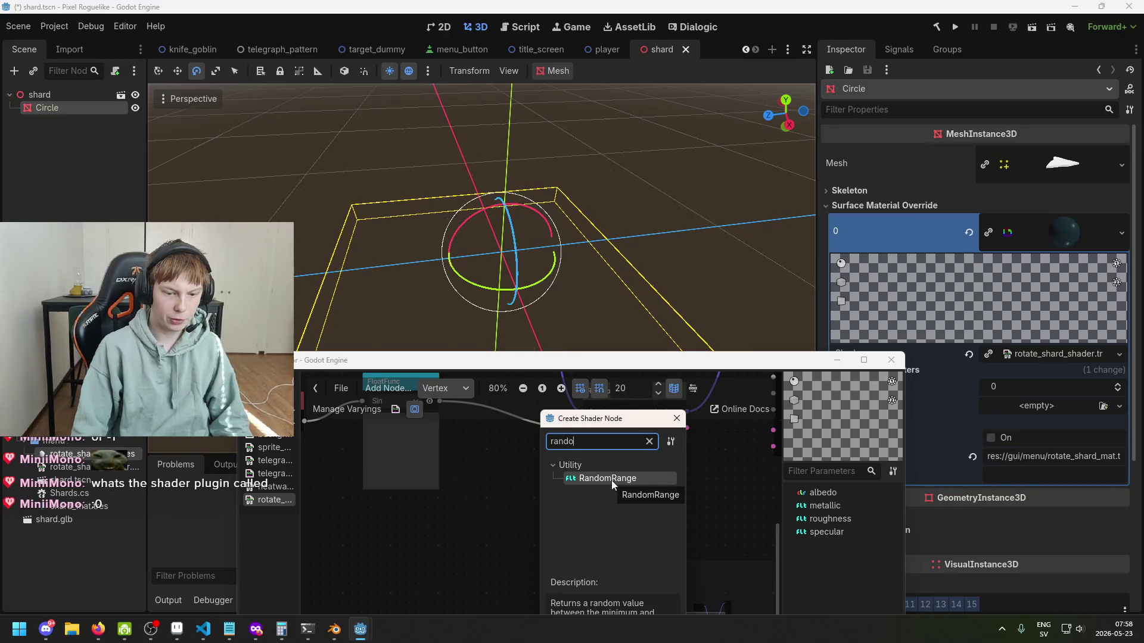
Step: Add a RandomRange node and set its minimum to -1
left_click_drag(604, 425, 565, 367)
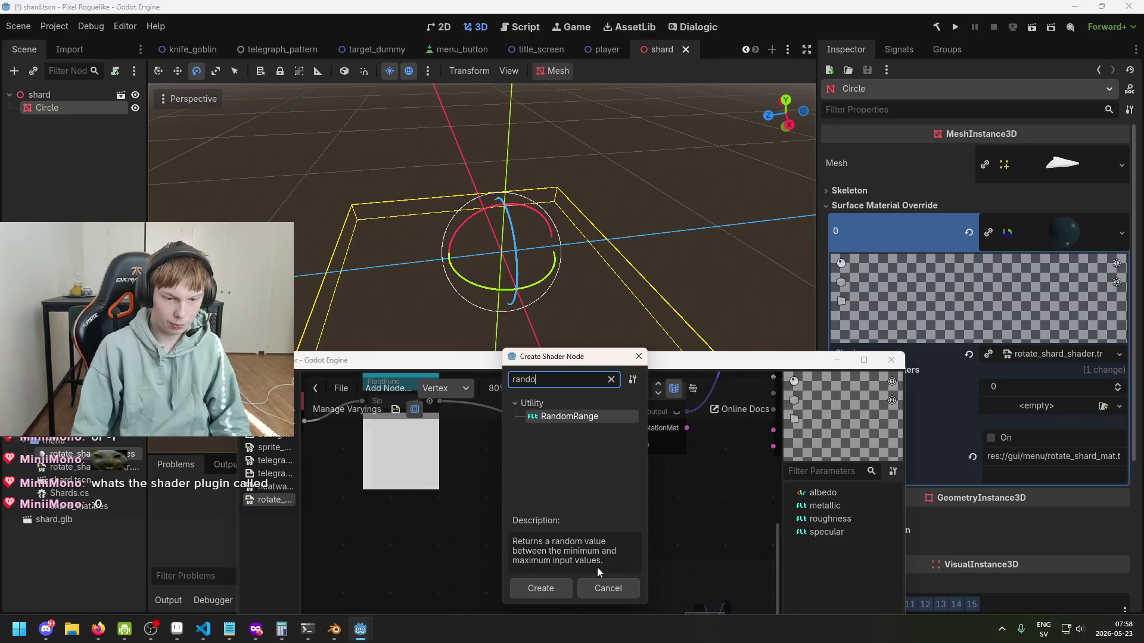
double_click(573, 417)
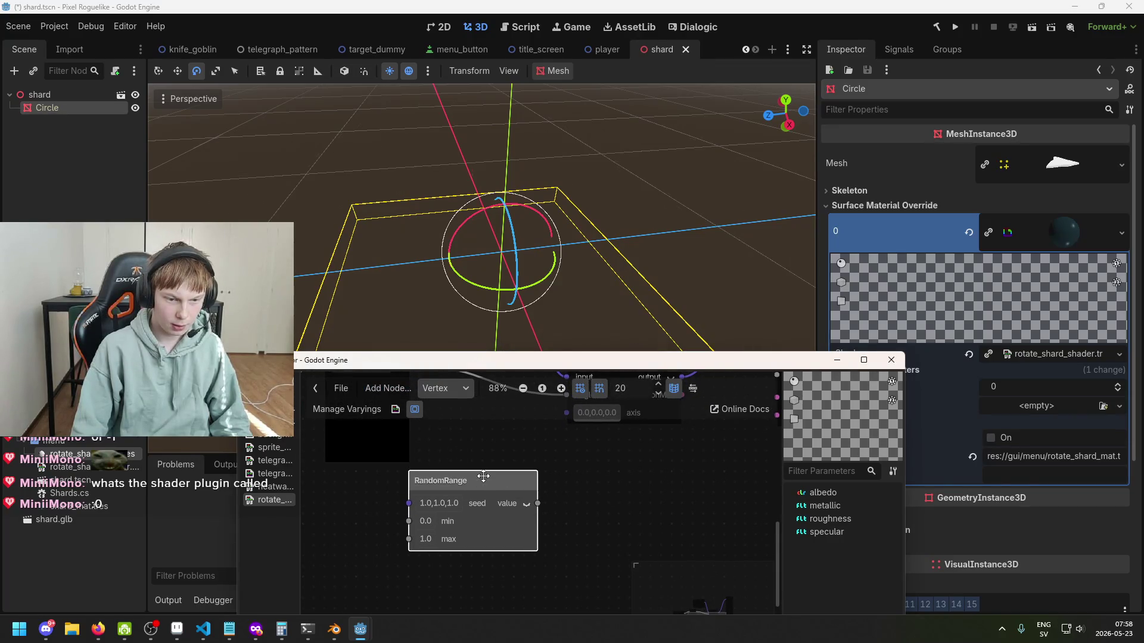
scroll(455, 513, "up", 3)
left_click(465, 546)
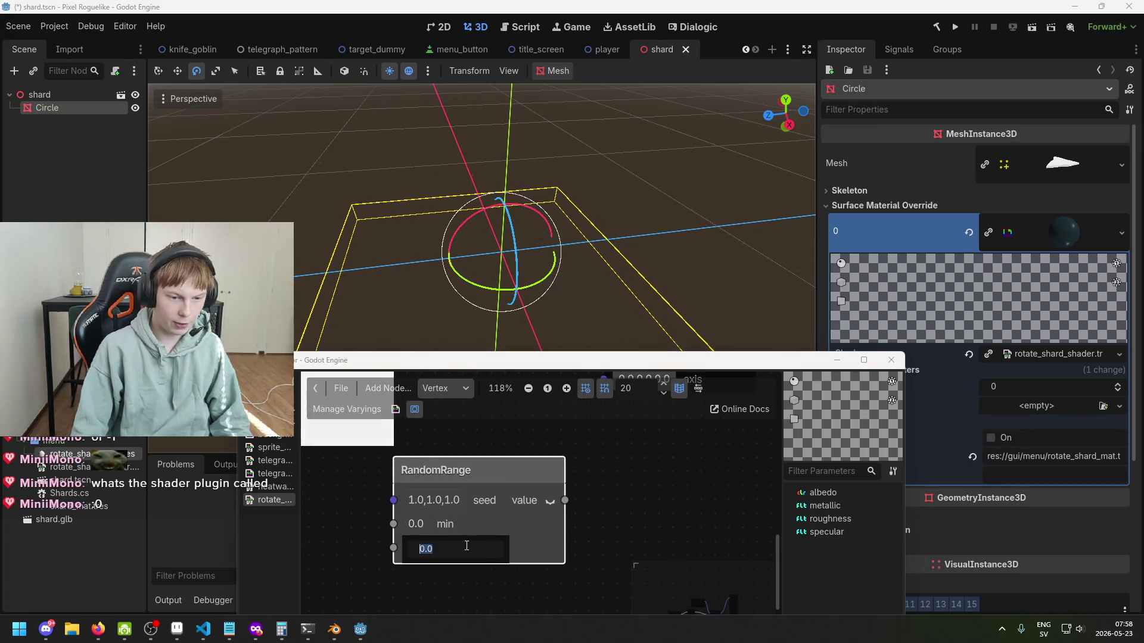
type("-1")
key("Return")
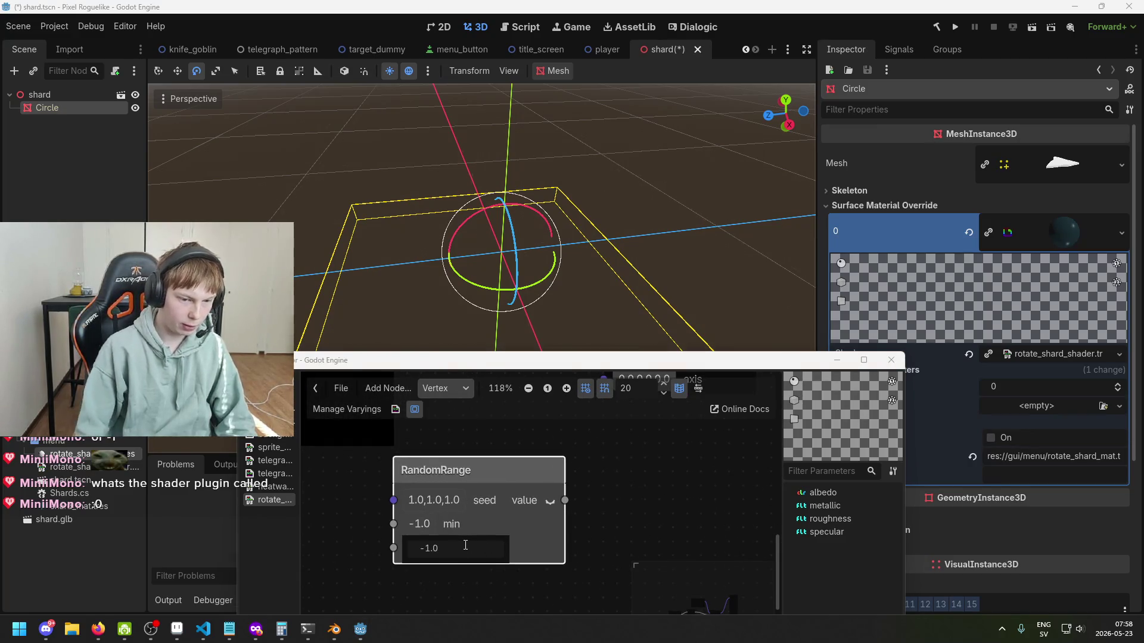
Step: Move the RandomRange node up and left and duplicate it
scroll(488, 529, "down", 2)
scroll(489, 524, "down", 2)
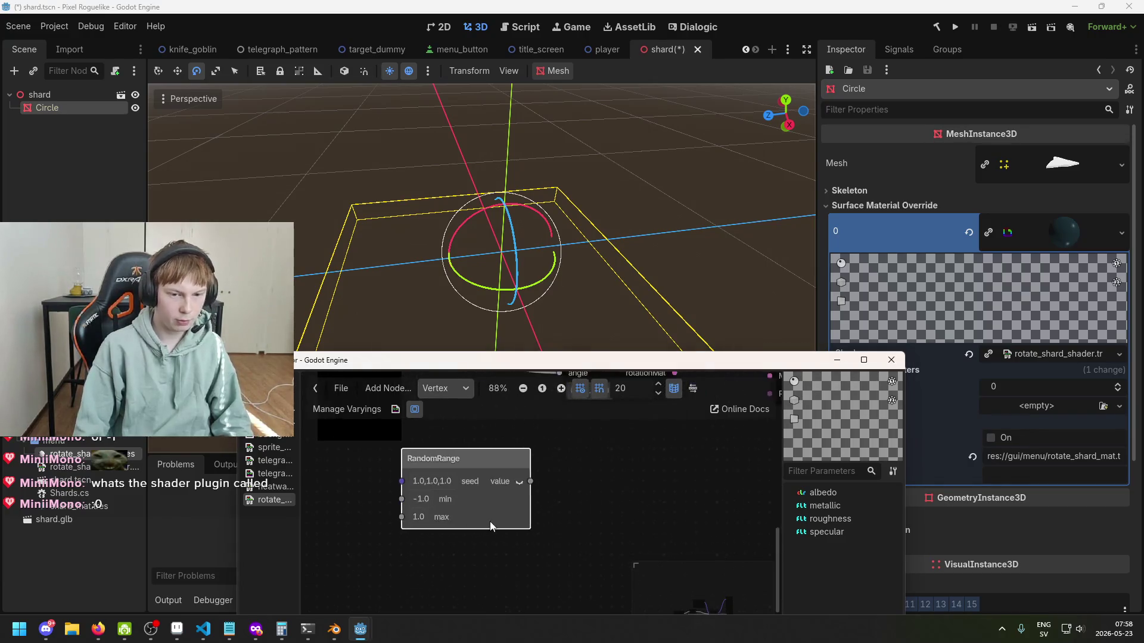
left_click(544, 424)
mouse_move(524, 483)
left_mouse_down()
mouse_move(441, 488)
mouse_move(430, 476)
left_mouse_up()
key("ctrl+d")
Step: Make a third RandomRange copy and stack all three in a column
scroll(439, 493, "down", 2)
key("ctrl+d")
left_click_drag(445, 500, 478, 535)
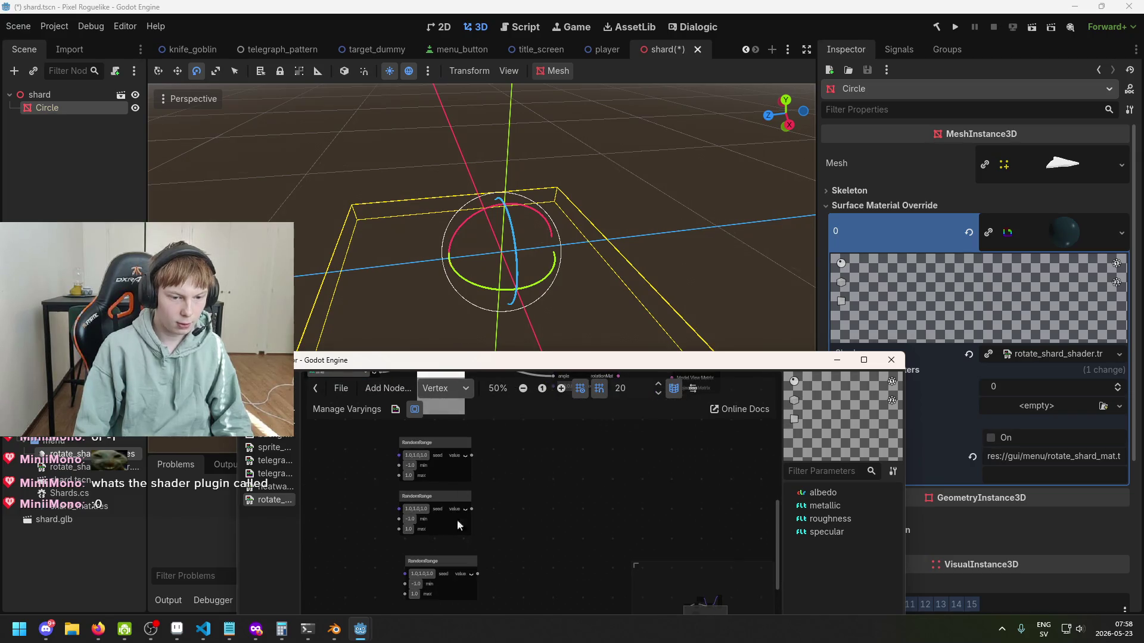
left_click_drag(454, 488, 460, 488)
left_click_drag(460, 557, 460, 538)
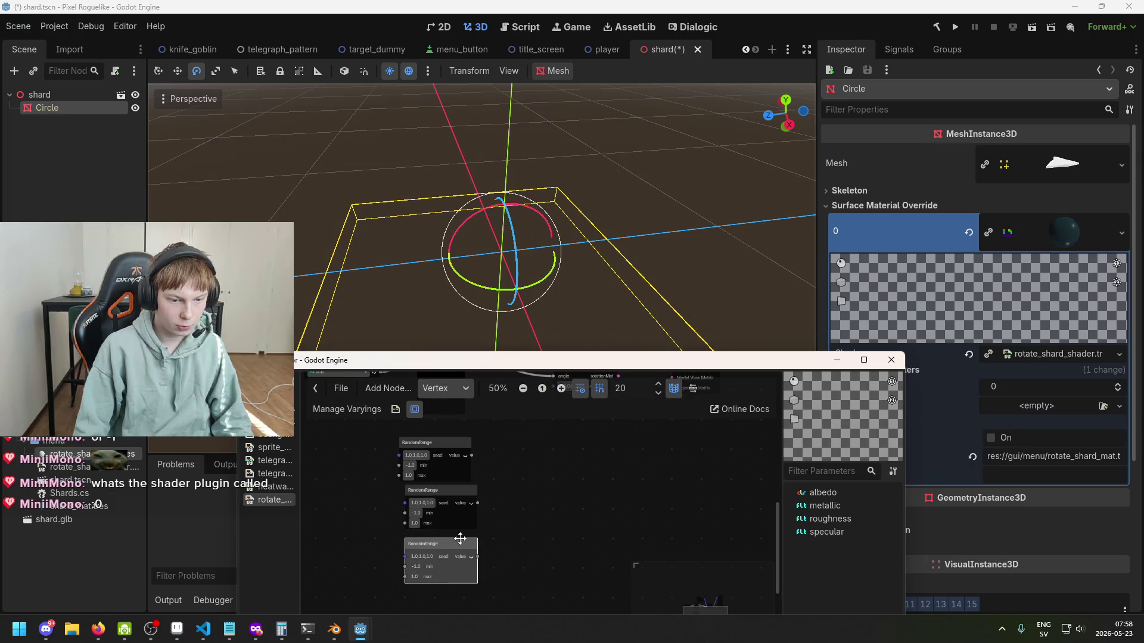
scroll(505, 516, "right", 2)
scroll(462, 497, "up", 2)
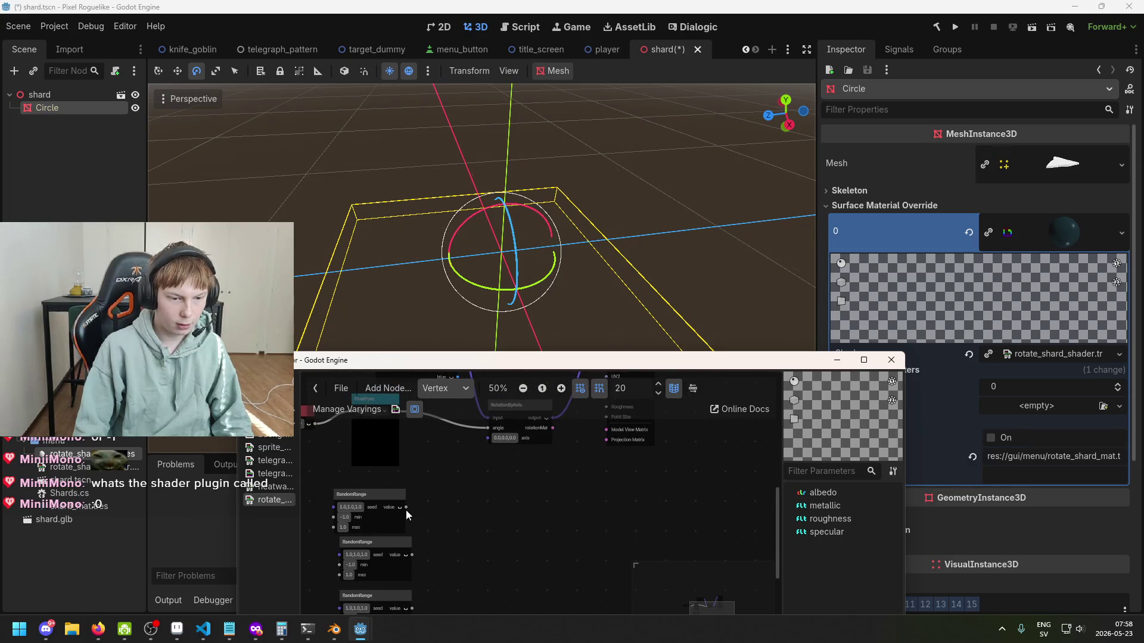
left_click_drag(406, 507, 503, 526)
Step: Add a VectorCompose node fed by RandomRange, with the second RandomRange on its y input
type("compose")
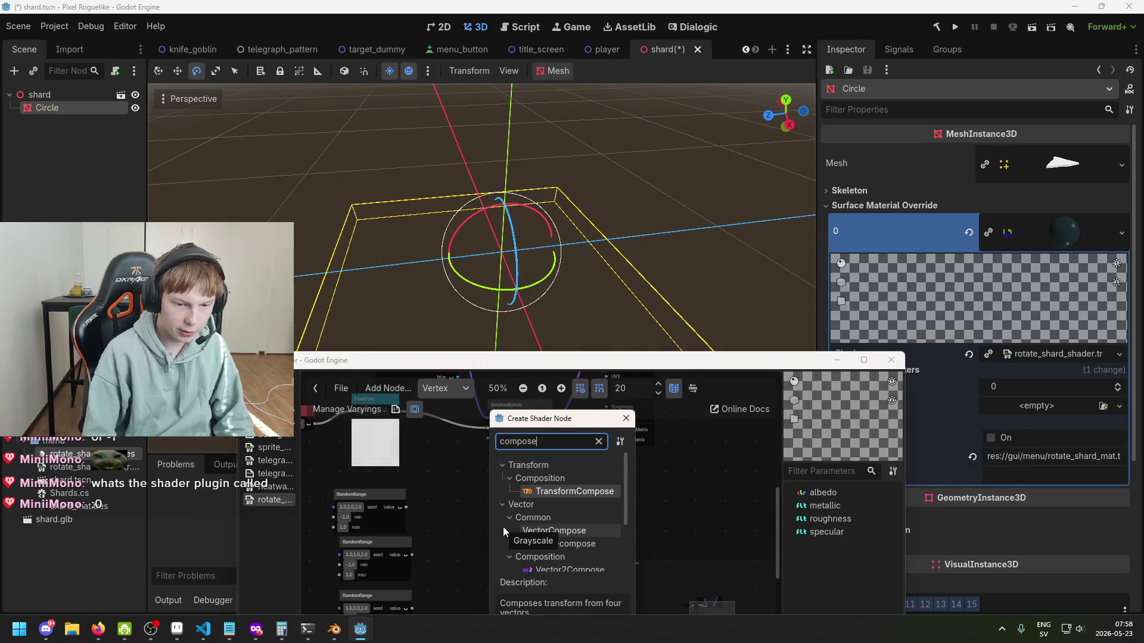
scroll(596, 559, "down", 3)
double_click(596, 543)
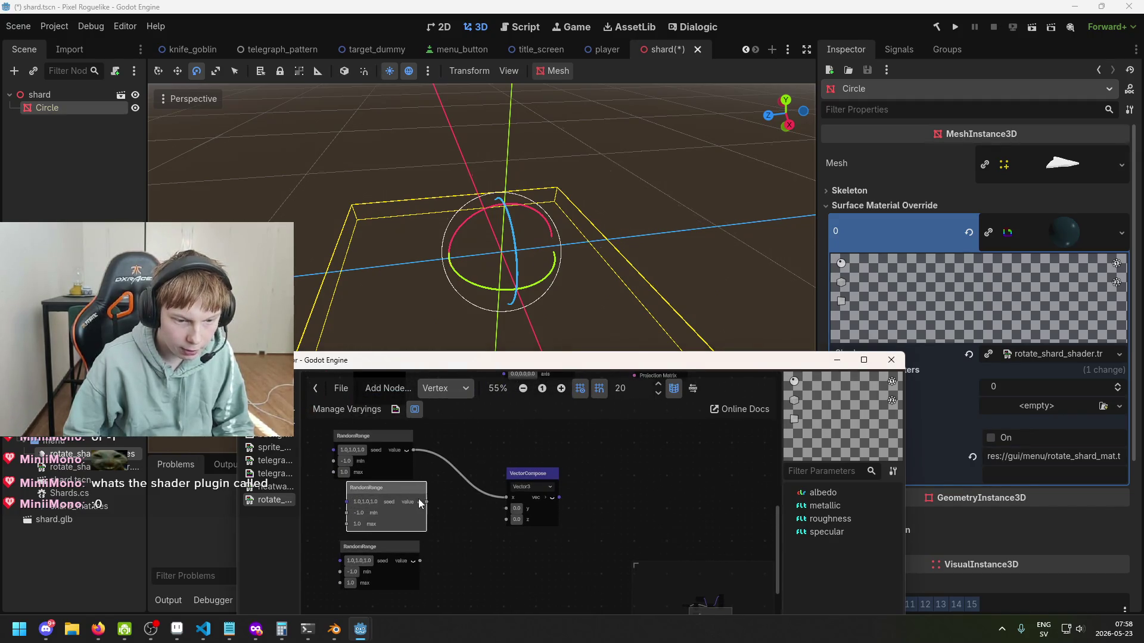
left_click_drag(510, 518, 506, 509)
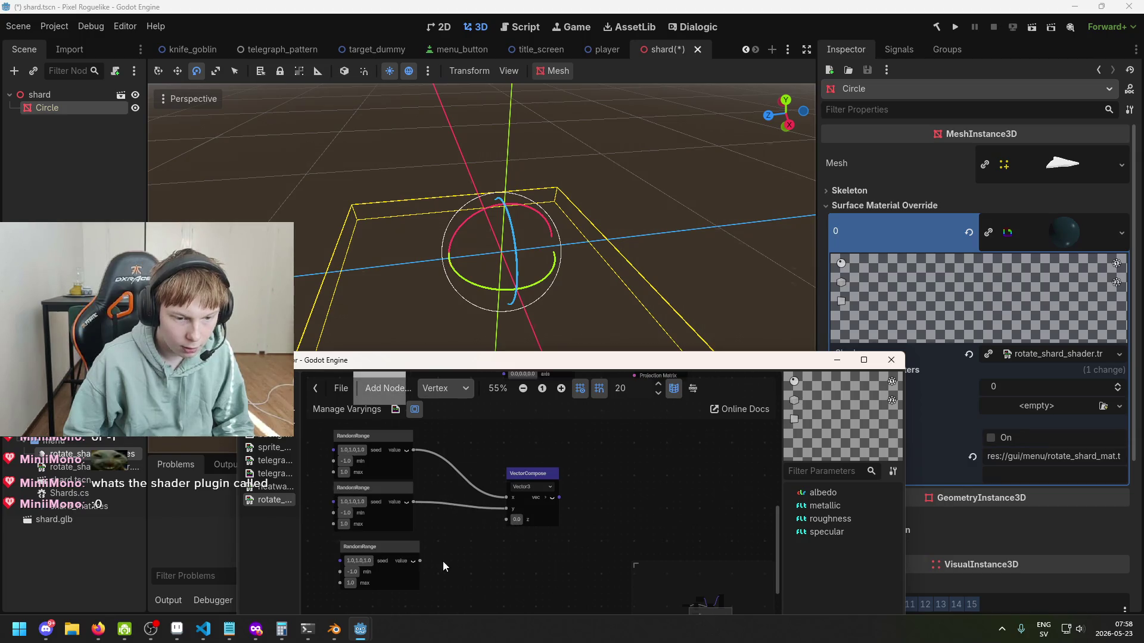
left_click_drag(551, 476, 516, 445)
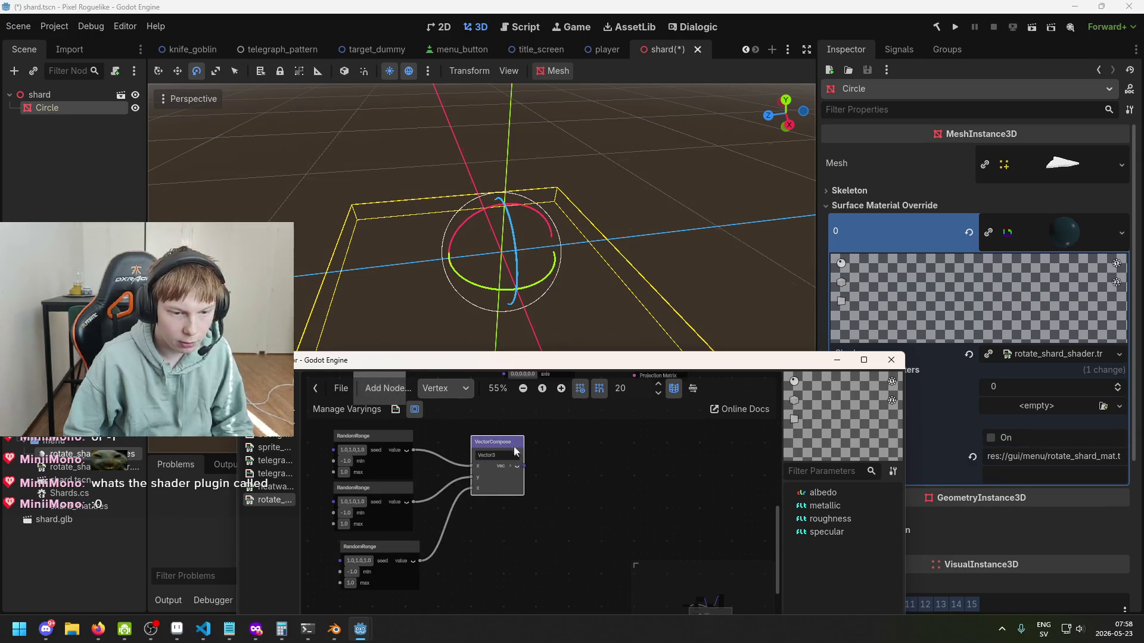
Step: Check the RotationByAxis node's current axis value
scroll(538, 523, "up", 2)
scroll(491, 512, "up", 2)
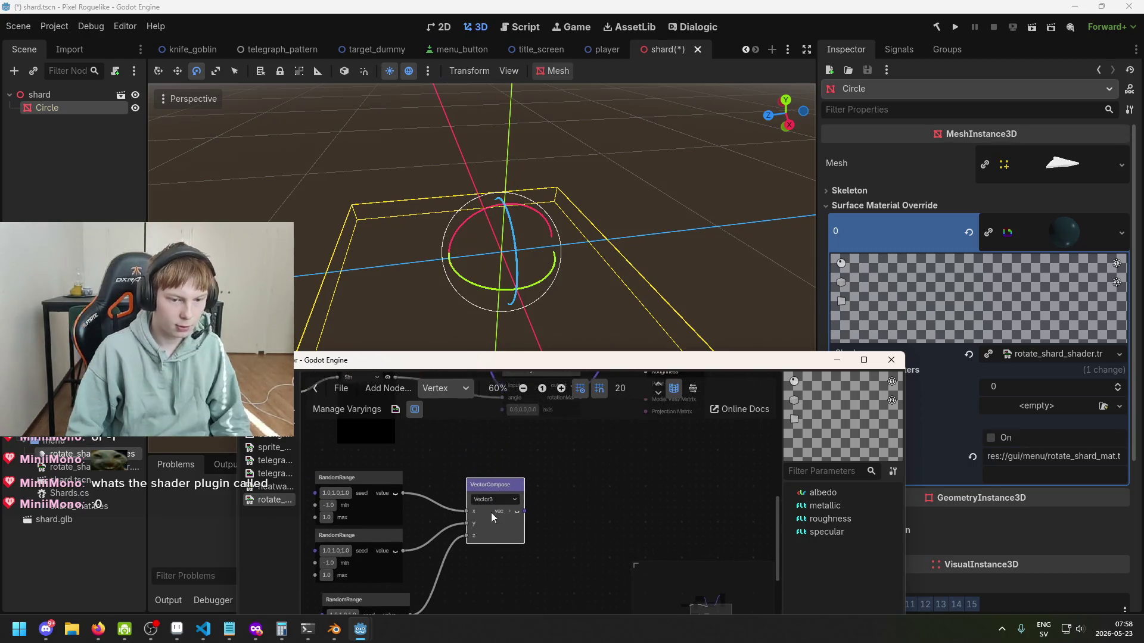
scroll(483, 500, "down", 1)
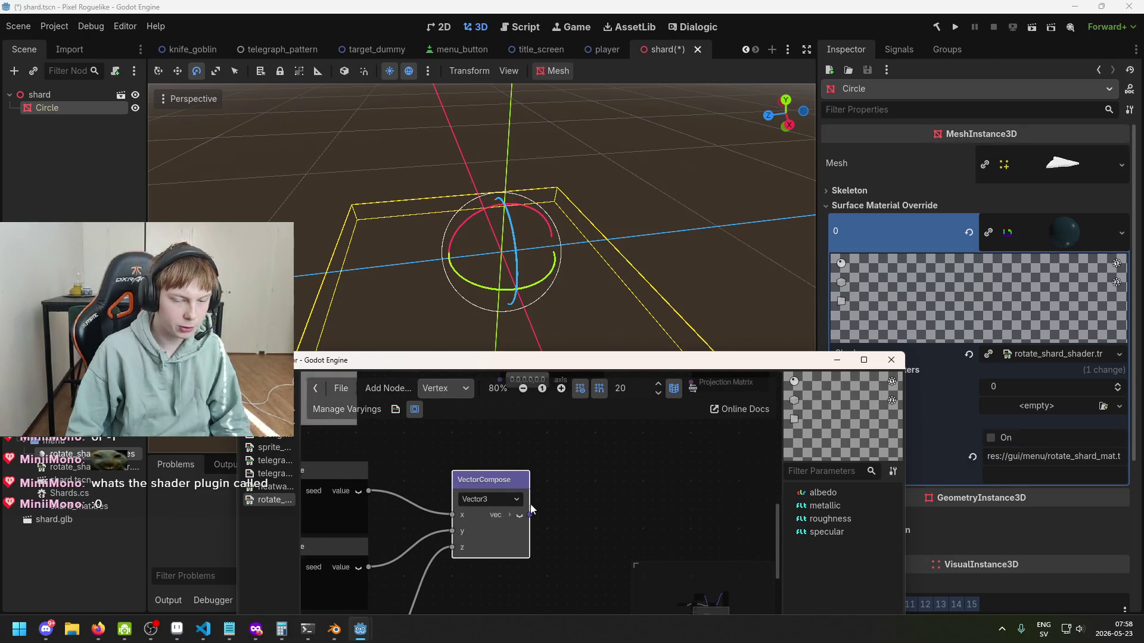
scroll(482, 501, "up", 2)
scroll(502, 465, "up", 1)
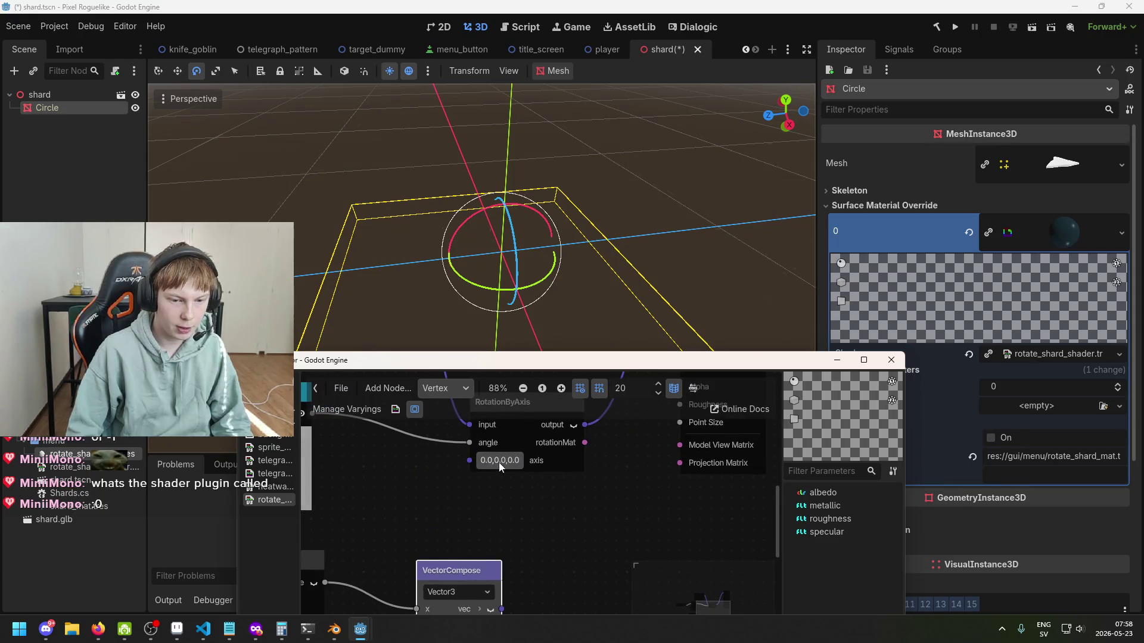
scroll(498, 462, "up", 3)
left_click(504, 464)
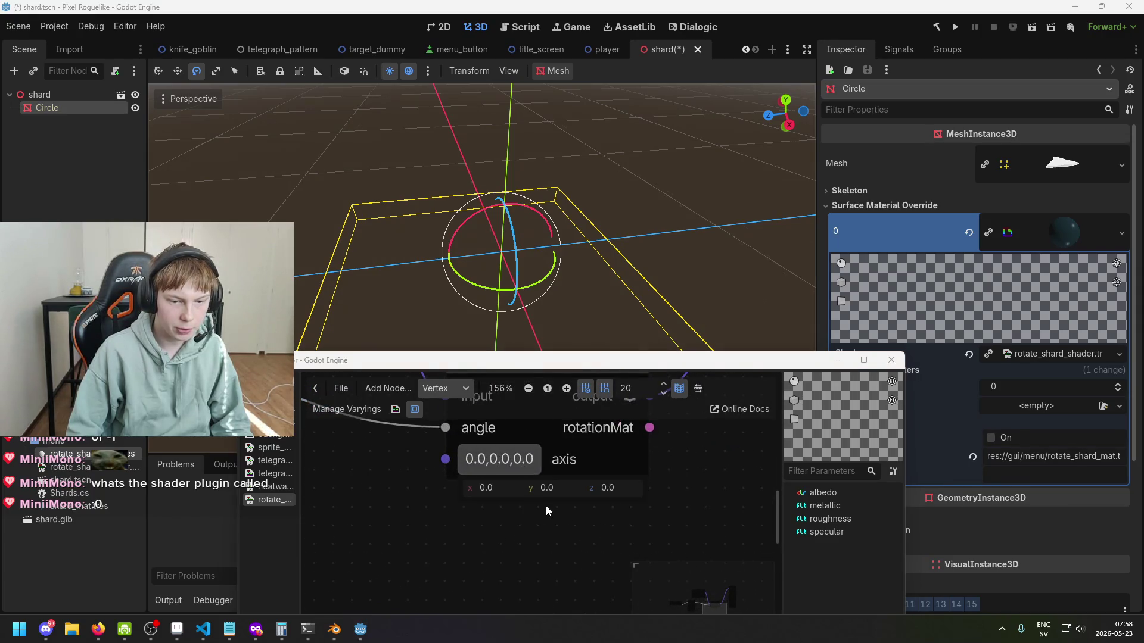
Step: Connect the VectorCompose vector to the RotationByAxis axis so the shard rotates
scroll(530, 524, "down", 4)
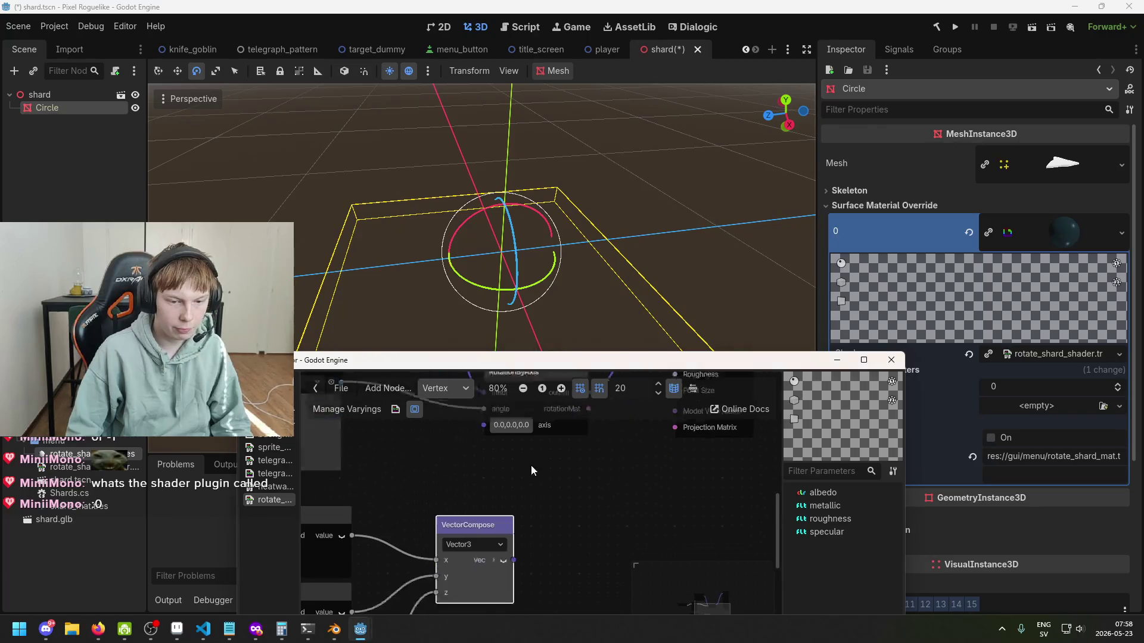
left_click_drag(514, 557, 484, 427)
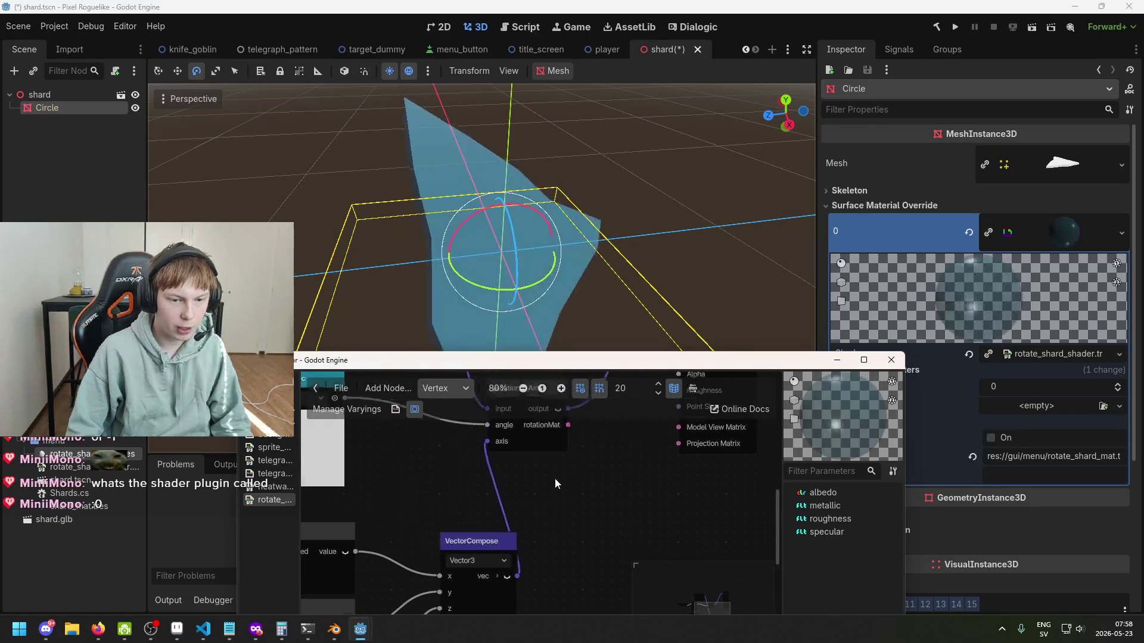
scroll(564, 474, "down", 2)
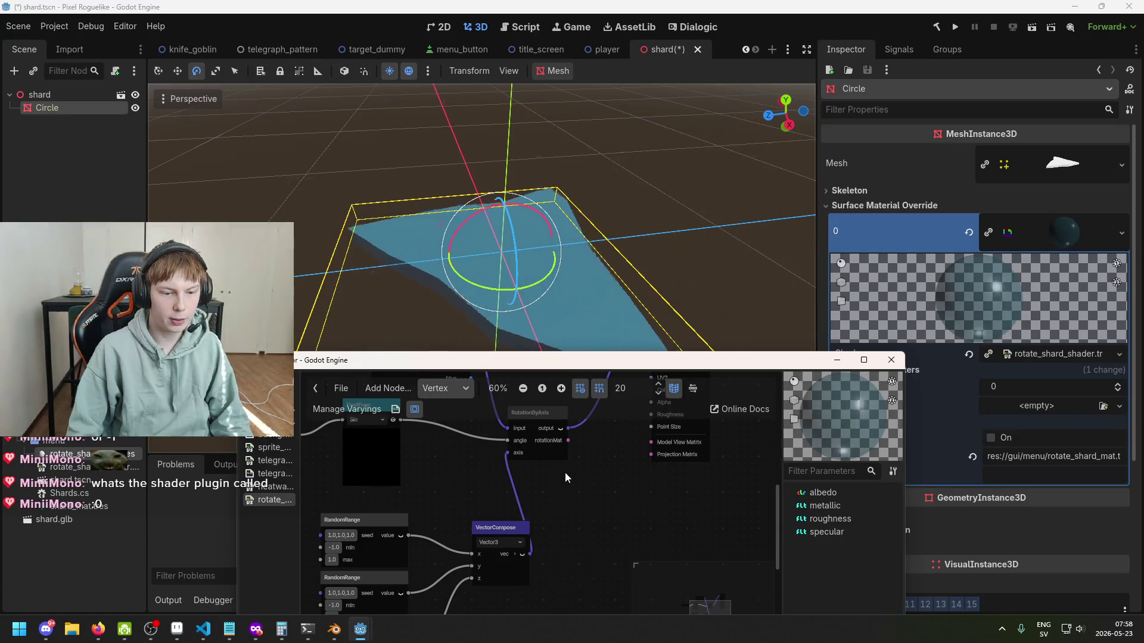
scroll(509, 477, "up", 3)
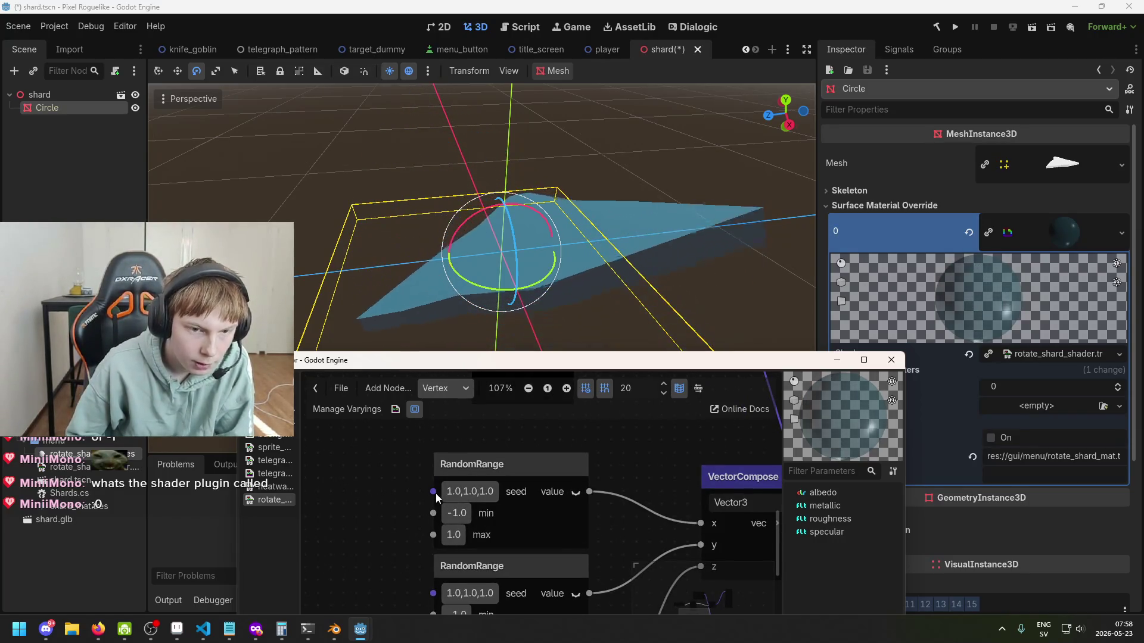
scroll(441, 494, "down", 3)
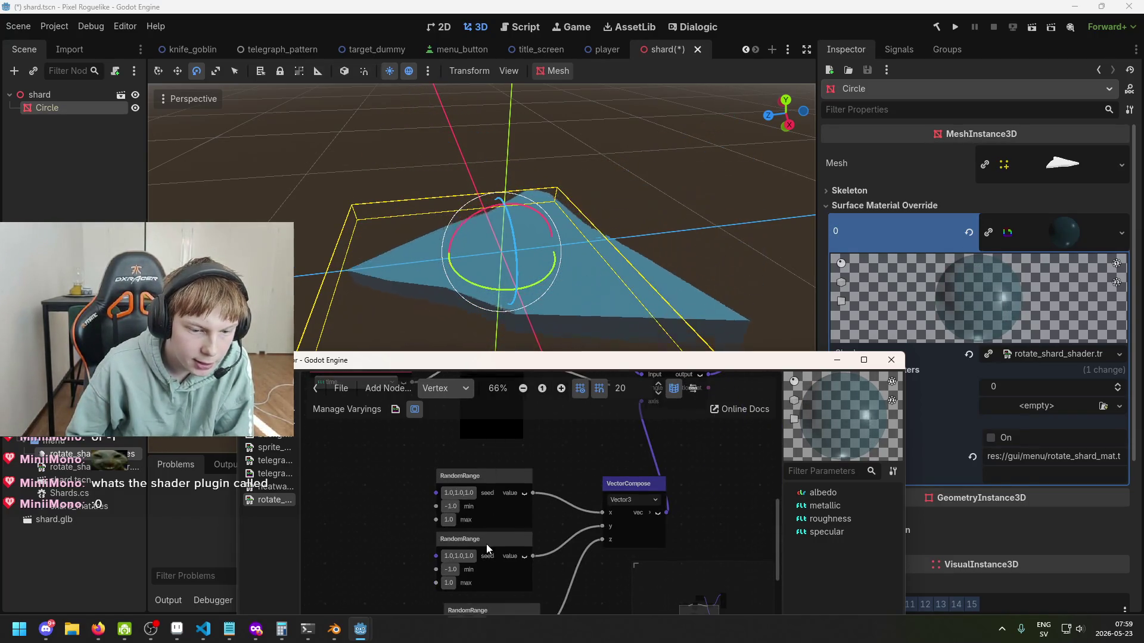
scroll(510, 470, "up", 1)
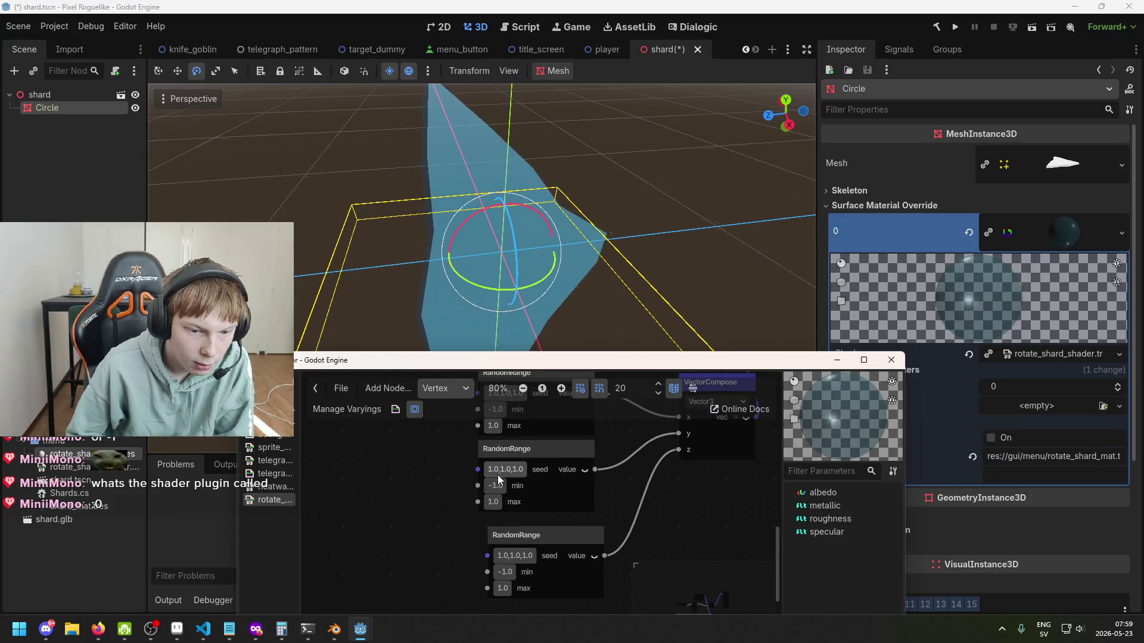
scroll(495, 596, "up", 3)
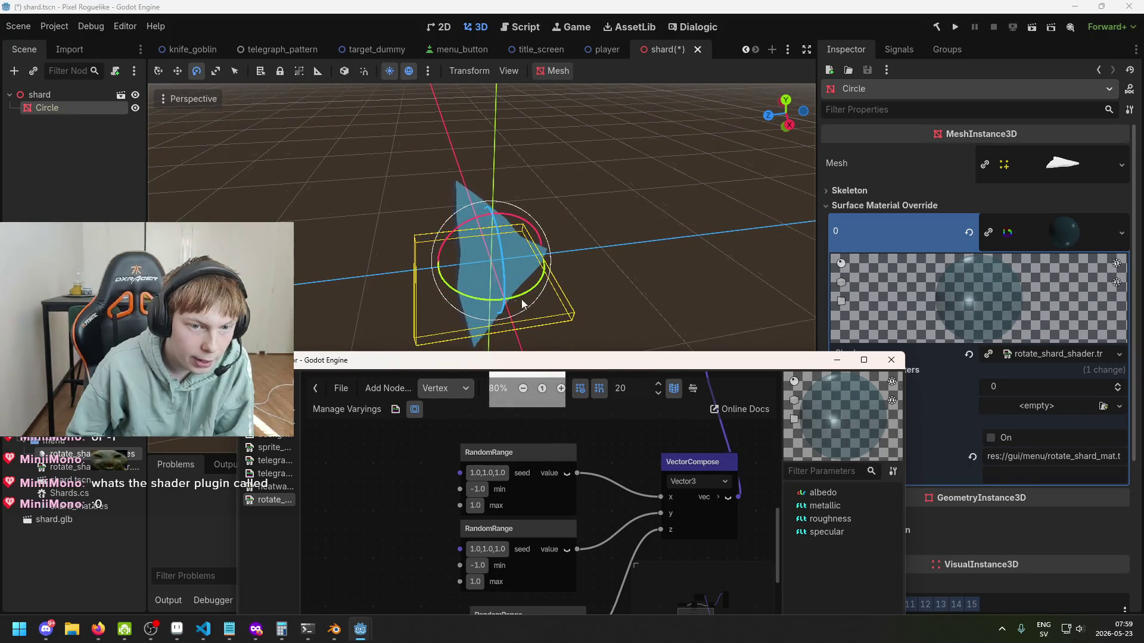
Step: Save the shard scene, check the title_screen and menu_button scenes, then return to shard
left_click(67, 99)
key("ctrl+s")
left_click(531, 52)
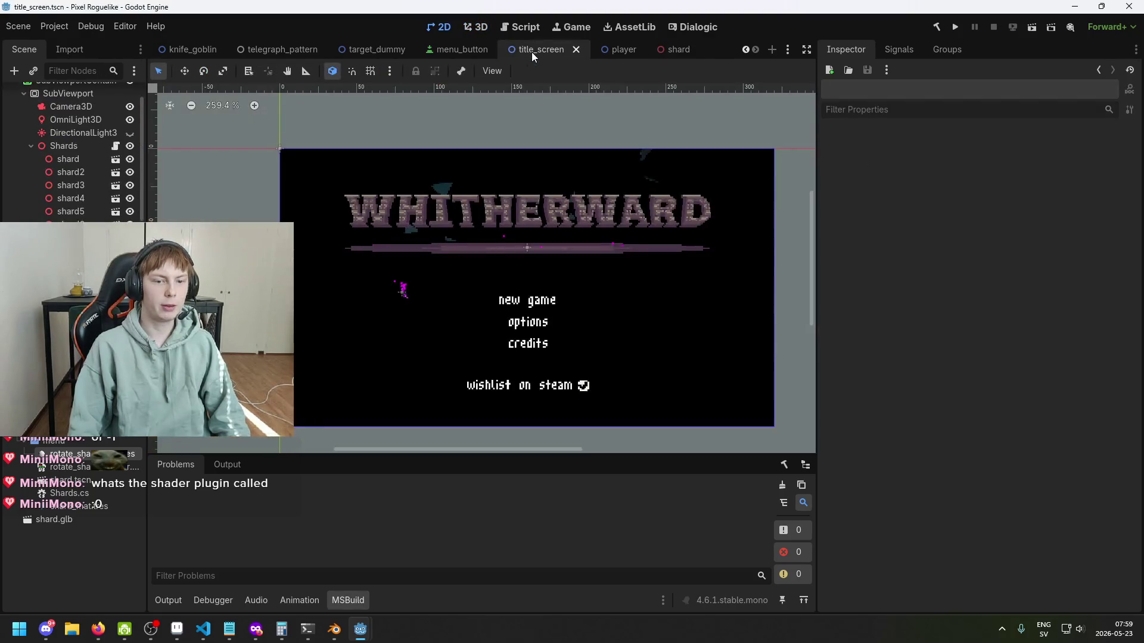
left_click(466, 52)
left_click(482, 27)
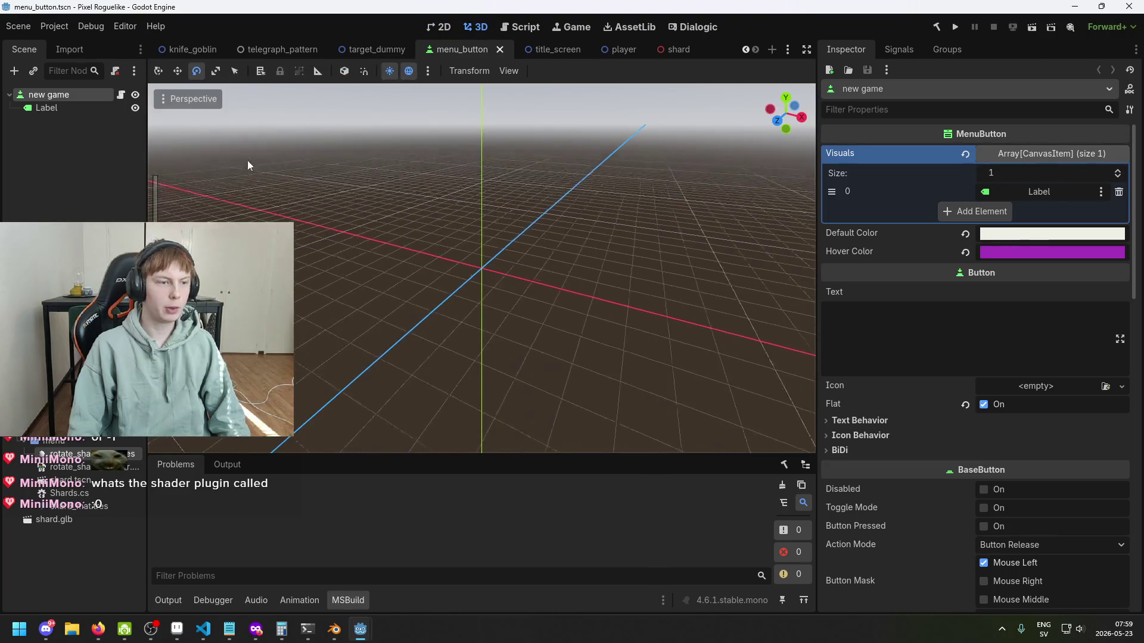
left_click(439, 27)
left_click(476, 27)
left_click(662, 48)
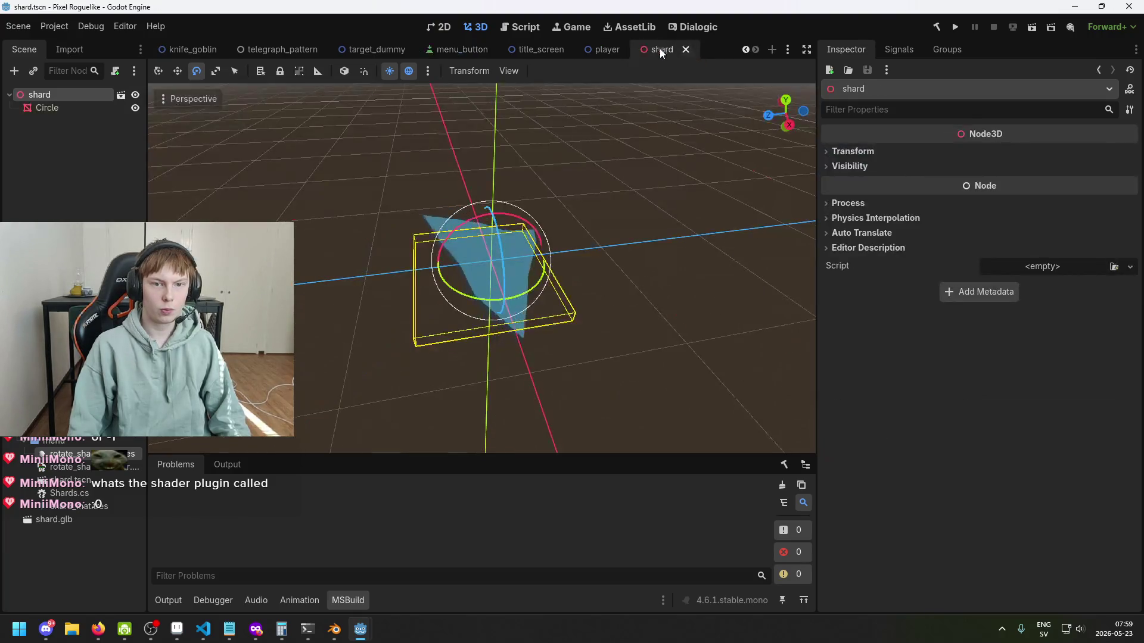
Step: Show the title_screen scene in 3D, framed on the floating shards
left_click(542, 50)
scroll(266, 126, "up", 1)
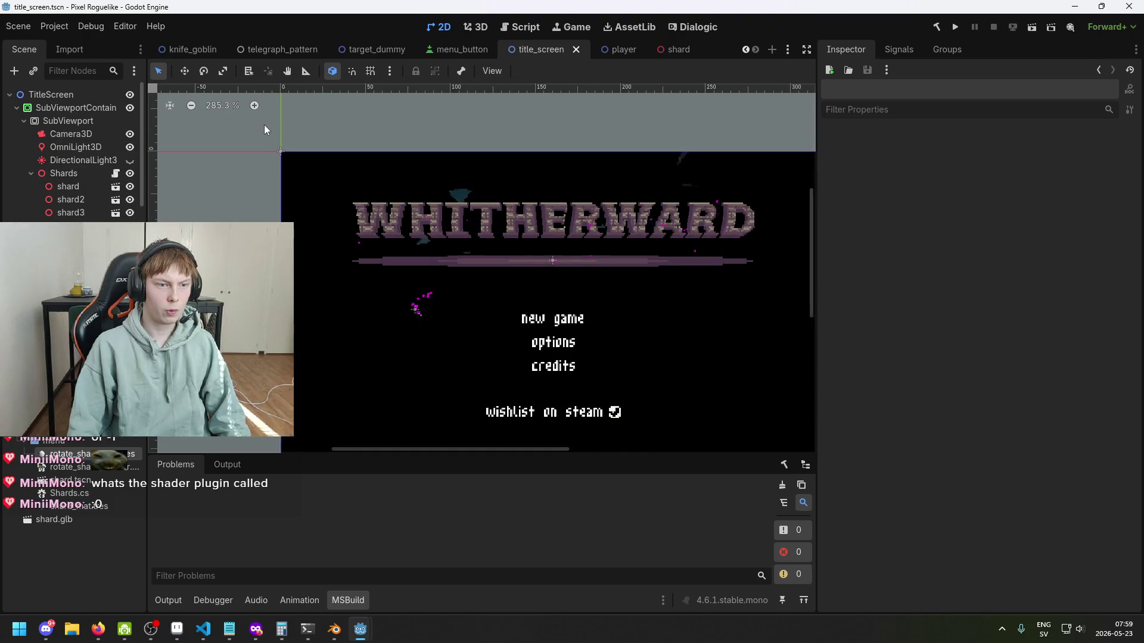
scroll(393, 123, "down", 3)
left_click(471, 26)
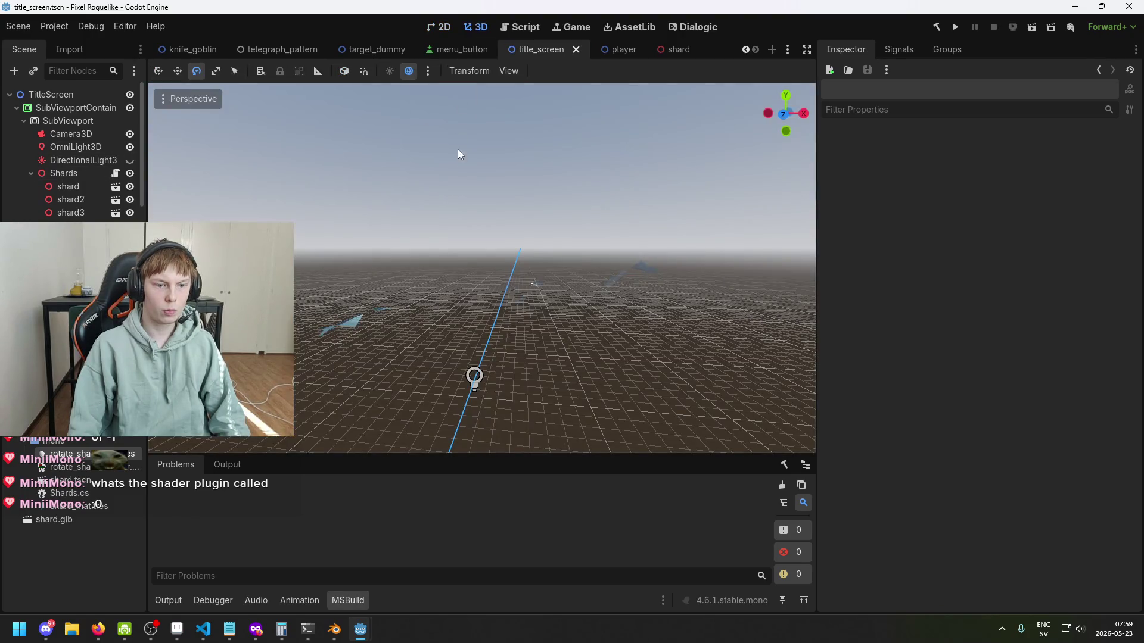
left_click_drag(417, 306, 416, 381)
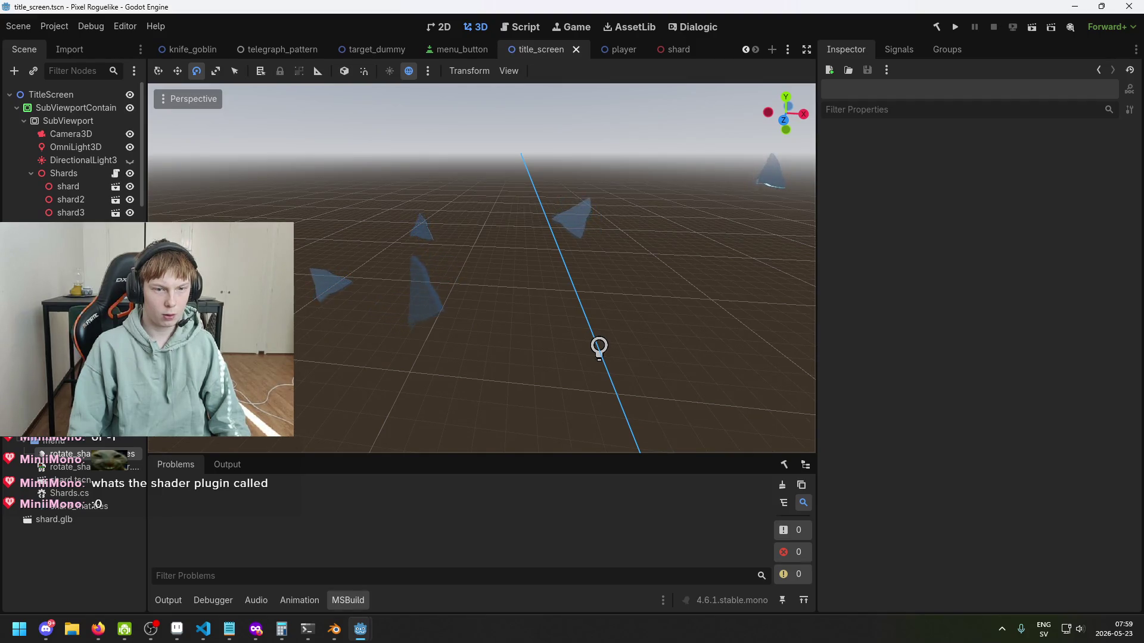
left_click_drag(417, 297, 445, 301)
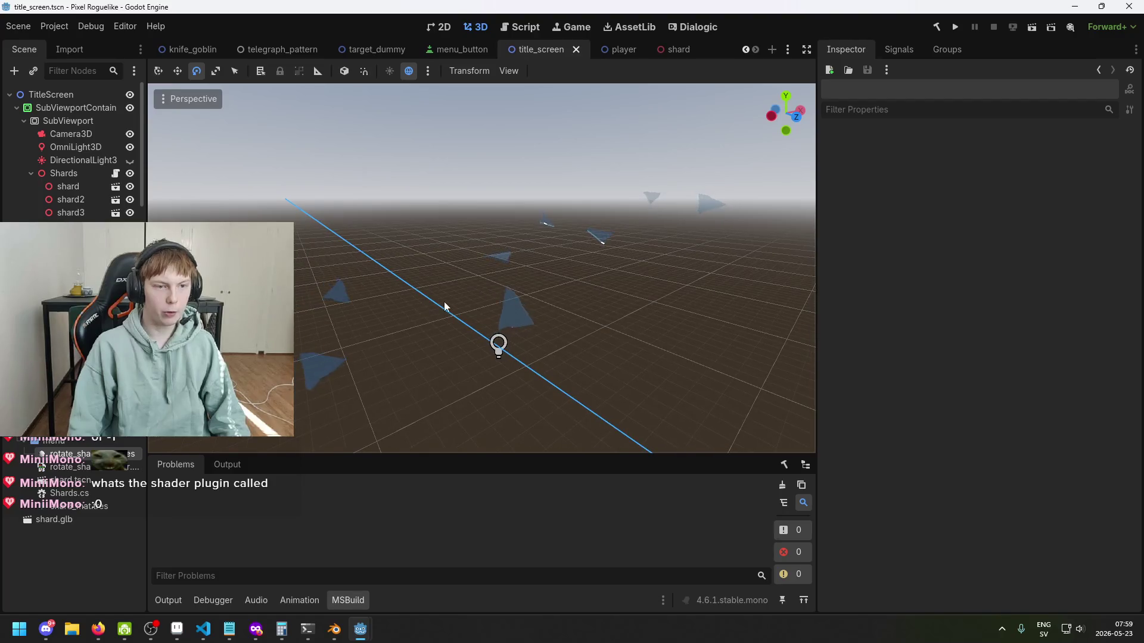
Step: Duplicate the original shard as shard9 and move it sideways beside the original
left_click(77, 188)
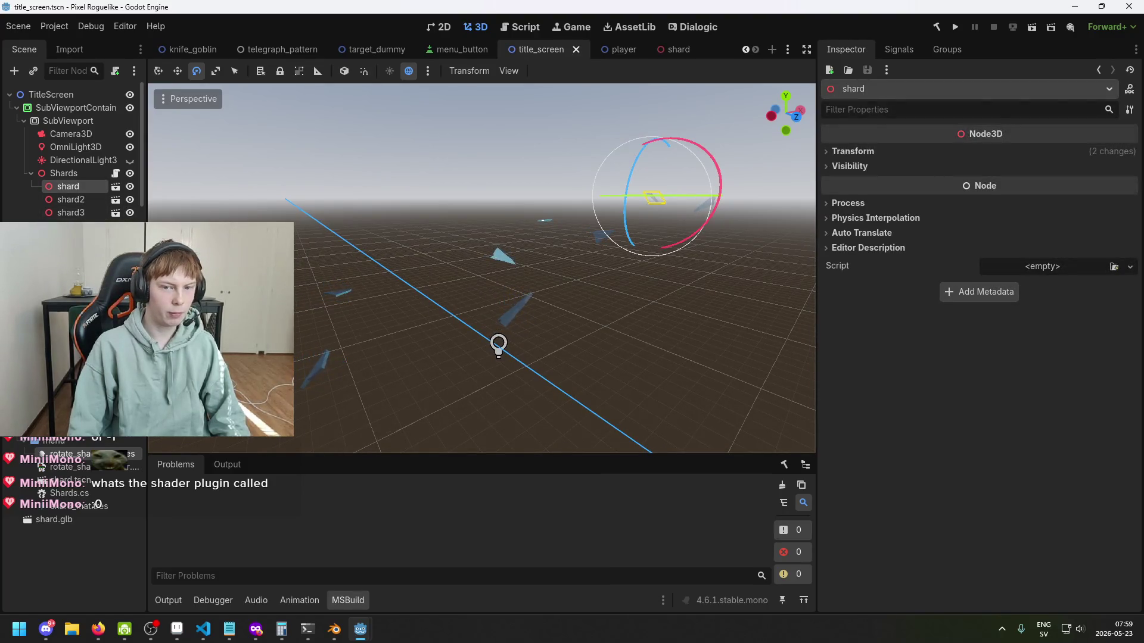
key("f")
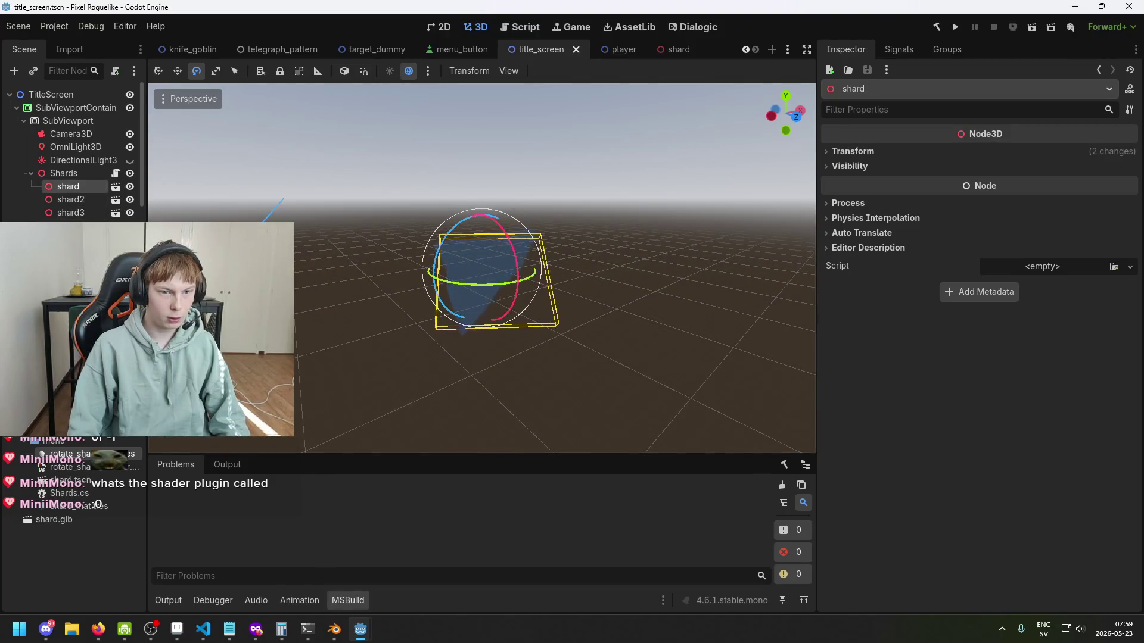
key("ctrl+d")
key("w")
mouse_move(527, 266)
left_mouse_down()
mouse_move(473, 277)
mouse_move(427, 323)
mouse_move(459, 321)
left_mouse_up()
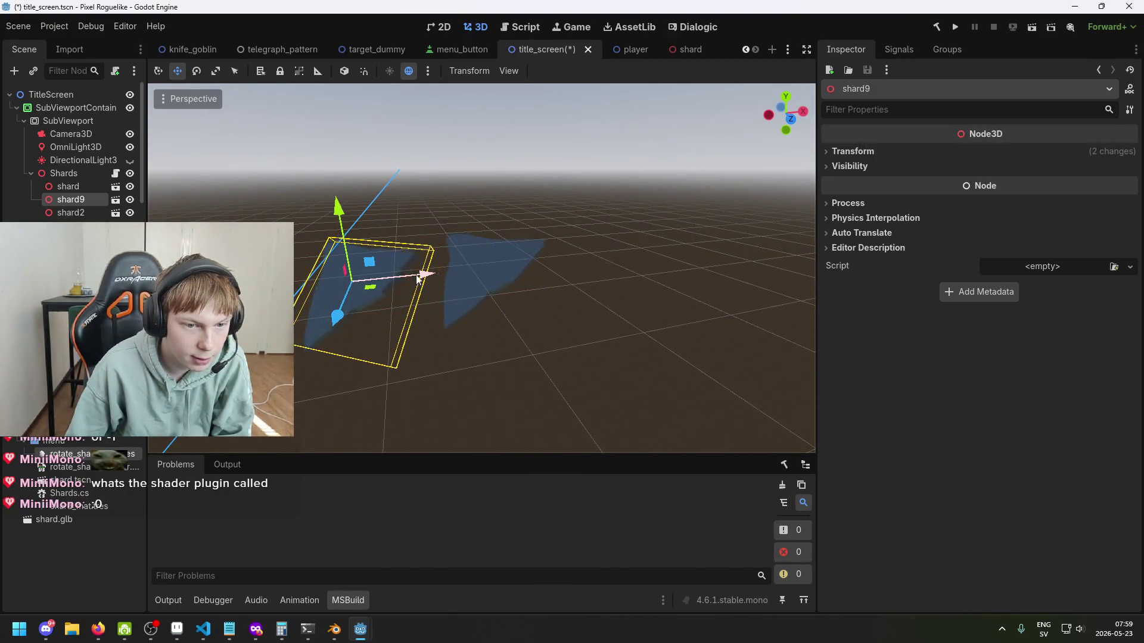
Step: Bring the shard shader graph forward, with the time Input and FloatFunc nodes in view
mouse_move(377, 614)
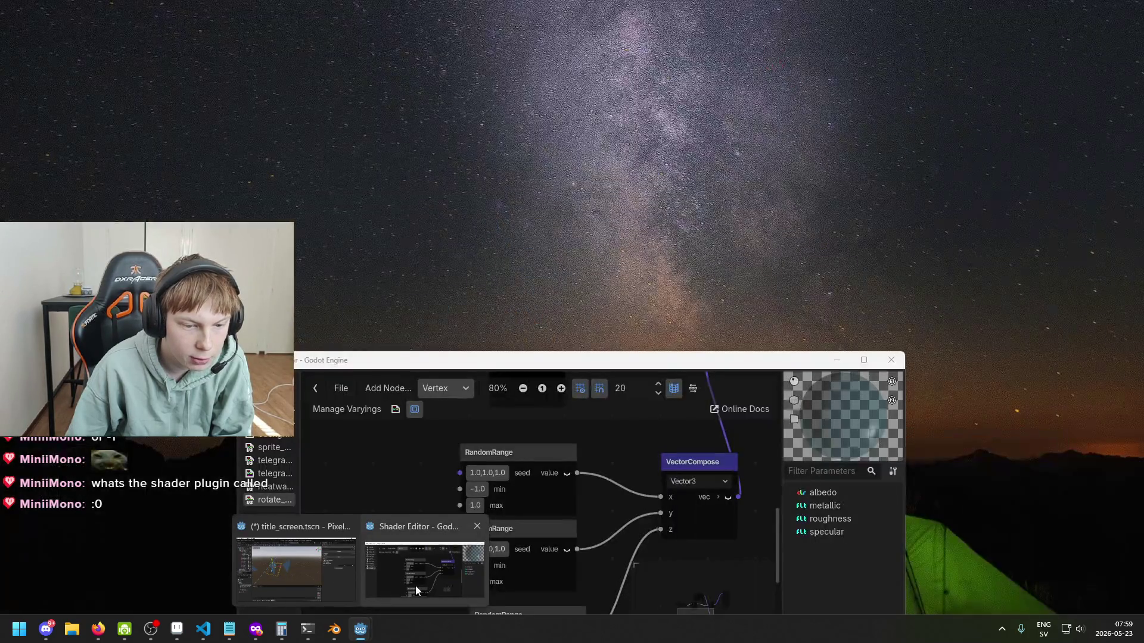
left_click(416, 585)
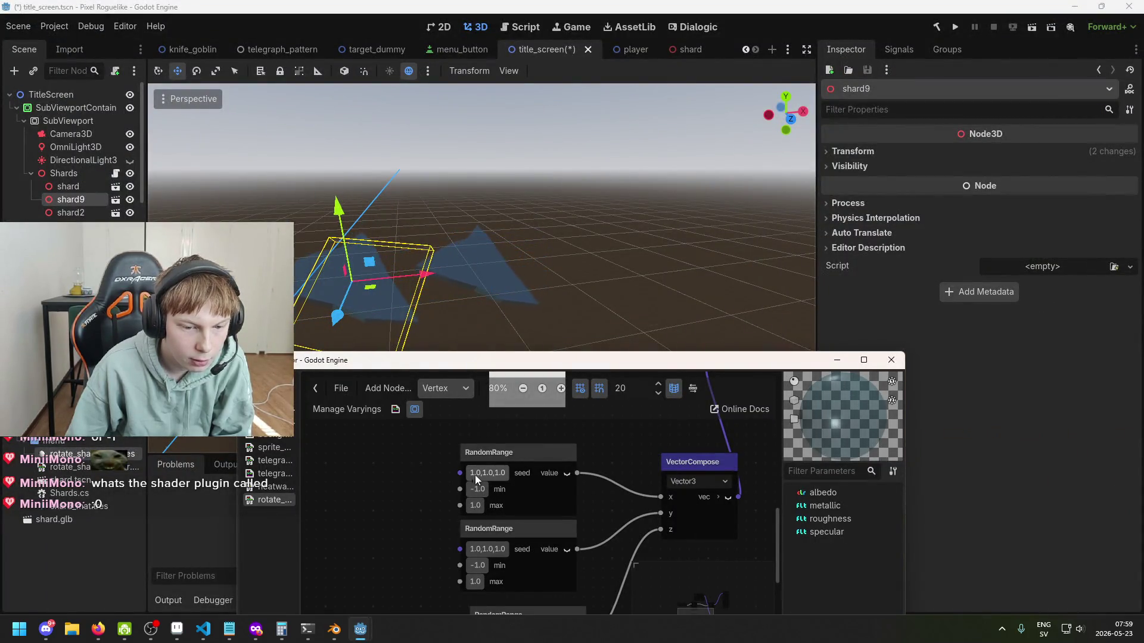
scroll(466, 466, "down", 2)
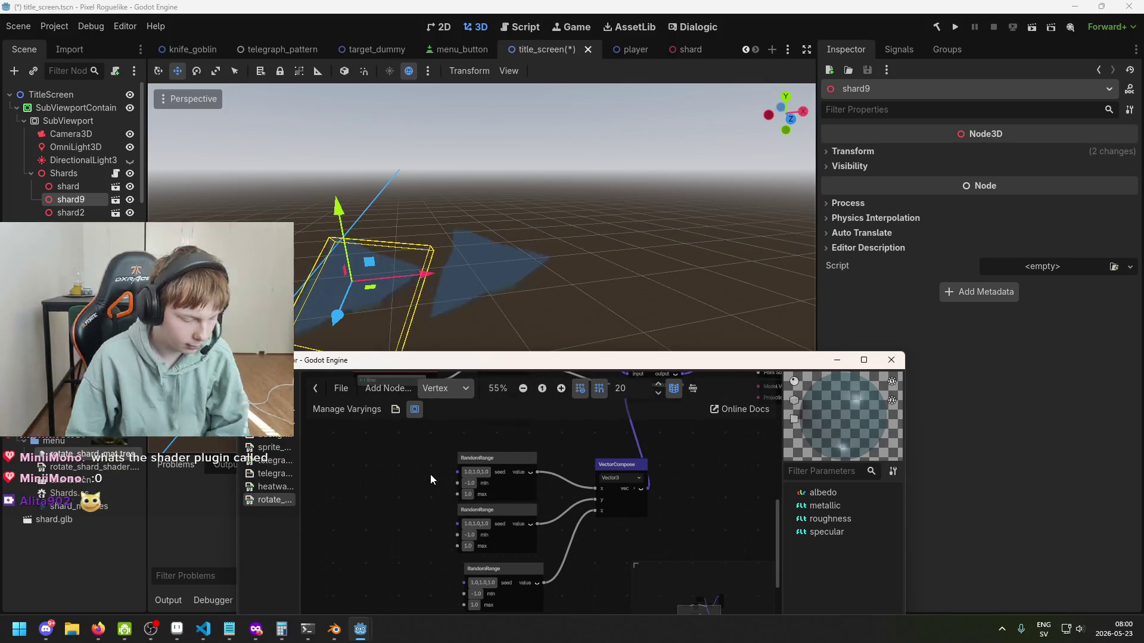
left_click_drag(430, 471, 564, 593)
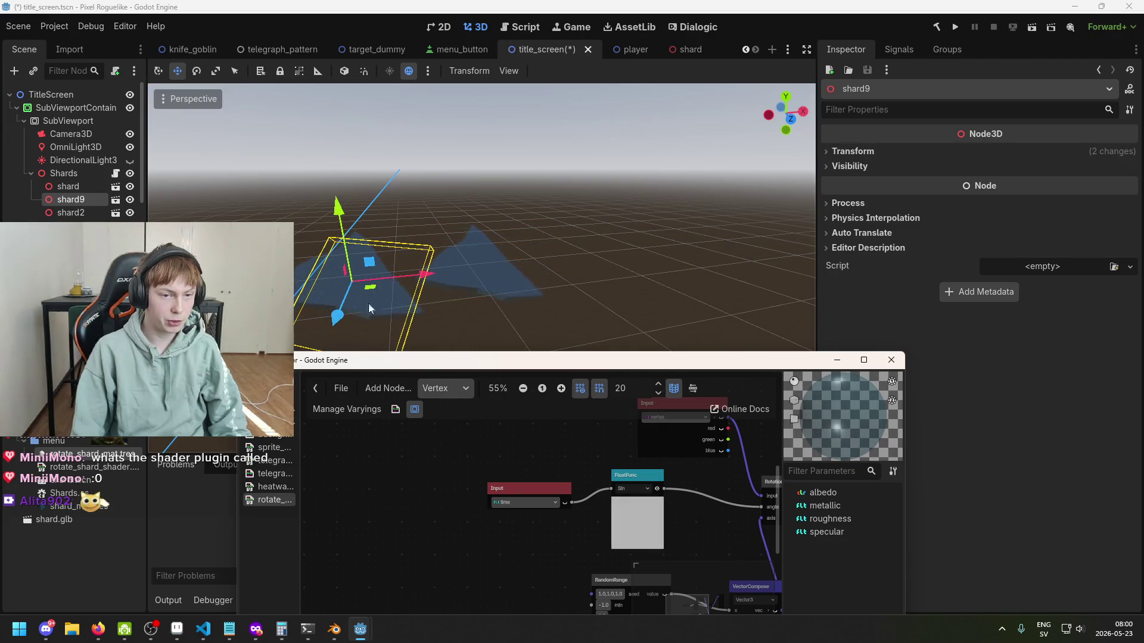
scroll(491, 473, "up", 1)
left_click_drag(525, 501, 515, 470)
scroll(515, 518, "down", 1)
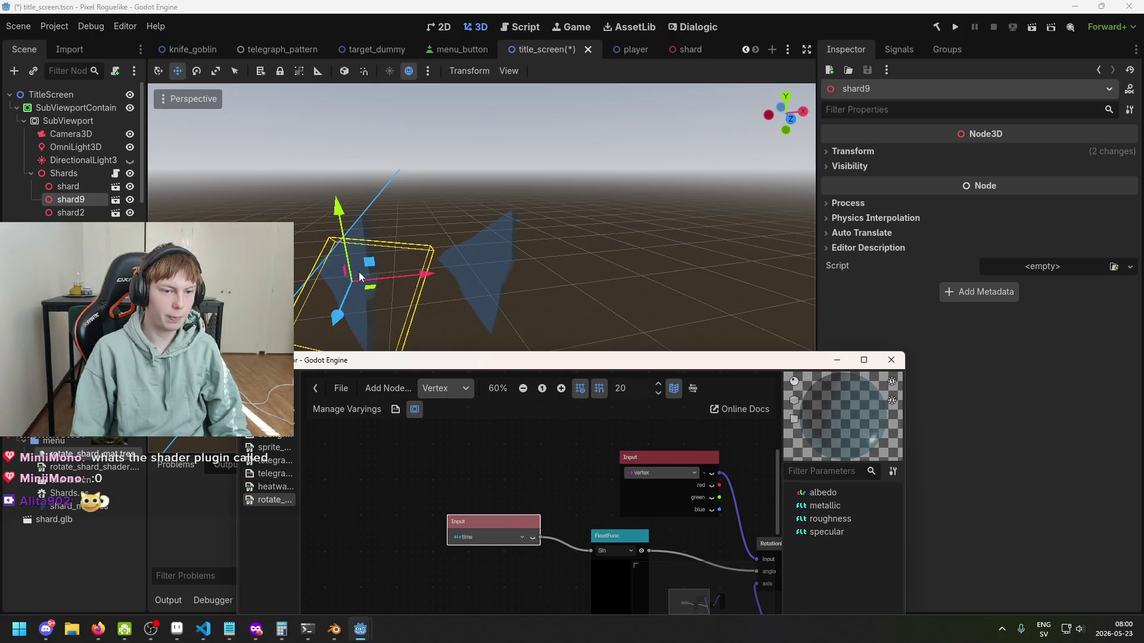
Step: Check the vertex Input's value choices, then start adding a new shader node from the graph
left_click(661, 473)
left_click(498, 453)
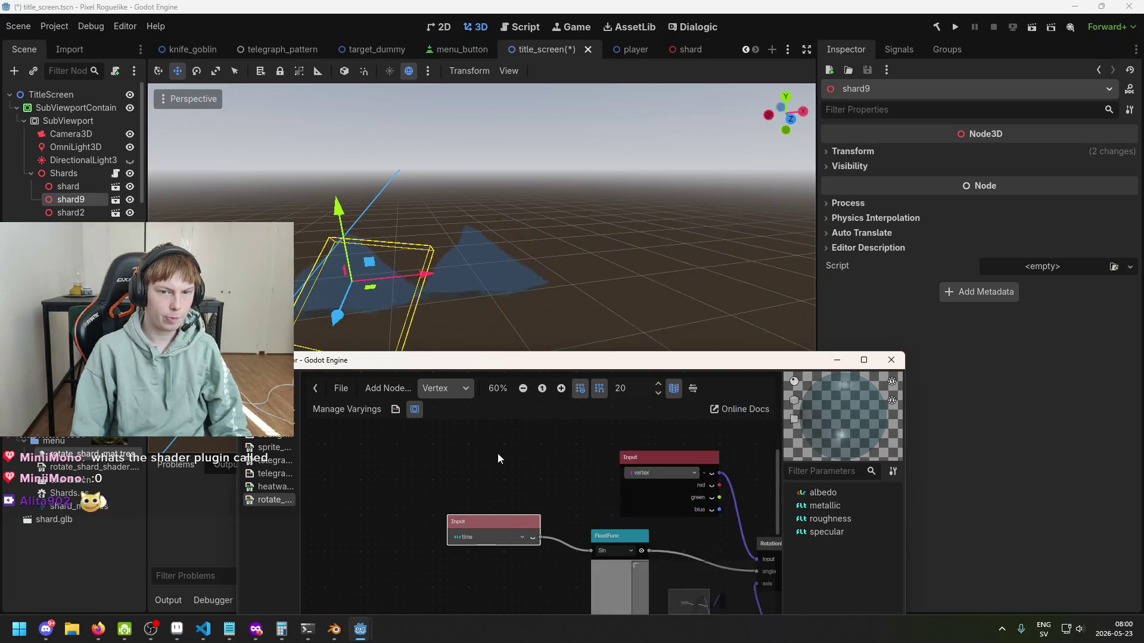
right_click(434, 507)
left_click(411, 517)
right_click(412, 509)
left_click(453, 514)
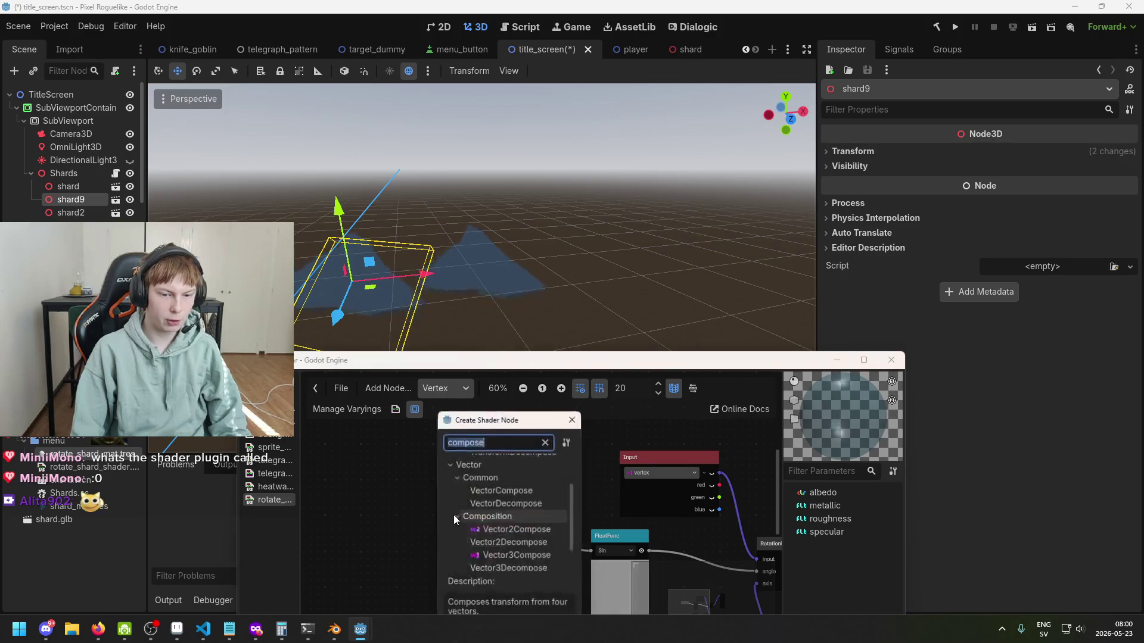
Step: Search 'position' and create a NodePositionWorld Input node in the vertex graph
type("position")
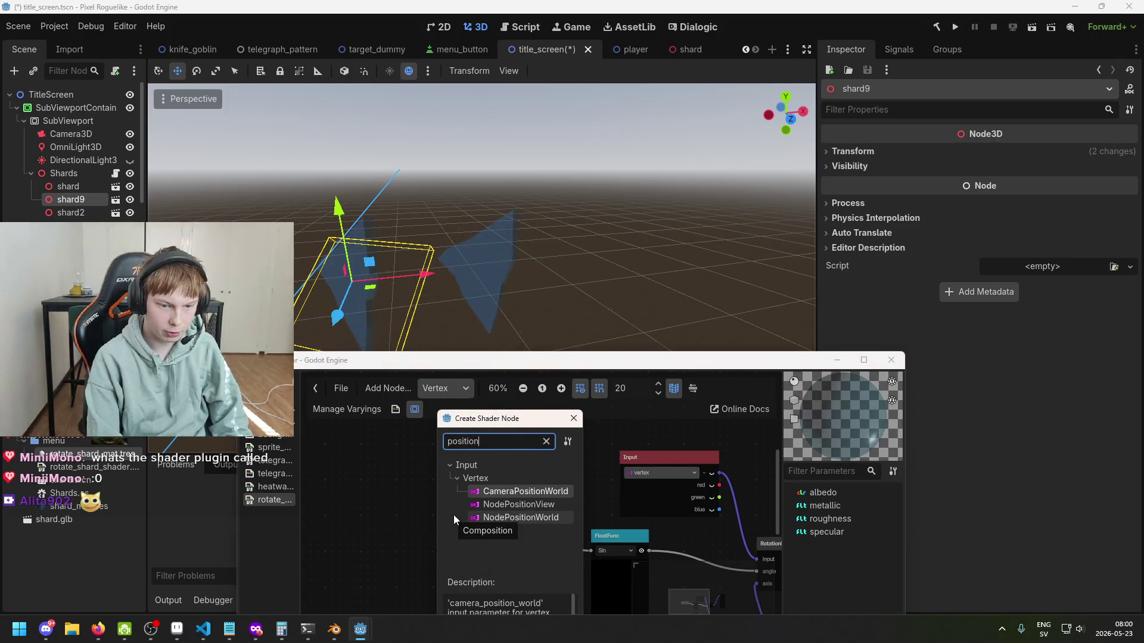
left_click(539, 505)
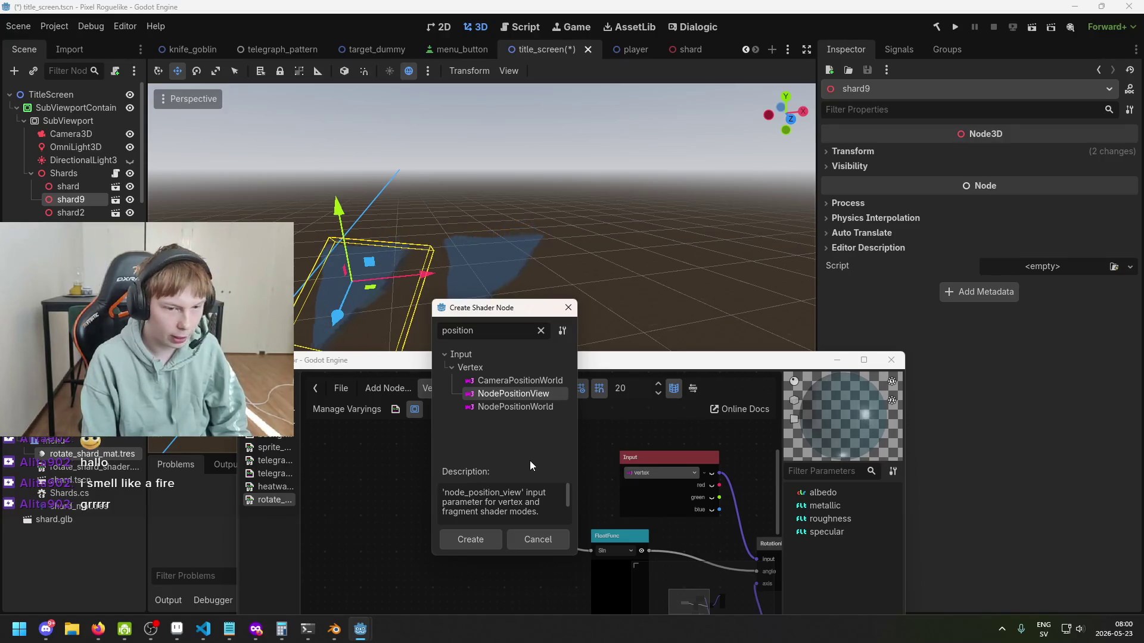
double_click(528, 407)
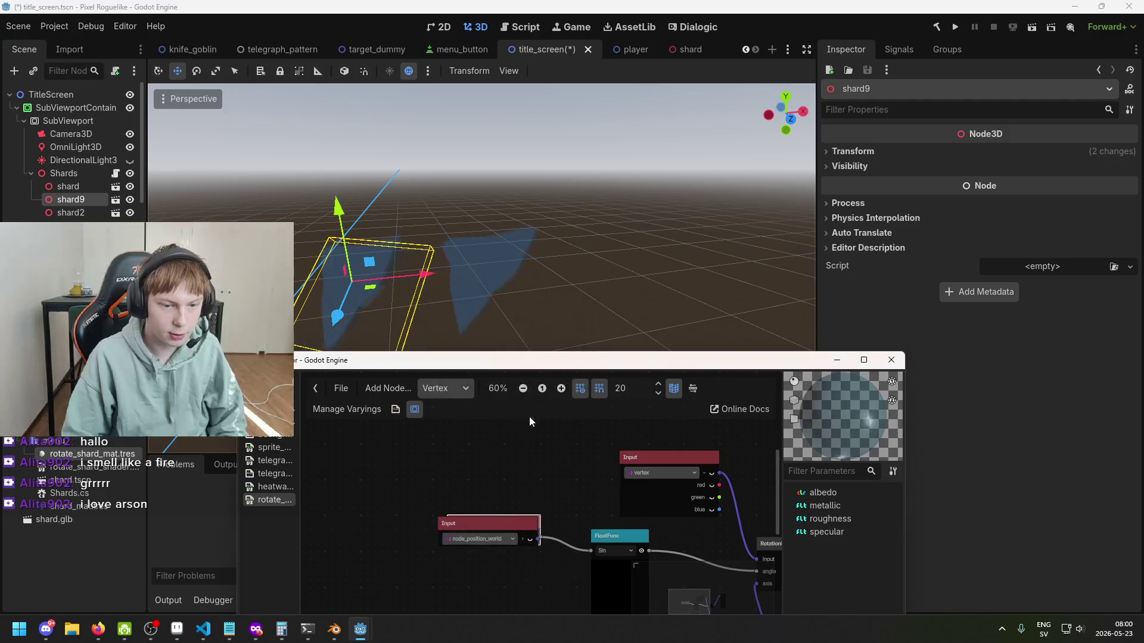
Step: Move the node_position_world Input node off the time node into open graph space
left_click_drag(475, 527, 365, 545)
scroll(466, 552, "down", 3)
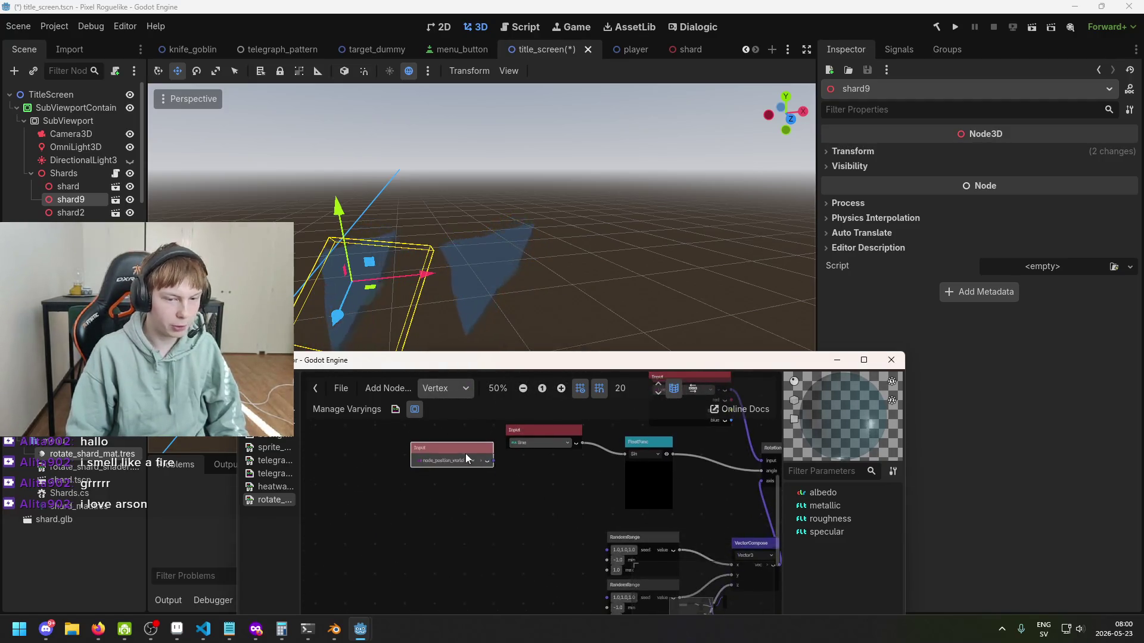
scroll(491, 501, "up", 1)
left_click(460, 496)
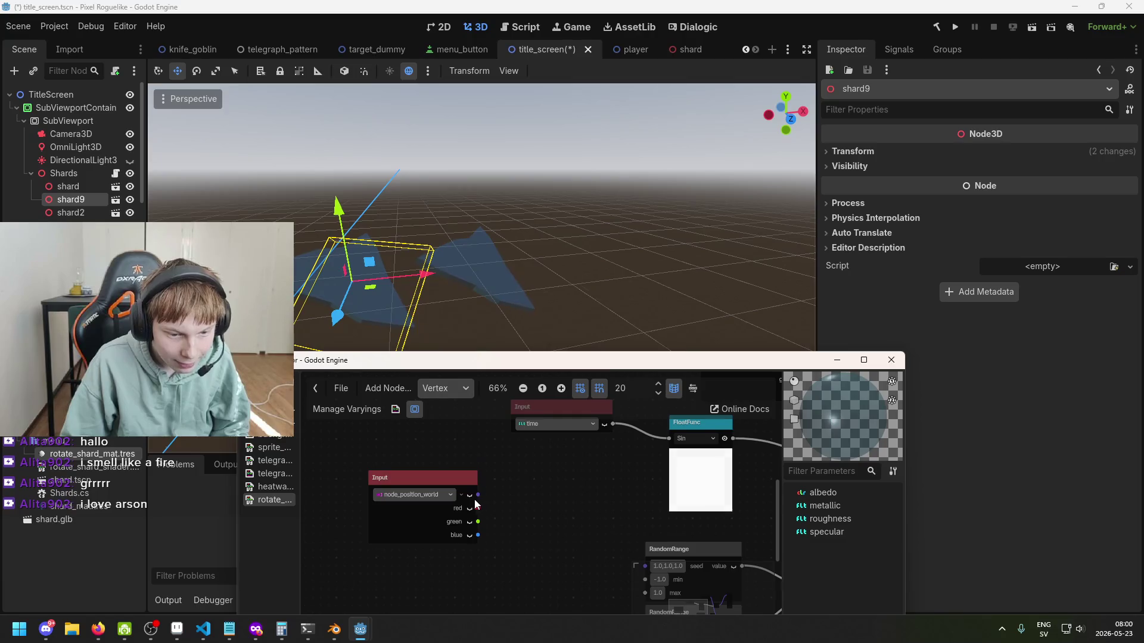
left_click(458, 497)
scroll(439, 502, "up", 2)
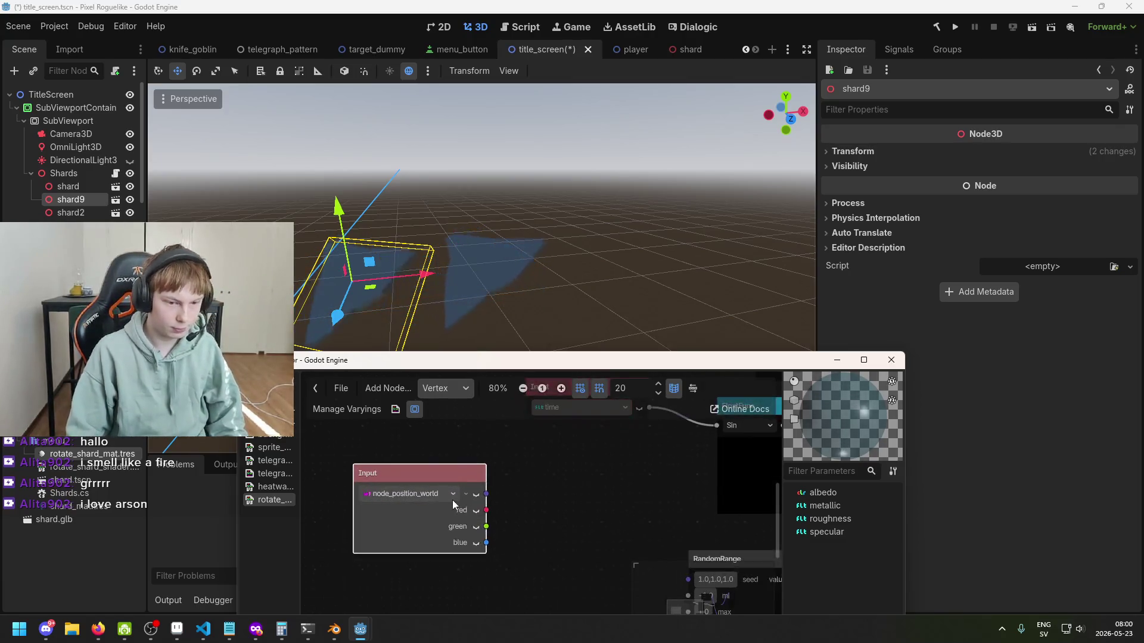
left_click(464, 495)
scroll(489, 505, "down", 3)
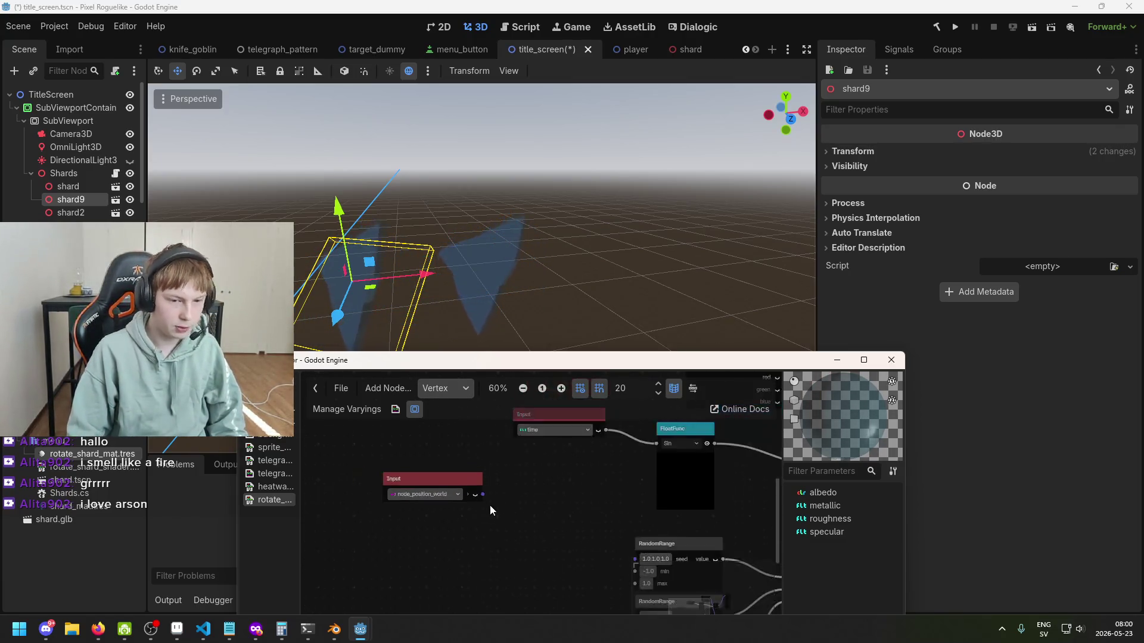
left_click(463, 467)
left_click(352, 495)
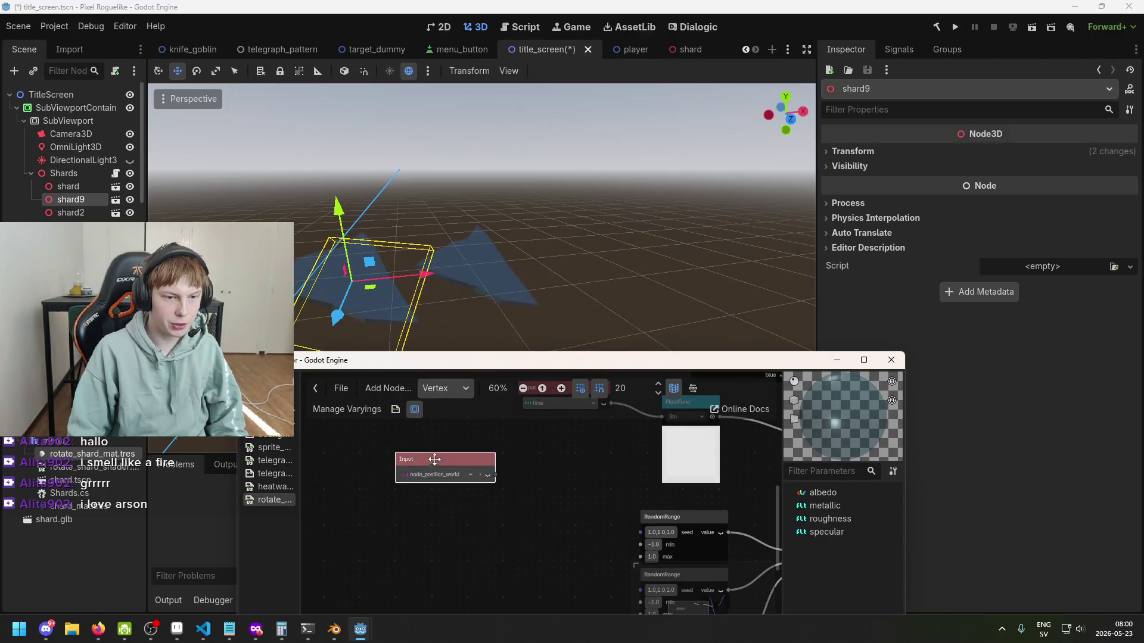
left_click_drag(590, 501, 515, 421)
mouse_move(441, 403)
left_mouse_down()
mouse_move(406, 441)
mouse_move(452, 465)
mouse_move(464, 430)
mouse_move(552, 460)
left_mouse_up()
Step: Wire node_position_world into the seed ports of all three RandomRange nodes
left_click_drag(486, 440, 544, 516)
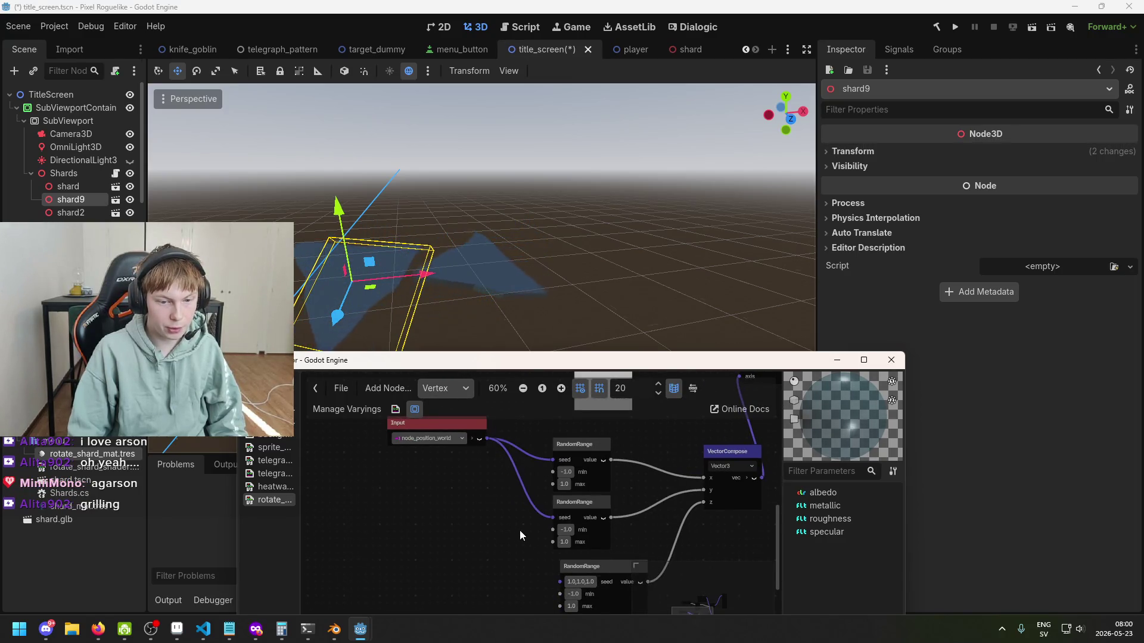
scroll(513, 477, "down", 2)
scroll(508, 451, "up", 3)
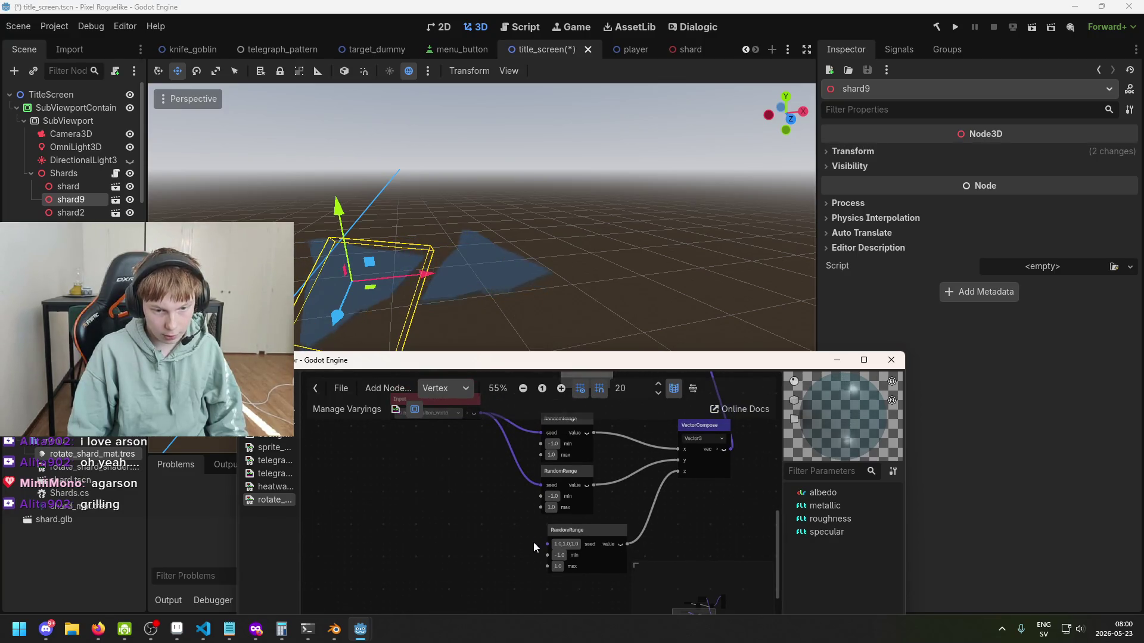
left_click_drag(480, 442, 546, 572)
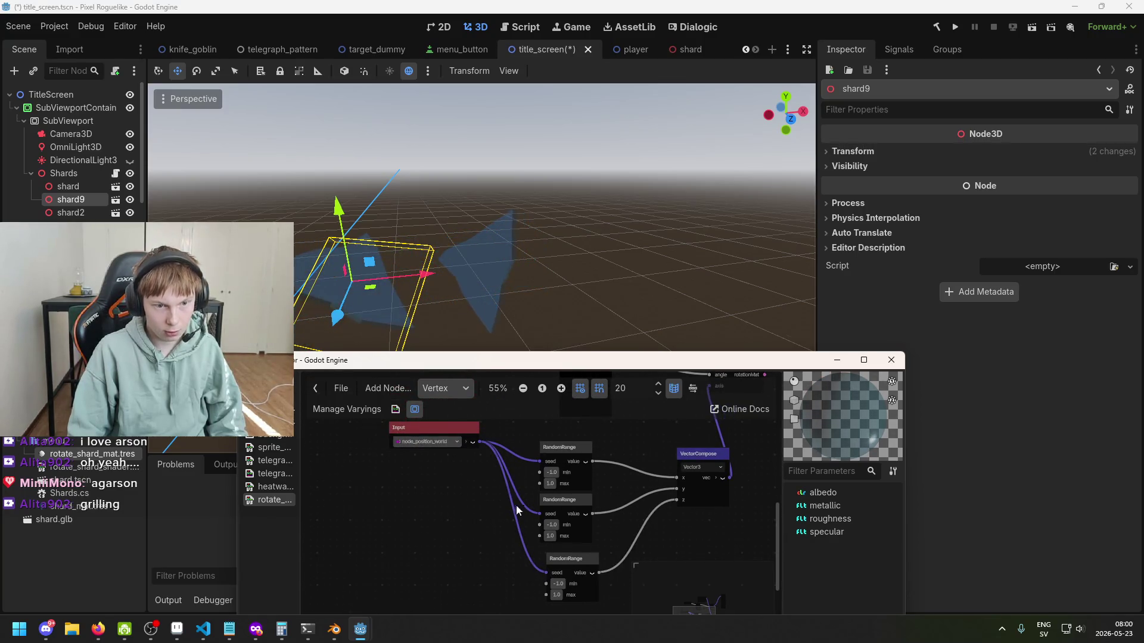
left_click_drag(506, 348, 548, 410)
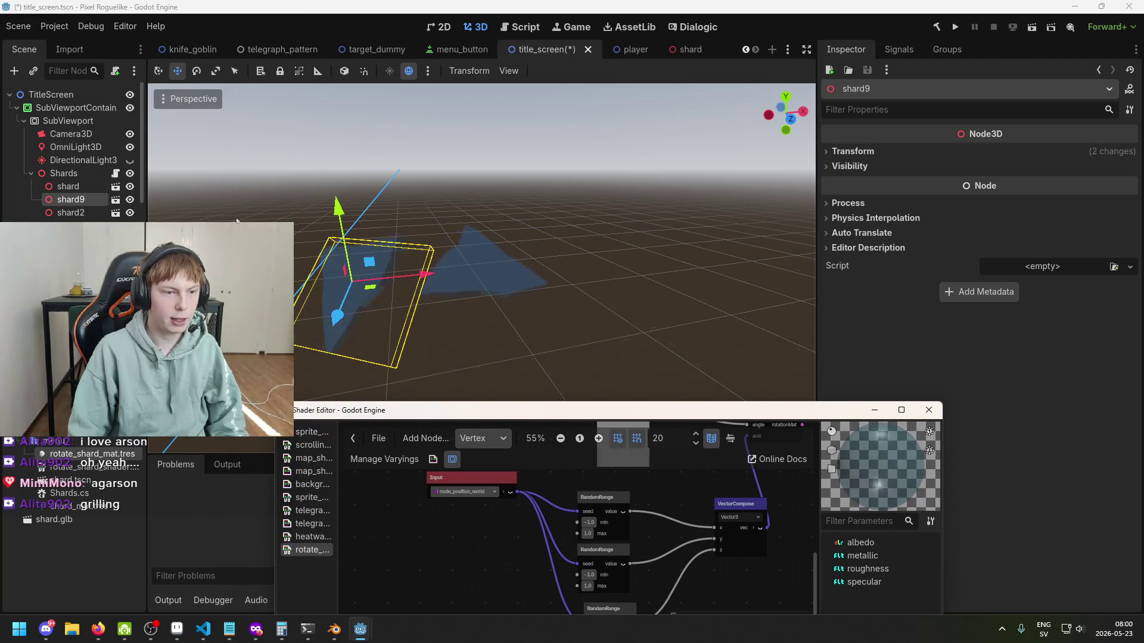
Step: Duplicate shard9 as shard10, then raise it along Y and shift it along Z
left_click(98, 199)
key("ctrl+d")
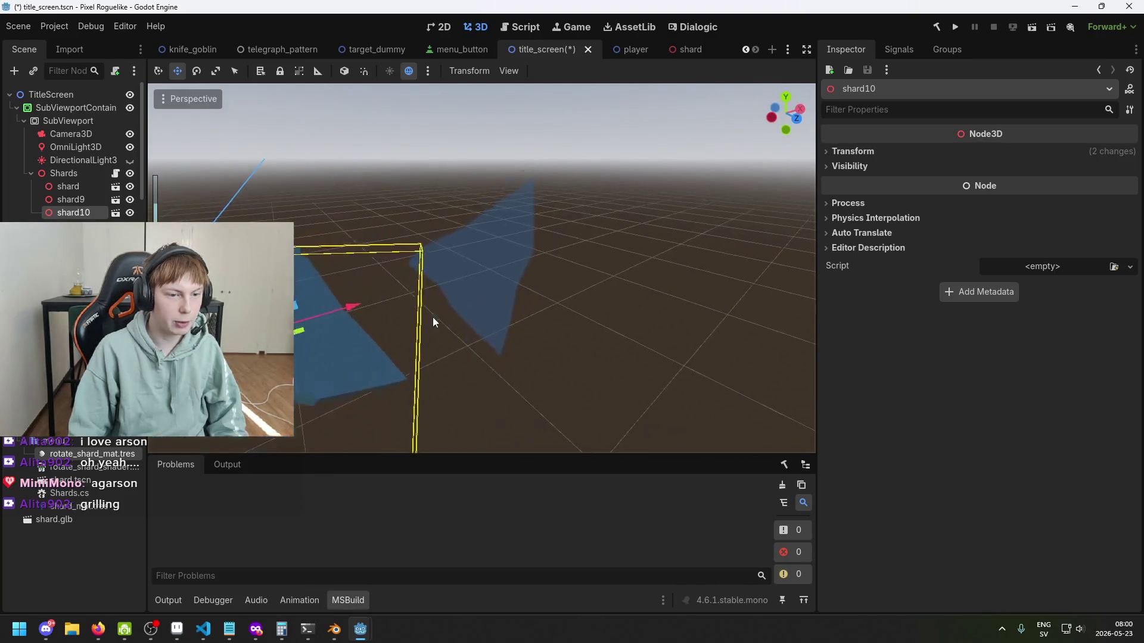
mouse_move(339, 351)
left_mouse_down()
mouse_move(311, 288)
mouse_move(427, 314)
mouse_move(486, 304)
mouse_move(491, 319)
mouse_move(515, 280)
mouse_move(404, 289)
mouse_move(313, 355)
left_mouse_up()
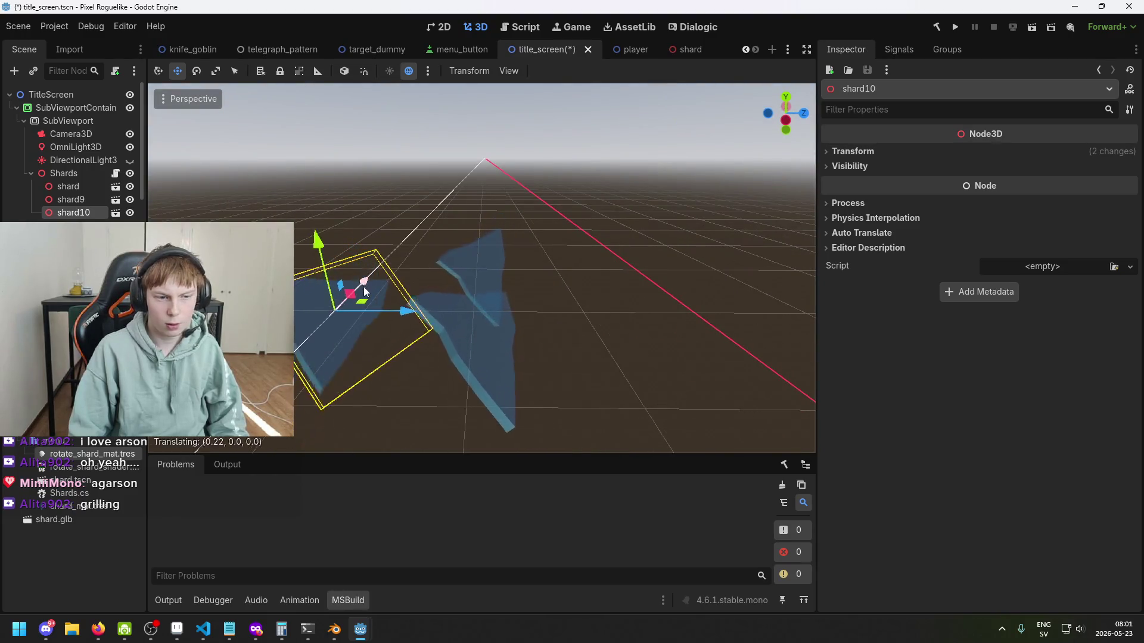
left_click_drag(324, 243, 320, 220)
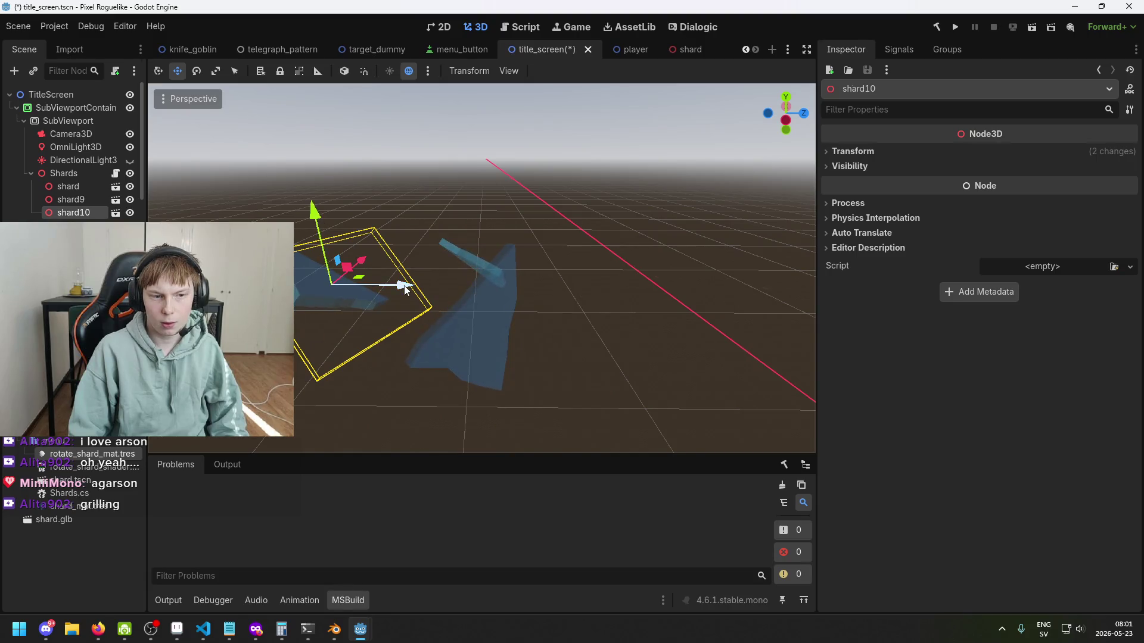
mouse_move(359, 259)
left_mouse_down()
mouse_move(453, 259)
mouse_move(433, 296)
mouse_move(410, 299)
mouse_move(423, 299)
mouse_move(387, 331)
mouse_move(703, 255)
mouse_move(596, 287)
mouse_move(387, 297)
mouse_move(398, 250)
mouse_move(321, 291)
mouse_move(352, 259)
left_mouse_up()
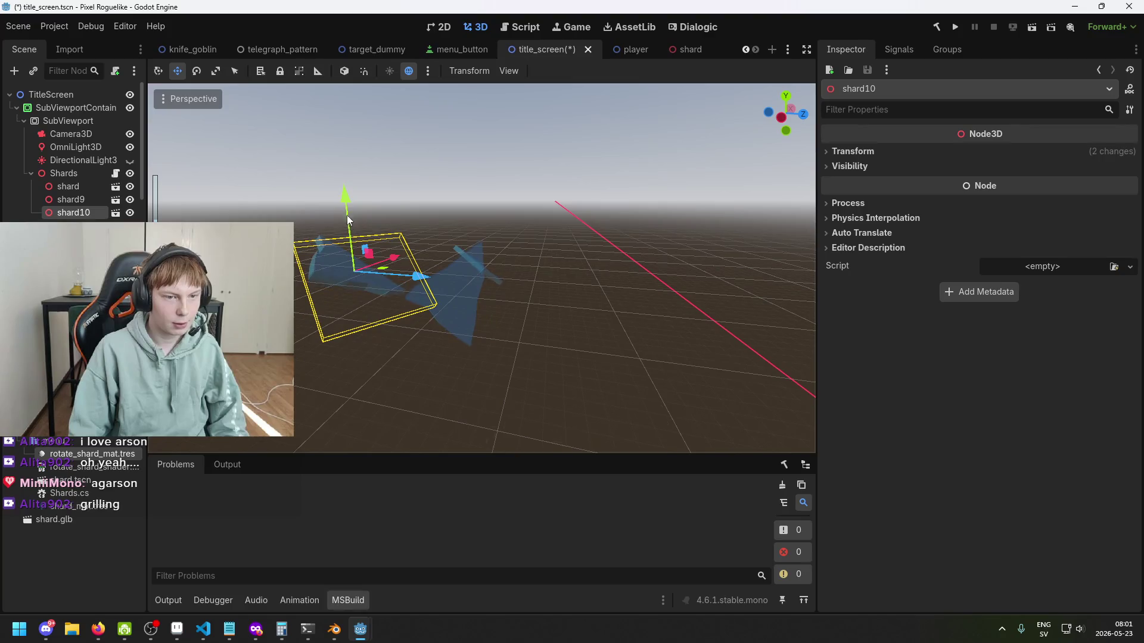
left_click(348, 202)
mouse_move(417, 277)
left_mouse_down()
mouse_move(742, 323)
mouse_move(582, 320)
mouse_move(799, 329)
mouse_move(511, 392)
left_mouse_up()
mouse_move(479, 349)
left_mouse_down()
mouse_move(413, 343)
mouse_move(481, 359)
mouse_move(493, 397)
mouse_move(449, 356)
mouse_move(598, 357)
mouse_move(588, 386)
mouse_move(581, 377)
left_mouse_up()
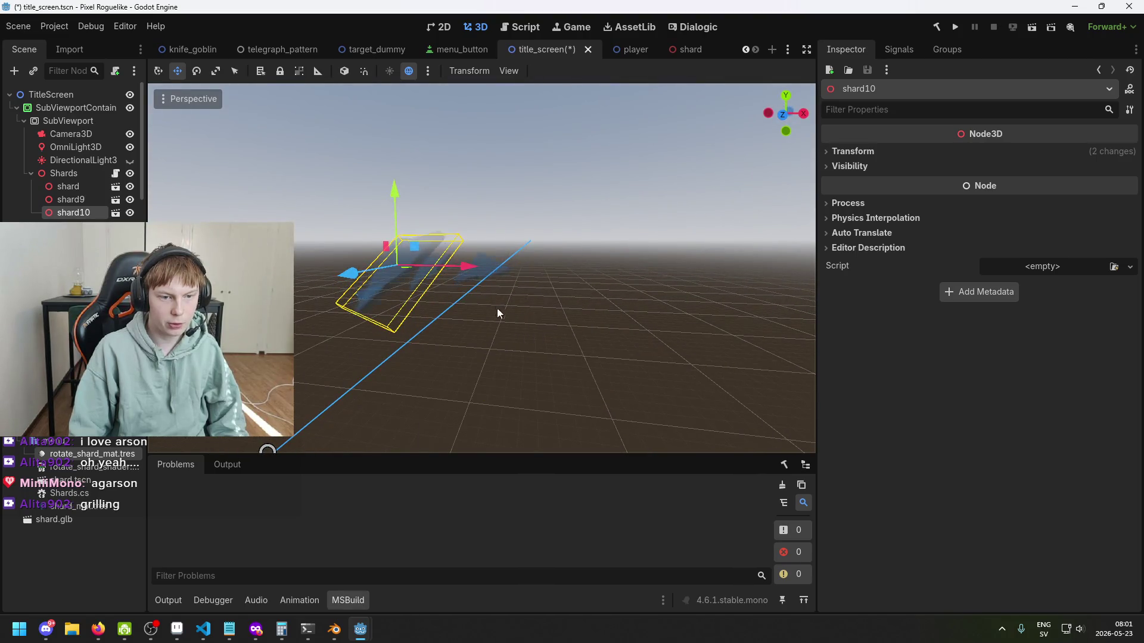
Step: Duplicate shard10 as shard11, slide it along X, and save the scene
key("ctrl+d")
mouse_move(471, 269)
left_mouse_down()
mouse_move(641, 293)
mouse_move(659, 273)
mouse_move(637, 272)
mouse_move(680, 271)
mouse_move(665, 274)
mouse_move(669, 266)
mouse_move(609, 341)
mouse_move(567, 364)
left_mouse_up()
key("ctrl+s")
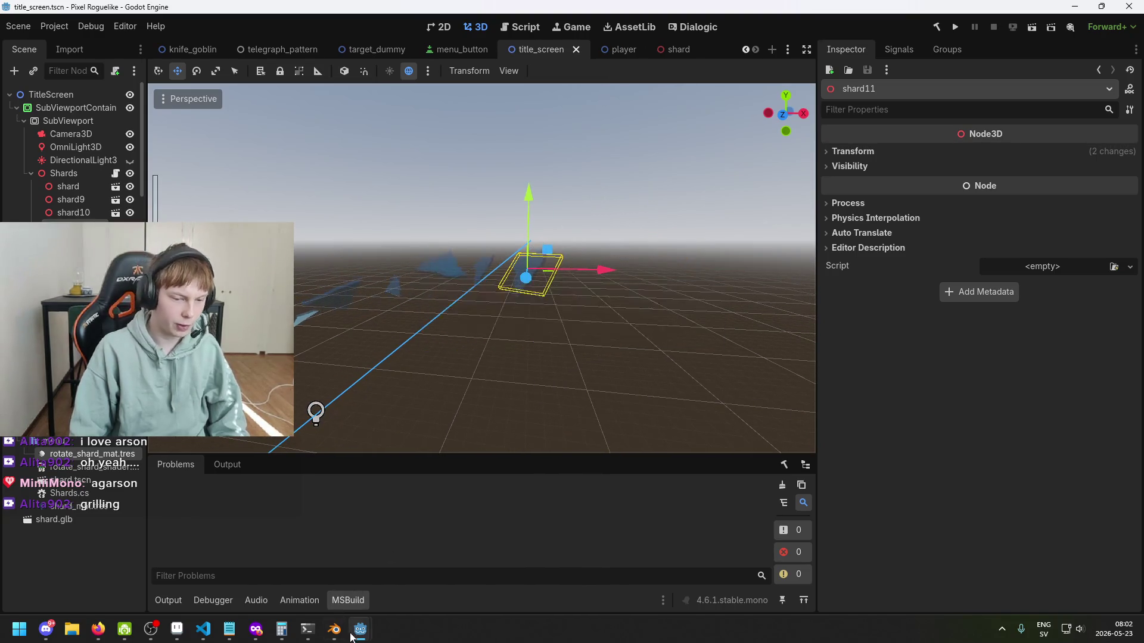
Step: Maximize the Shader Editor and move node_position_world down-left and time up-left
mouse_move(360, 629)
left_click(424, 572)
double_click(498, 411)
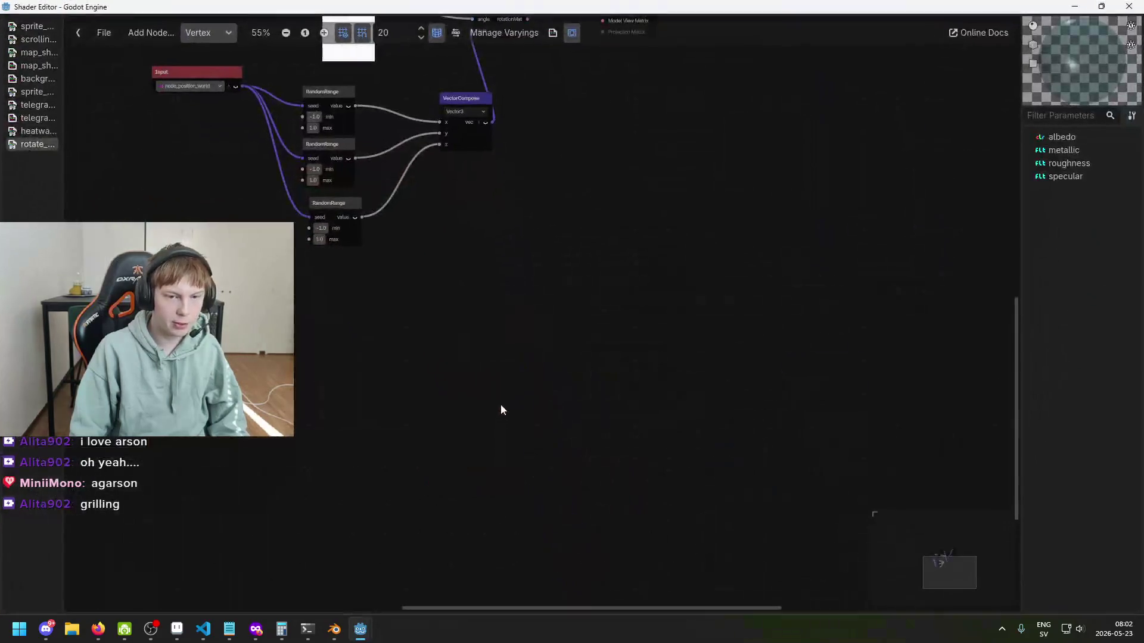
left_click_drag(428, 302, 400, 329)
scroll(465, 245, "up", 1)
left_click_drag(453, 198, 405, 186)
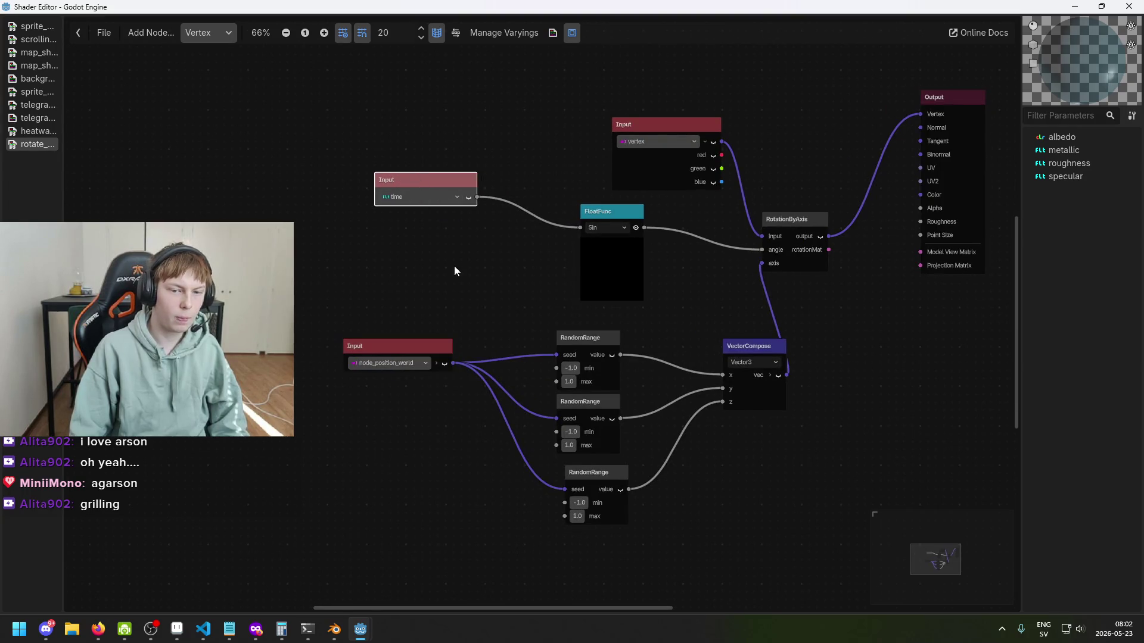
left_click_drag(411, 351, 395, 390)
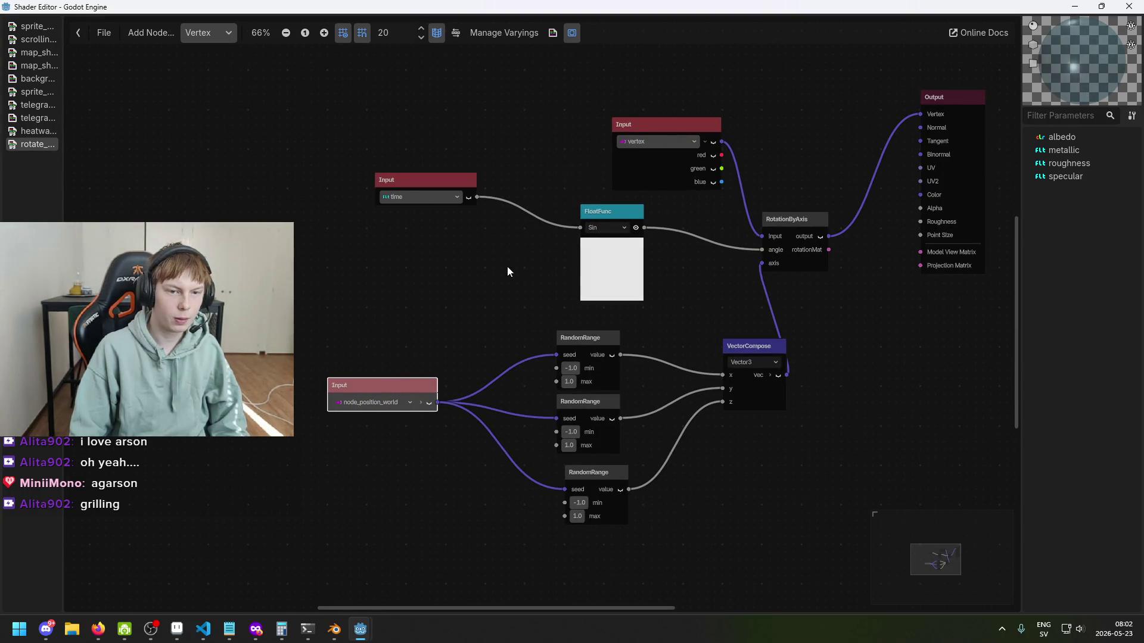
Step: Watch the shards animate in the 3D title_screen view, then return to the shader graph
mouse_move(359, 627)
left_click(320, 588)
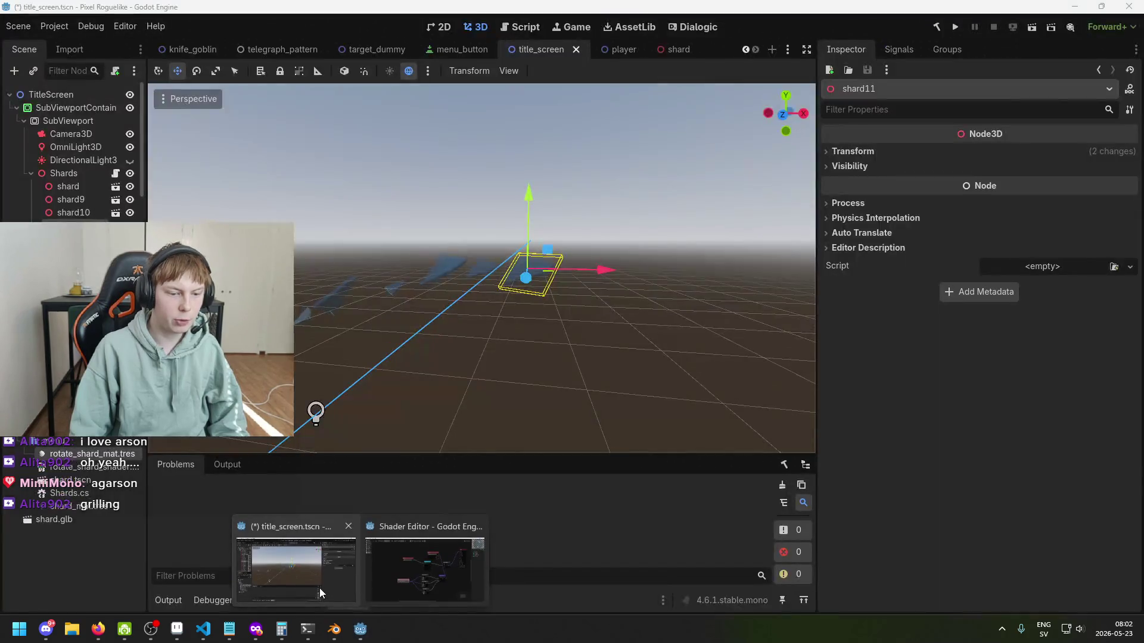
mouse_move(463, 311)
left_mouse_down()
mouse_move(512, 366)
mouse_move(512, 324)
mouse_move(498, 312)
left_mouse_up()
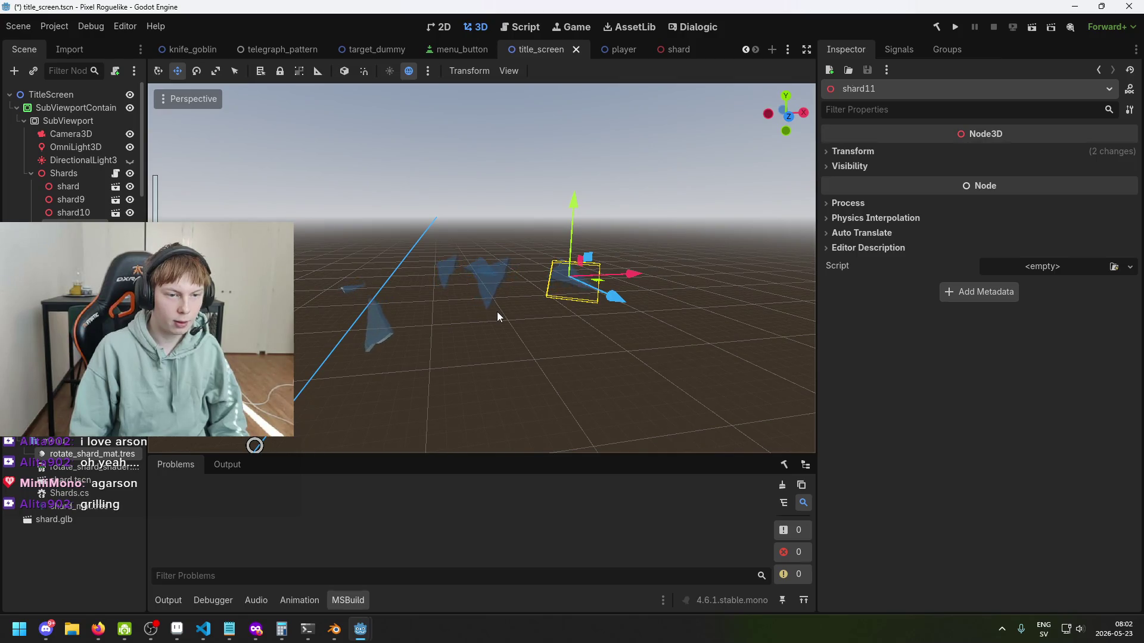
mouse_move(367, 631)
left_click(445, 554)
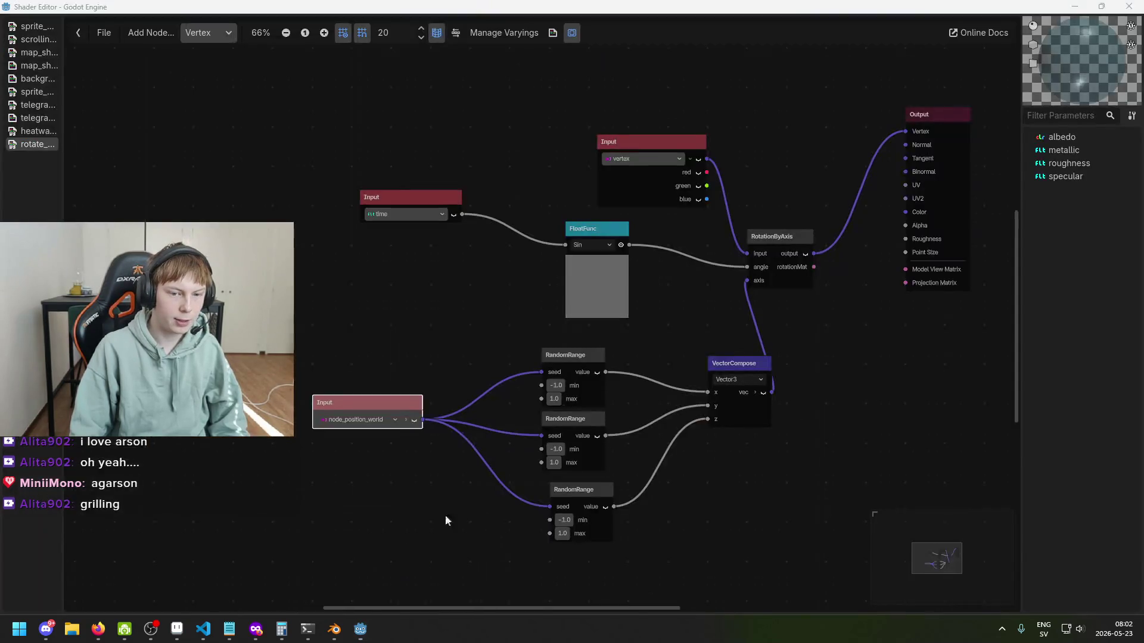
Step: Move the time Input left and the Sin FloatFunc node up-left, then zoom into the graph
left_click_drag(412, 199, 365, 194)
left_click_drag(586, 230, 515, 207)
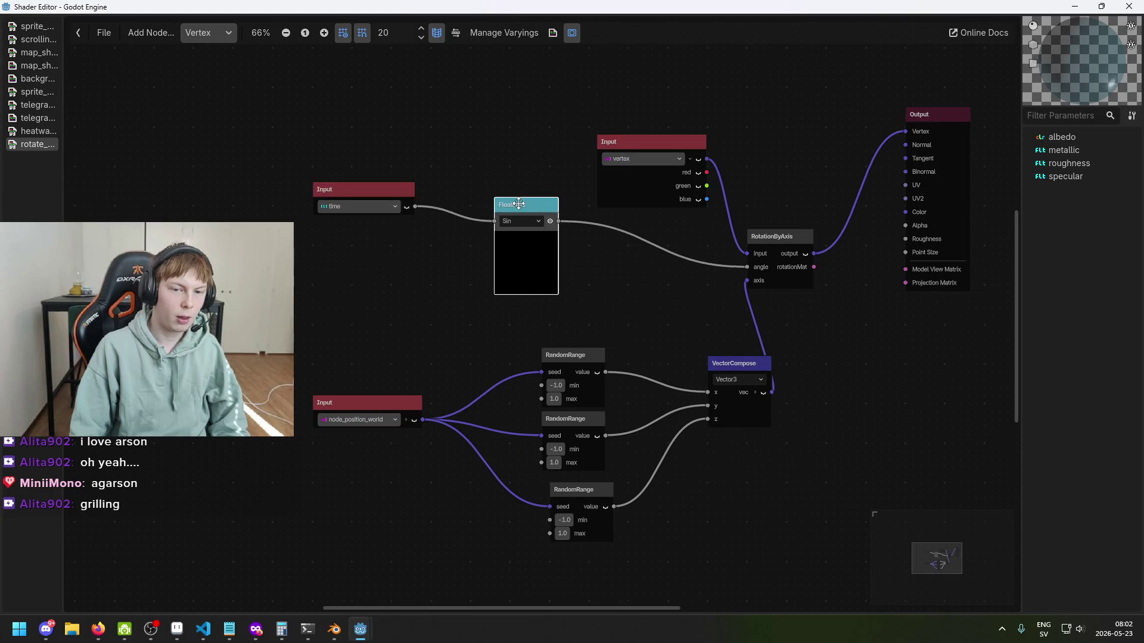
scroll(536, 237, "up", 2)
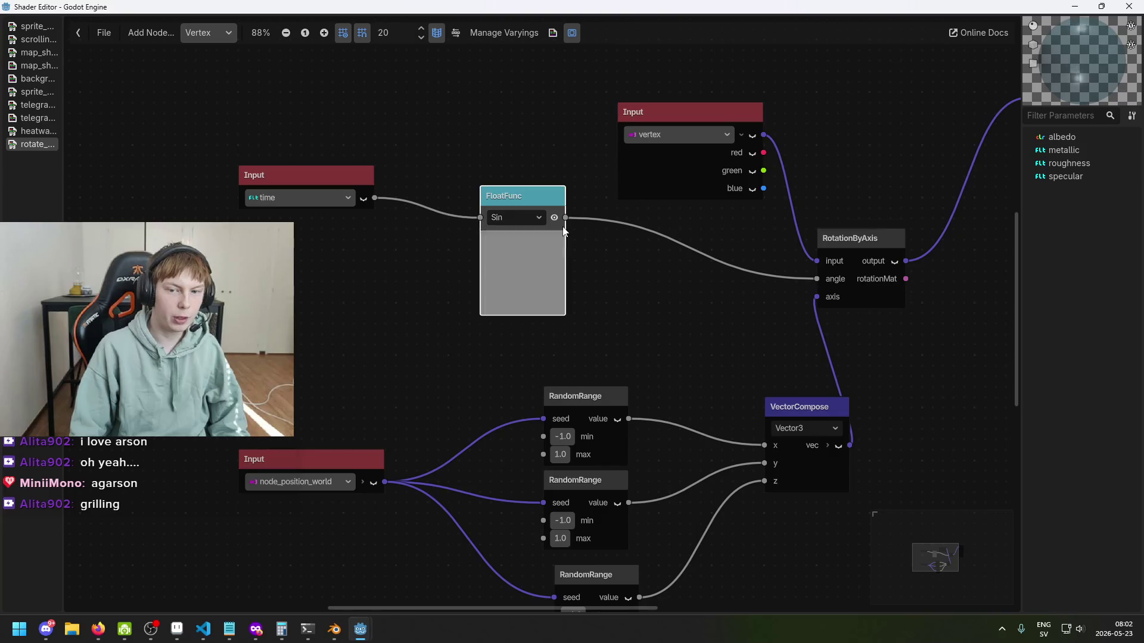
left_click_drag(535, 204, 502, 184)
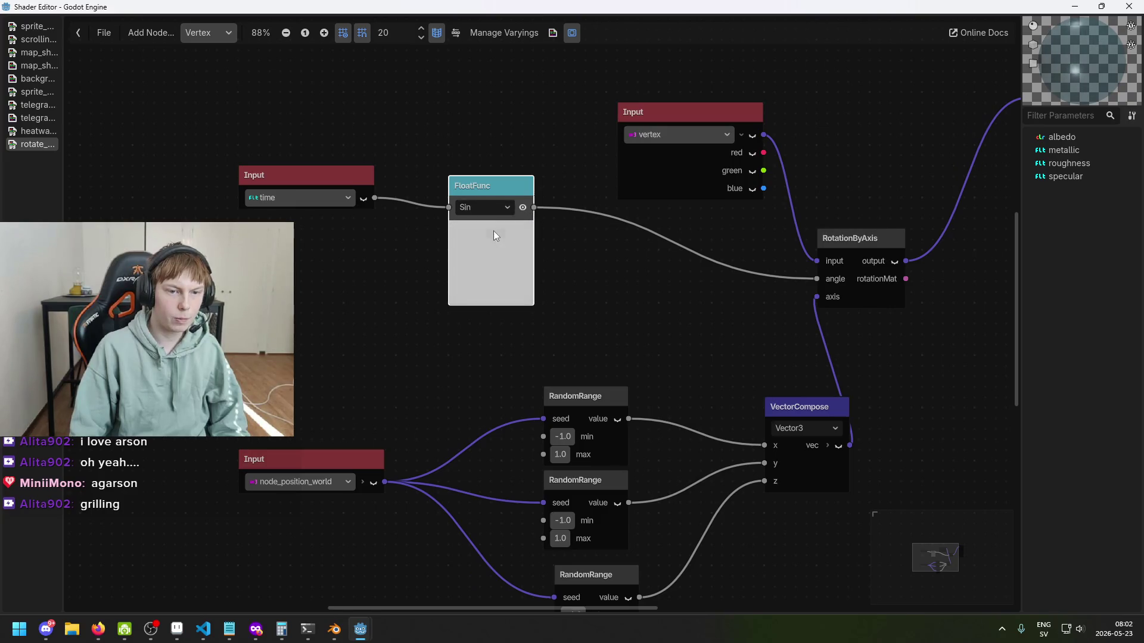
scroll(488, 224, "left", 1)
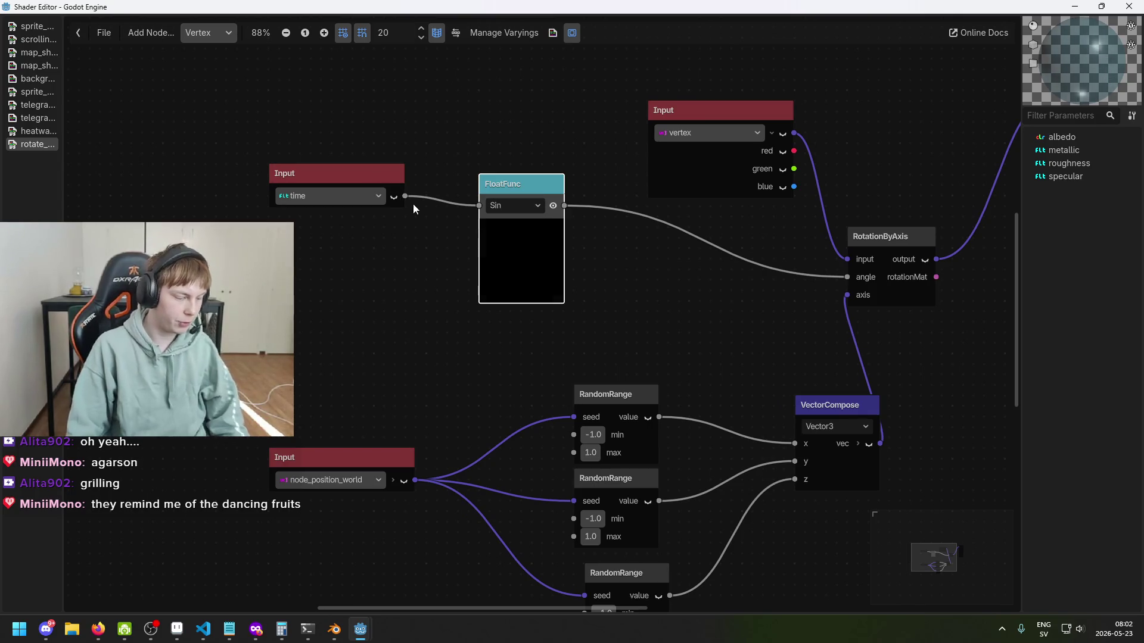
scroll(431, 216, "up", 2)
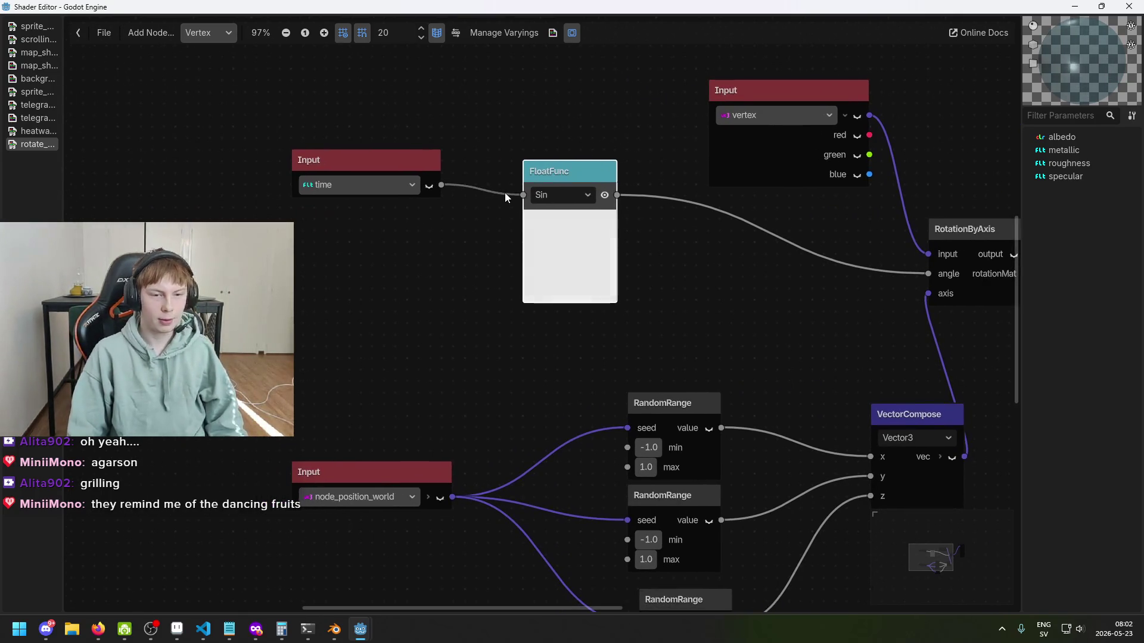
left_click_drag(531, 205, 464, 224)
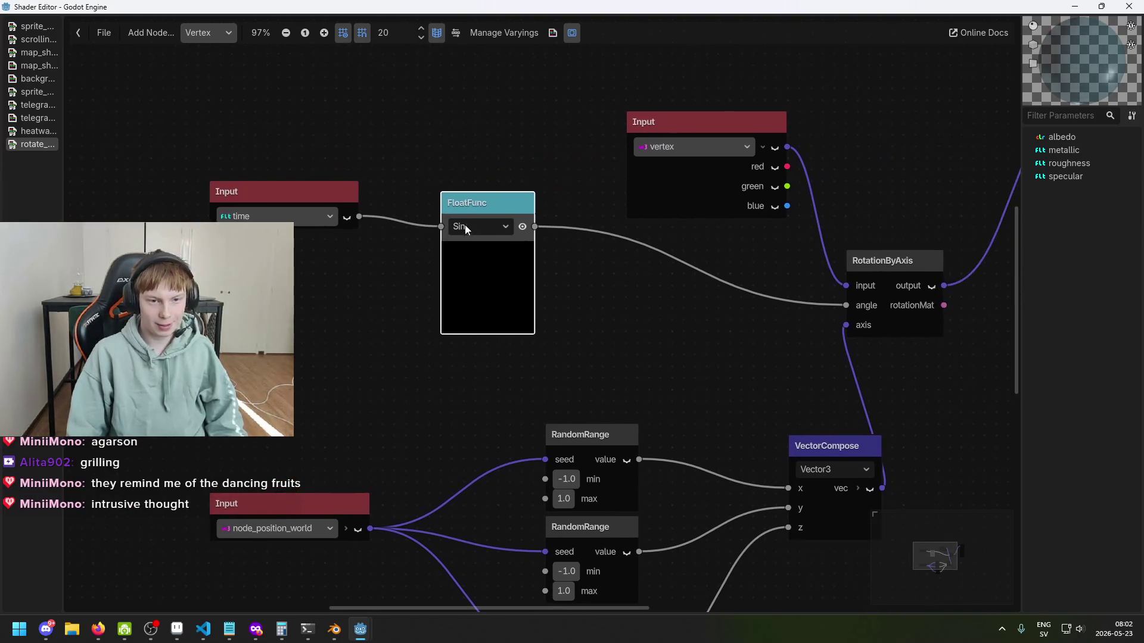
scroll(533, 250, "up", 1)
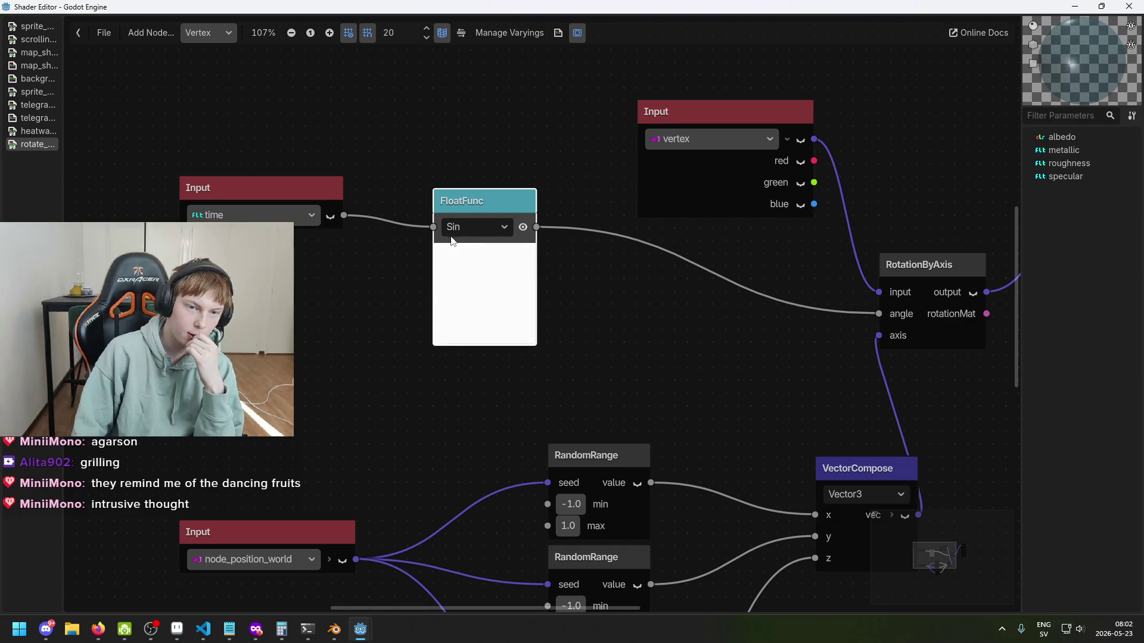
scroll(539, 242, "right", 3)
scroll(431, 233, "up", 1)
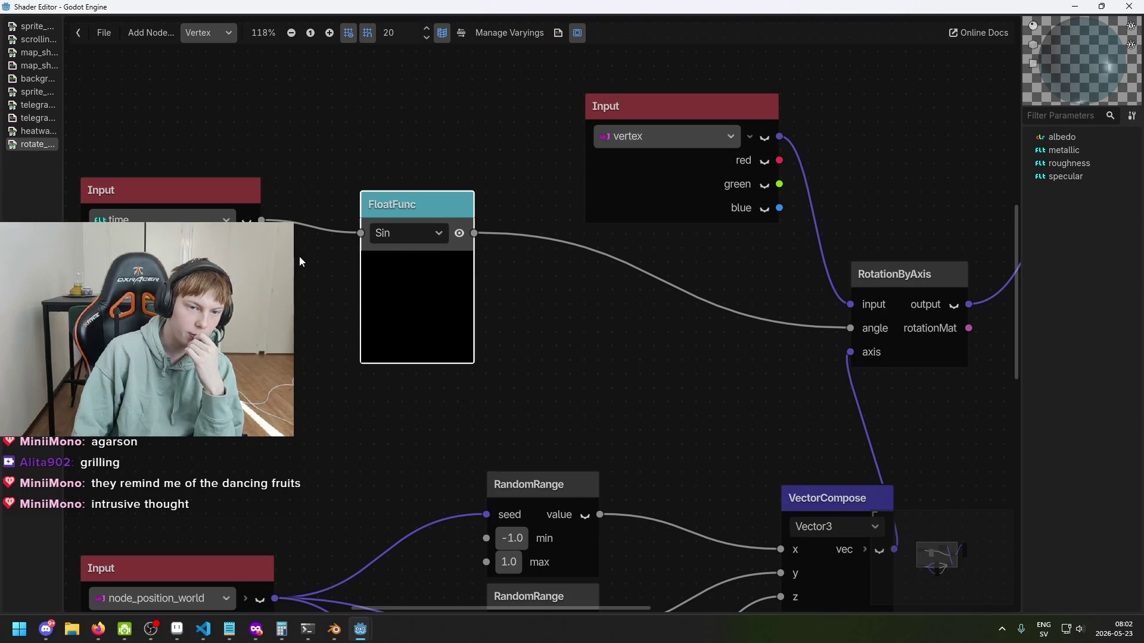
scroll(333, 271, "left", 1)
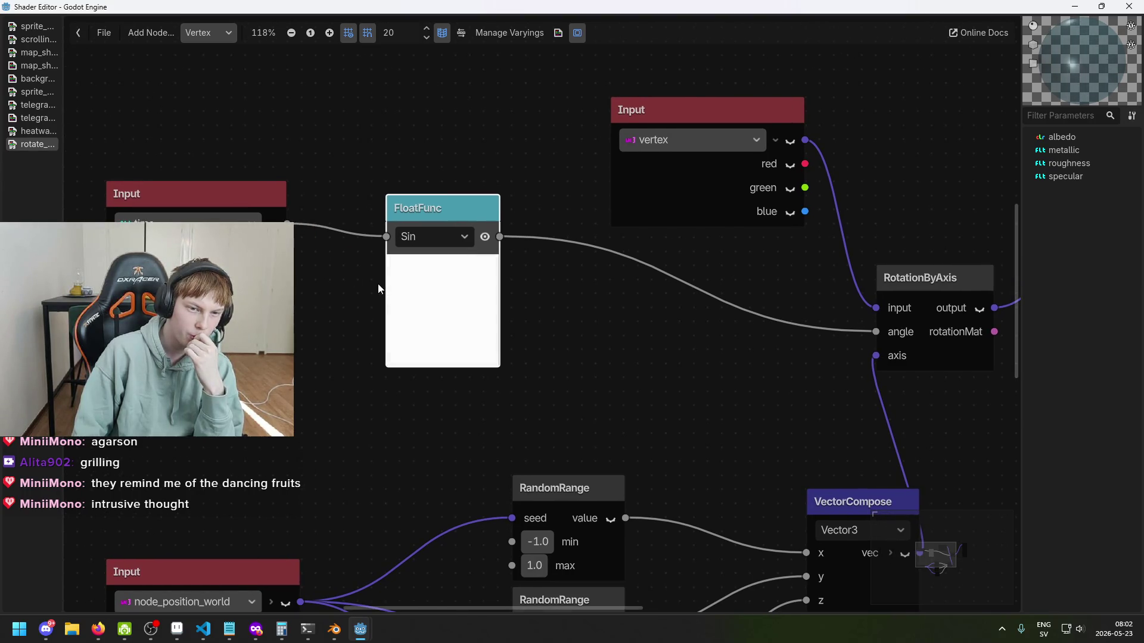
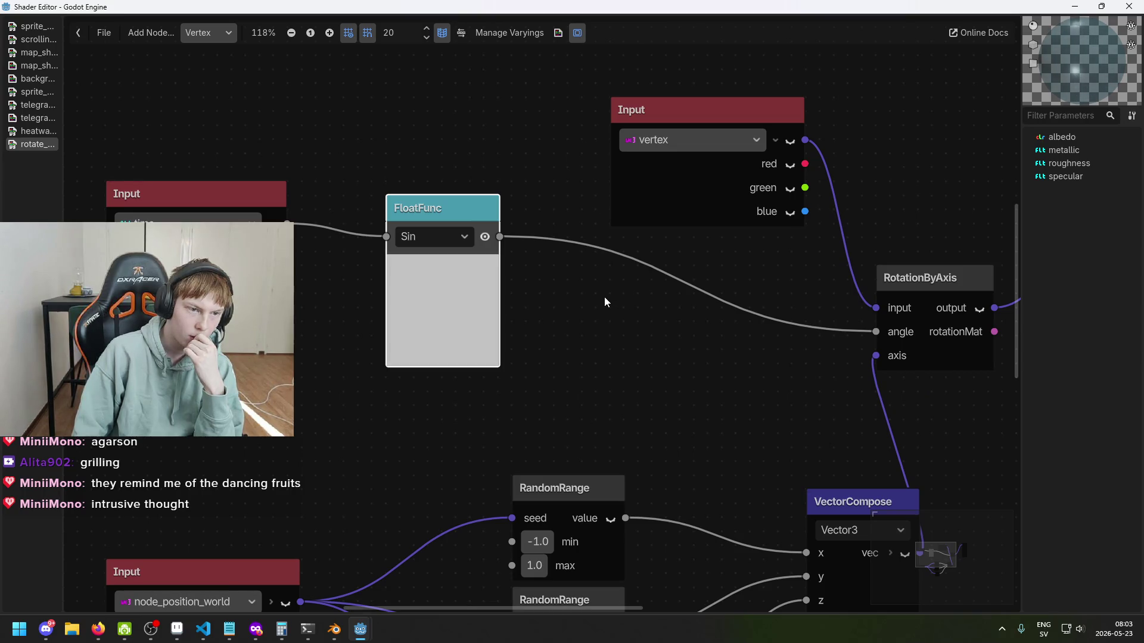
Step: Pull a wire from the time input and create an Add operation fed by it
left_click_drag(443, 275, 594, 276)
mouse_move(360, 196)
left_mouse_down()
mouse_move(403, 187)
mouse_move(345, 170)
left_mouse_up()
right_click(366, 280)
left_click(361, 184)
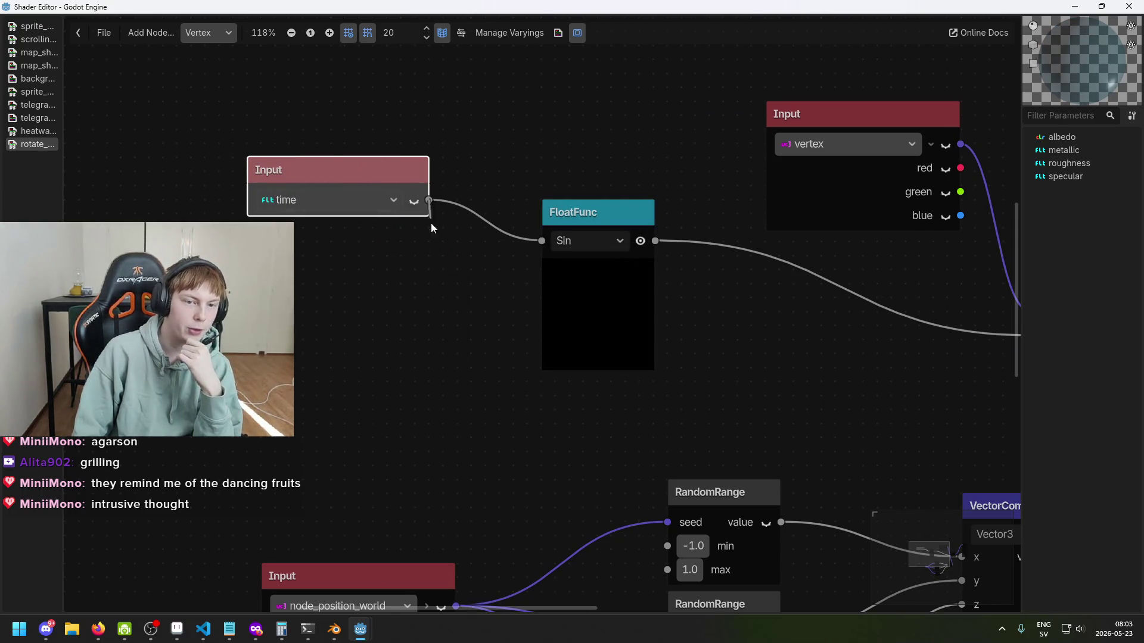
left_click_drag(431, 222, 374, 329)
key("Return")
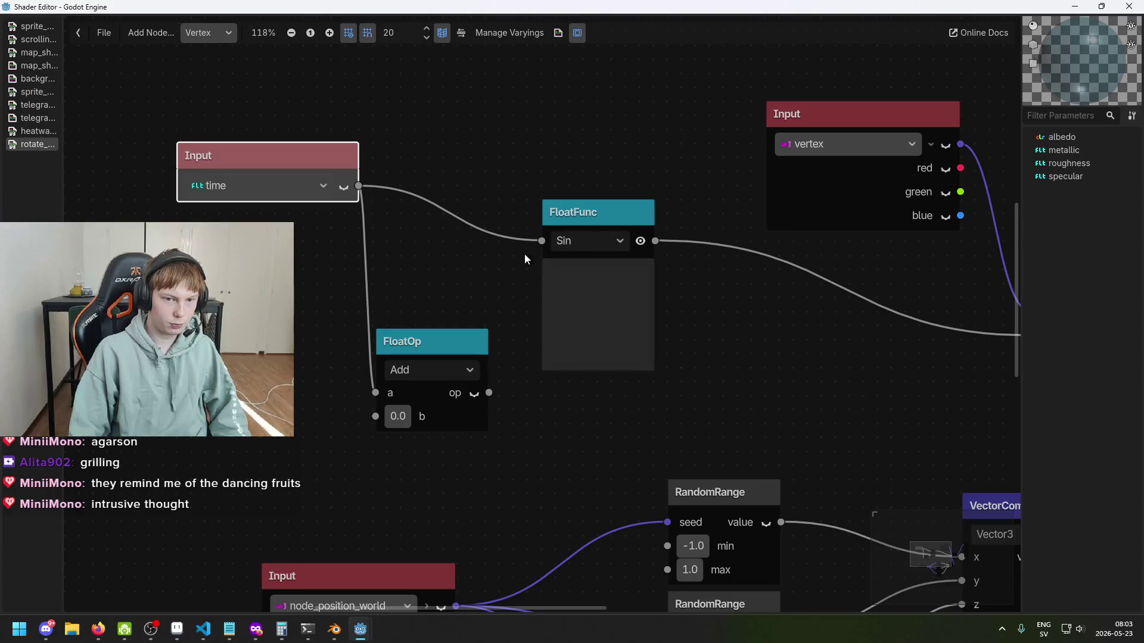
scroll(462, 320, "down", 2)
left_click(446, 334)
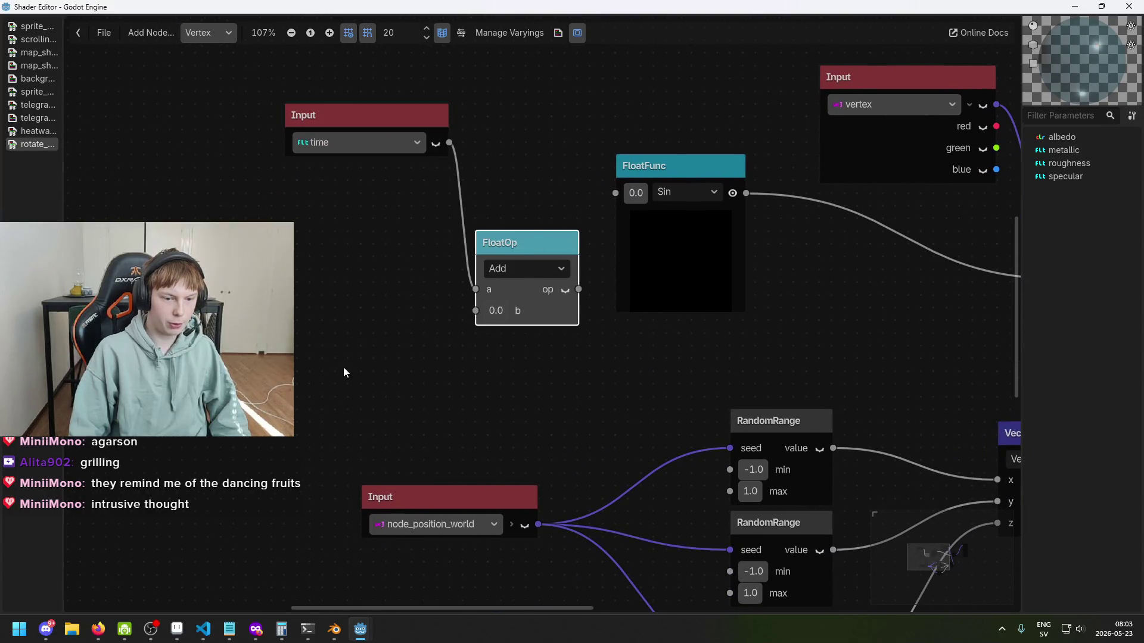
Step: Add a RandomRange node and shift the node_position_world input further left
left_click(397, 343)
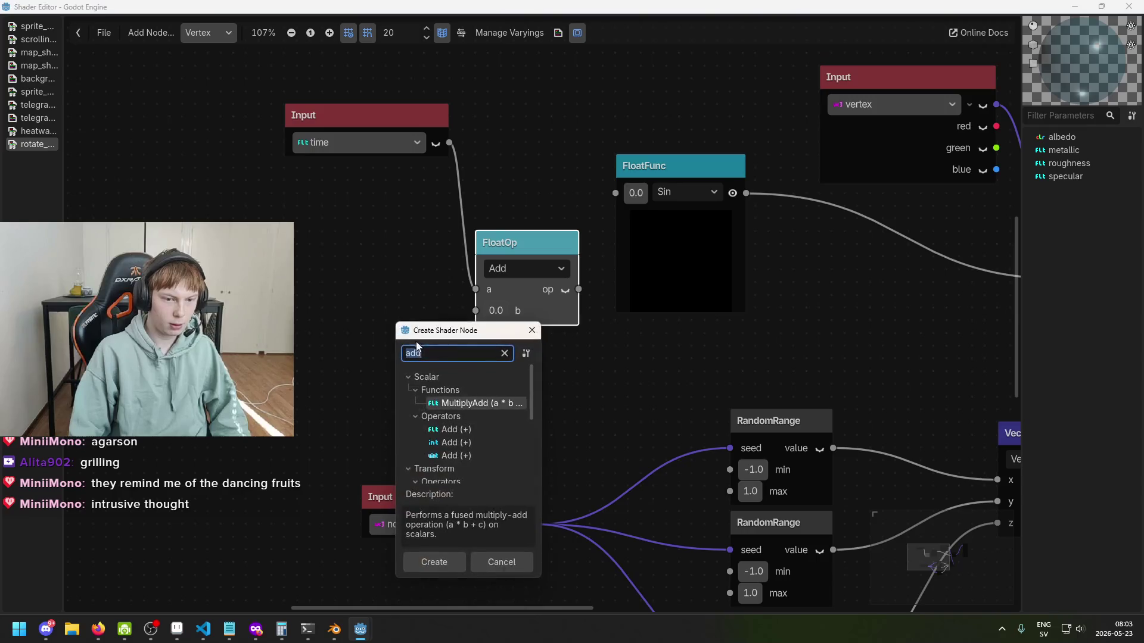
type("random")
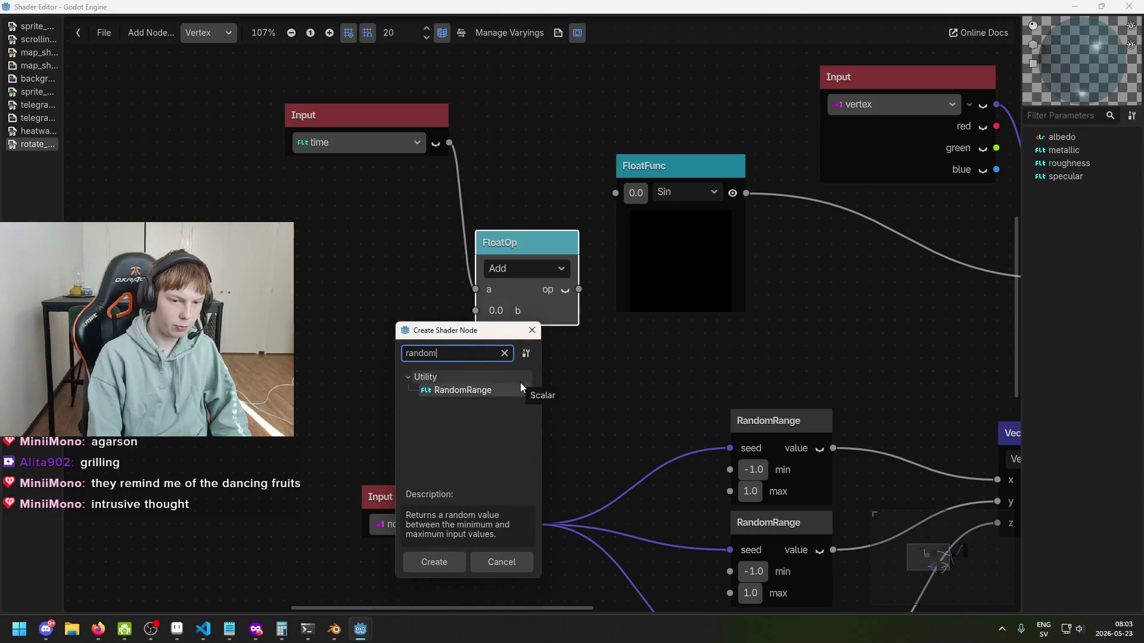
key("Return")
left_click_drag(520, 382, 388, 335)
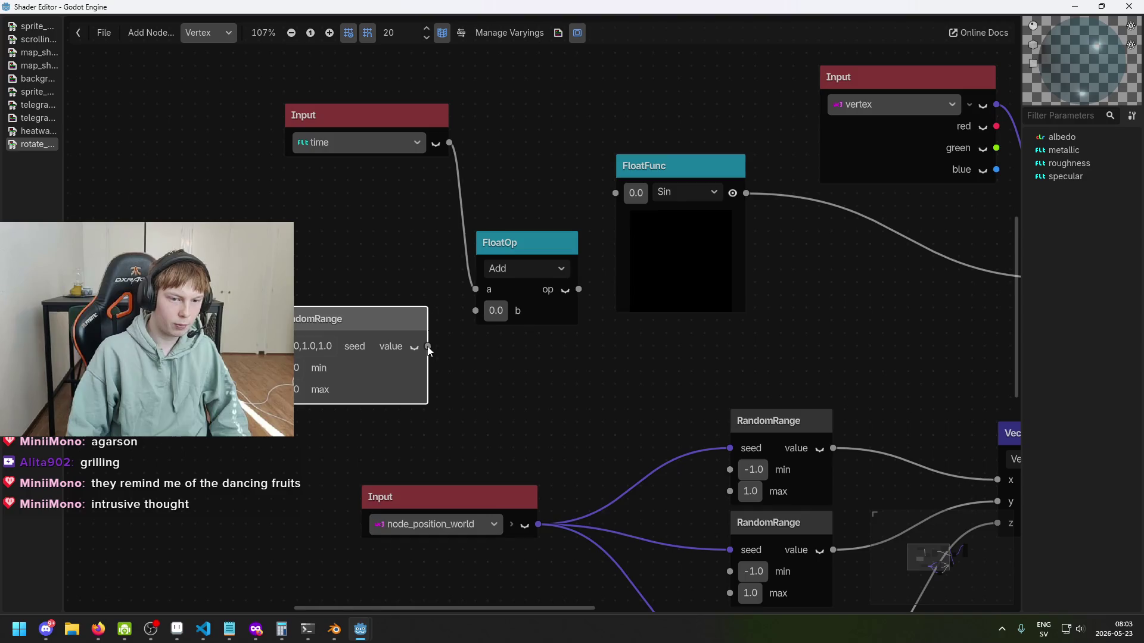
scroll(563, 354, "down", 3)
left_click_drag(566, 448, 330, 408)
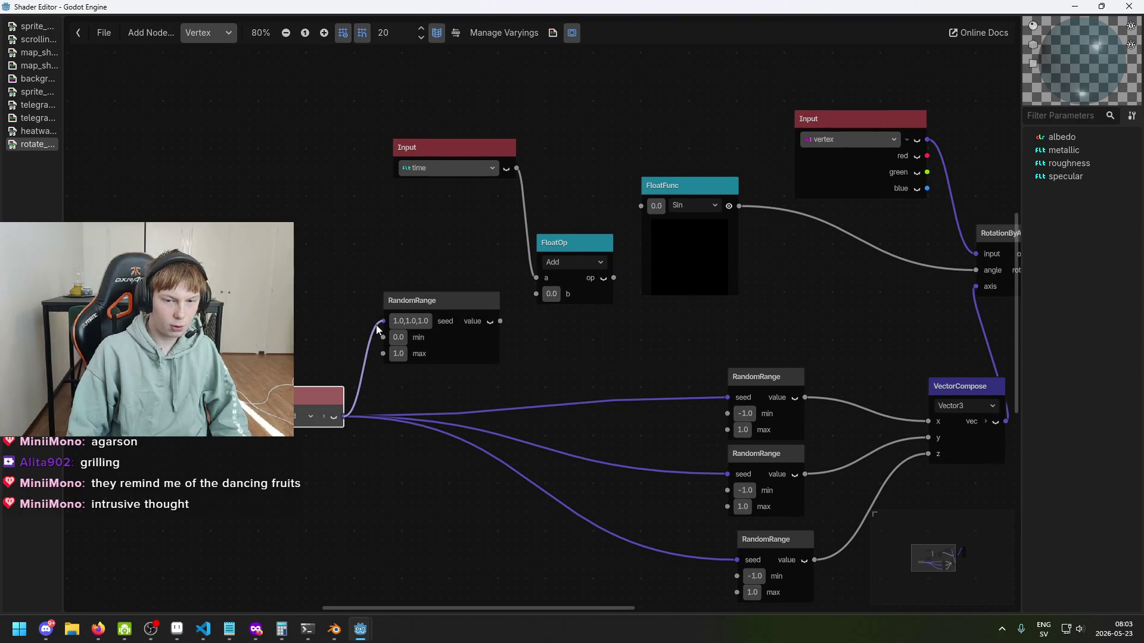
Step: Detach the wire from the new RandomRange seed so the node stays unconnected
left_click_drag(377, 326, 363, 352)
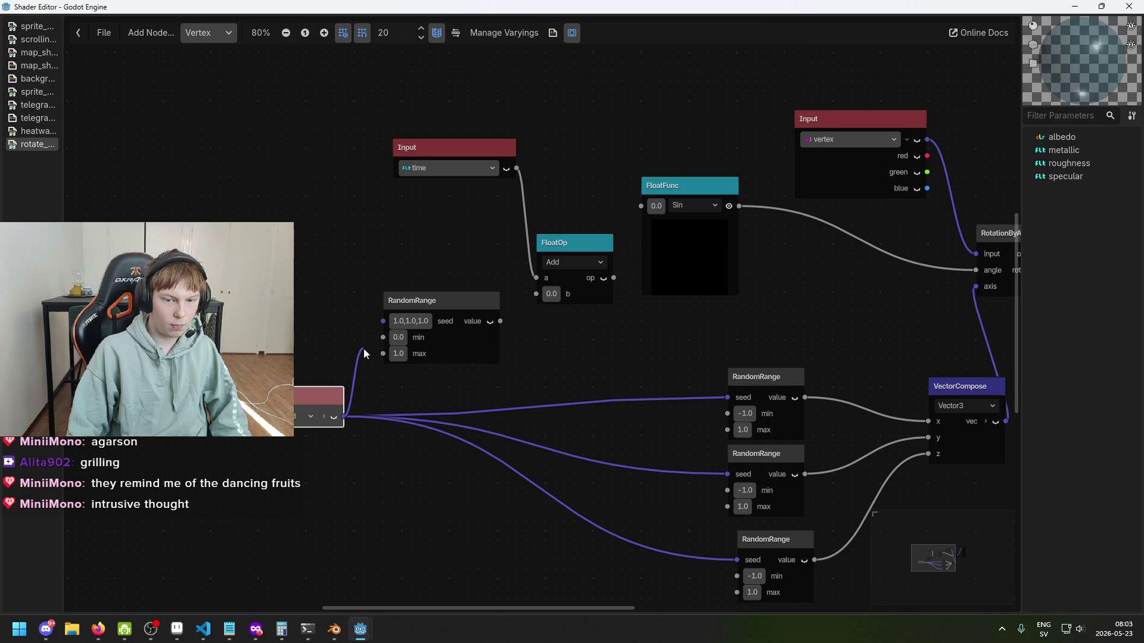
left_click_drag(322, 407, 321, 407)
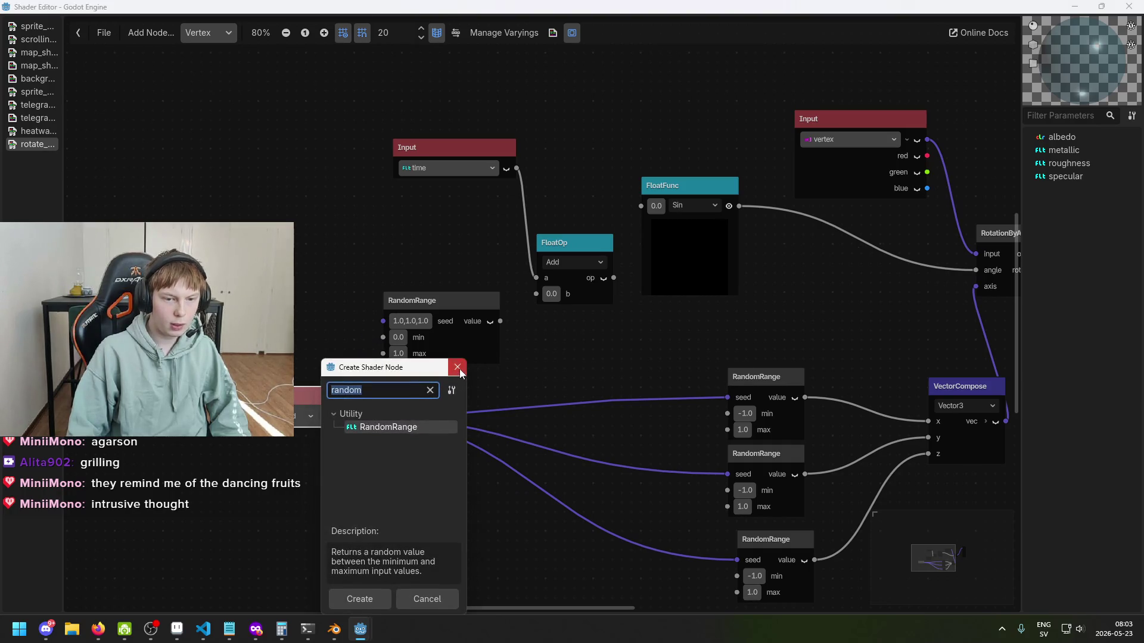
left_click(457, 367)
scroll(562, 392, "down", 3)
scroll(560, 356, "right", 2)
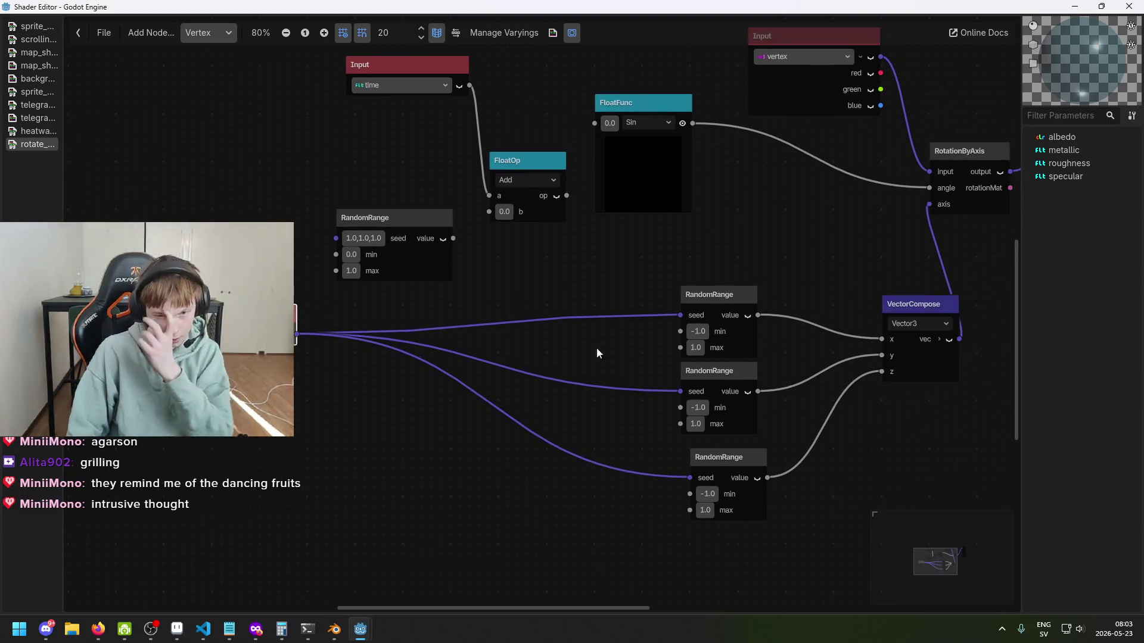
scroll(597, 353, "down", 1)
scroll(613, 365, "right", 3)
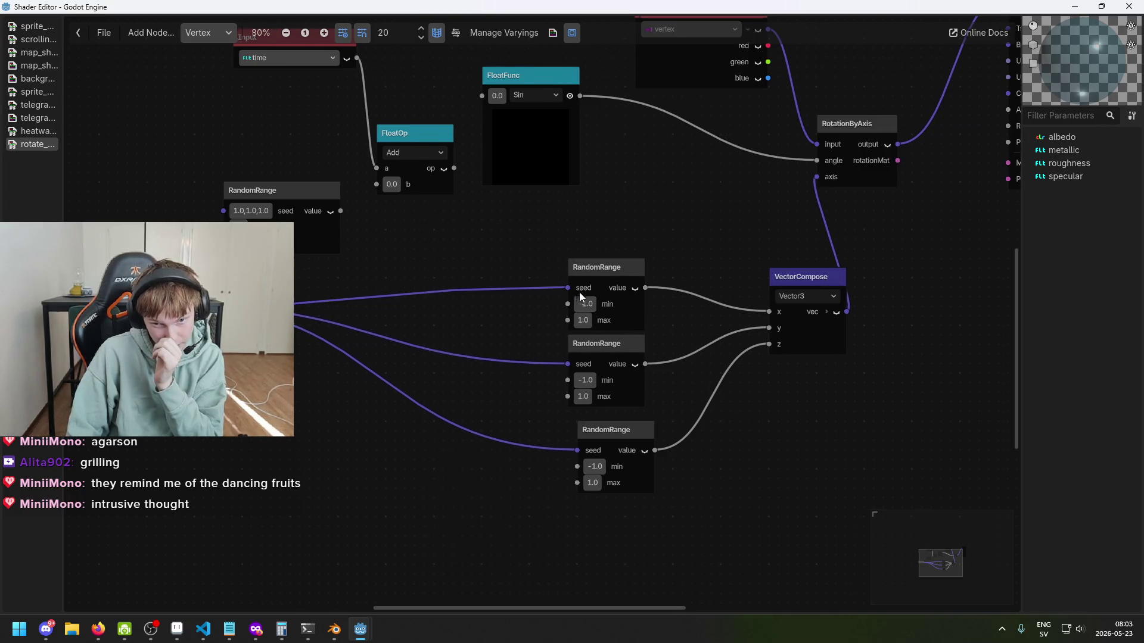
scroll(579, 288, "left", 2)
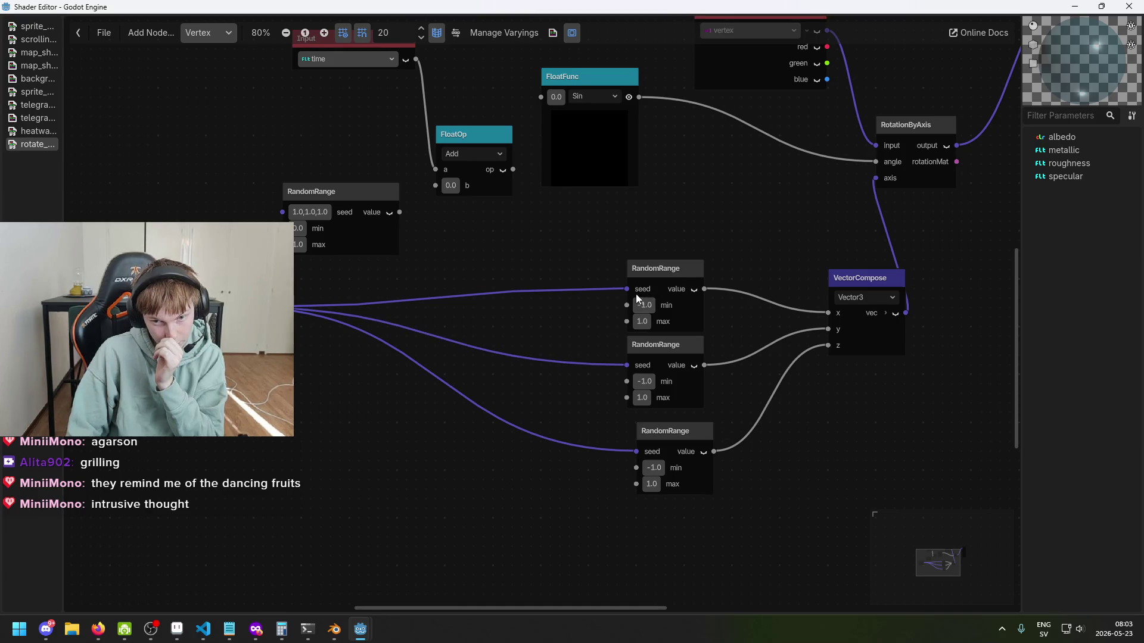
scroll(592, 312, "up", 1)
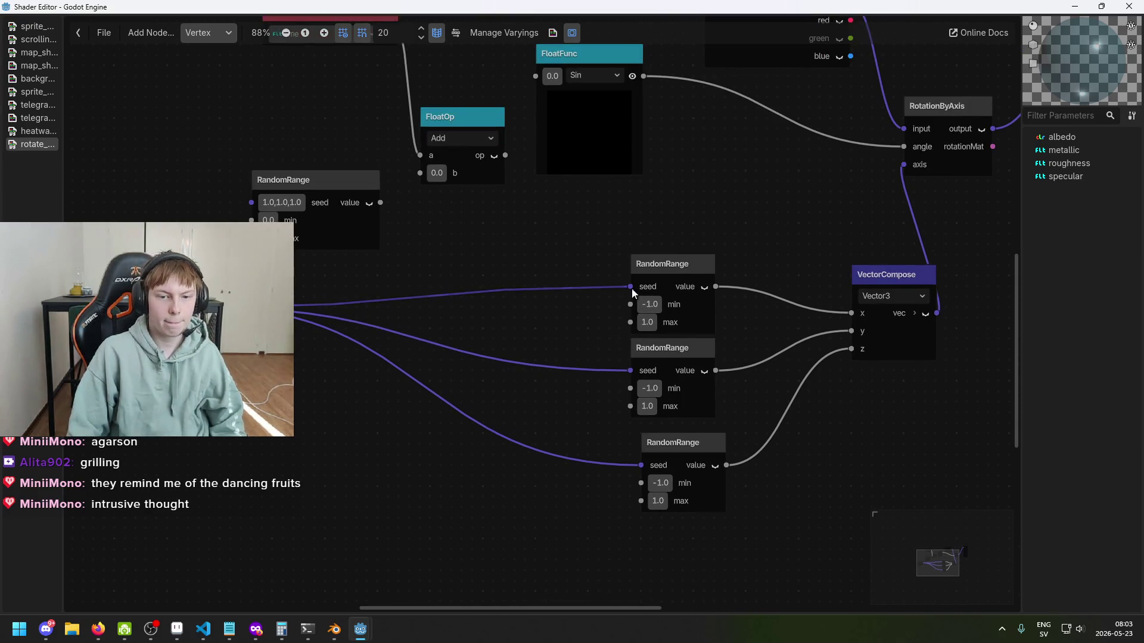
scroll(705, 317, "down", 1)
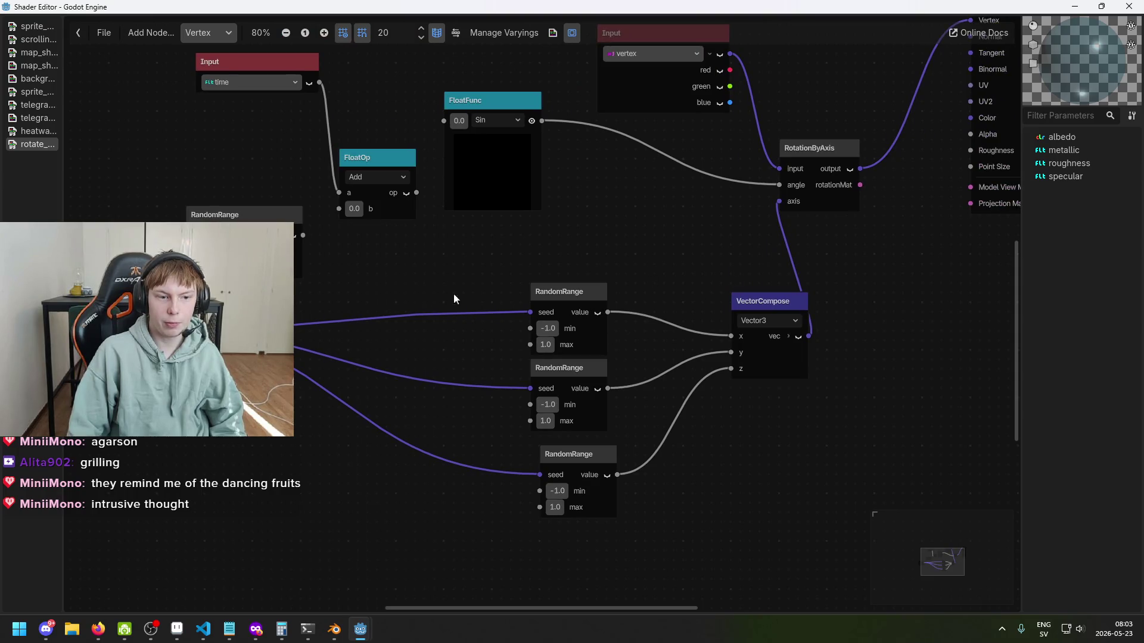
Step: Create a float Add node with b of 1 feeding the first RandomRange seed
right_click(271, 278)
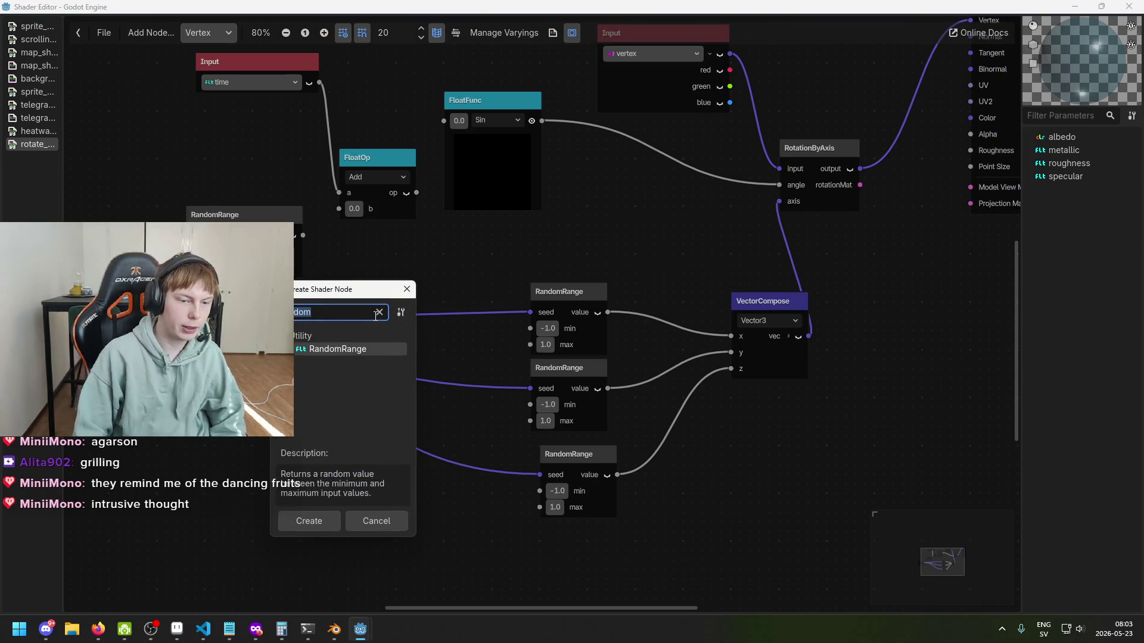
type("add")
key("Down")
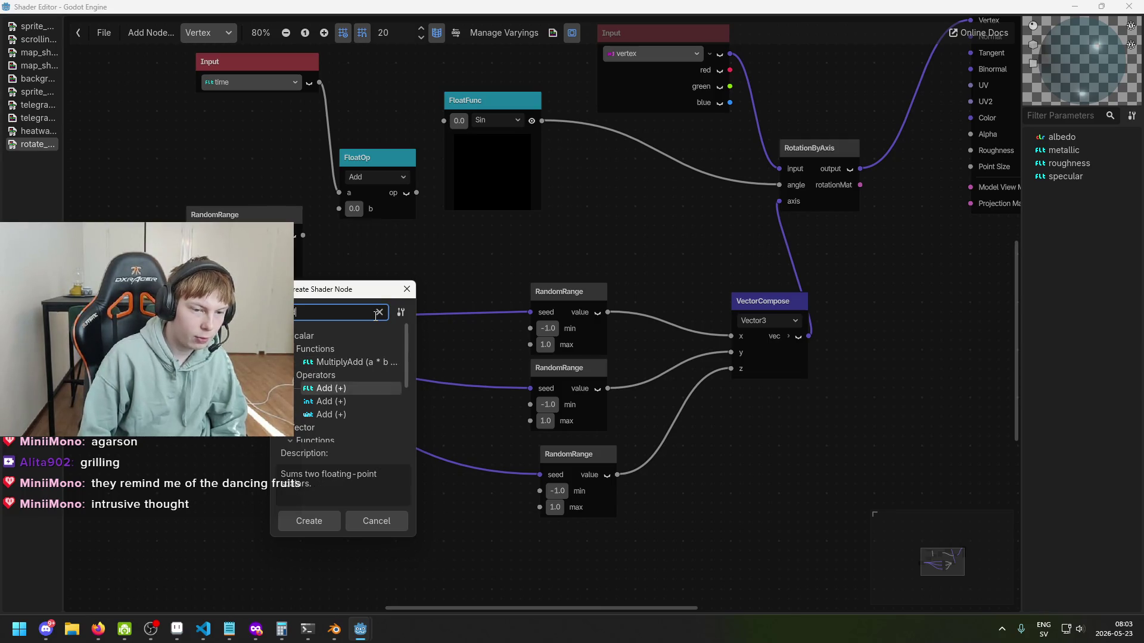
key("Return")
left_click_drag(332, 321, 496, 257)
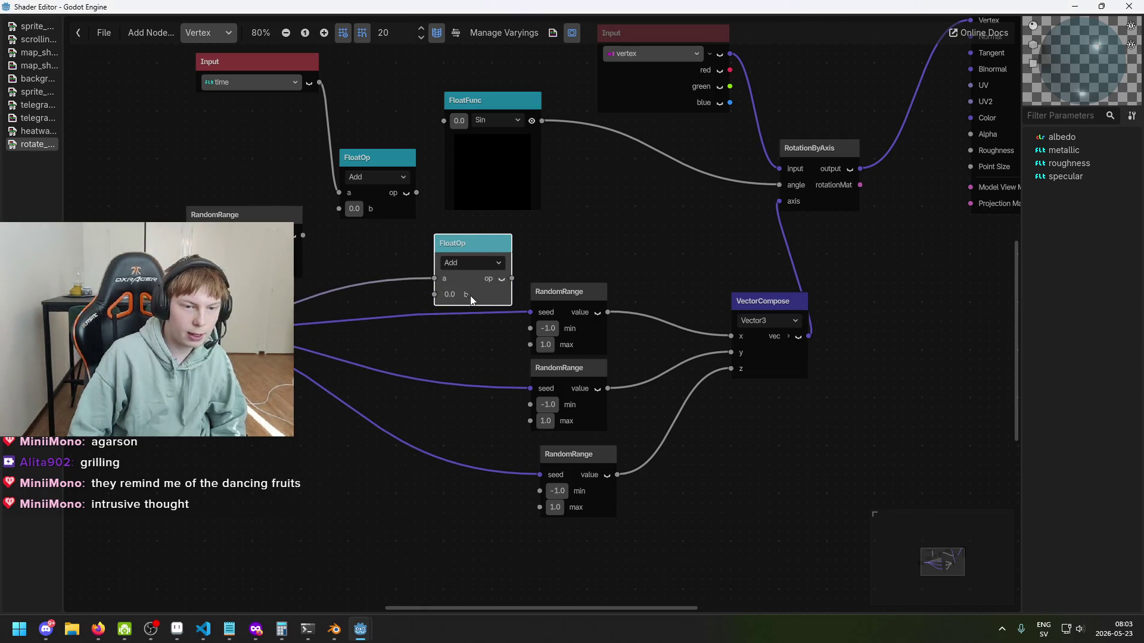
left_click_drag(411, 306, 442, 292)
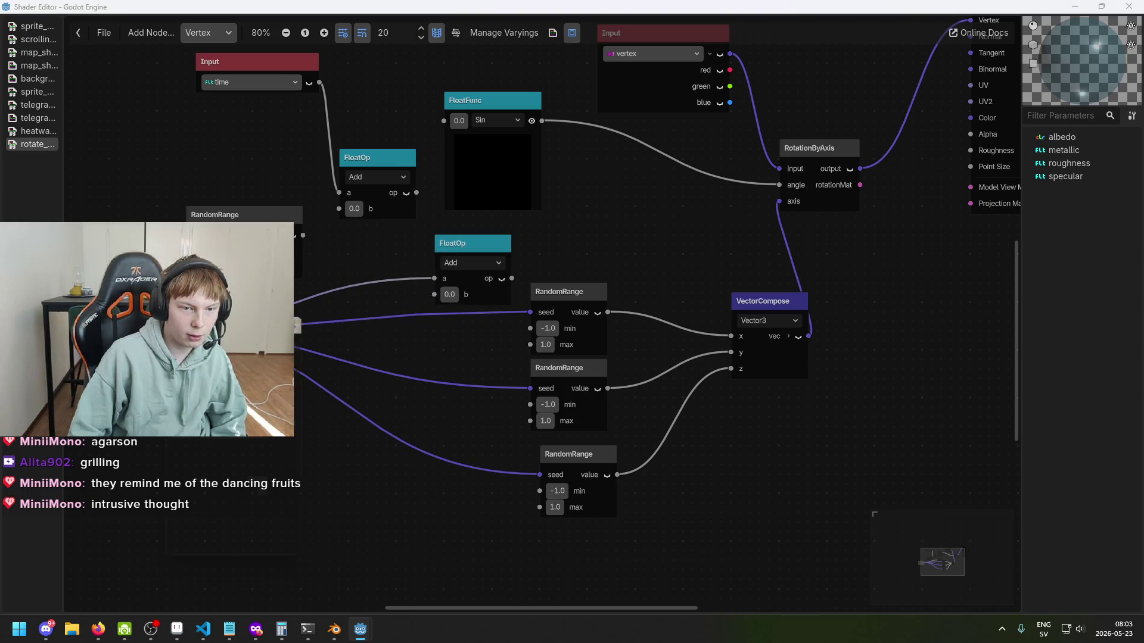
key("space")
key("Escape")
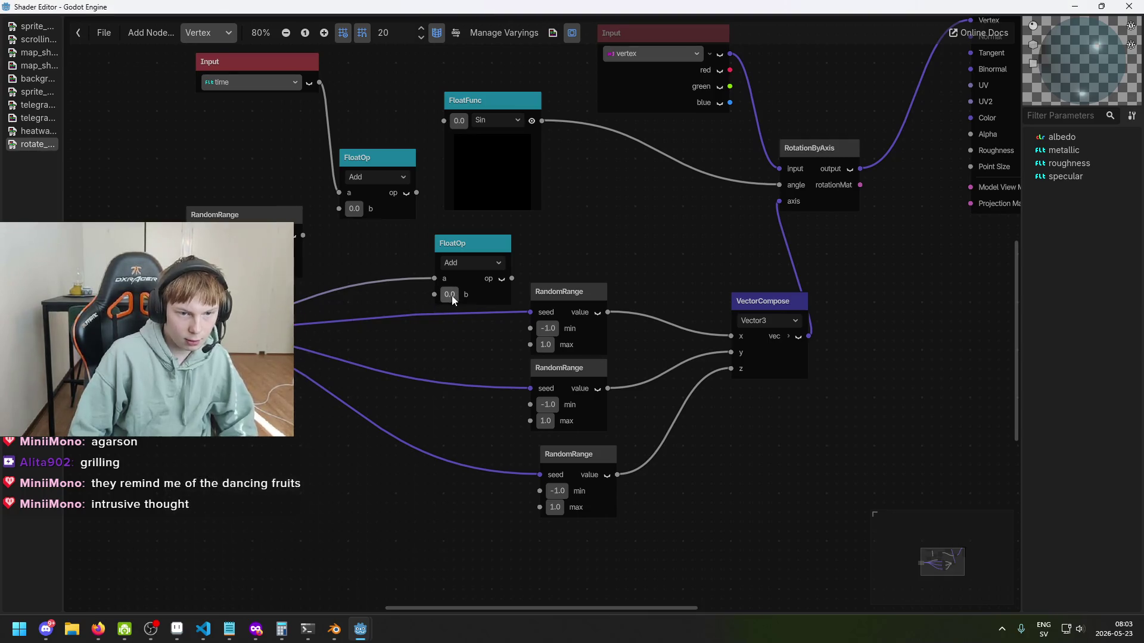
left_click(448, 295)
type("1")
key("Return")
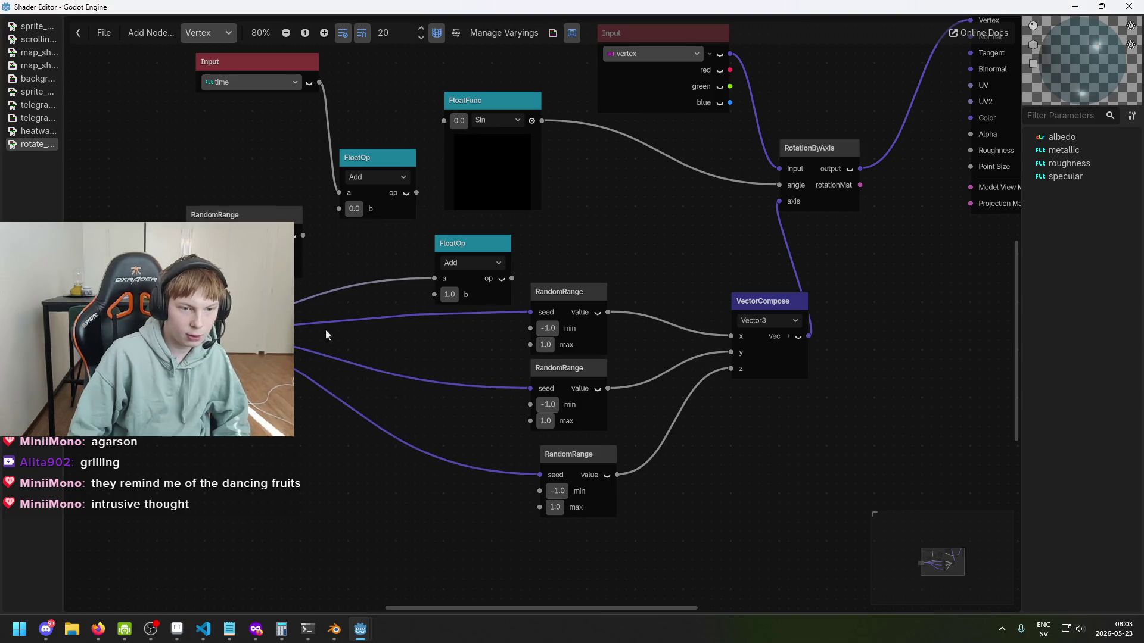
left_click_drag(520, 283, 532, 312)
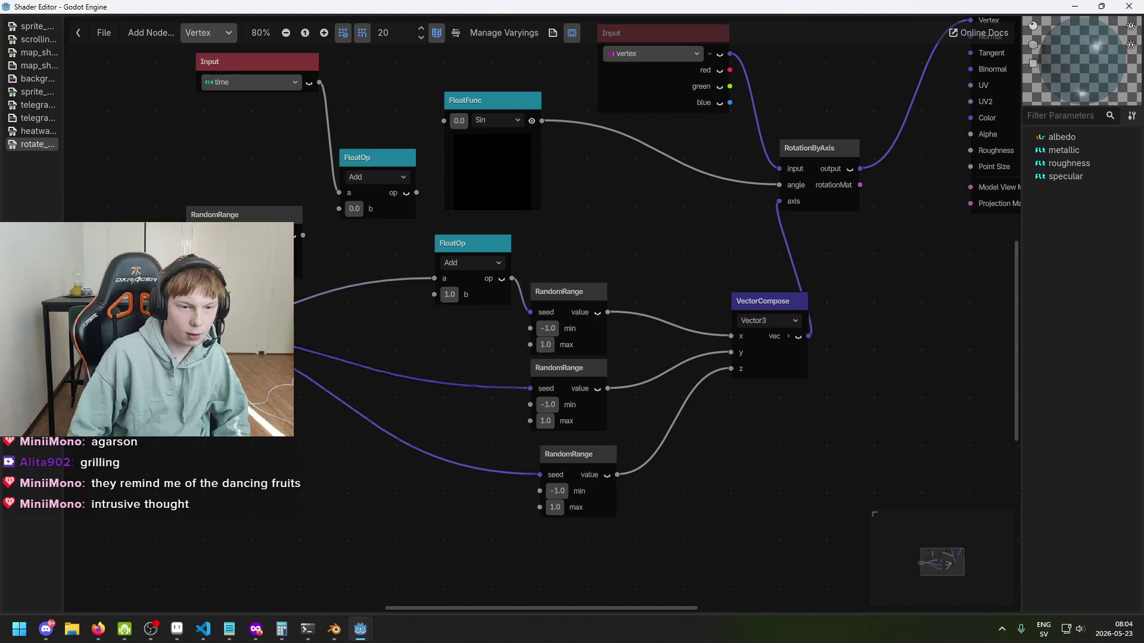
Step: Insert a second Add node on the second seed wire with b set to 10283132
left_click_drag(389, 324, 390, 324)
key("Return")
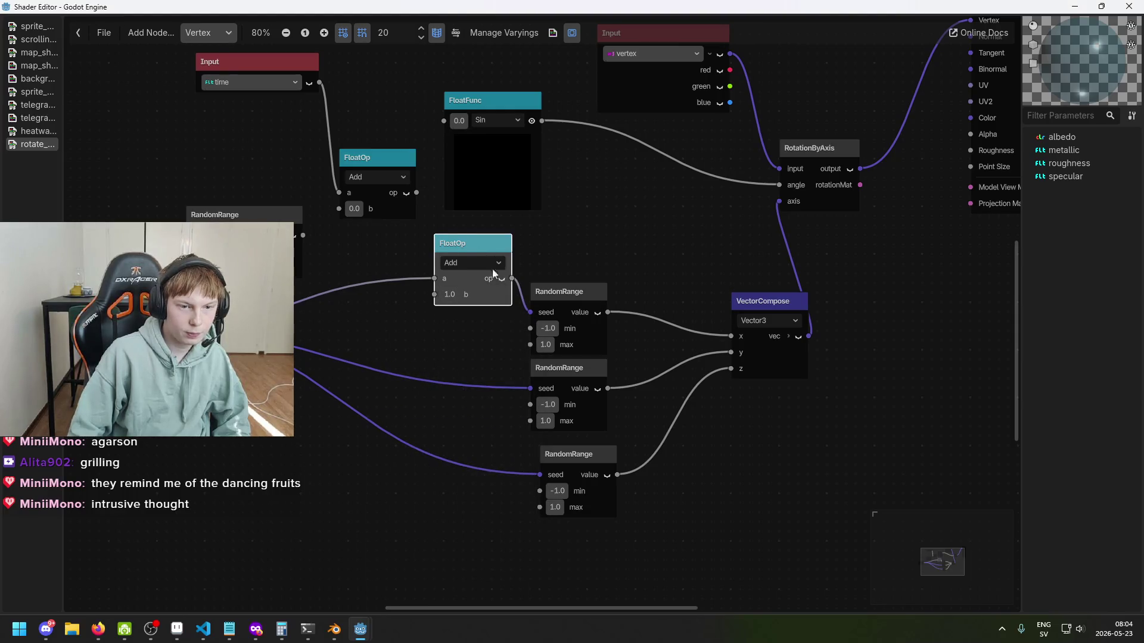
left_click_drag(487, 275, 464, 349)
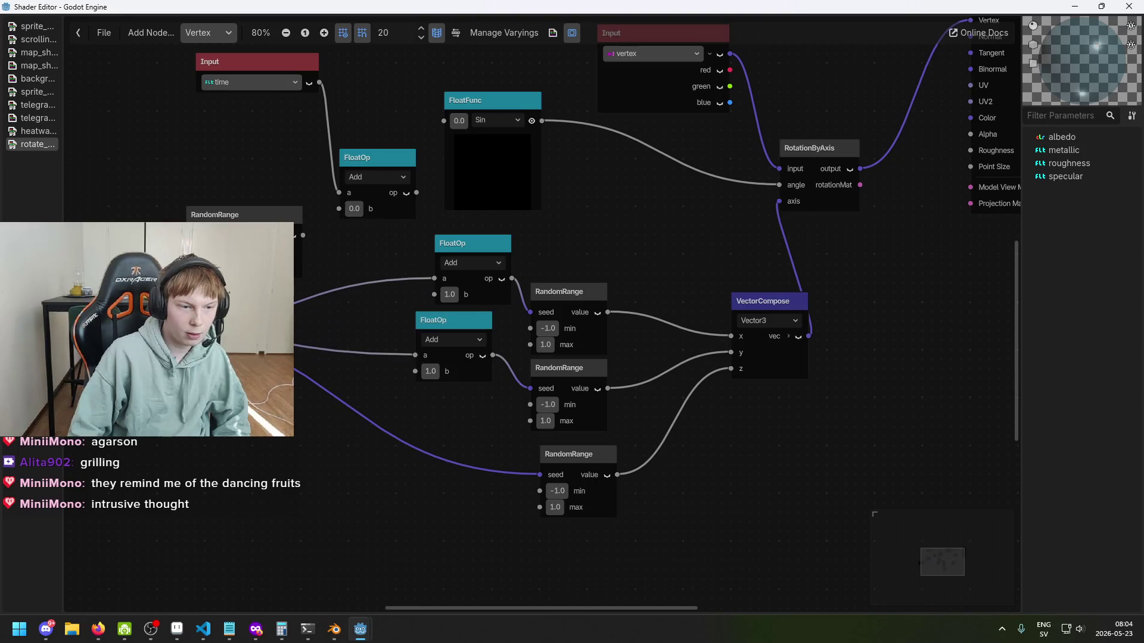
left_click(439, 371)
type("10283132")
key("Return")
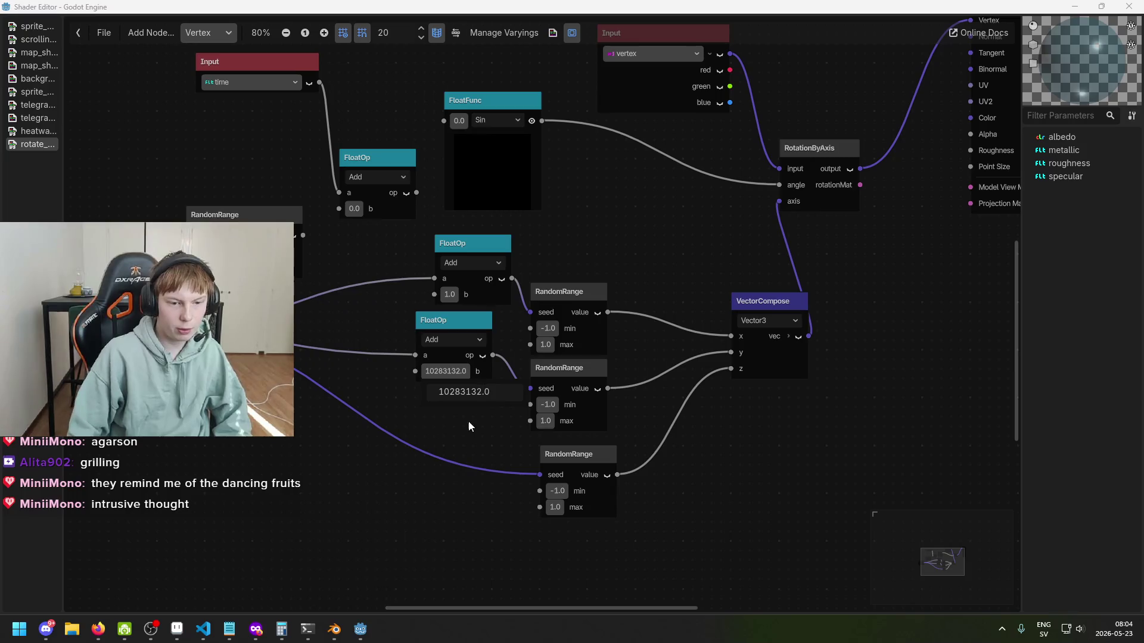
mouse_move(492, 365)
left_mouse_down()
mouse_move(484, 371)
mouse_move(516, 374)
left_mouse_up()
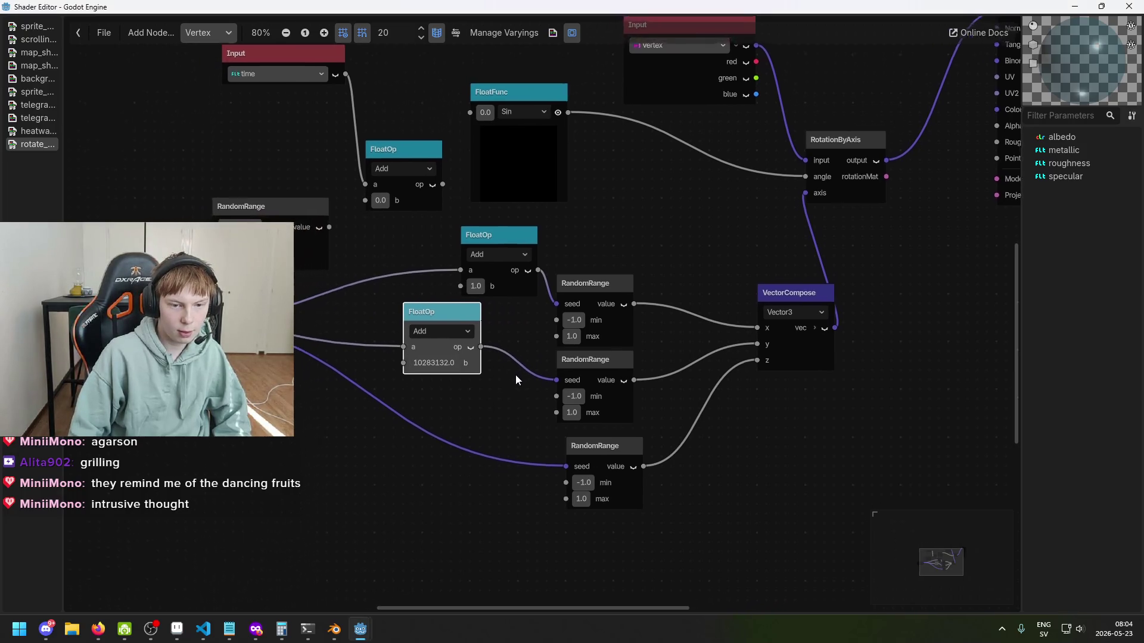
left_click_drag(441, 453, 384, 443)
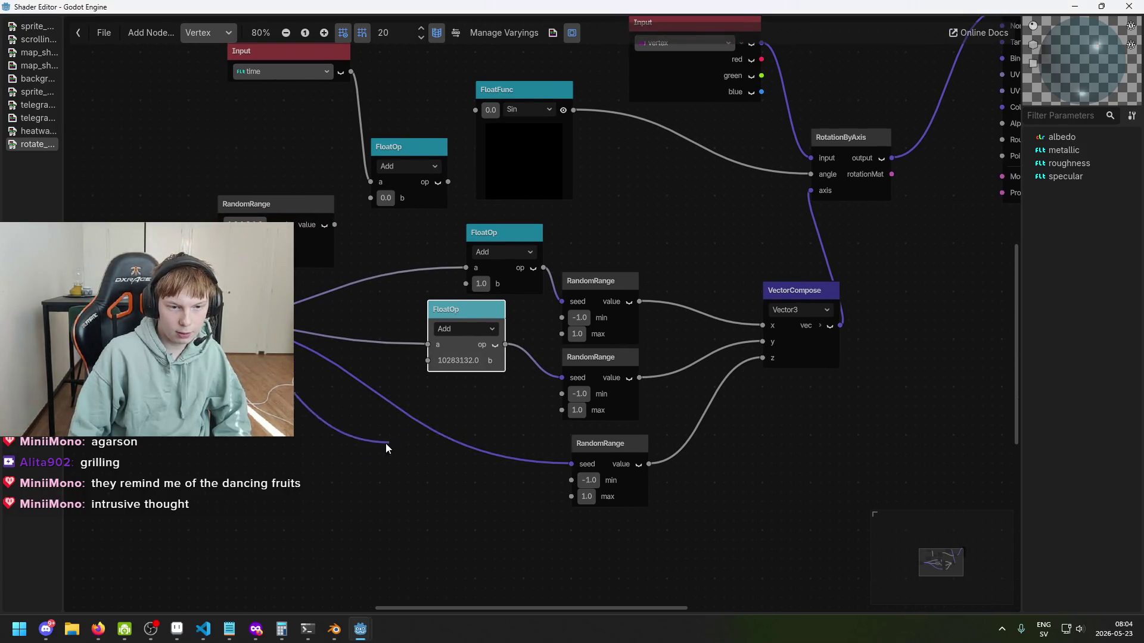
key("Escape")
Step: Put a copy of the Add node on the third seed wire with b set to 512421
left_click(471, 334)
key("Escape")
left_click_drag(478, 384, 473, 504)
left_click(302, 371)
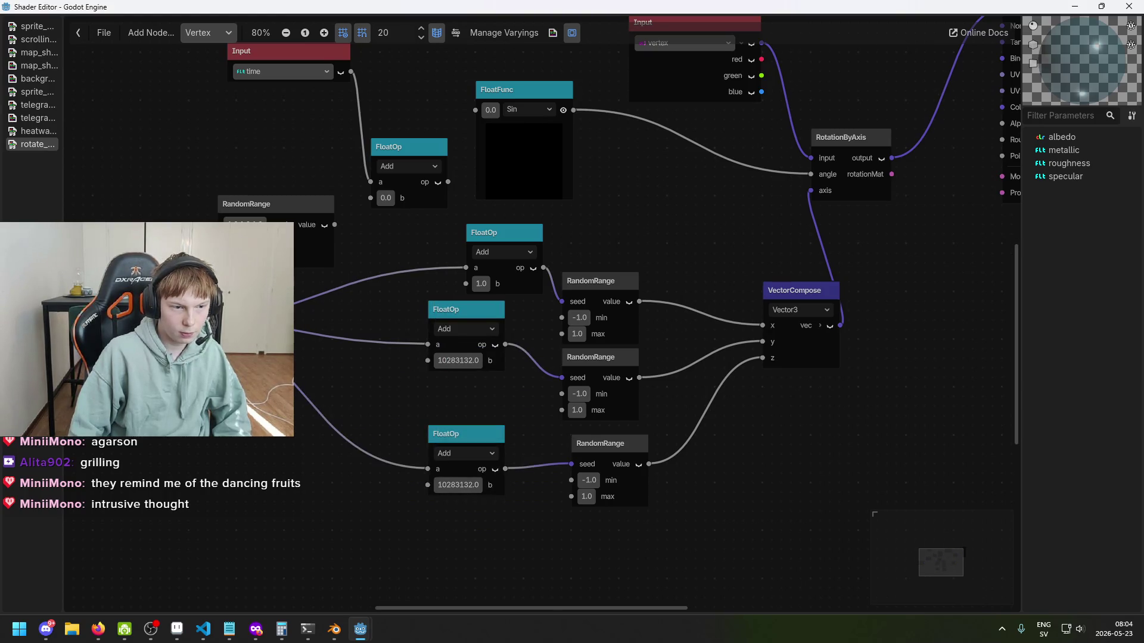
left_click(464, 485)
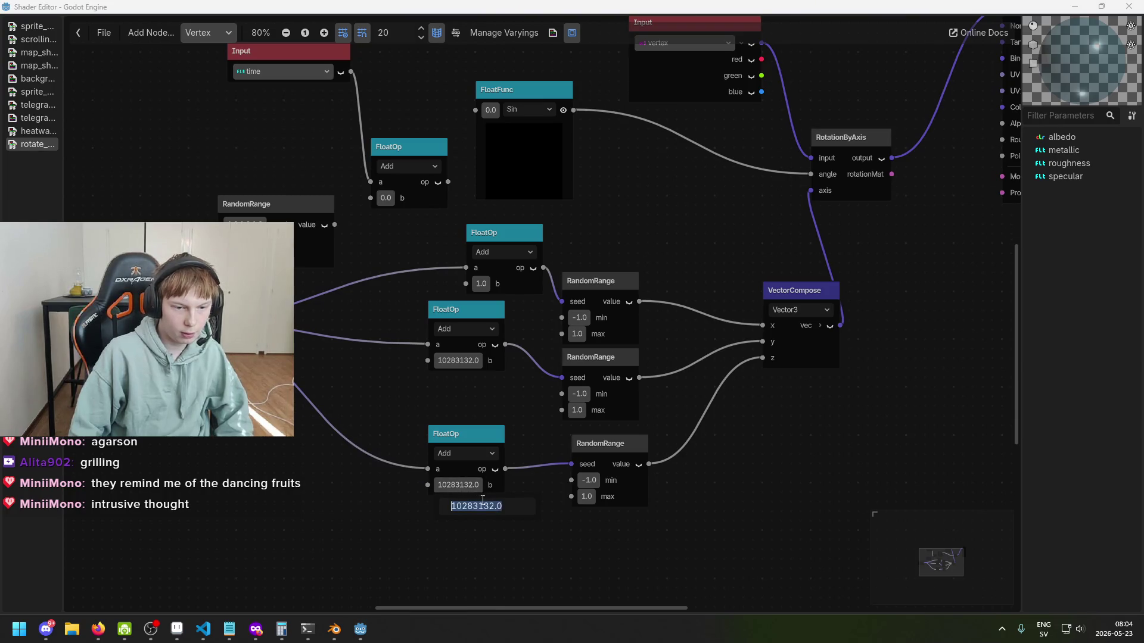
type("51242")
key("Return")
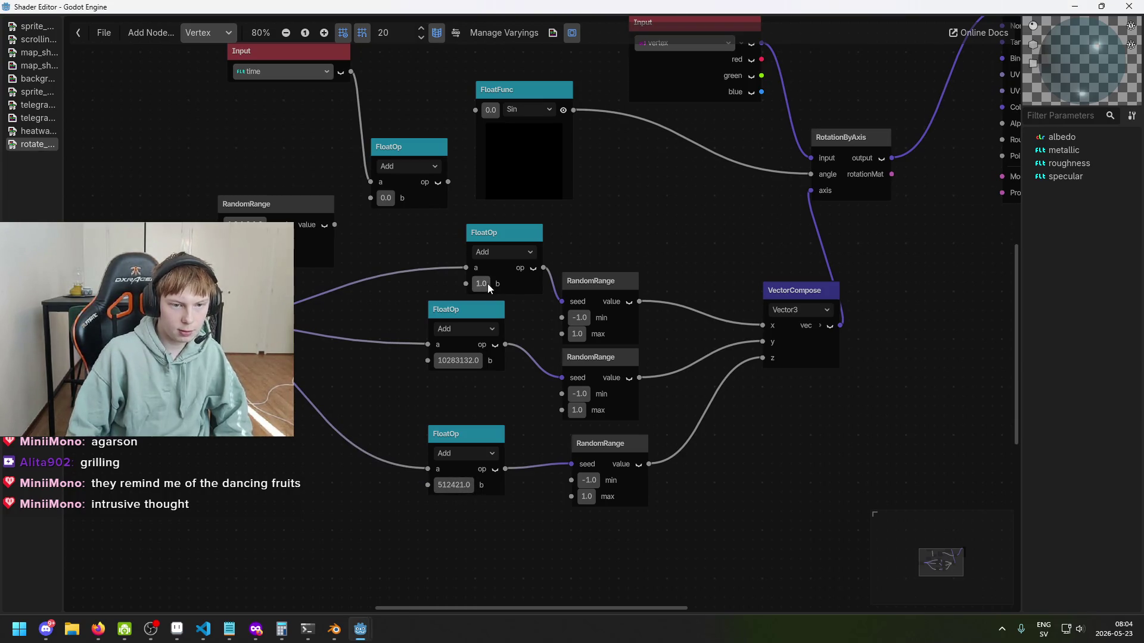
Step: Change the first Add node's offset to 223113 and reposition the bottom Add node
left_click(485, 286)
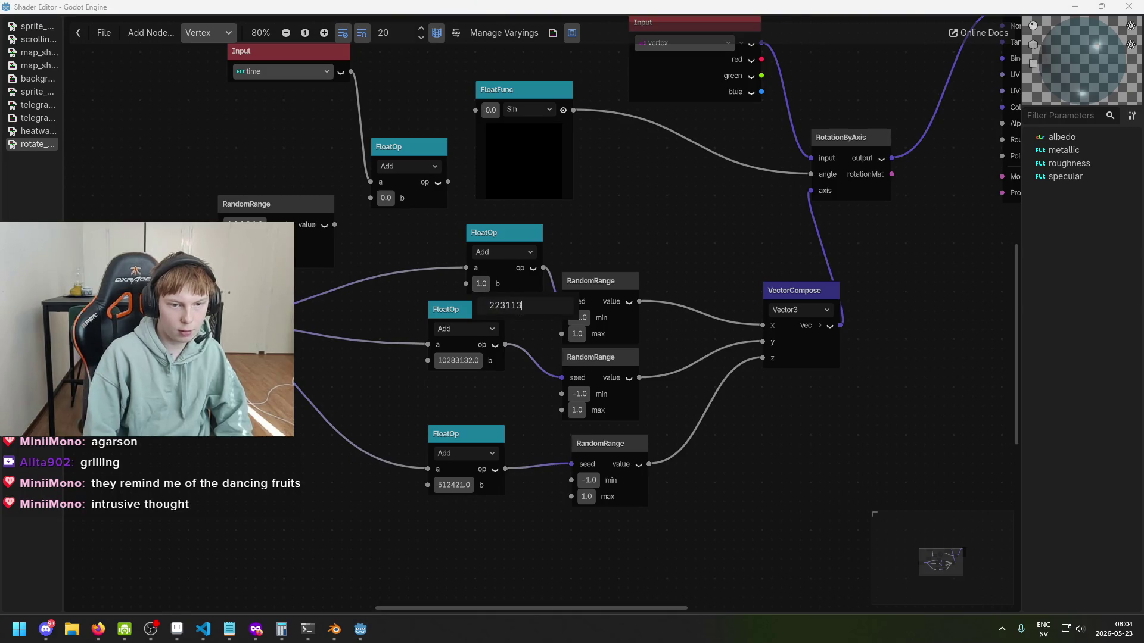
type("13")
key("Return")
left_click_drag(471, 434, 447, 405)
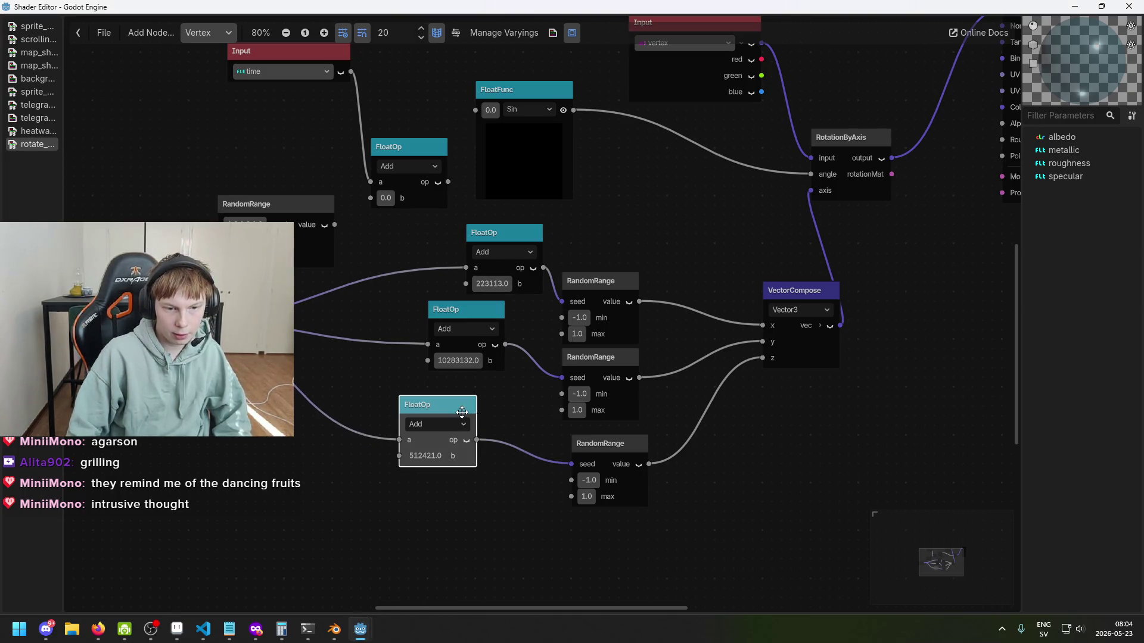
left_click_drag(456, 308, 457, 319)
left_click_drag(468, 405, 476, 428)
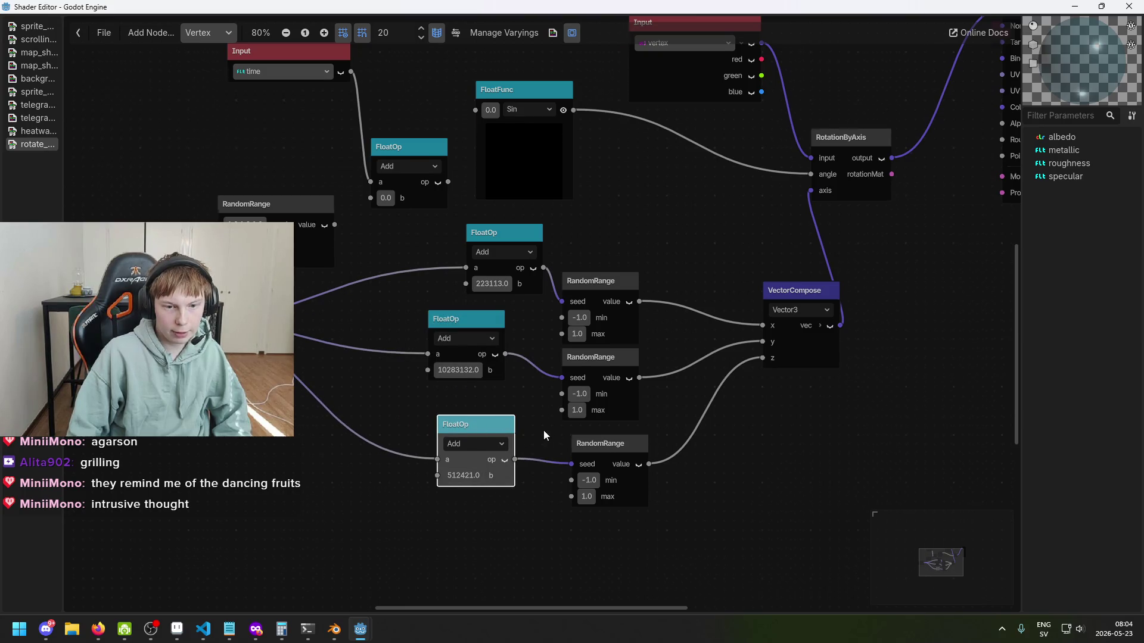
scroll(543, 430, "down", 1)
scroll(558, 406, "up", 3)
scroll(558, 406, "left", 4)
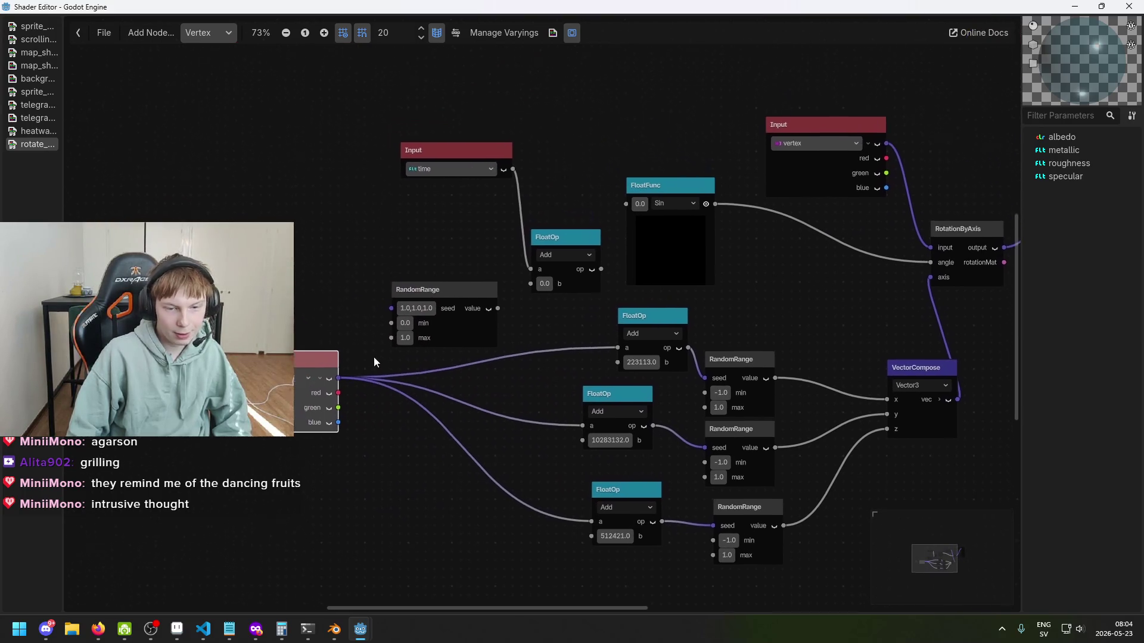
Step: Wire the Input node into RandomRange's seed and RandomRange's value into the time FloatOp's b
scroll(453, 366, "up", 1)
scroll(453, 366, "left", 1)
mouse_move(460, 298)
left_mouse_down()
mouse_move(464, 265)
mouse_move(412, 234)
left_mouse_up()
scroll(404, 310, "up", 1)
left_click_drag(337, 391, 346, 247)
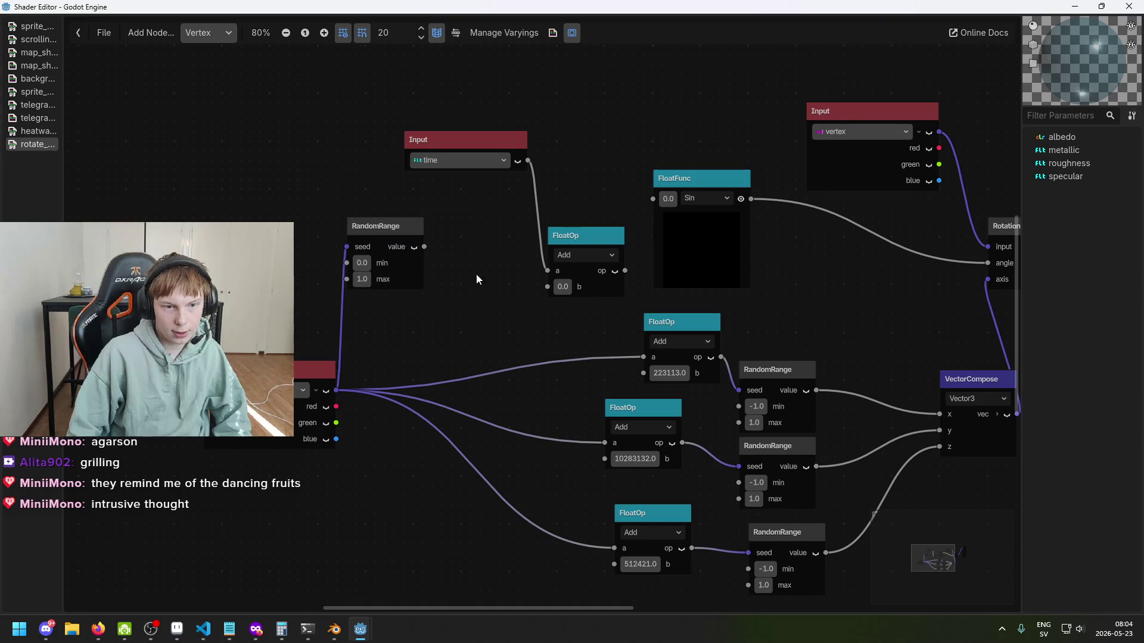
scroll(443, 253, "up", 2)
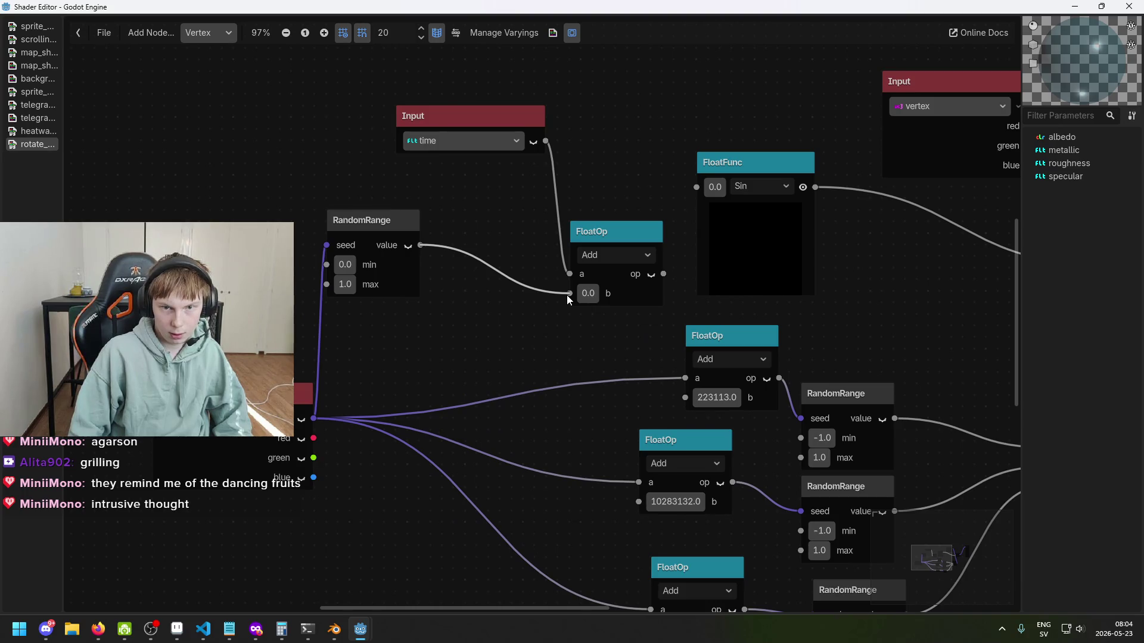
left_click_drag(567, 295, 567, 294)
scroll(467, 289, "down", 2)
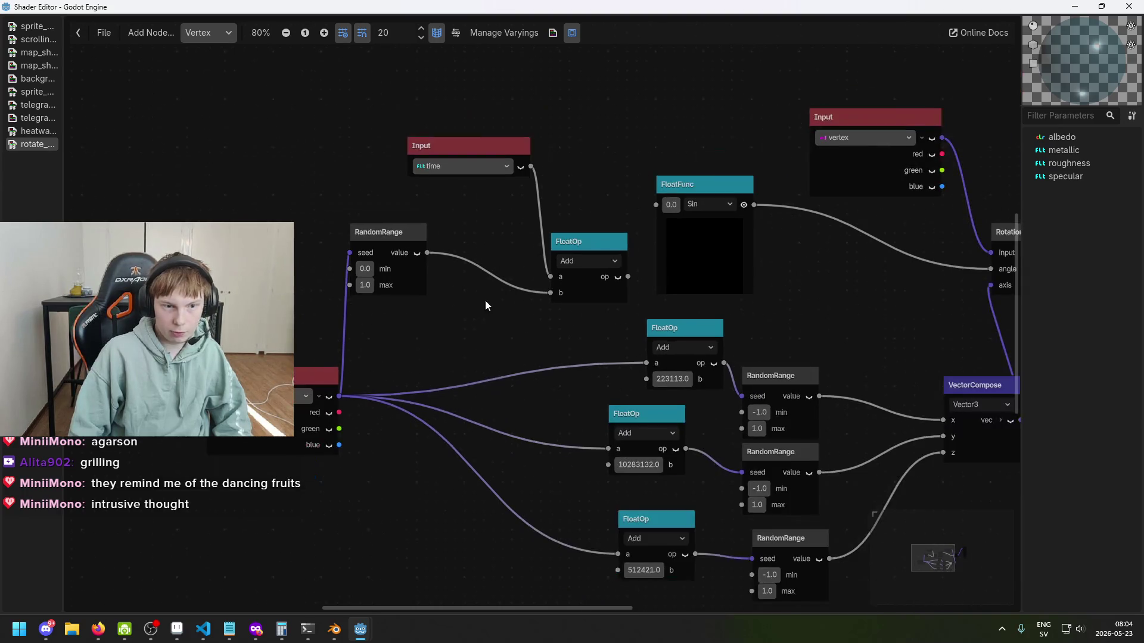
scroll(381, 273, "up", 2)
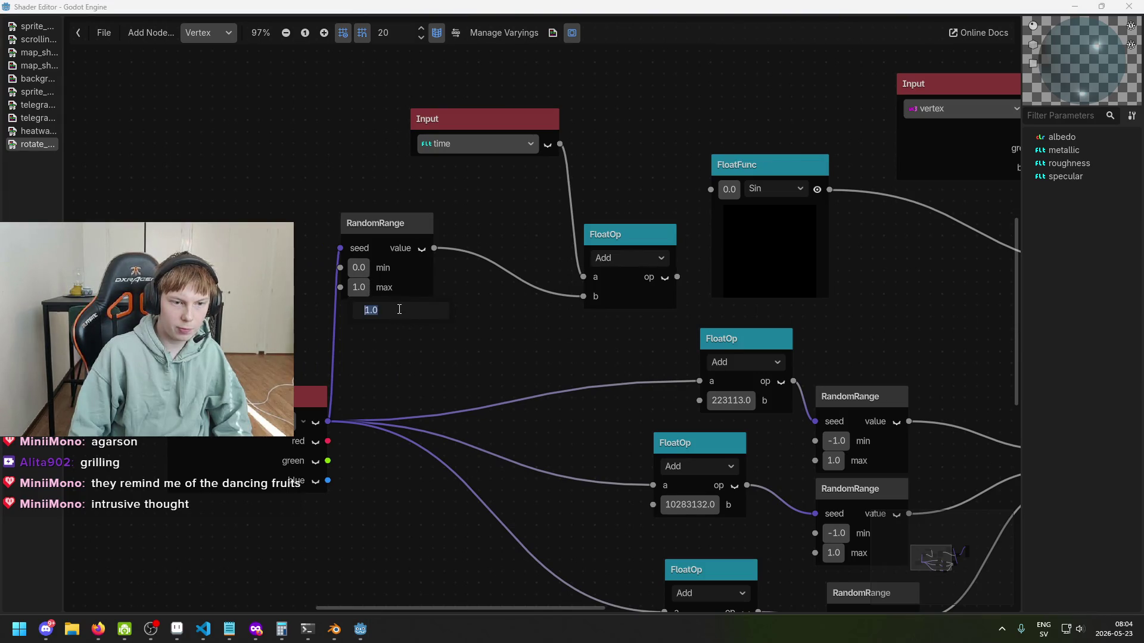
Step: Set RandomRange's max to 9999 and route the time sum into the Sin function
type("5")
key("BackSpace")
type("9999")
key("Return")
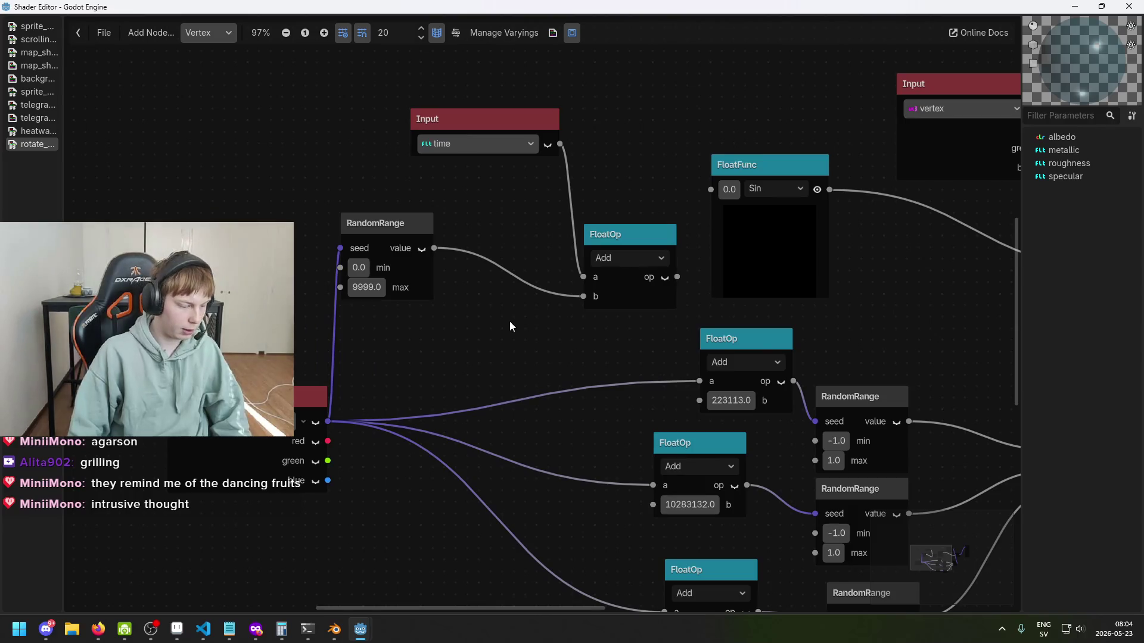
scroll(512, 319, "down", 3)
scroll(509, 299, "right", 5)
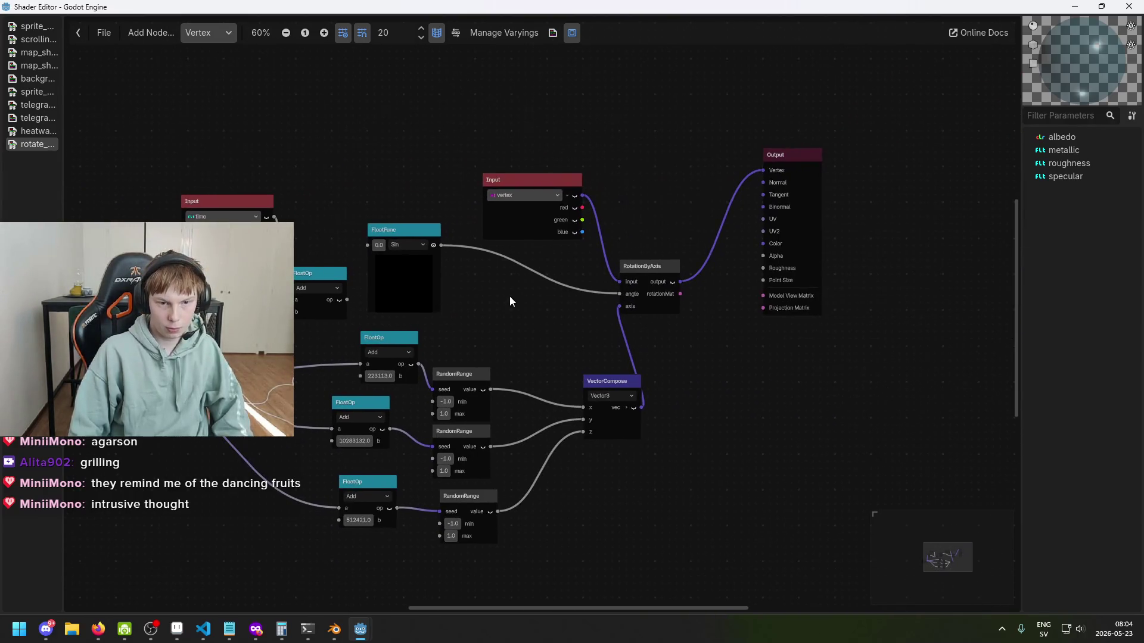
left_click_drag(356, 262, 364, 250)
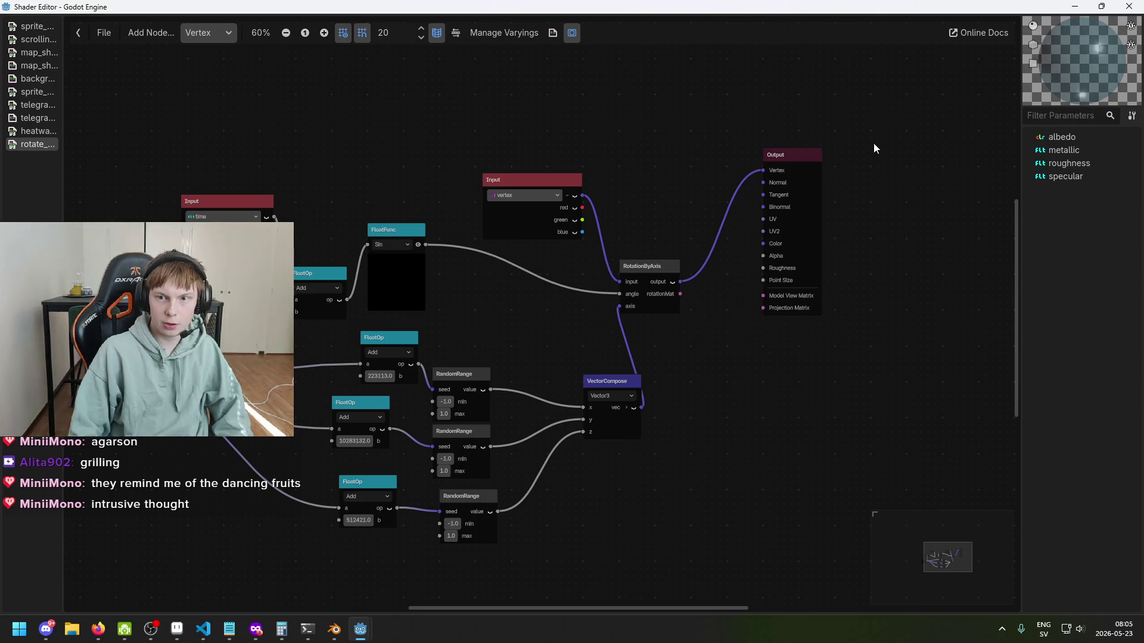
Step: Minimize the Shader Editor and orbit the 3D view around the shards
left_click(1073, 7)
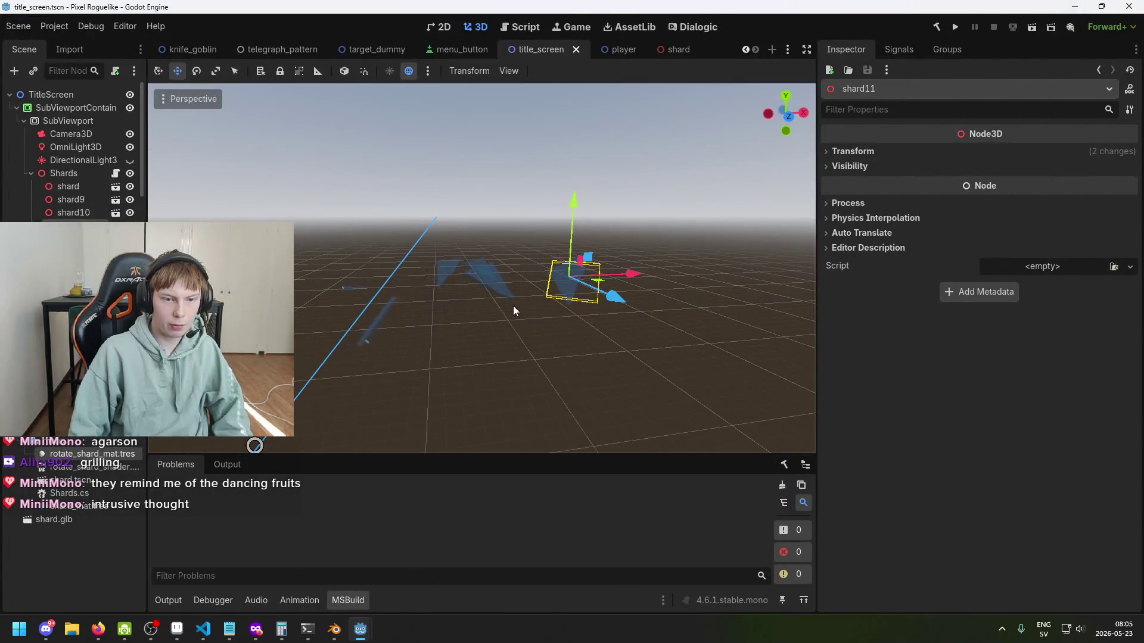
left_click_drag(537, 349, 476, 278)
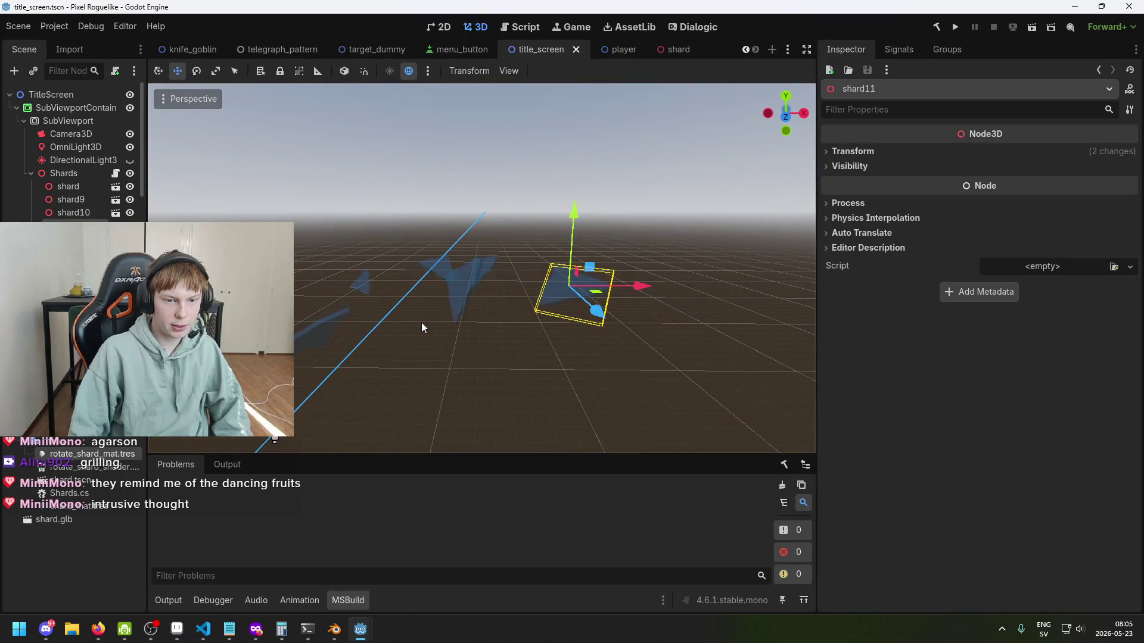
mouse_move(420, 324)
left_mouse_down()
mouse_move(452, 350)
mouse_move(563, 313)
mouse_move(433, 313)
mouse_move(455, 369)
mouse_move(320, 334)
mouse_move(334, 317)
mouse_move(412, 311)
mouse_move(456, 315)
mouse_move(516, 352)
mouse_move(535, 312)
mouse_move(642, 263)
mouse_move(443, 266)
mouse_move(331, 304)
mouse_move(825, 350)
mouse_move(500, 352)
mouse_move(518, 334)
left_mouse_up()
scroll(455, 366, "up", 3)
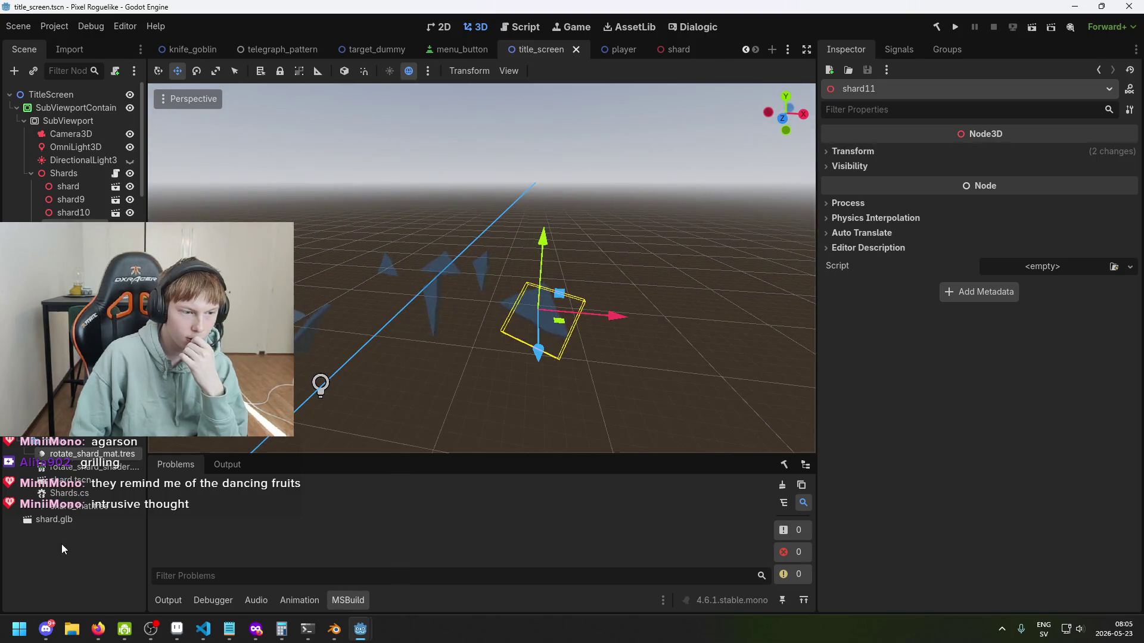
mouse_move(342, 337)
left_mouse_down()
mouse_move(409, 307)
mouse_move(498, 301)
mouse_move(539, 286)
mouse_move(548, 259)
mouse_move(464, 270)
left_mouse_up()
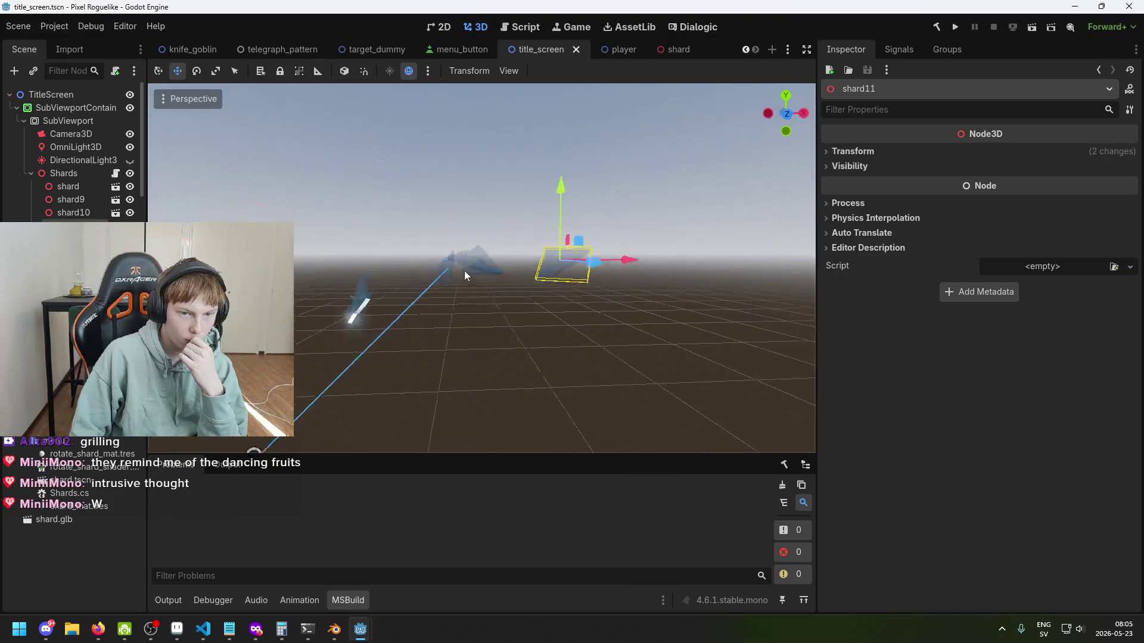
Step: Focus the view on shard11, save the title screen scene, and switch to 2D
key("f")
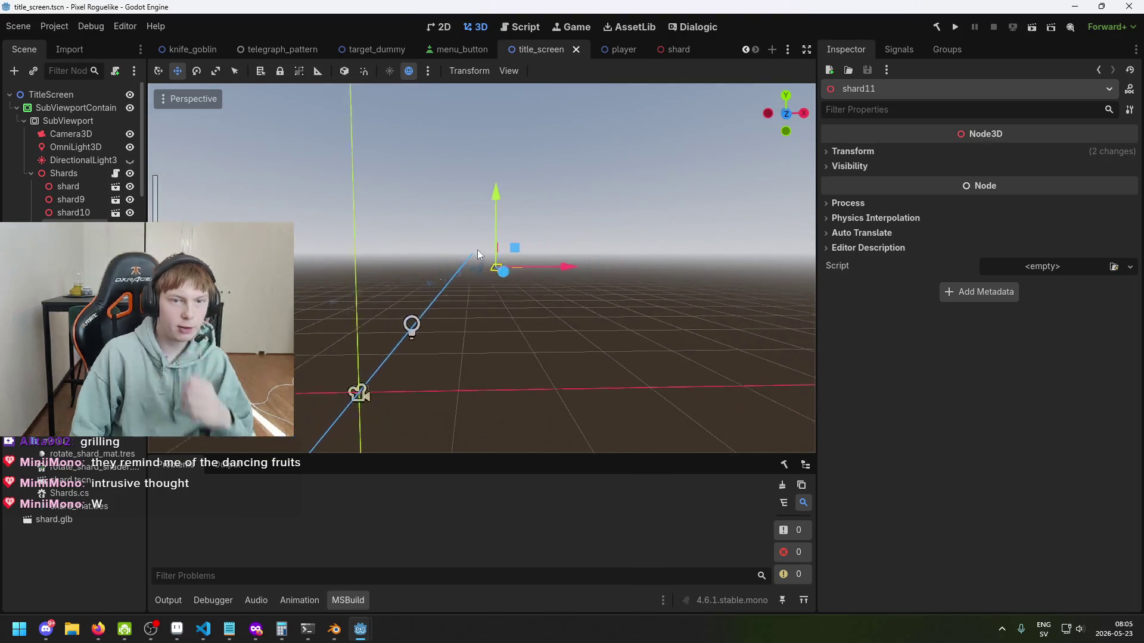
key("ctrl+s")
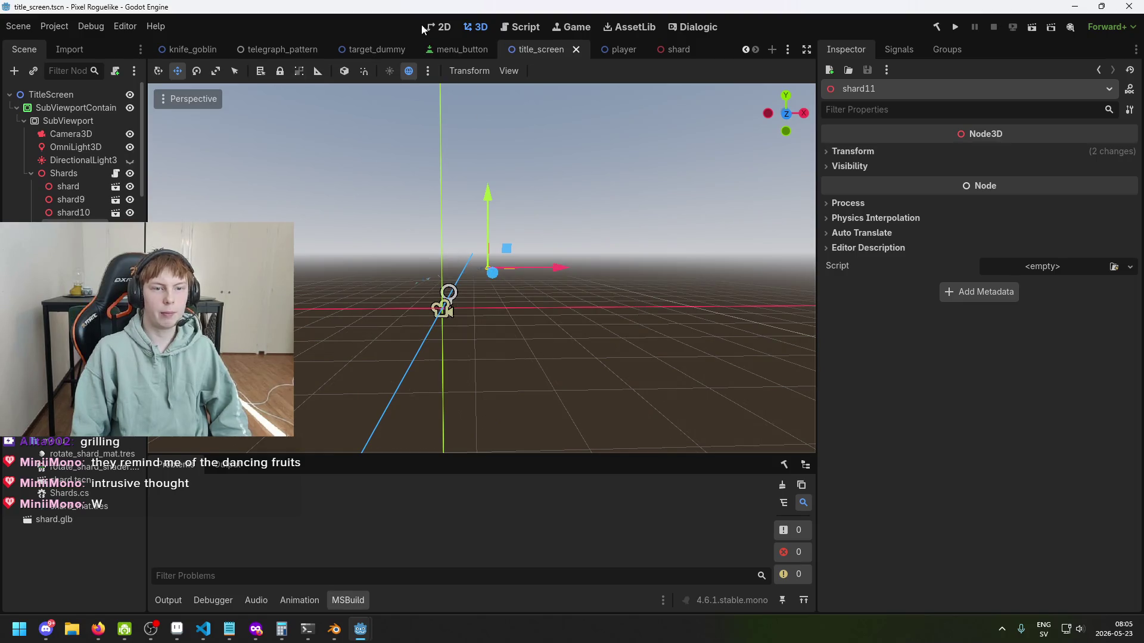
left_click(451, 27)
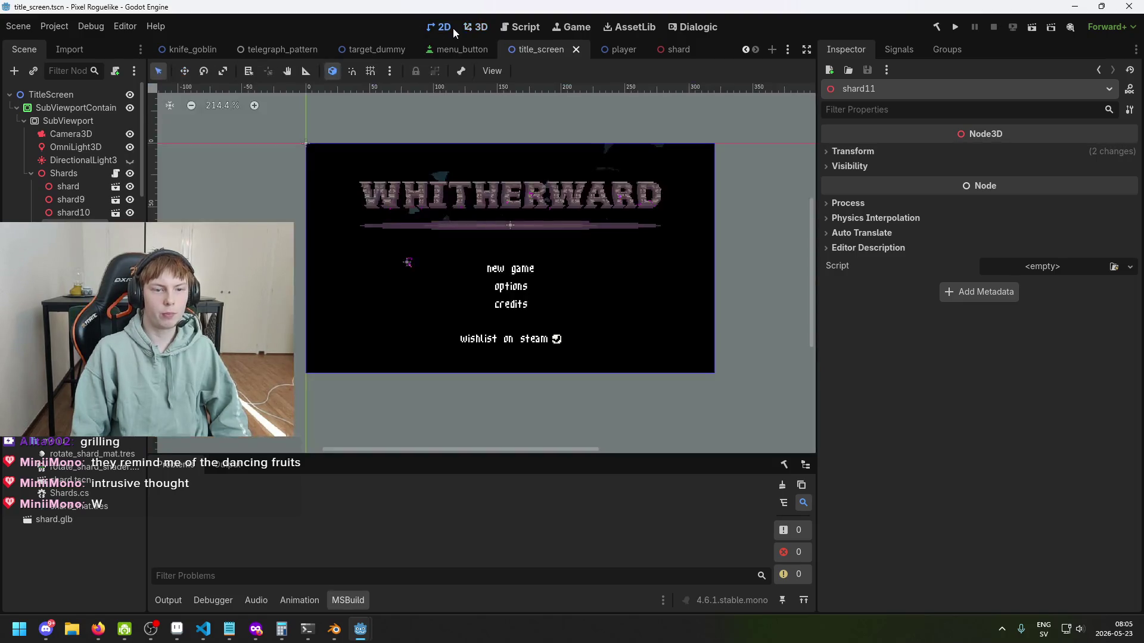
Step: Run the project, restart it once to view the title screen, then close it with F8
left_click(956, 27)
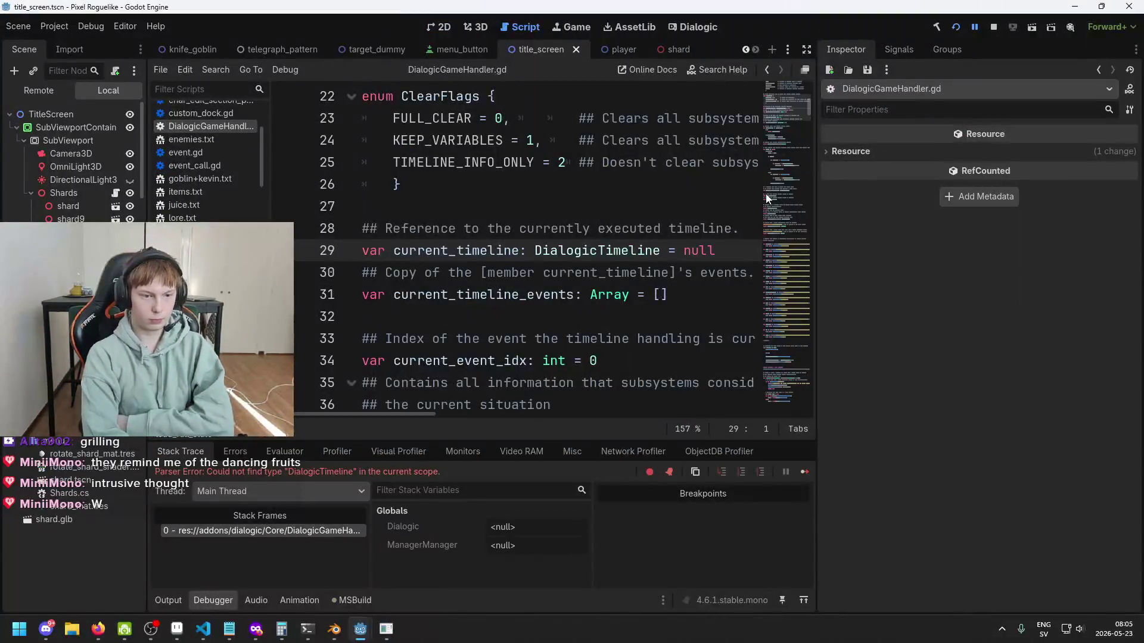
left_click(955, 28)
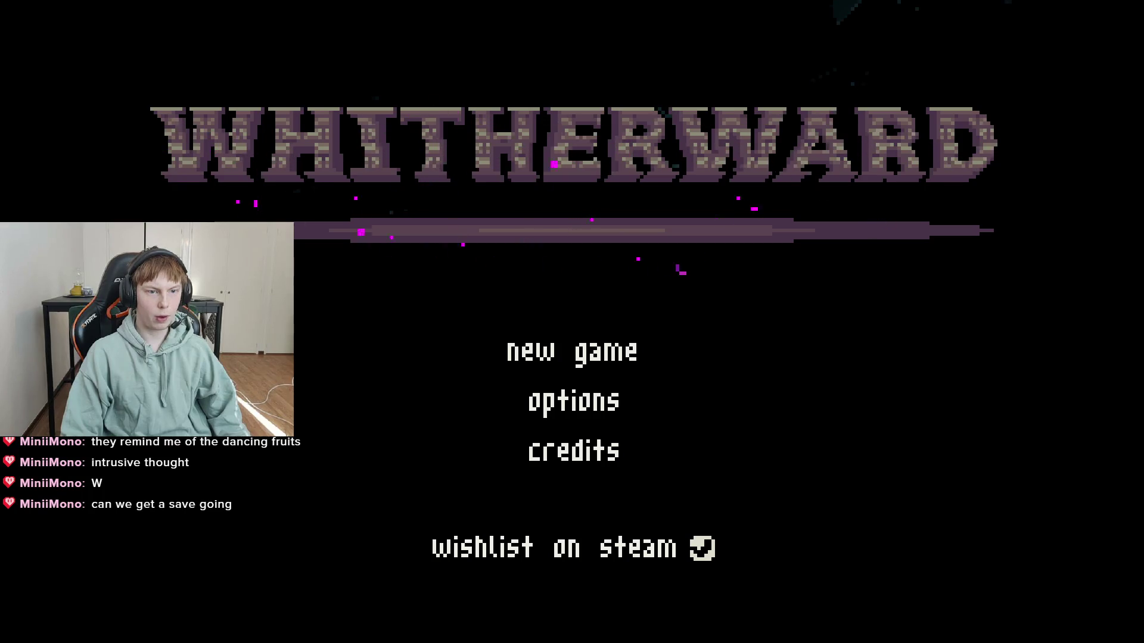
key("F8")
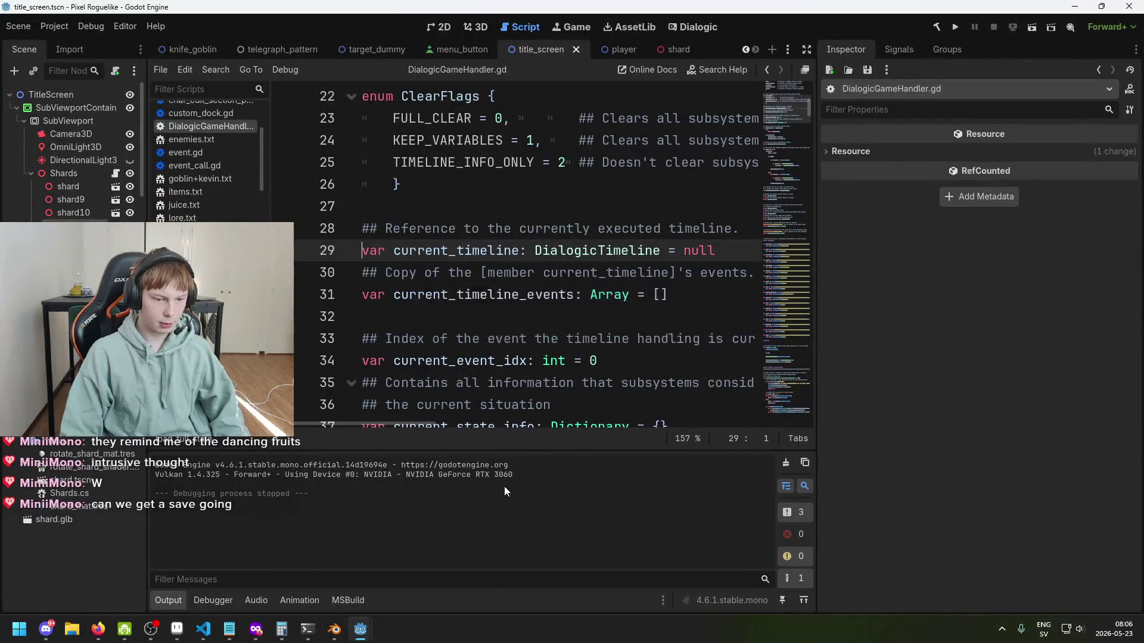
Step: Save the scene and briefly bring the shader editor window back before minimizing it again
key("ctrl+s")
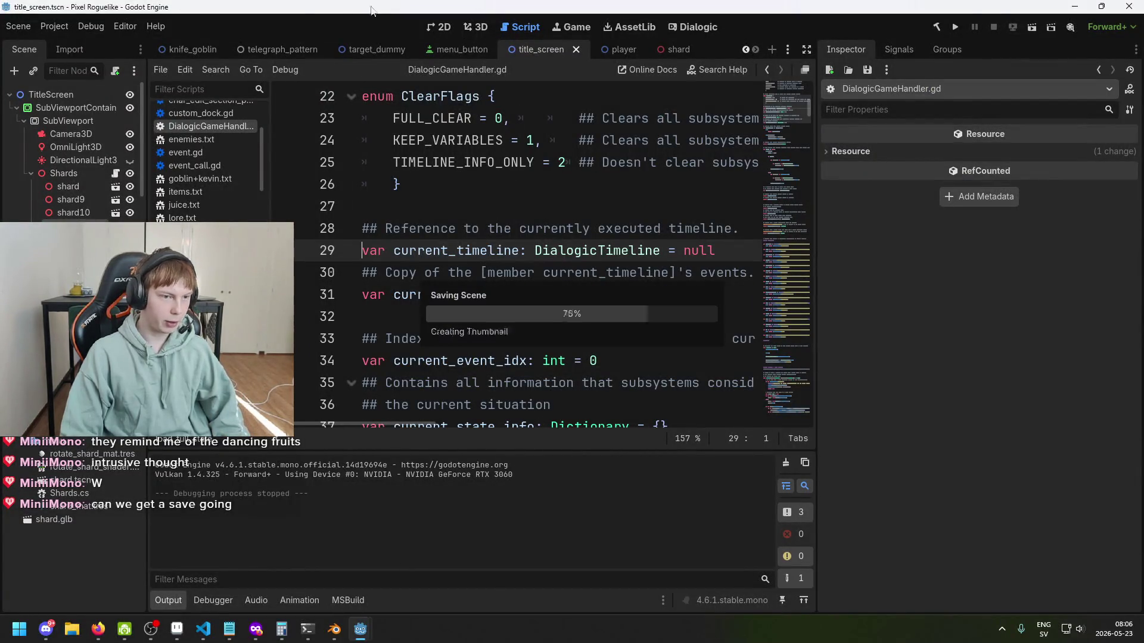
mouse_move(368, 641)
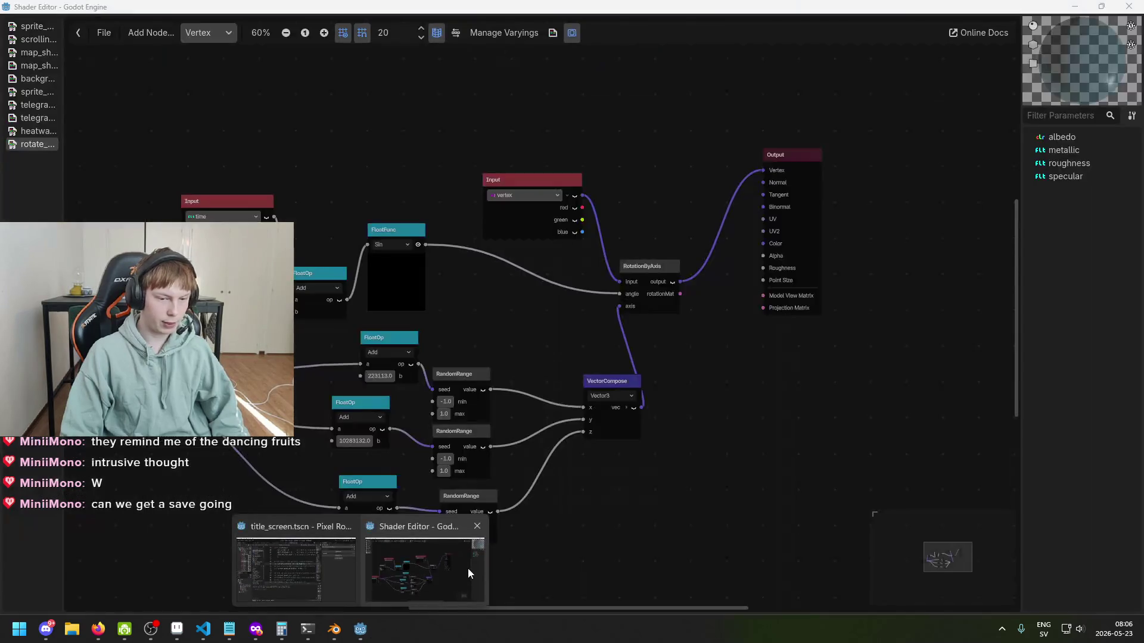
left_click(467, 567)
left_click(1073, 7)
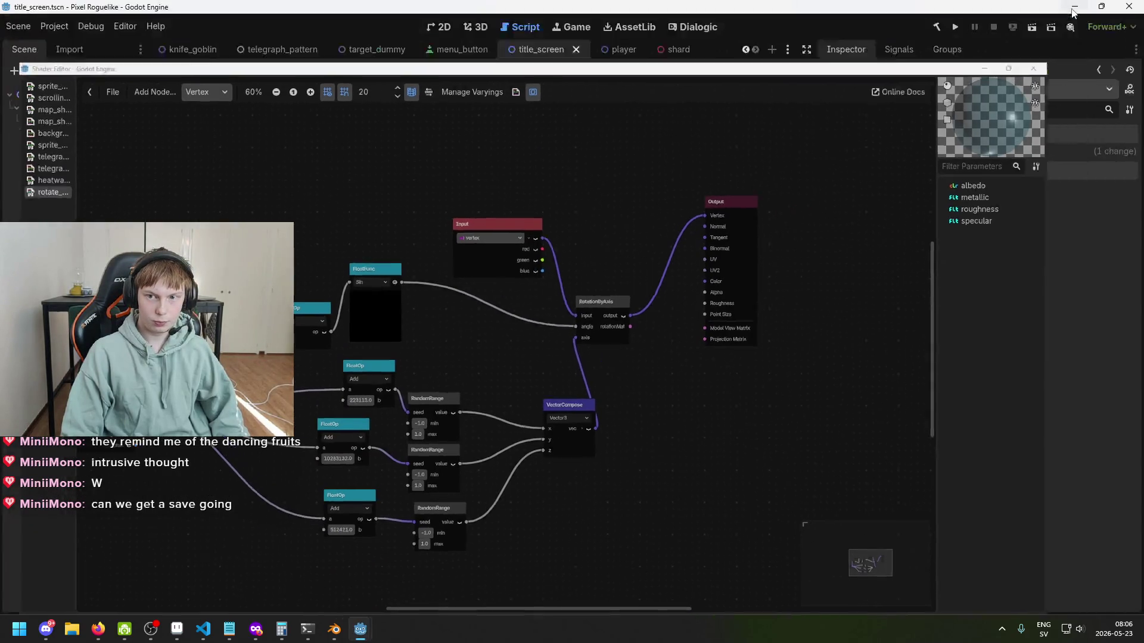
Step: Select the Shards node to inspect its properties and return to the 3D viewport
left_click(70, 173)
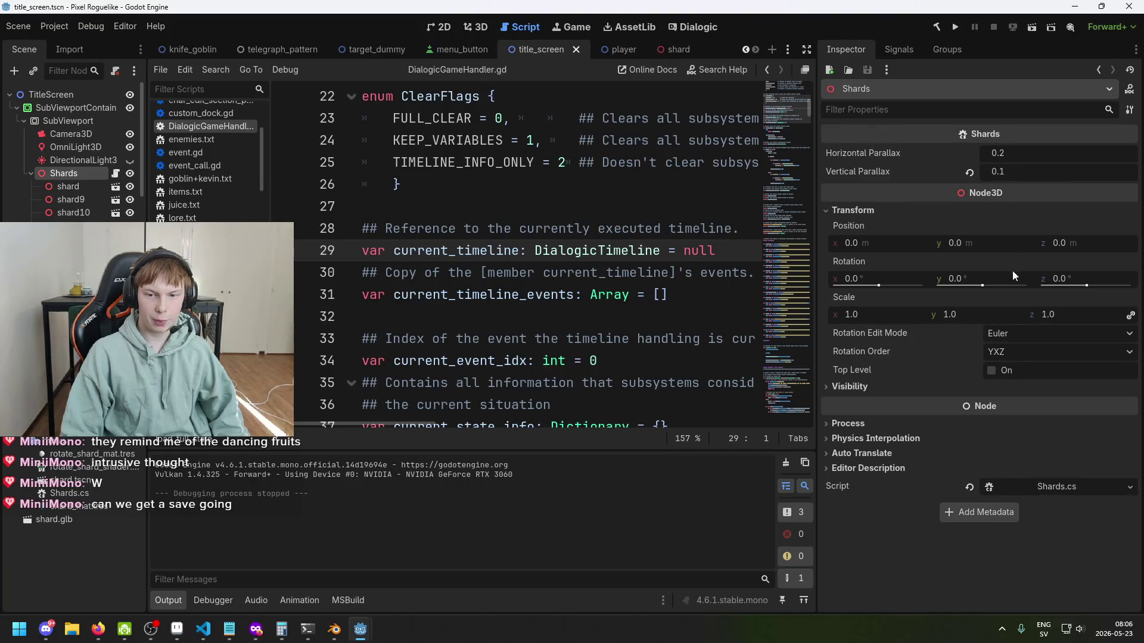
scroll(655, 239, "down", 3)
scroll(596, 179, "up", 2)
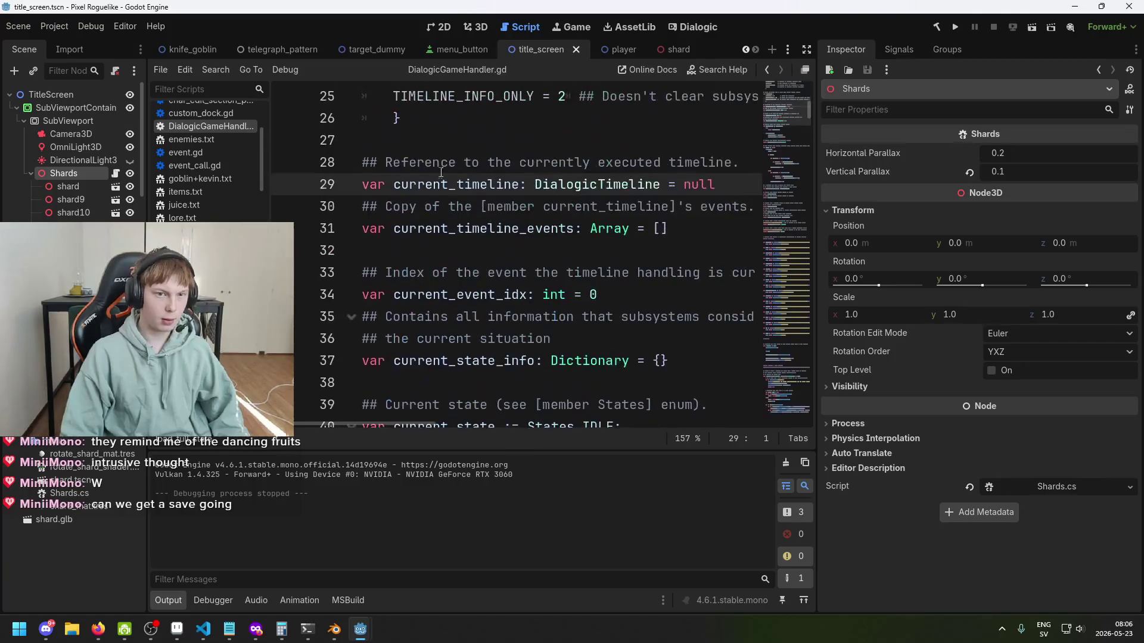
left_click(444, 27)
left_click(475, 29)
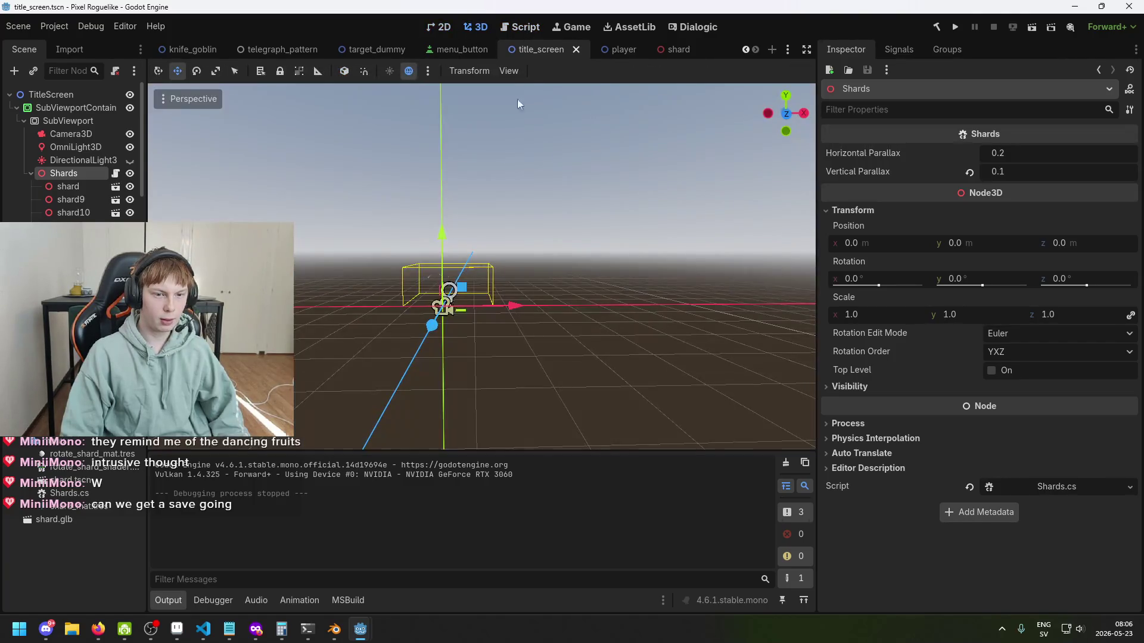
Step: Try sliding the Shards group along X, undo both moves, and save the scene
scroll(388, 304, "up", 3)
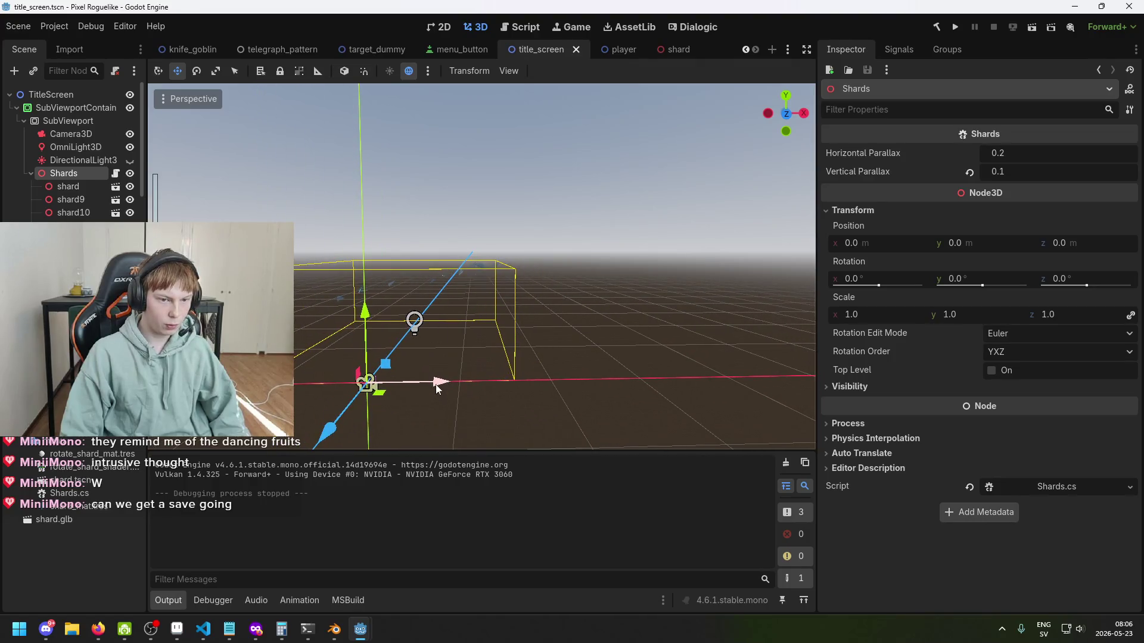
mouse_move(435, 384)
left_mouse_down()
mouse_move(505, 381)
mouse_move(343, 375)
mouse_move(434, 323)
mouse_move(600, 341)
mouse_move(577, 359)
mouse_move(536, 327)
left_mouse_up()
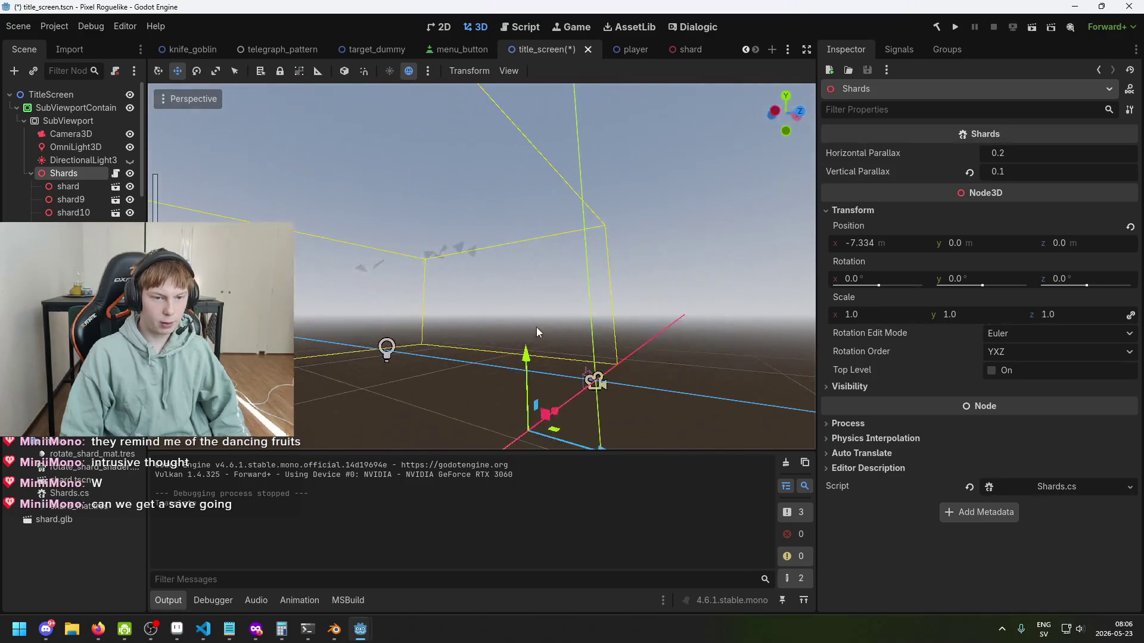
mouse_move(553, 411)
left_mouse_down()
mouse_move(602, 381)
mouse_move(577, 383)
mouse_move(602, 381)
left_mouse_up()
key("ctrl+z")
key("ctrl+z")
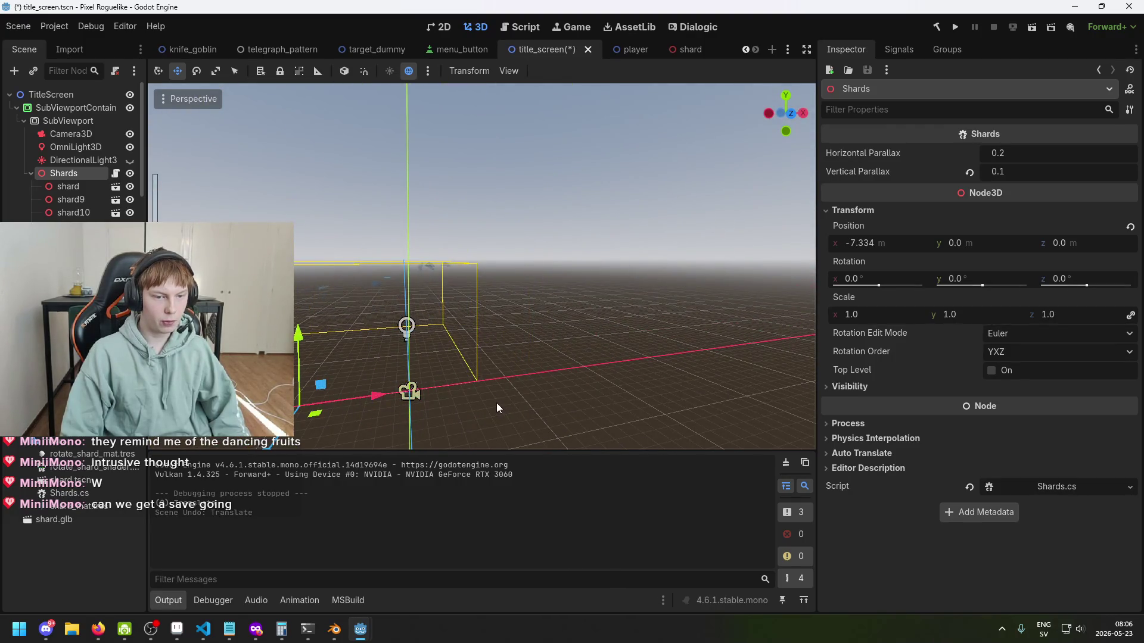
key("ctrl+s")
key("ctrl+s")
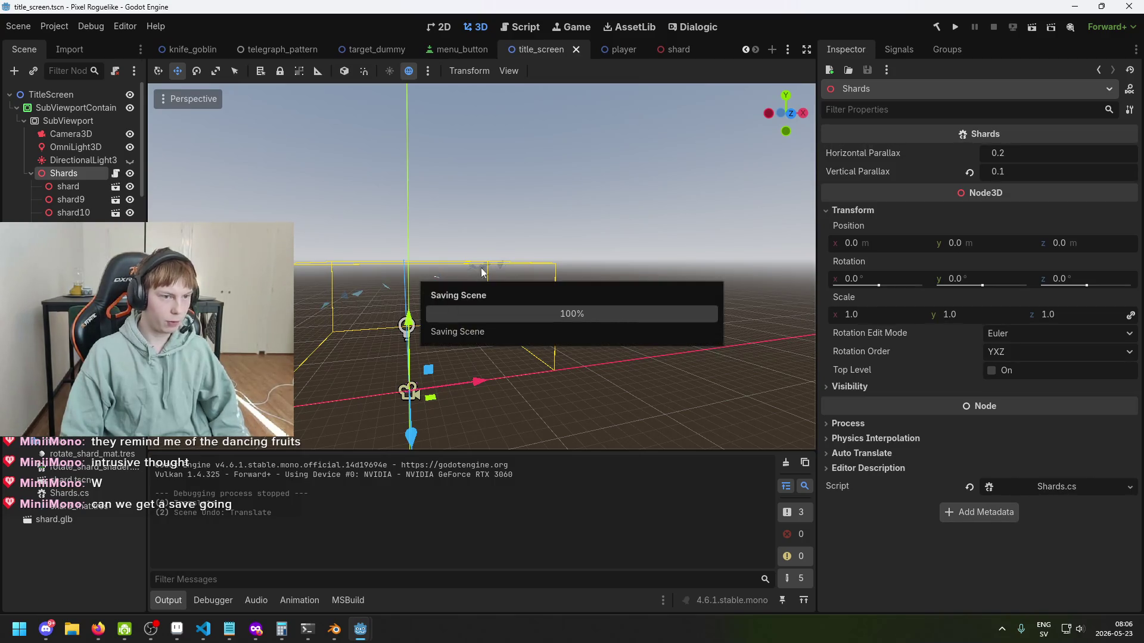
Step: Save and run the game to check the shards behind the title, then stop it with F8
scroll(749, 145, "down", 3)
key("ctrl+s")
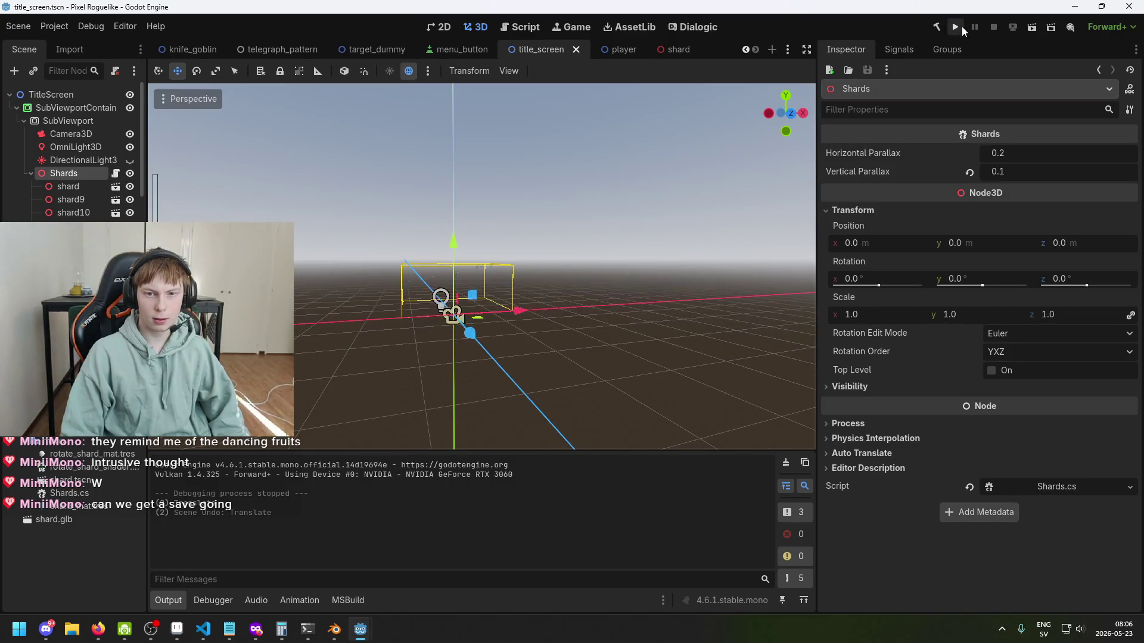
left_click(959, 26)
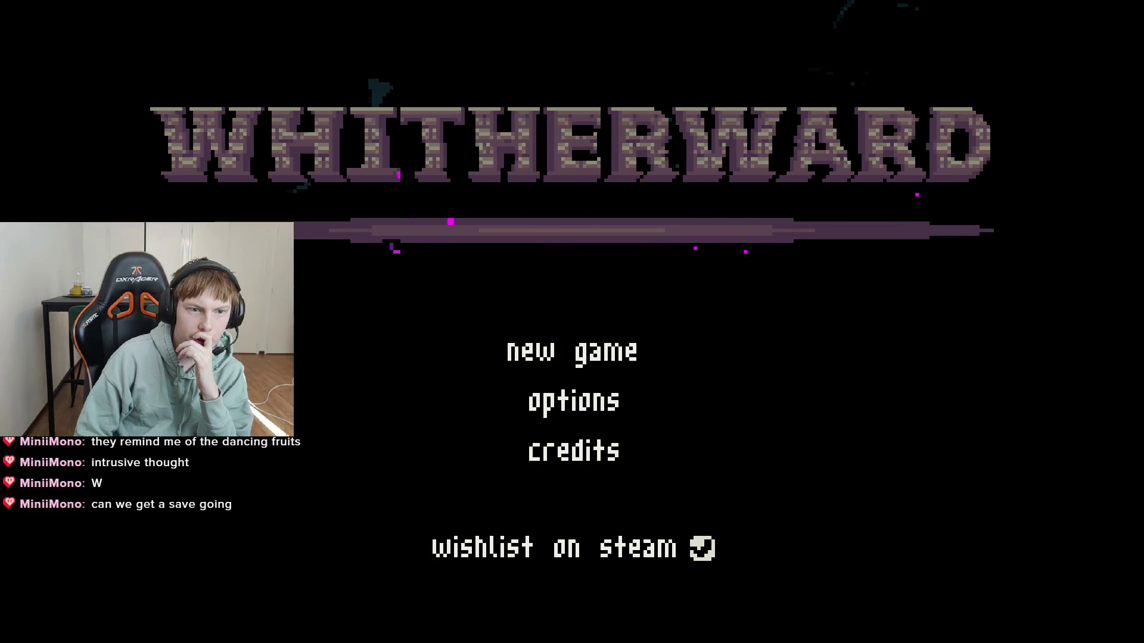
key("F8")
key("ctrl+s")
Step: Select and expand the Shards node in the 3D scene and open its Shards.cs script
left_click(443, 27)
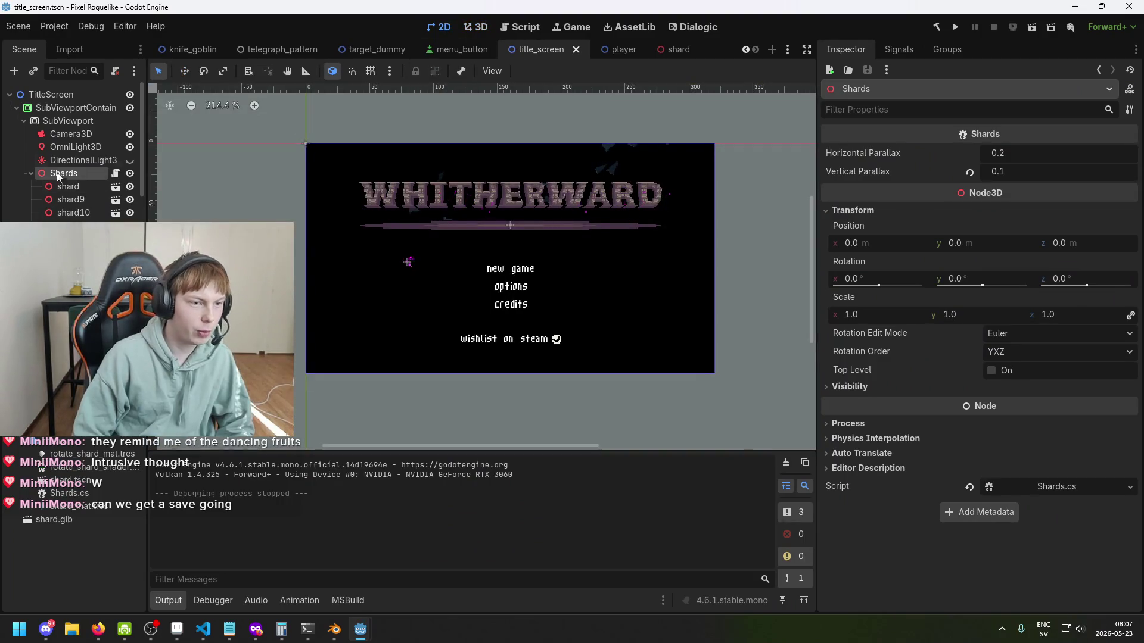
left_click(76, 147)
left_click(64, 173)
left_click(30, 174)
left_click(1055, 488)
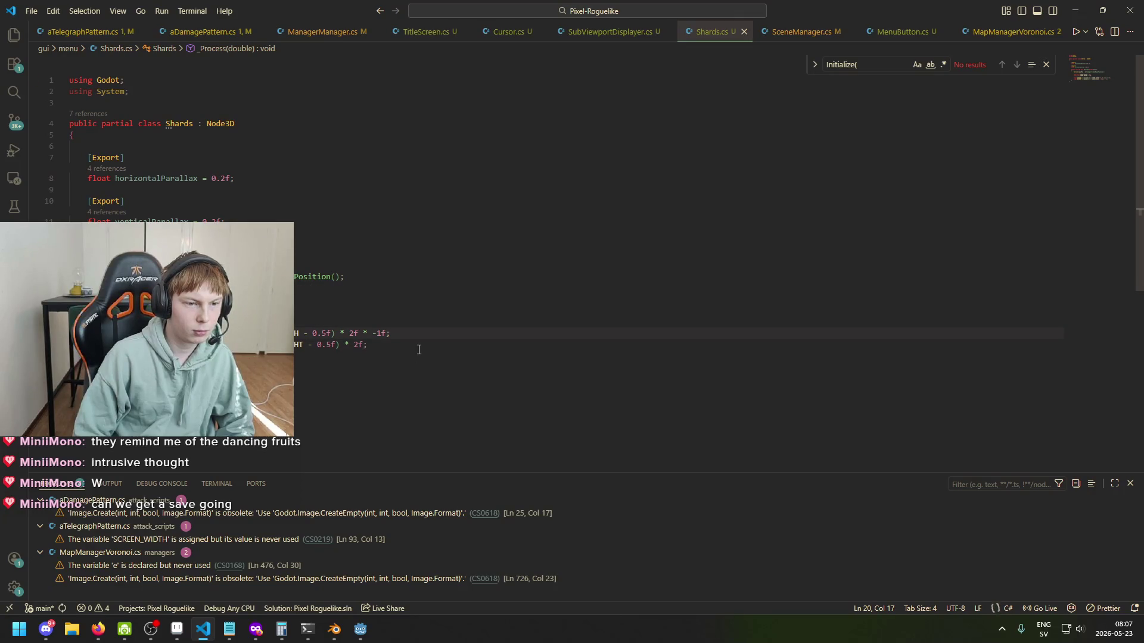
Step: Add 'GlobalPosition = new Vector3(x, yScaler, 0f);' to Shards.cs, then run the project in Godot
key("Return")
key("Return")
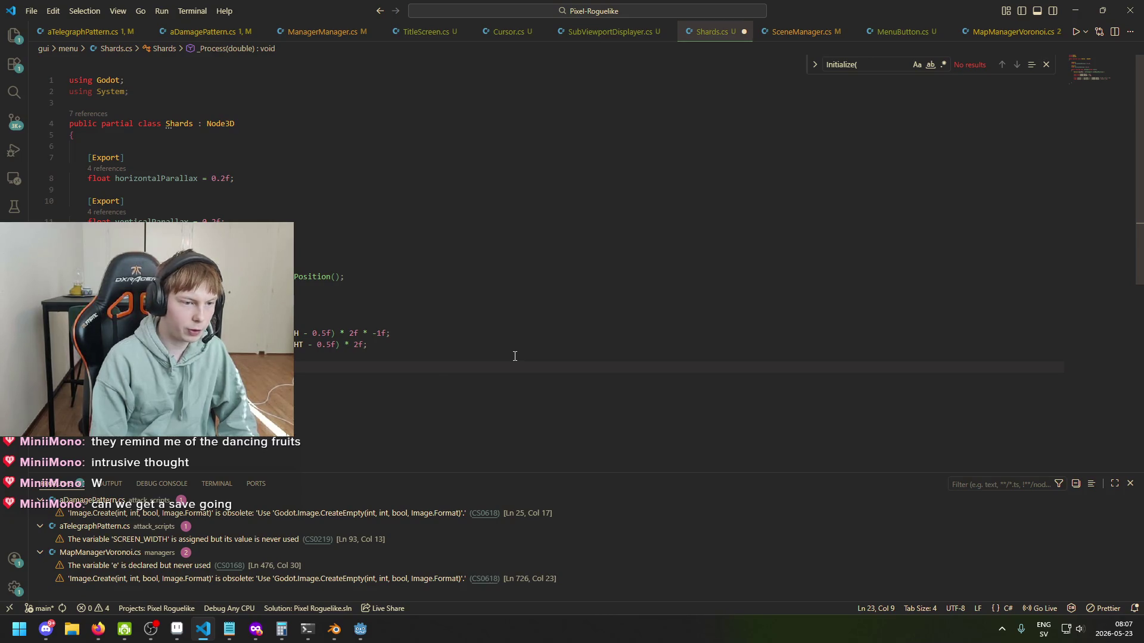
type("G")
type("obalPos")
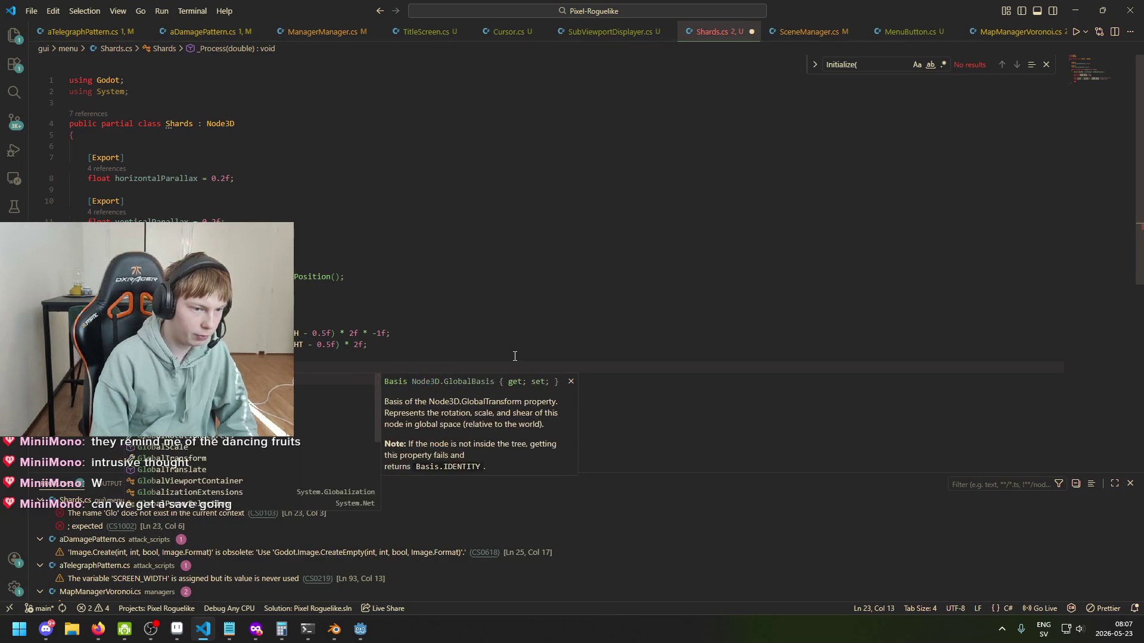
key("Tab")
type("= ")
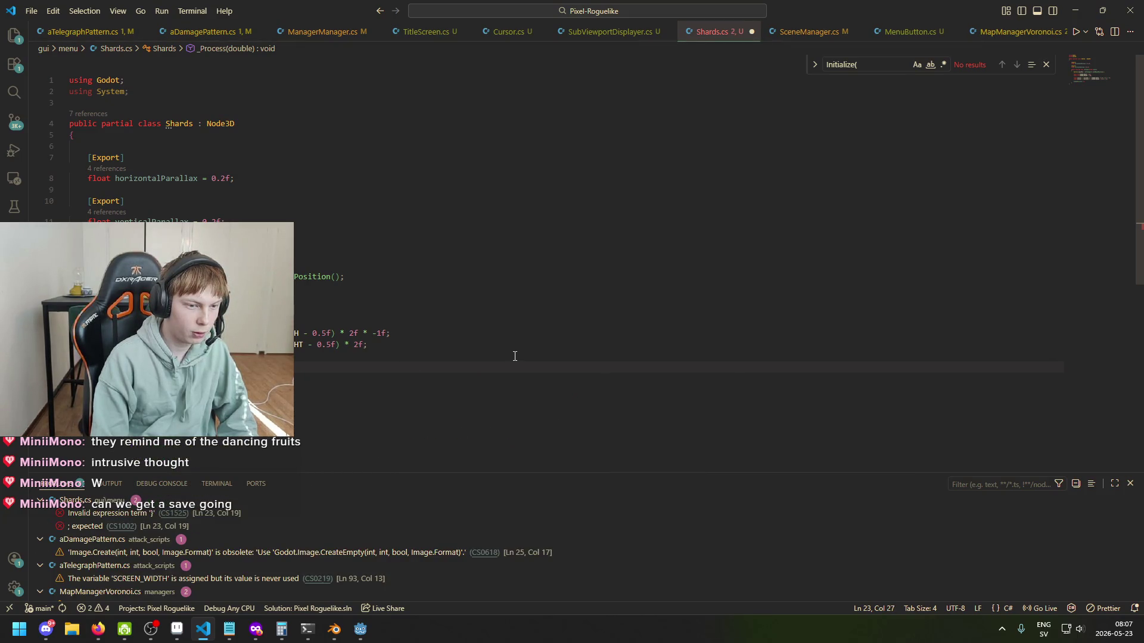
type("new Vector3(")
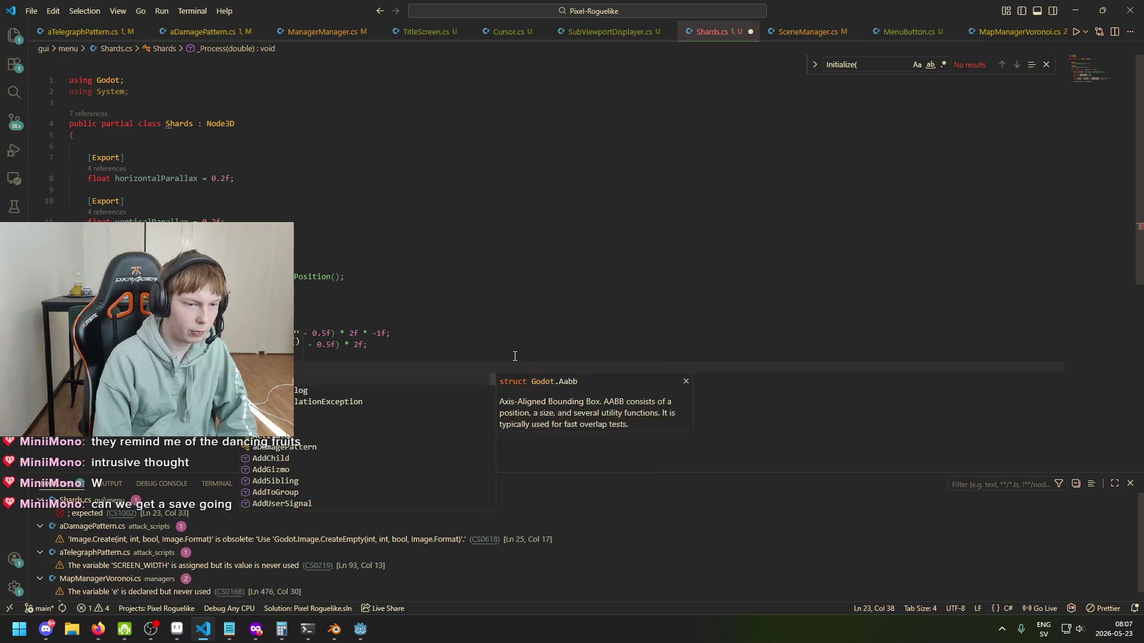
type("x, y")
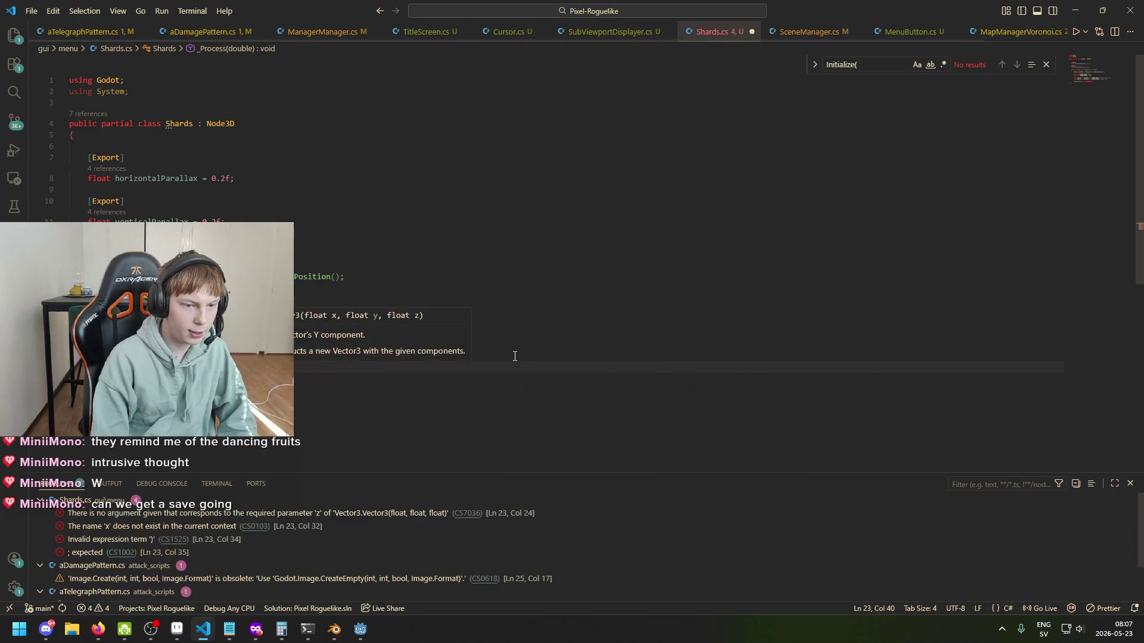
key("Tab")
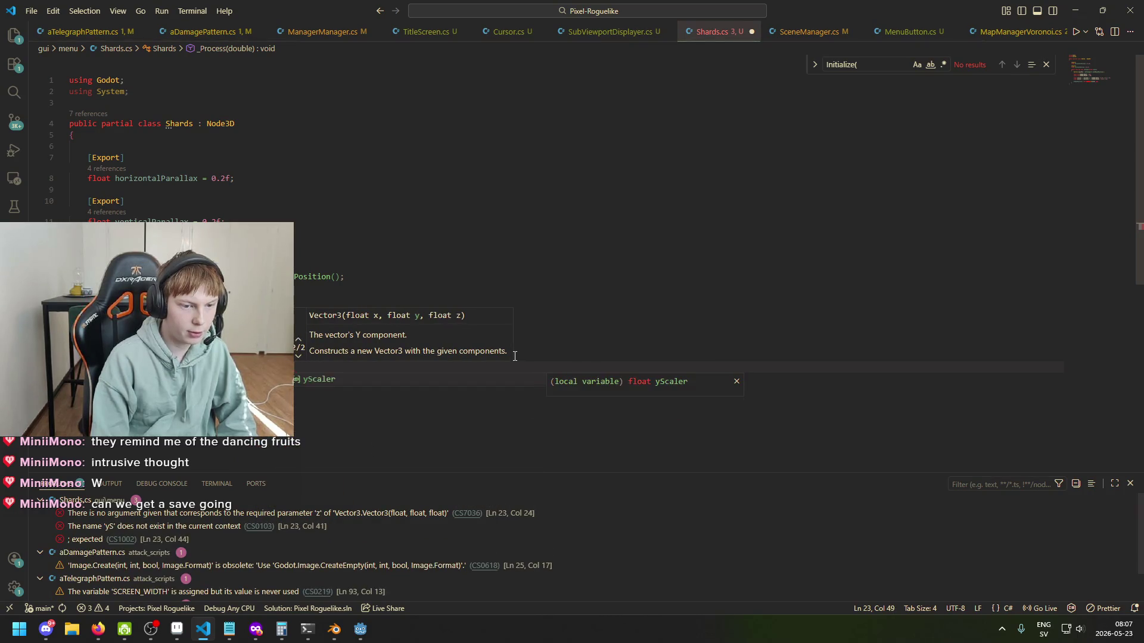
type(", z")
key("BackSpace")
type("0f);")
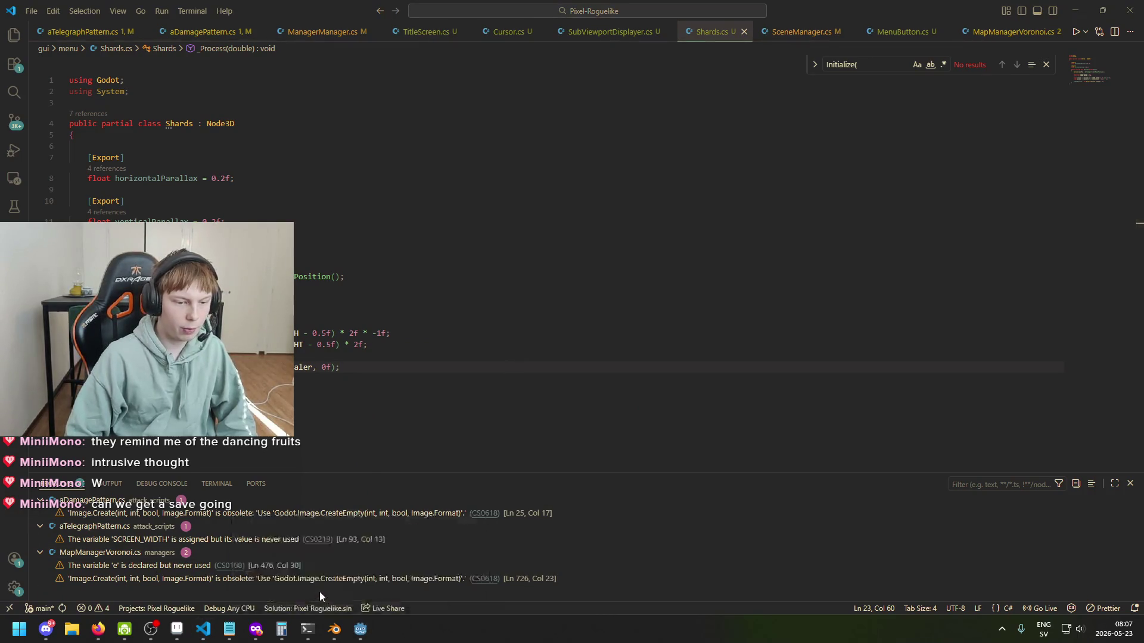
left_click(360, 629)
left_click(955, 27)
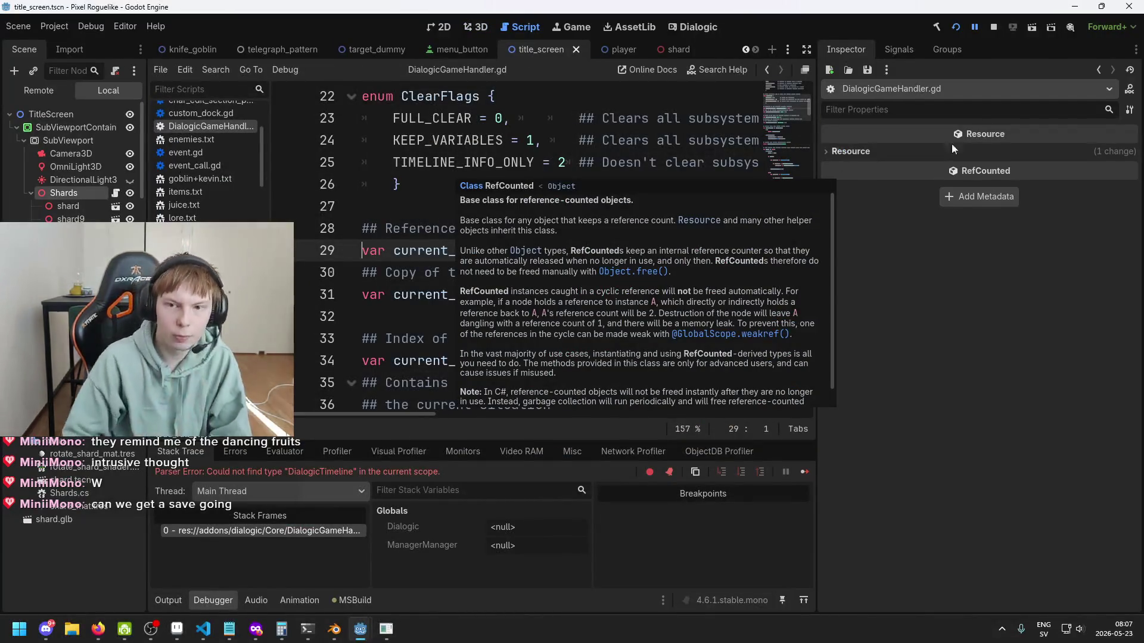
Step: Stop the current run, relaunch the game with F5, then close it with Alt+F4
left_click(993, 28)
key("F5")
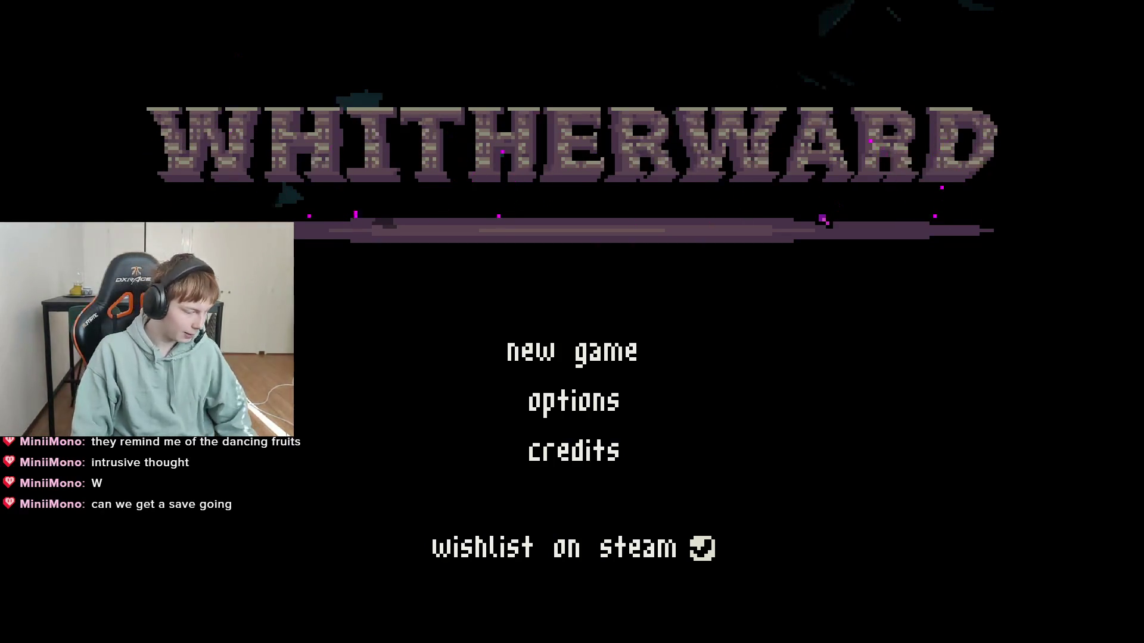
key("alt+F4")
Step: Bring the Shader Editor forward and move the node_position_world Input node up and left
mouse_move(372, 626)
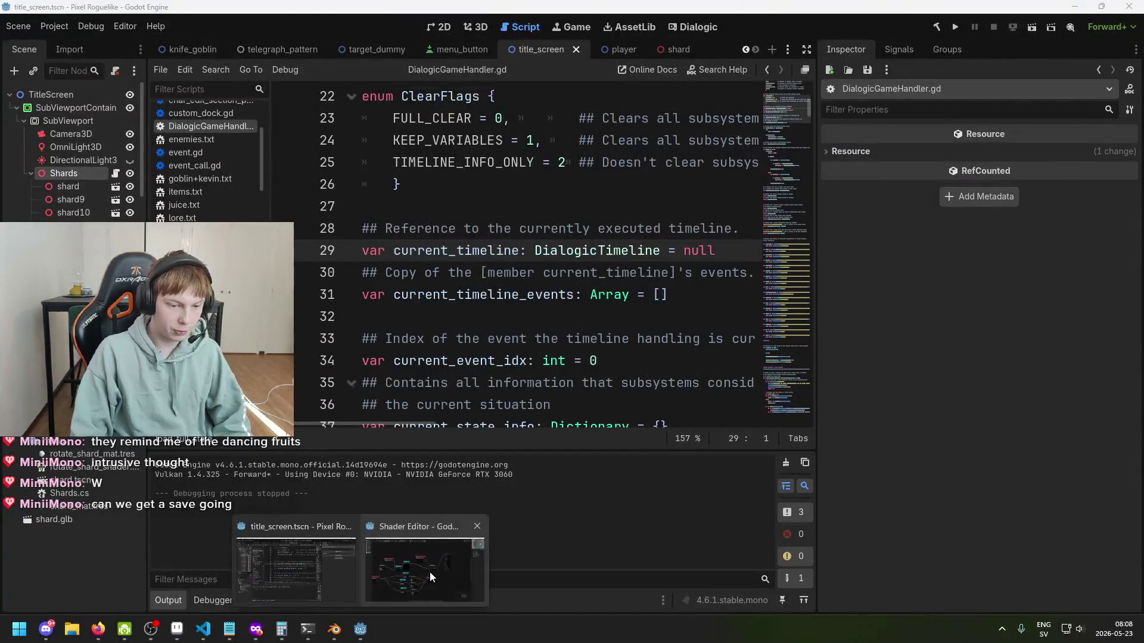
left_click(430, 570)
scroll(513, 372, "left", 5)
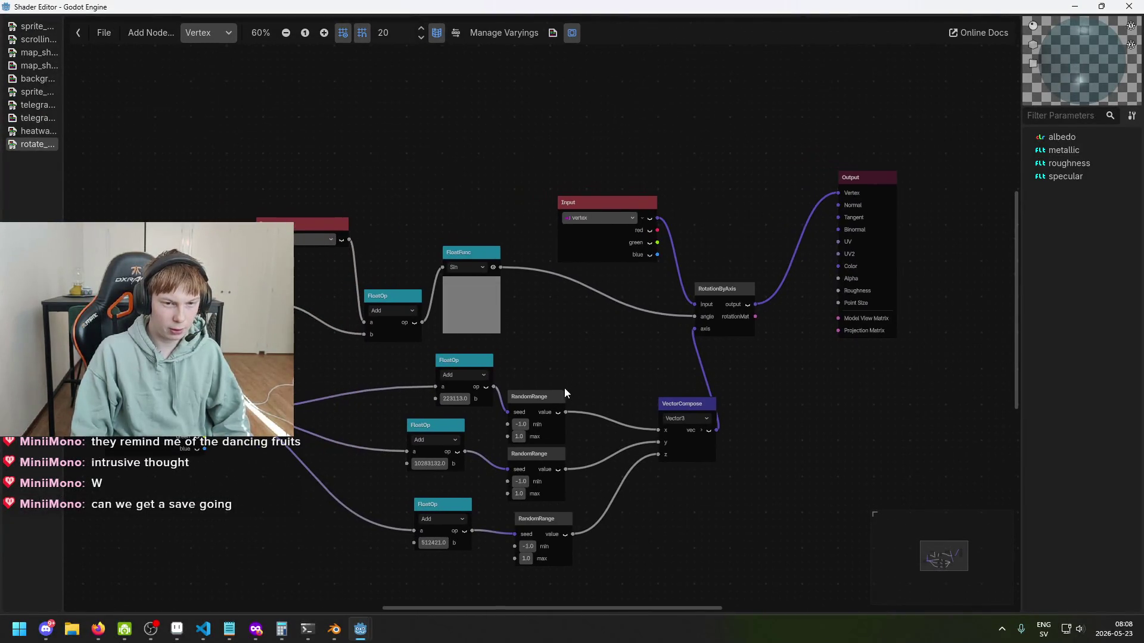
left_click_drag(361, 410, 333, 402)
scroll(448, 378, "up", 5, "ctrl")
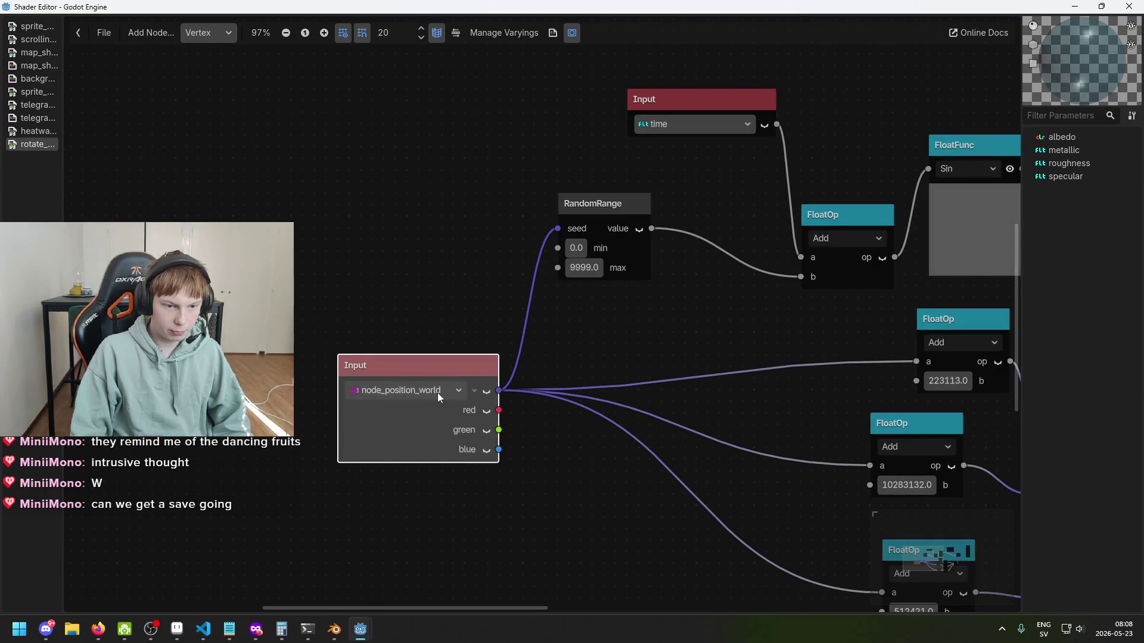
left_click(437, 391)
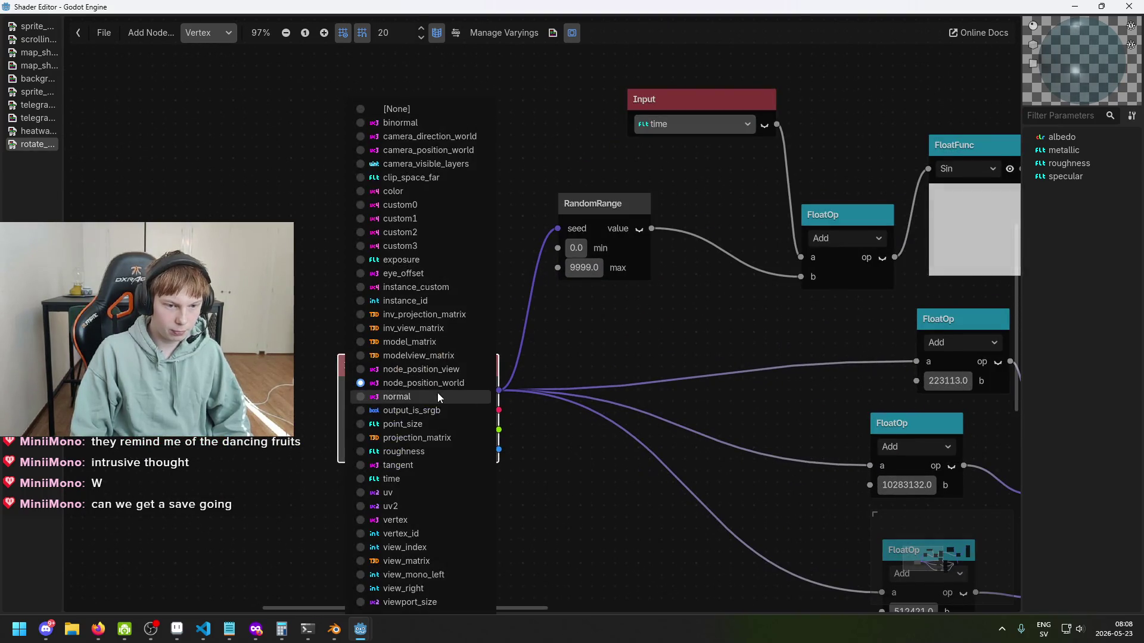
left_click(587, 474)
scroll(415, 419, "down", 2)
scroll(415, 419, "up", 1)
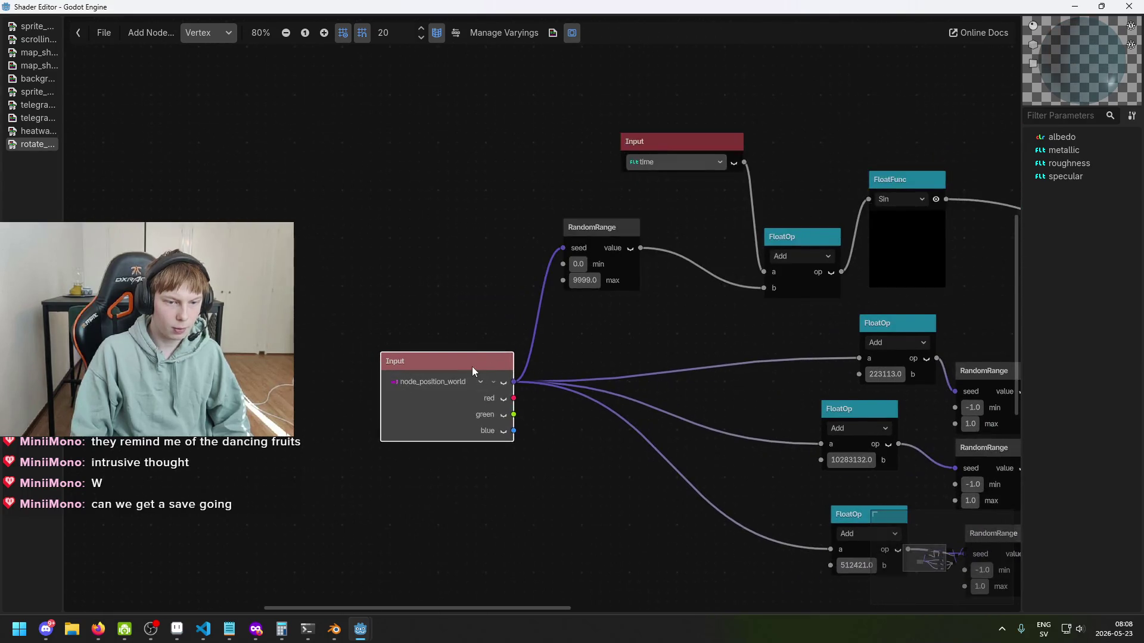
Step: Start creating a new shader node from the graph menu, then cancel the dialog
right_click(379, 476)
left_click(417, 485)
mouse_move(469, 376)
left_mouse_down()
mouse_move(509, 205)
mouse_move(493, 220)
left_mouse_up()
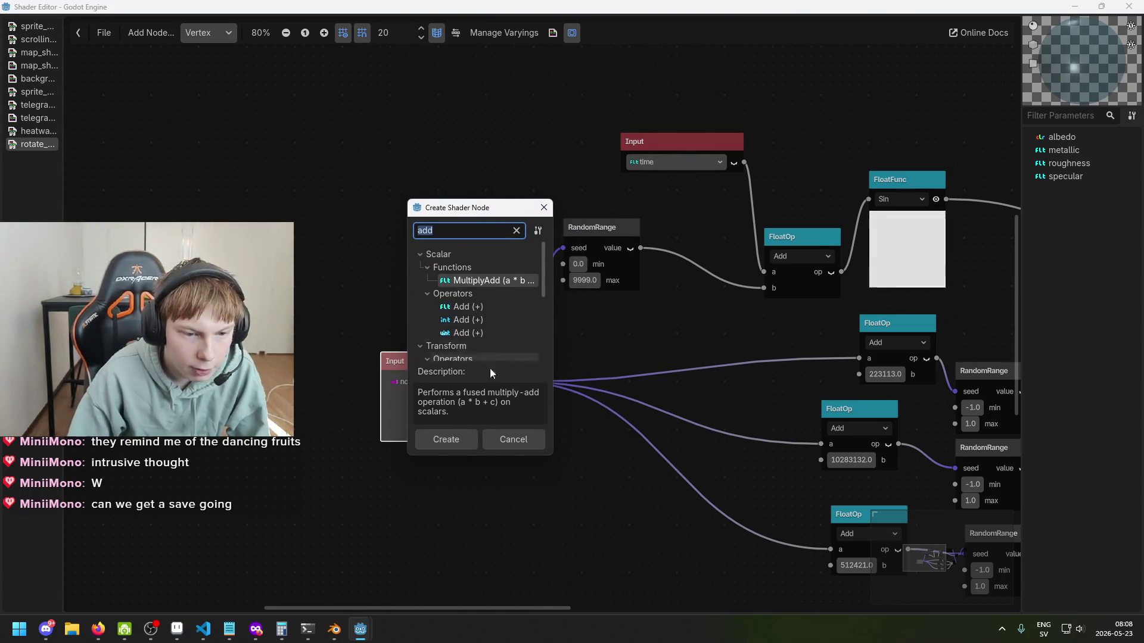
left_click(508, 445)
Step: Switch the seed Input node to instance_id, reposition it, and save from the main editor
left_click(452, 382)
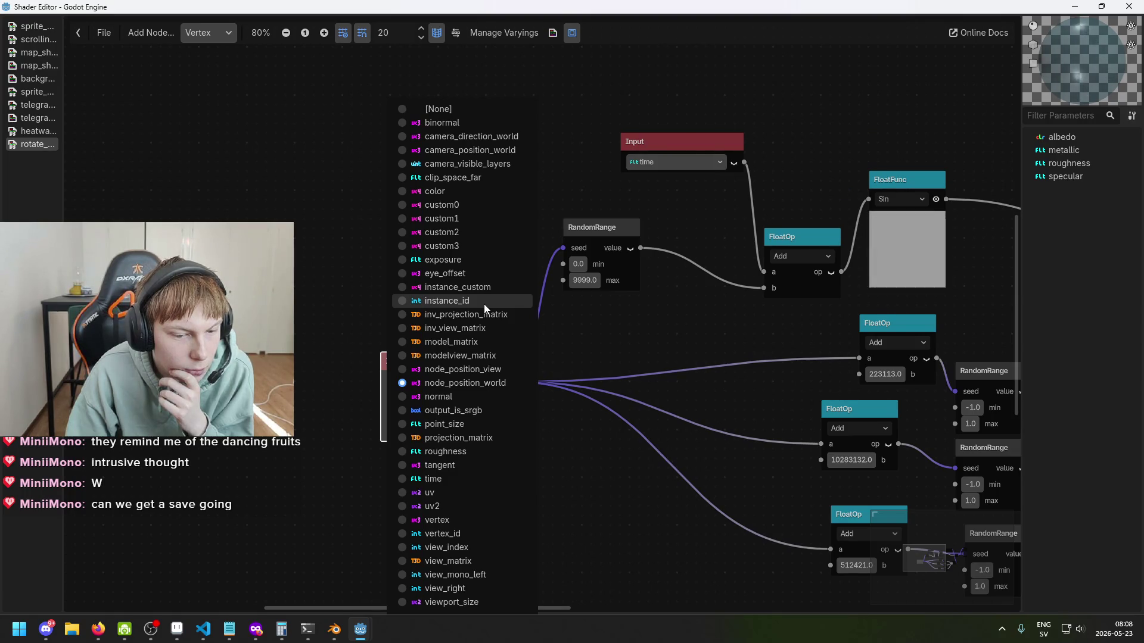
left_click(485, 306)
left_click_drag(460, 366, 495, 419)
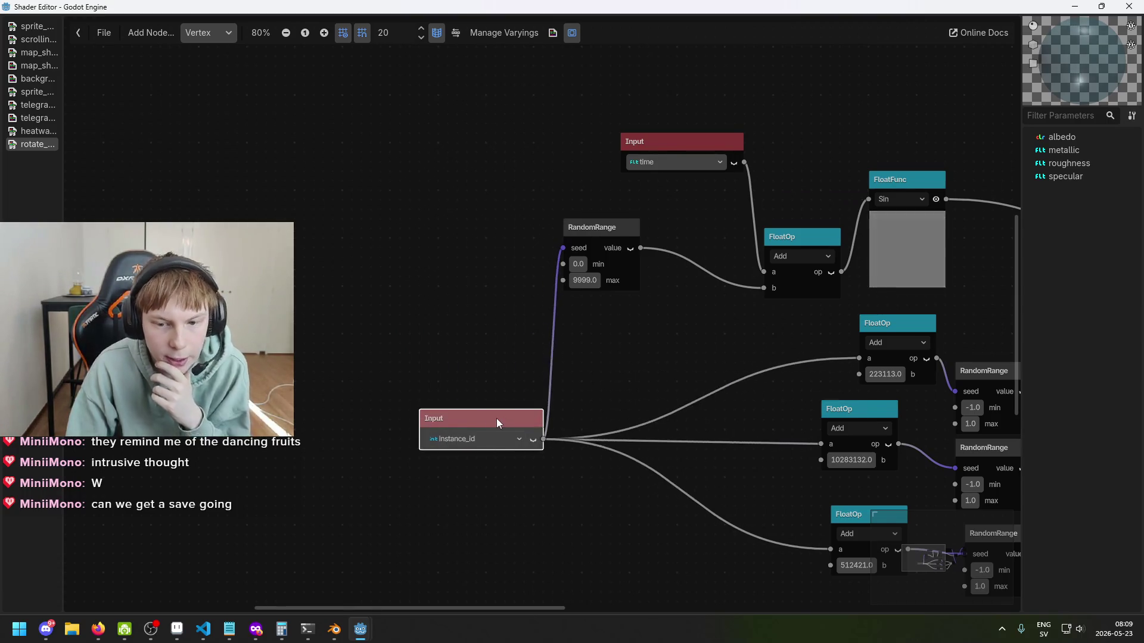
scroll(496, 420, "down", 2)
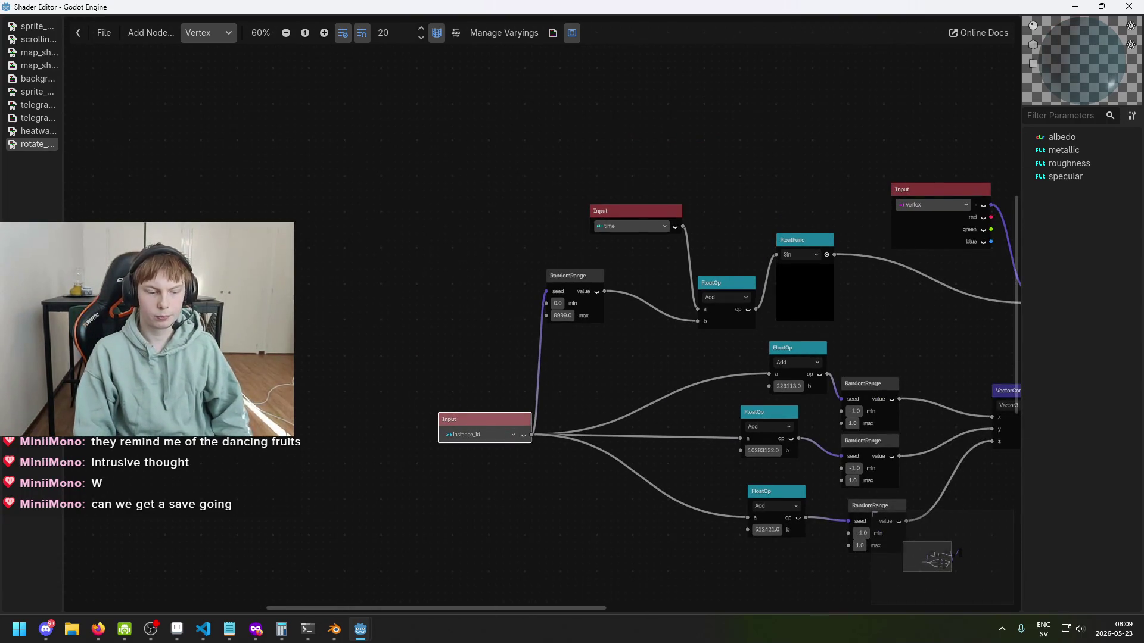
left_click(366, 636)
key("ctrl+s")
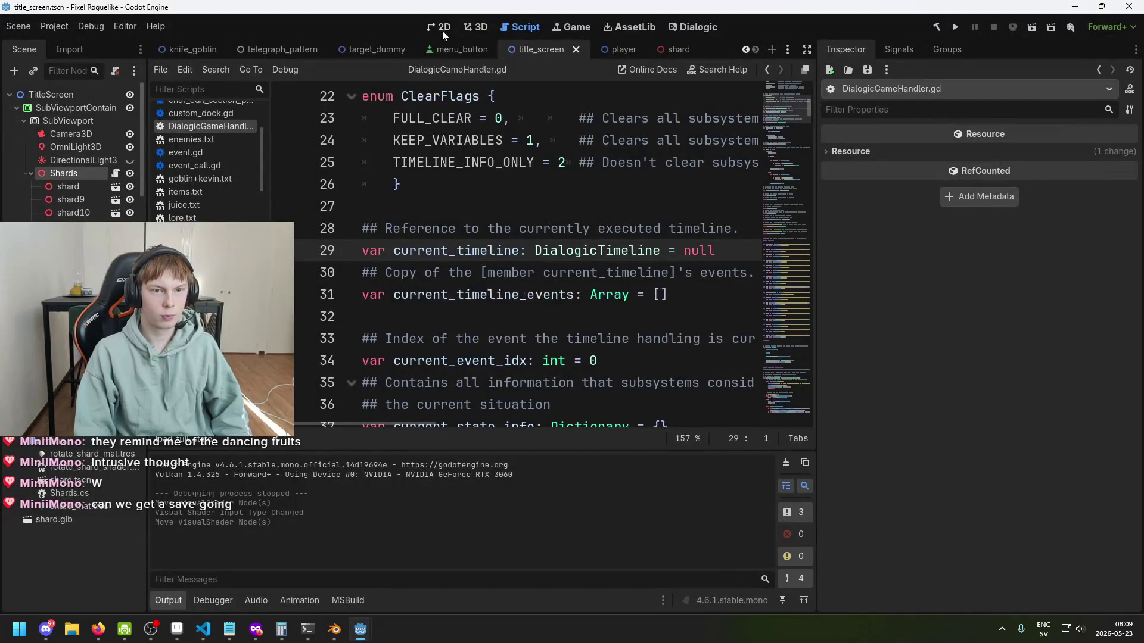
Step: Switch to the 3D scene view, tilt over the shards box, and save the title screen
left_click(442, 30)
left_click(480, 28)
scroll(482, 233, "up", 5)
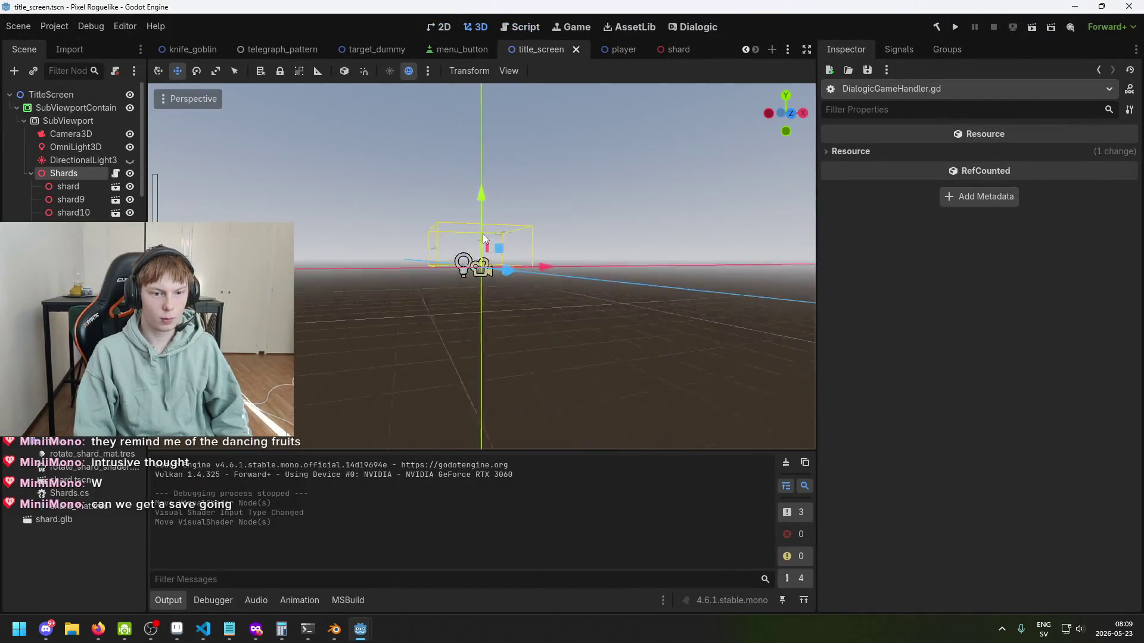
mouse_move(470, 202)
left_mouse_down()
mouse_move(470, 119)
mouse_move(470, 268)
left_mouse_up()
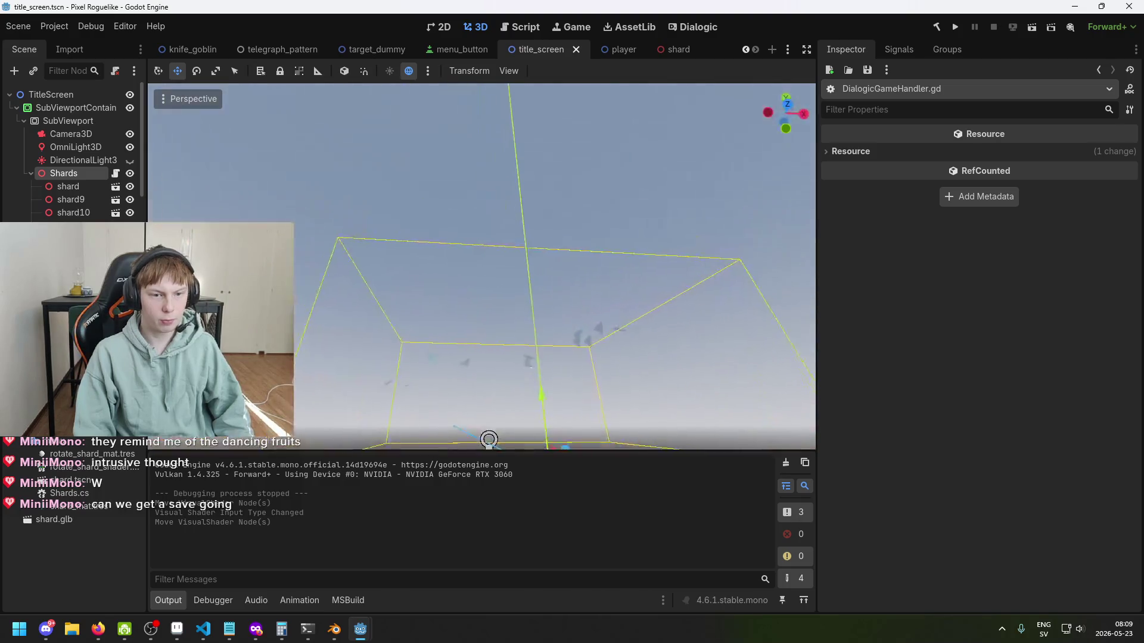
key("ctrl+s")
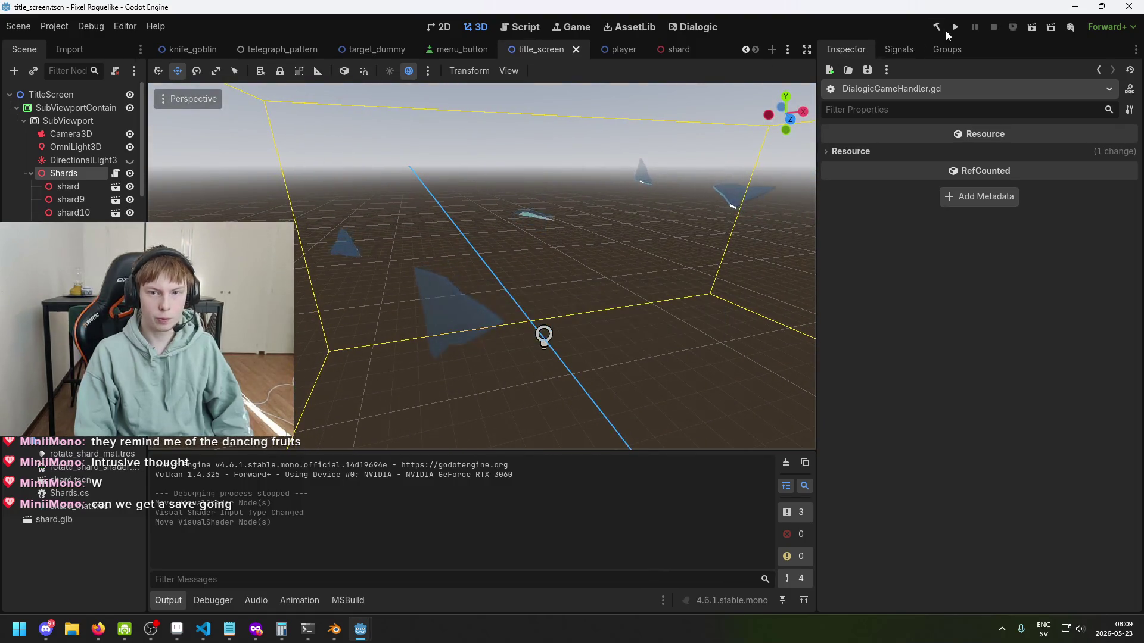
key("ctrl+s")
Step: Slide the Shards group along X, orbit to inspect it, then undo the move and save
scroll(559, 260, "up", 3)
left_click(572, 318)
scroll(572, 317, "up", 2)
mouse_move(631, 373)
left_mouse_down()
mouse_move(661, 390)
mouse_move(601, 400)
mouse_move(690, 369)
mouse_move(660, 370)
mouse_move(670, 367)
left_mouse_up()
scroll(585, 313, "up", 3)
mouse_move(584, 313)
left_mouse_down()
mouse_move(673, 284)
mouse_move(749, 369)
mouse_move(610, 418)
mouse_move(621, 419)
mouse_move(718, 387)
mouse_move(522, 440)
mouse_move(690, 389)
left_mouse_up()
key("ctrl+z")
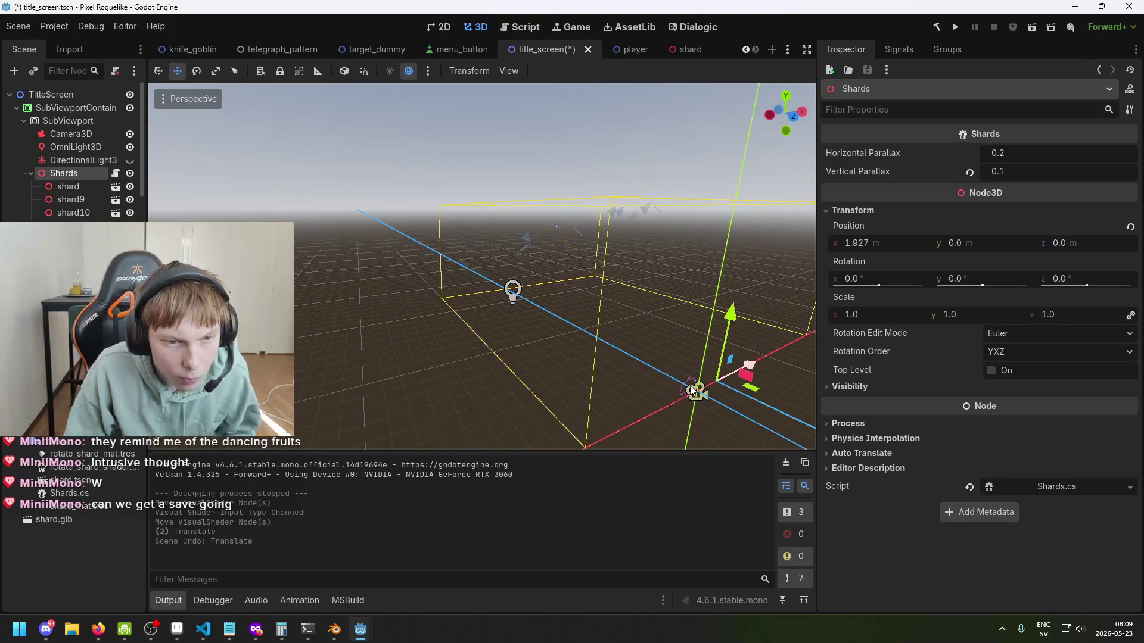
key("ctrl+s")
mouse_move(360, 629)
left_click(447, 566)
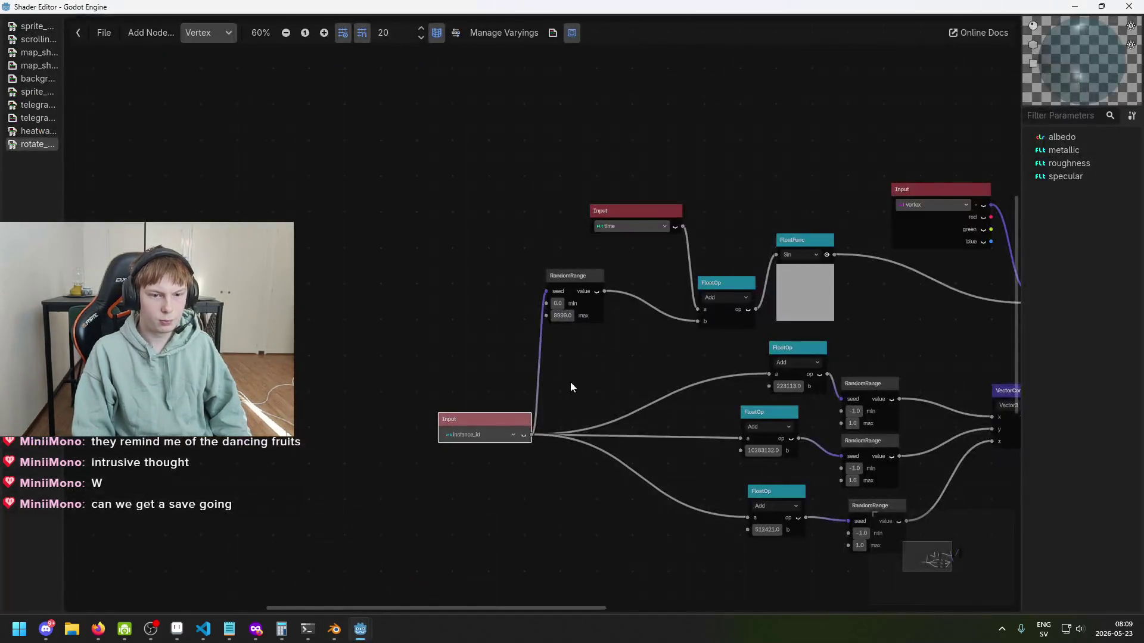
Step: Move the instance_id Input node left and pan the shader graph toward the output
scroll(624, 345, "right", 3)
left_click_drag(376, 406, 336, 408)
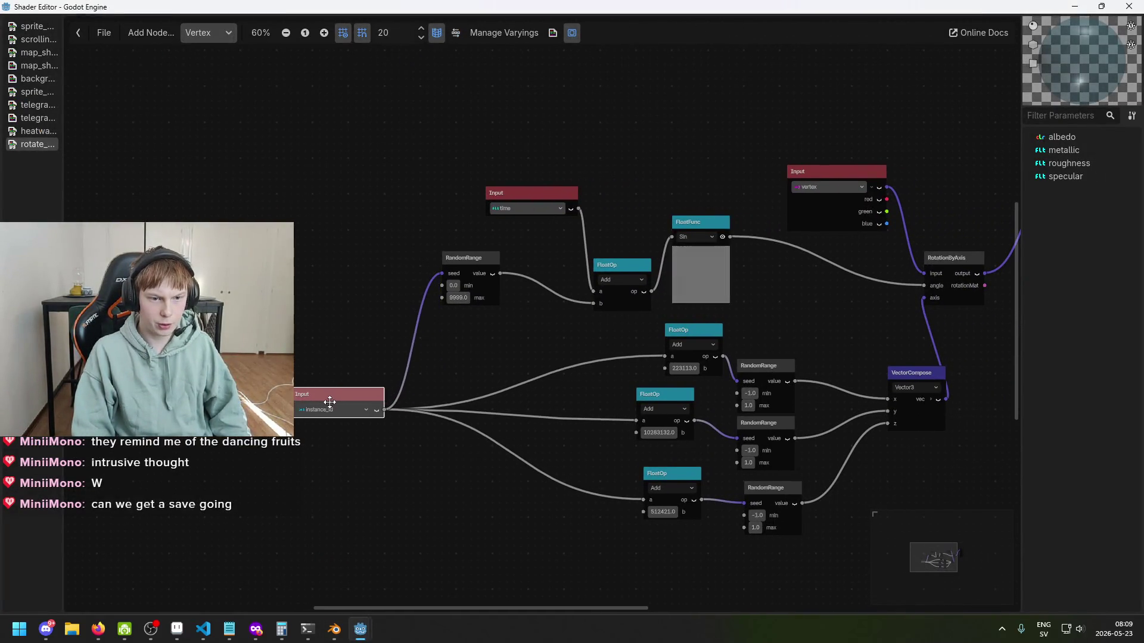
mouse_move(455, 372)
left_mouse_down()
mouse_move(389, 335)
mouse_move(373, 345)
mouse_move(405, 373)
mouse_move(324, 393)
mouse_move(342, 381)
left_mouse_up()
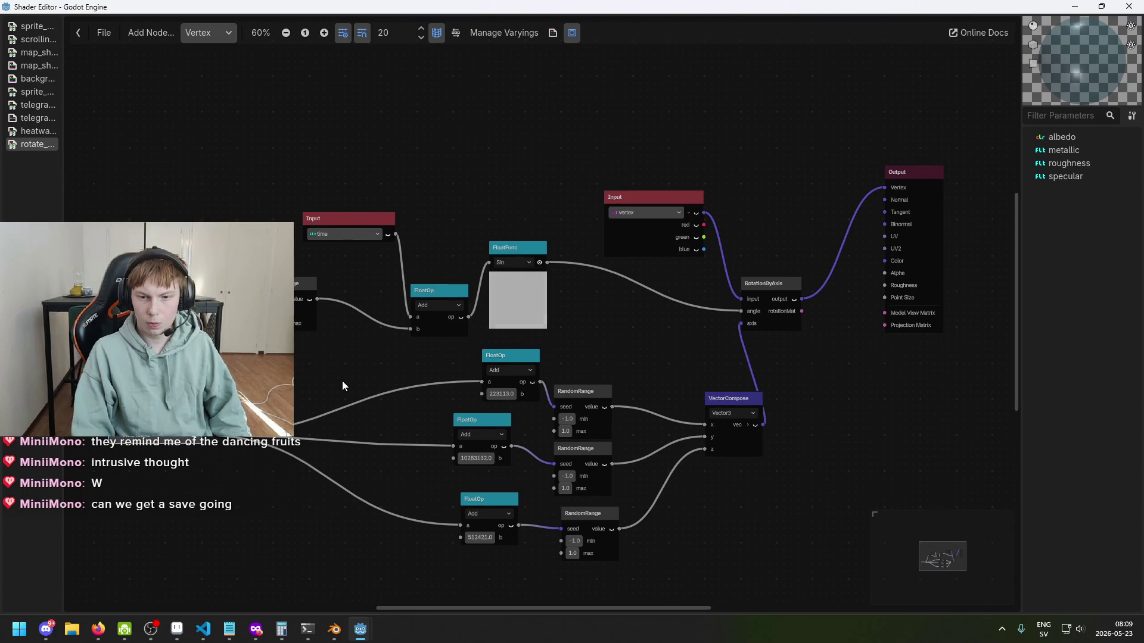
left_click_drag(342, 381, 434, 366)
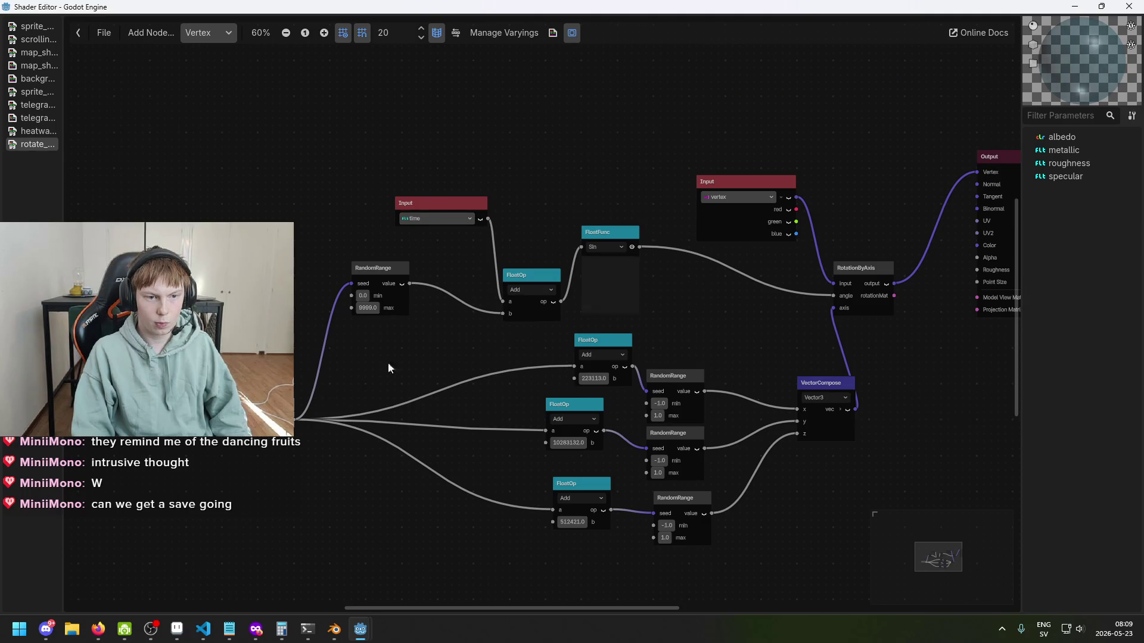
Step: Return to the title_screen editor window and run the project
mouse_move(360, 629)
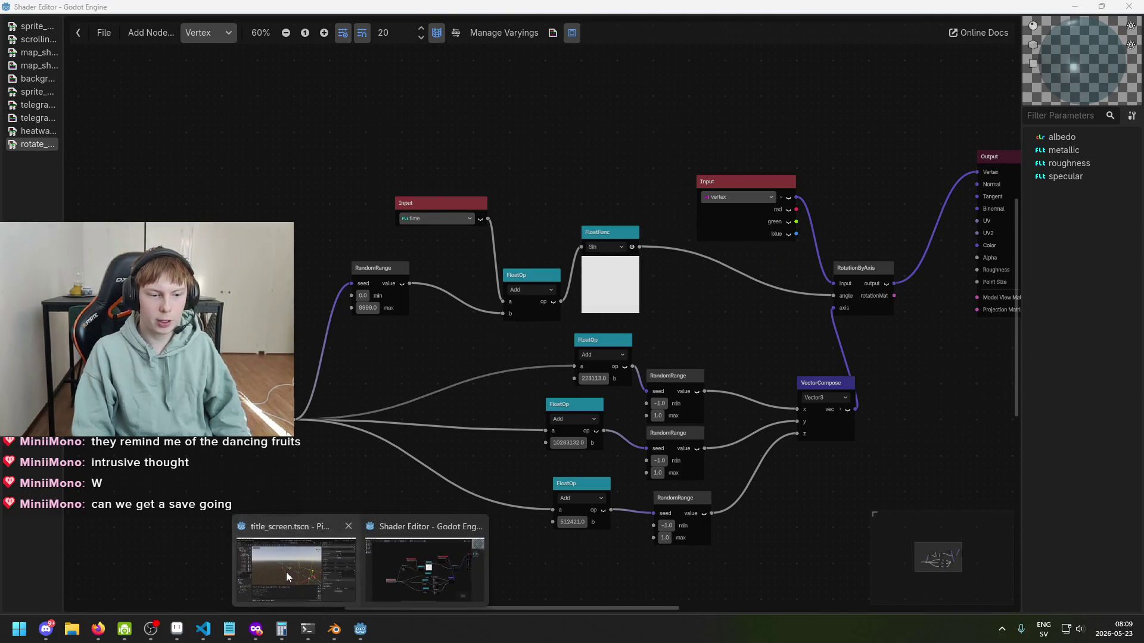
left_click(286, 572)
left_click(955, 28)
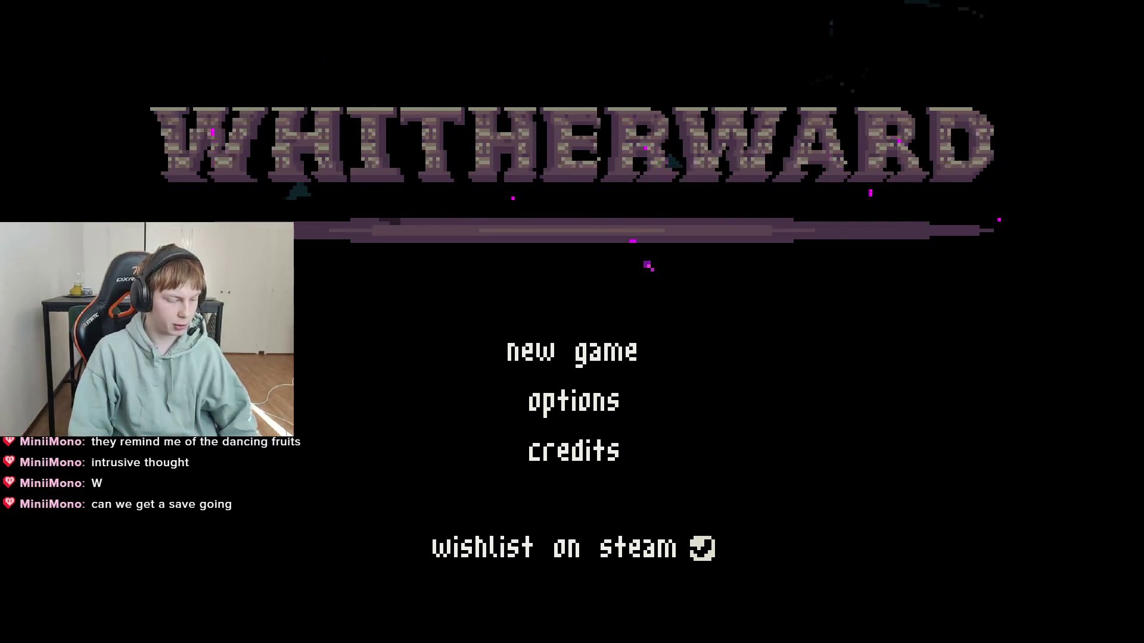
Step: Close the running game, save title_screen, and switch back to the shader graph window
key("alt+F4")
key("ctrl+s")
mouse_move(360, 626)
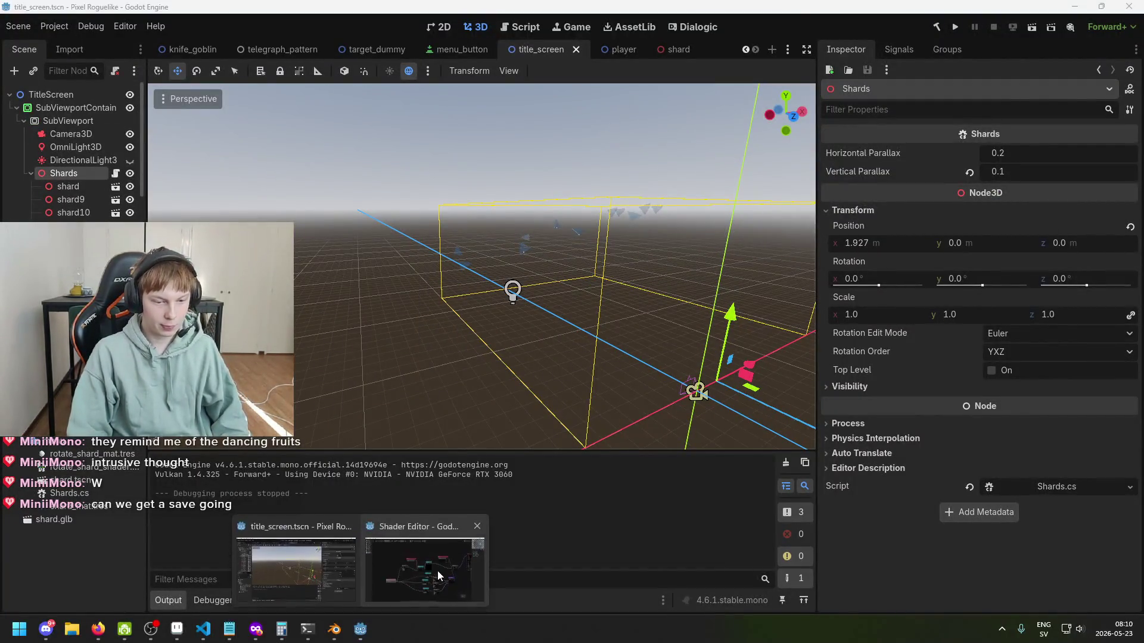
left_click(437, 569)
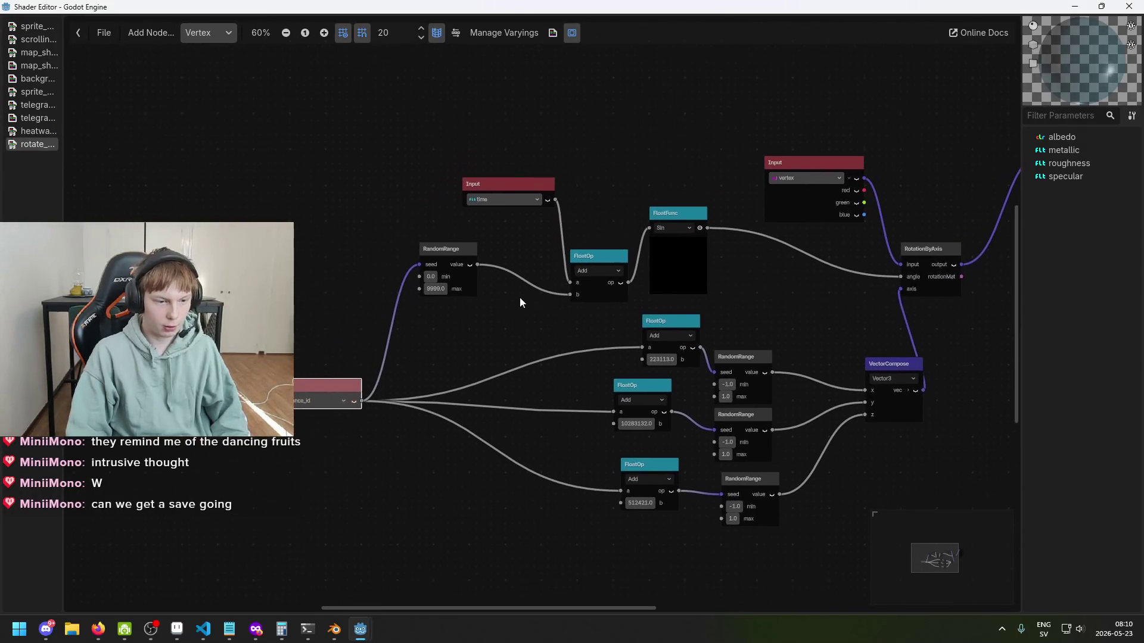
Step: Set the first two FloatOp offsets to 516 and 123
scroll(573, 310, "right", 5)
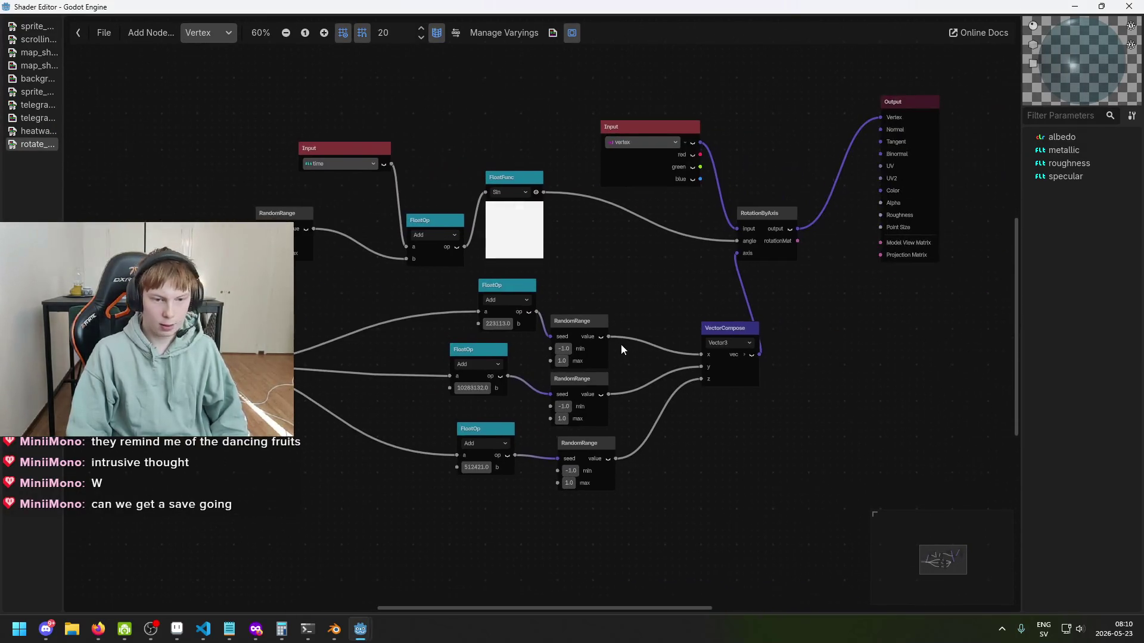
scroll(482, 370, "up", 1)
scroll(473, 388, "up", 1)
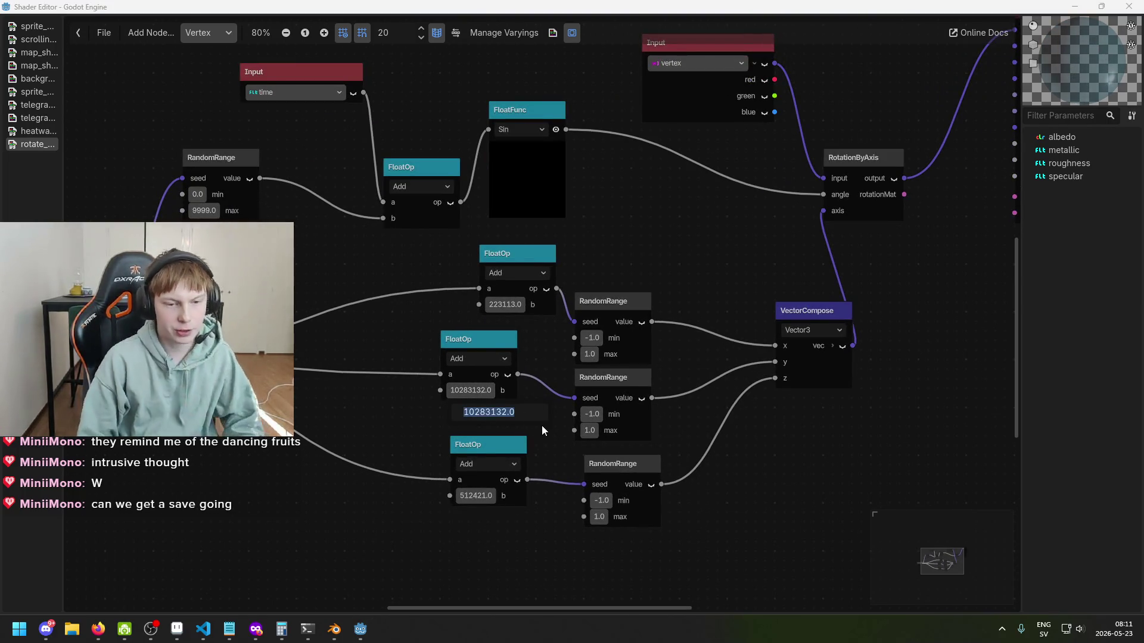
type("516")
key("Return")
left_click(521, 325)
key("BackSpace")
key("Return")
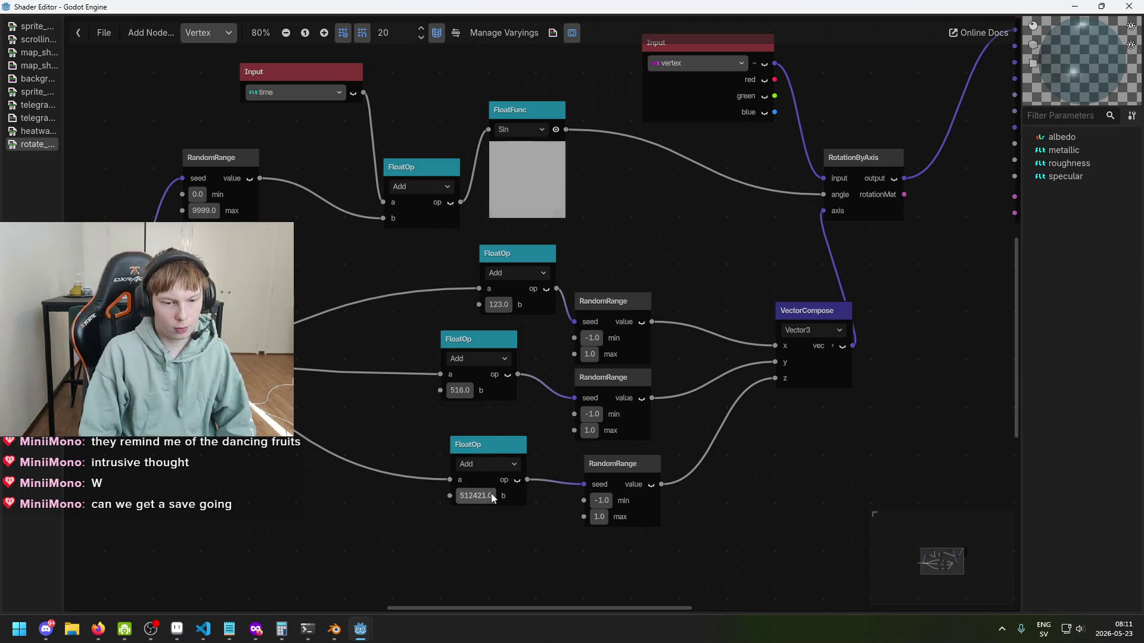
Step: Set the bottom FloatOp offset to 235
left_click(485, 498)
type("1231")
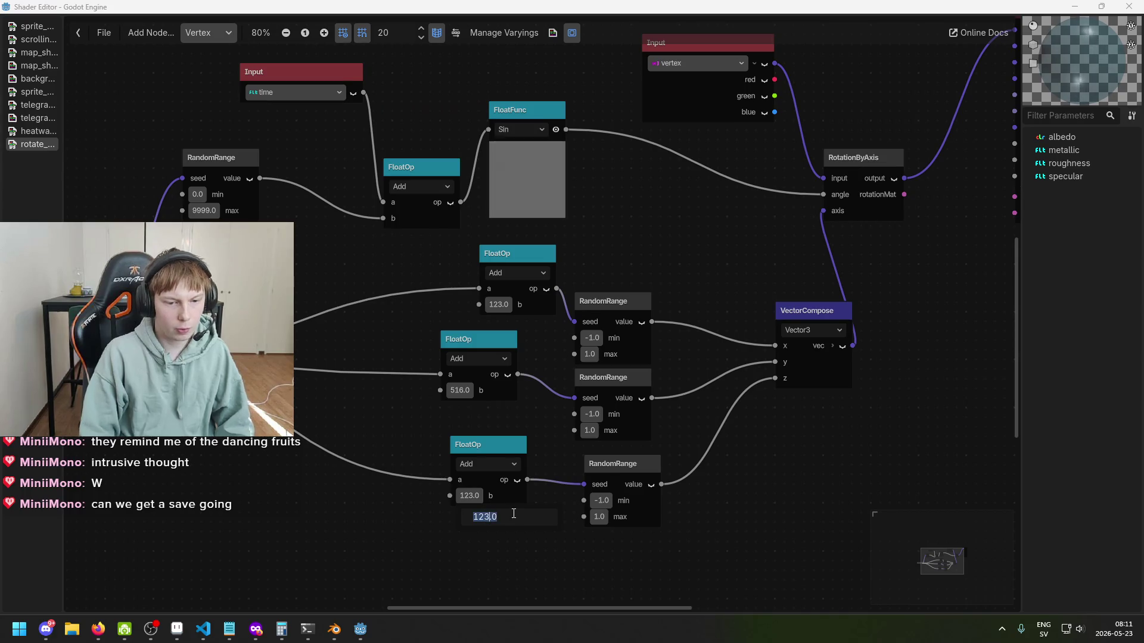
type("88")
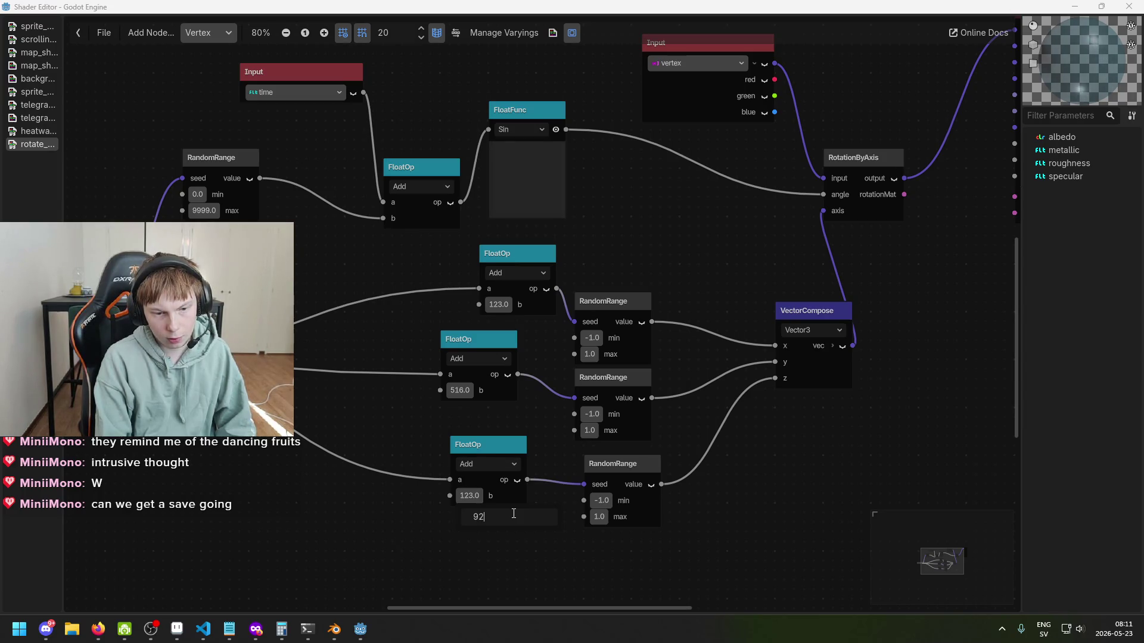
key("BackSpace")
type("23")
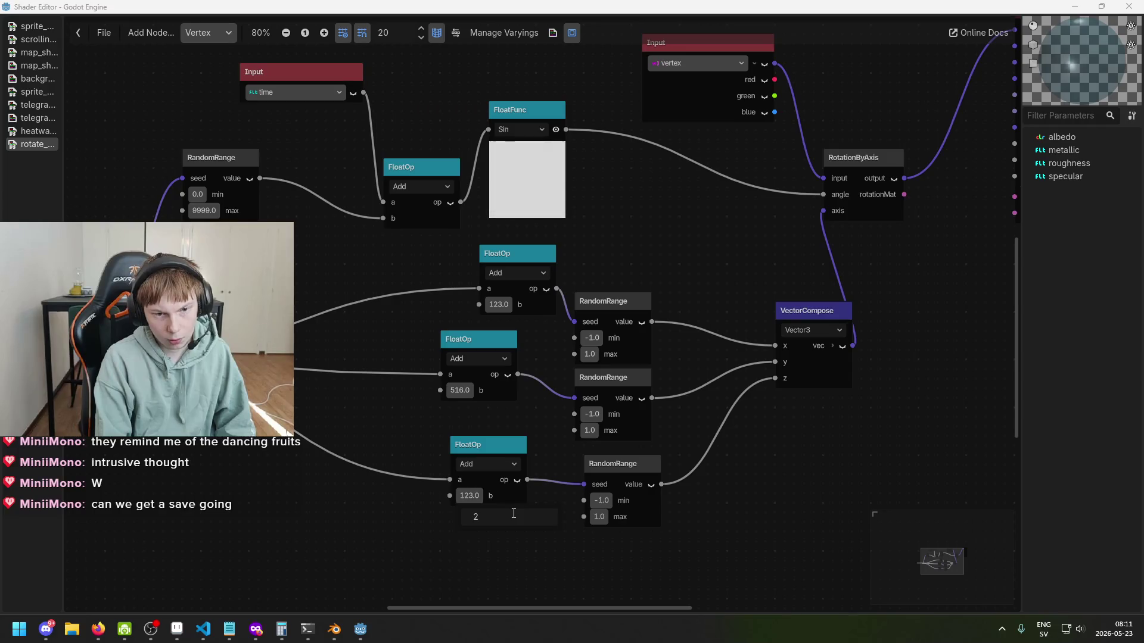
type("5")
key("Return")
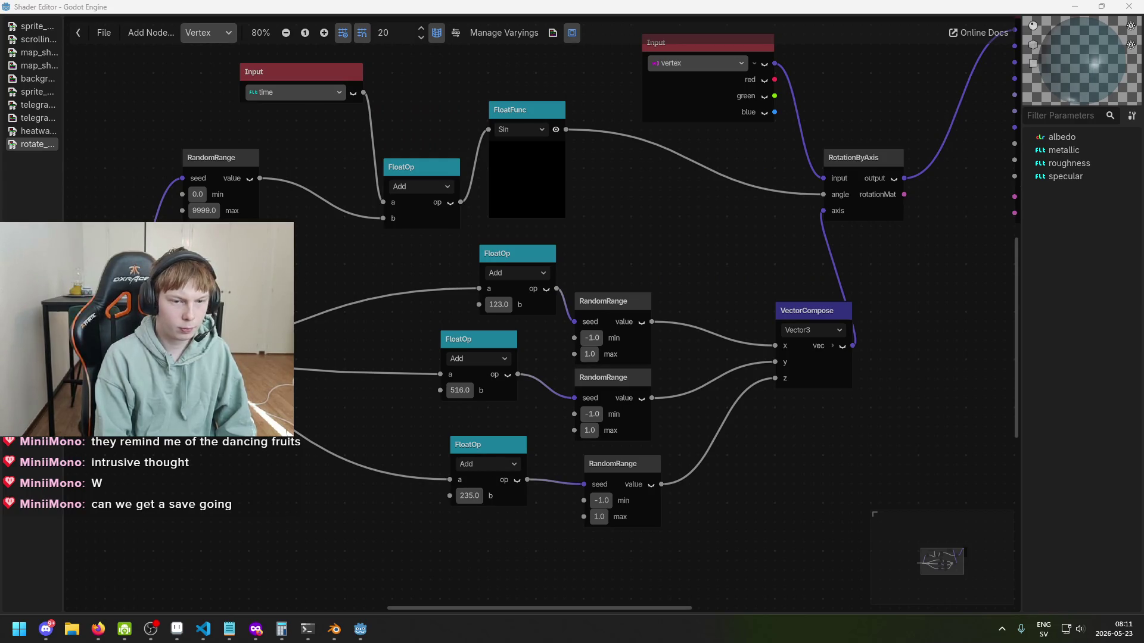
Step: Lower the top RandomRange max from 9999 to 362 and save
left_click_drag(203, 210, 178, 211)
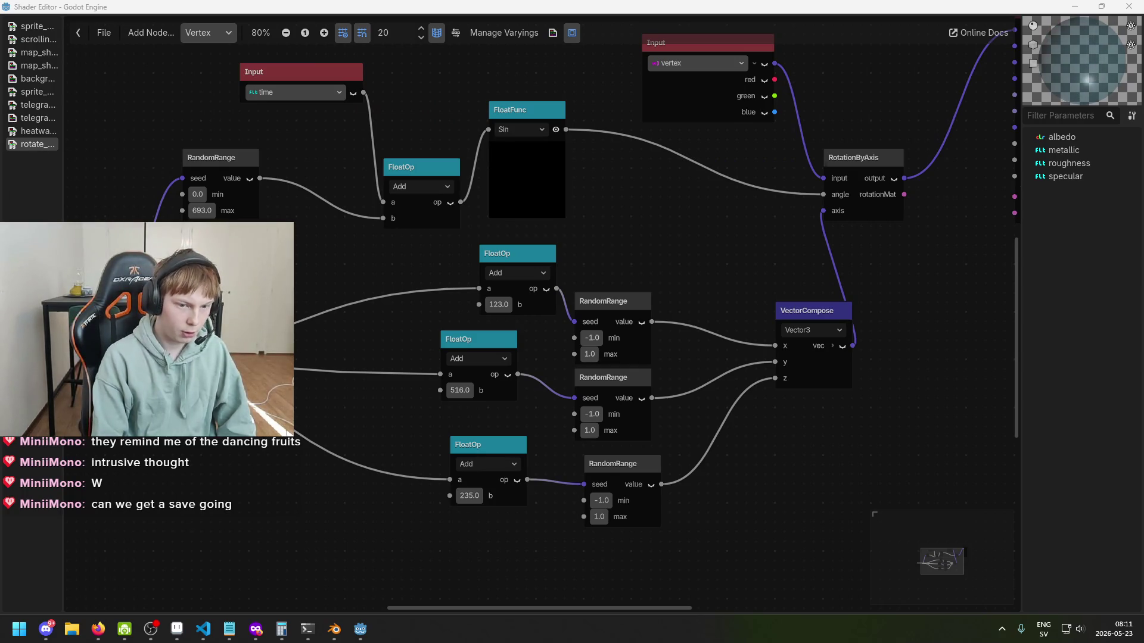
left_click_drag(179, 210, 155, 210)
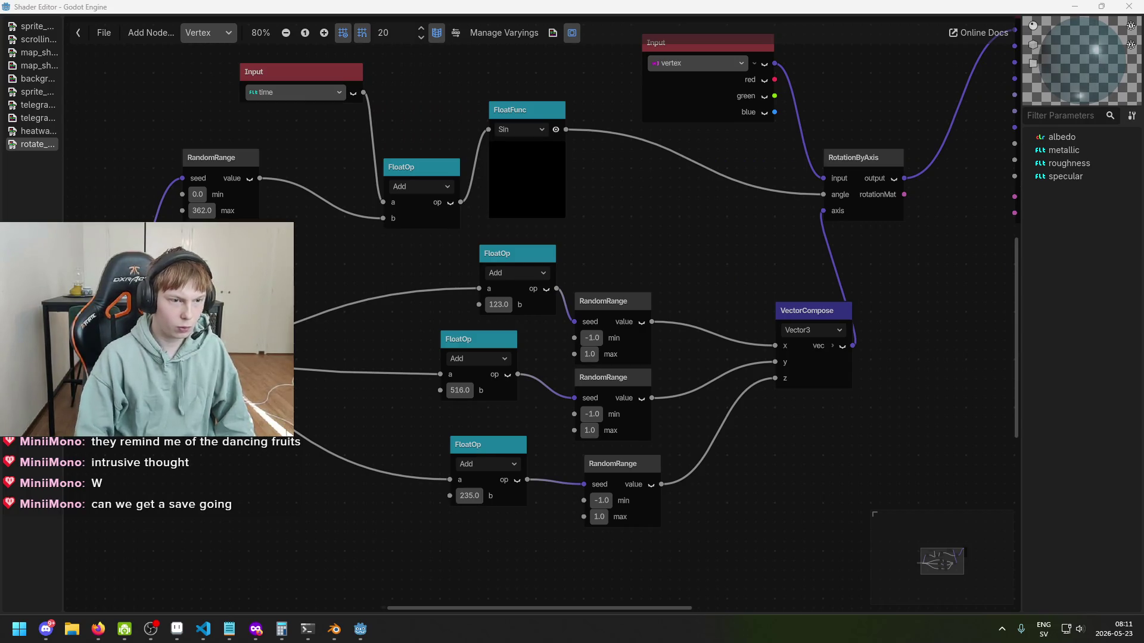
key("ctrl+s")
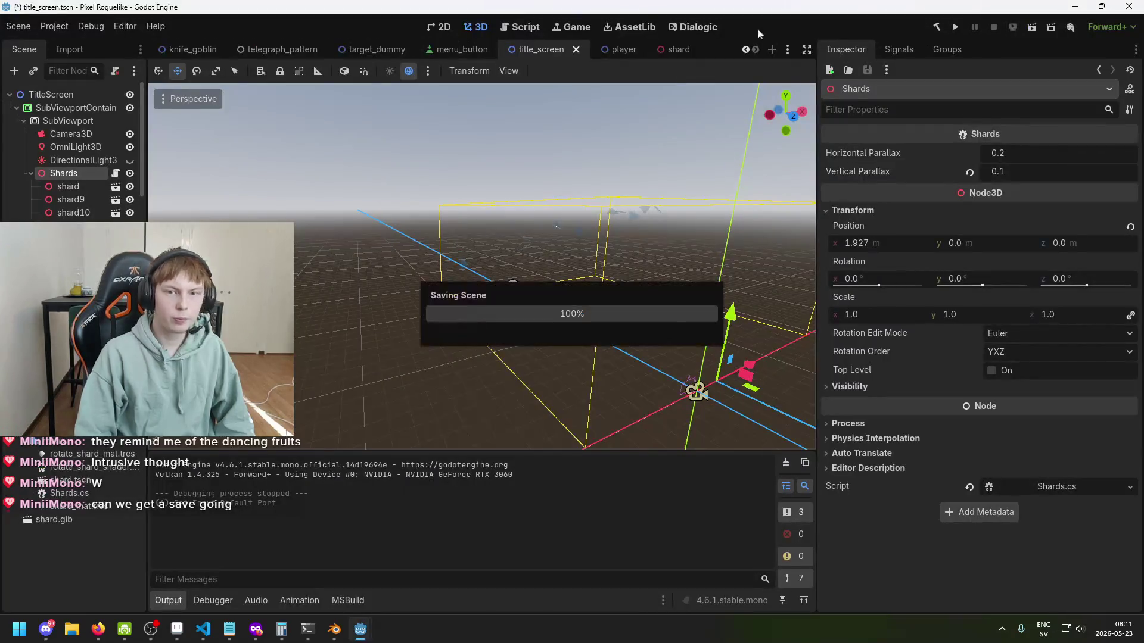
left_click(955, 27)
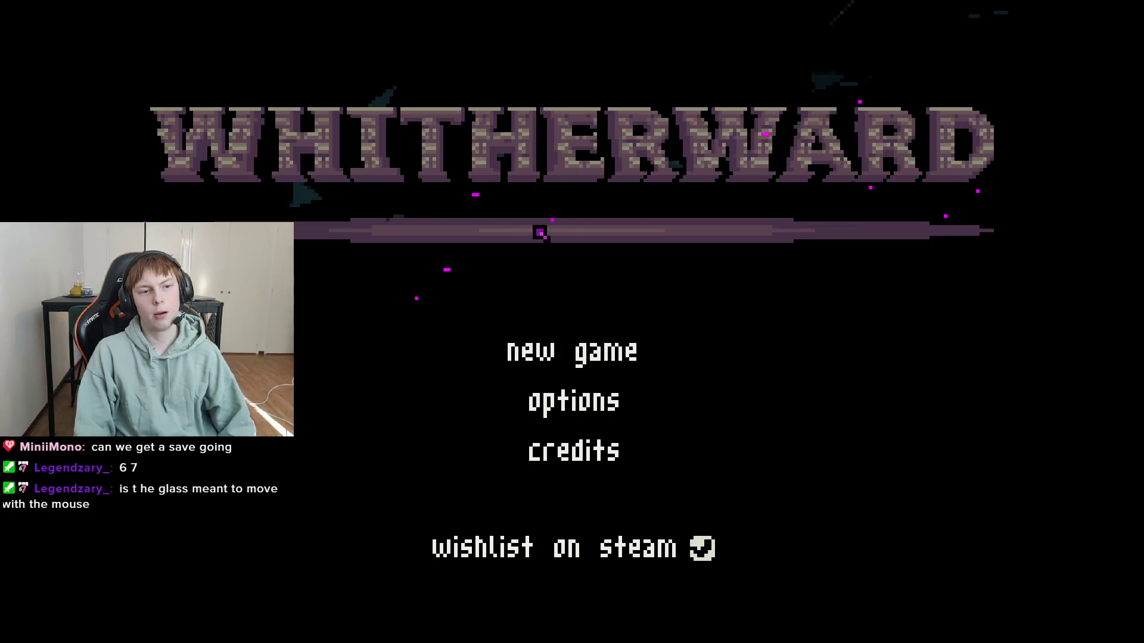
key("alt+F4")
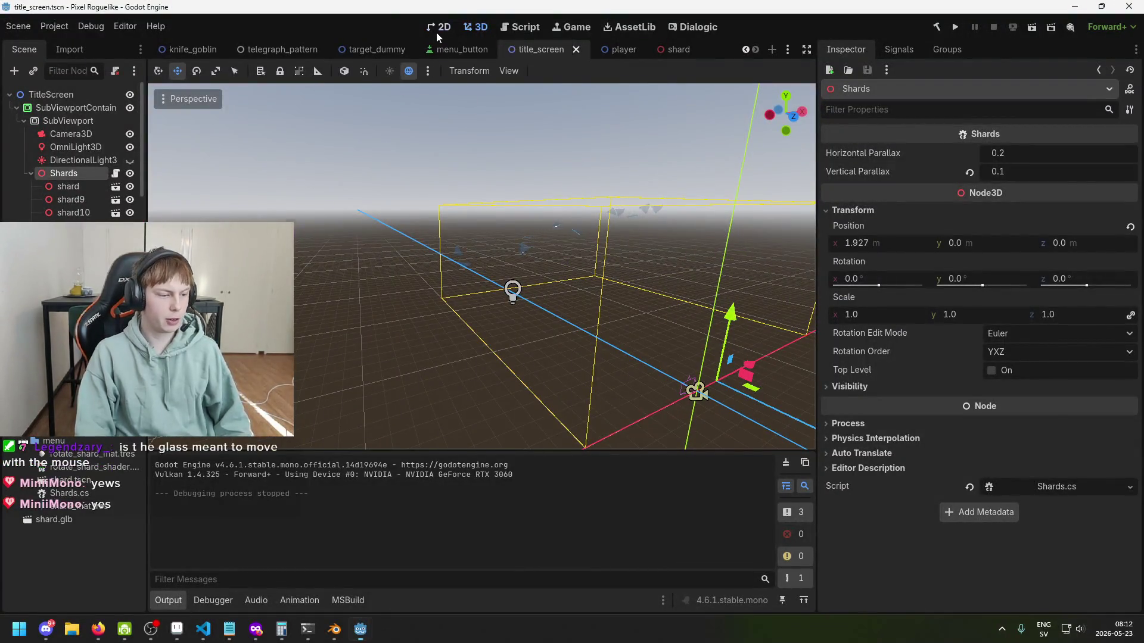
Step: Toggle to 2D and back to 3D, orbit in on the shards, then return to the shader graph
left_click(440, 28)
left_click(478, 28)
scroll(499, 239, "up", 4)
scroll(512, 220, "up", 5)
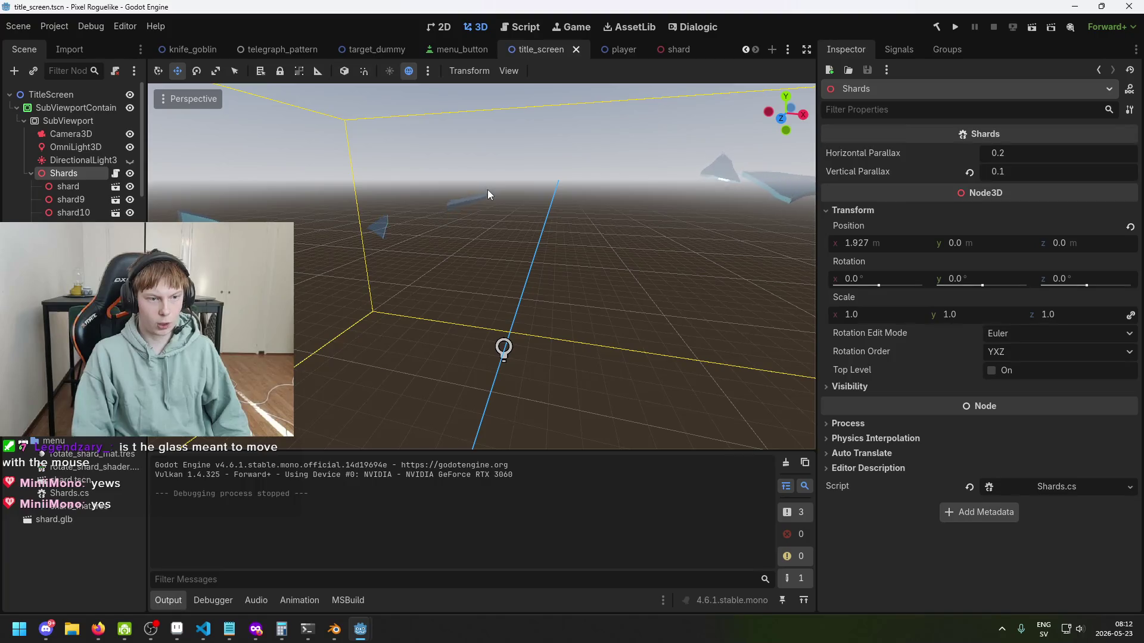
mouse_move(492, 189)
left_mouse_down()
mouse_move(520, 186)
mouse_move(556, 211)
mouse_move(524, 210)
mouse_move(579, 203)
mouse_move(492, 198)
mouse_move(513, 236)
mouse_move(591, 150)
mouse_move(650, 146)
mouse_move(641, 183)
mouse_move(530, 198)
mouse_move(581, 196)
mouse_move(544, 225)
mouse_move(499, 175)
mouse_move(488, 206)
mouse_move(484, 144)
mouse_move(502, 211)
mouse_move(531, 211)
mouse_move(466, 203)
mouse_move(537, 192)
mouse_move(486, 205)
left_mouse_up()
scroll(497, 193, "down", 5)
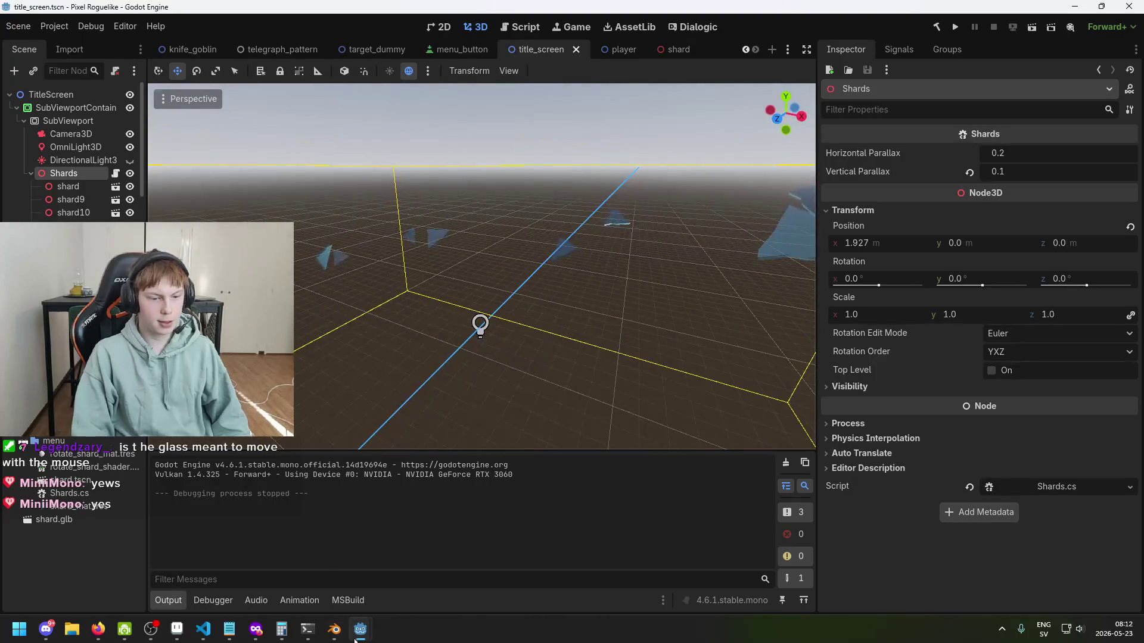
mouse_move(357, 633)
left_click(426, 572)
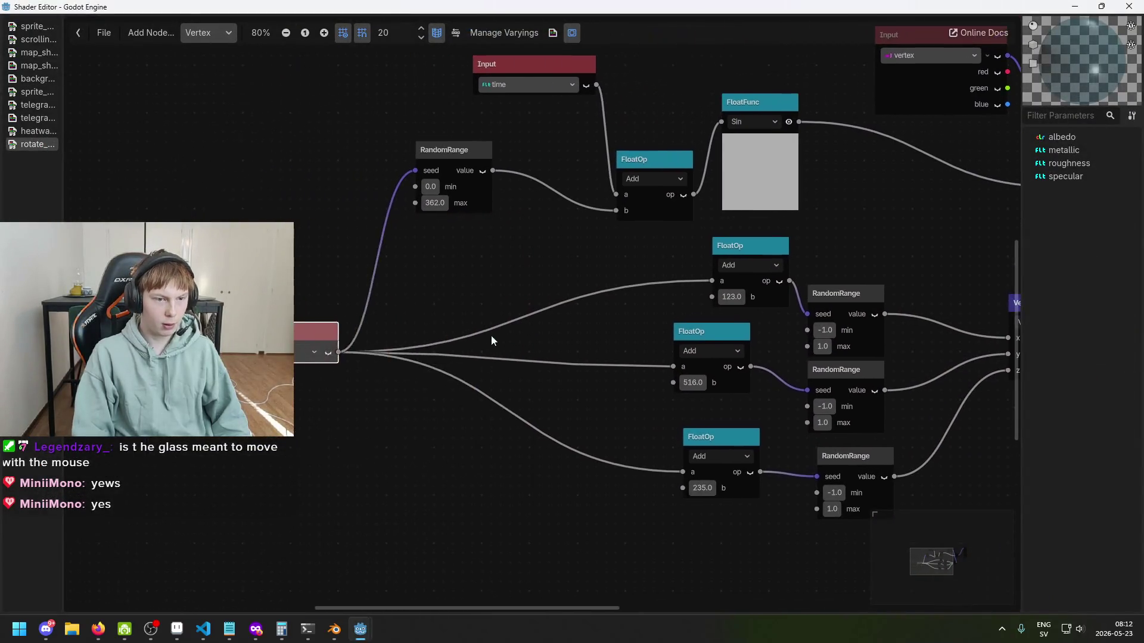
Step: Nudge the partly hidden input node and check its value list without changing it
left_click_drag(324, 345, 296, 356)
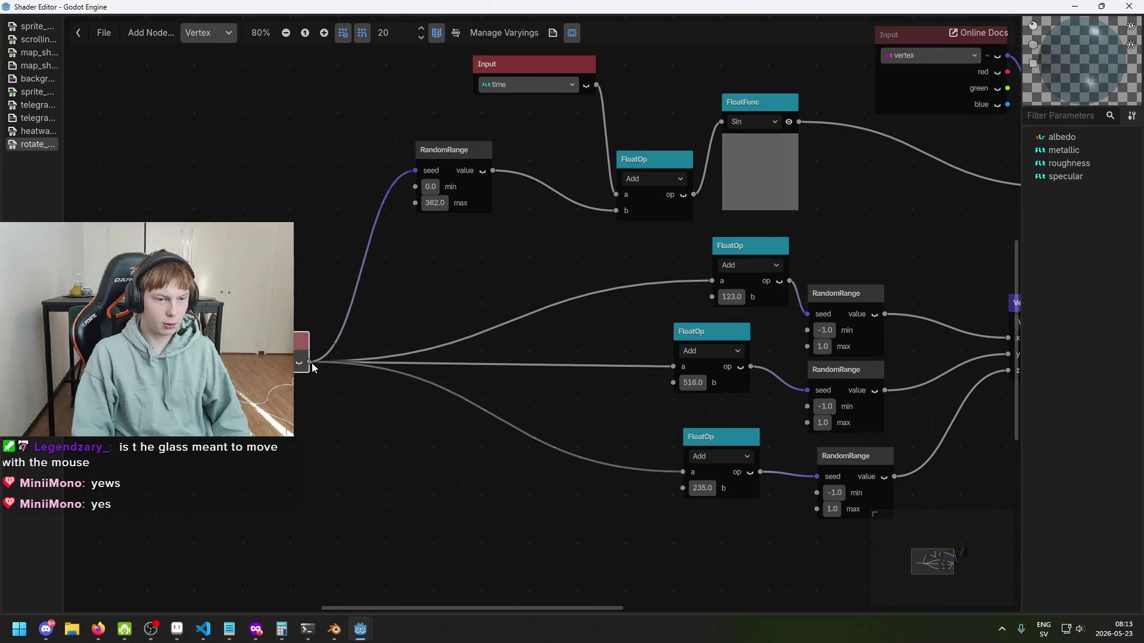
left_click(250, 361)
left_click(430, 428)
left_click_drag(312, 363, 338, 361)
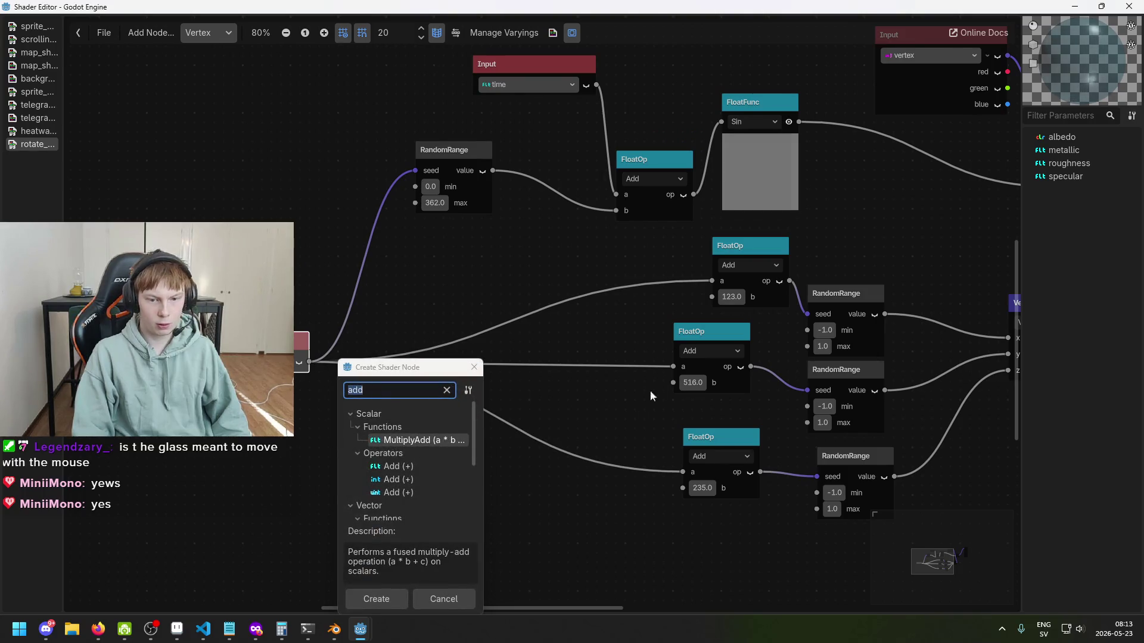
left_click(474, 367)
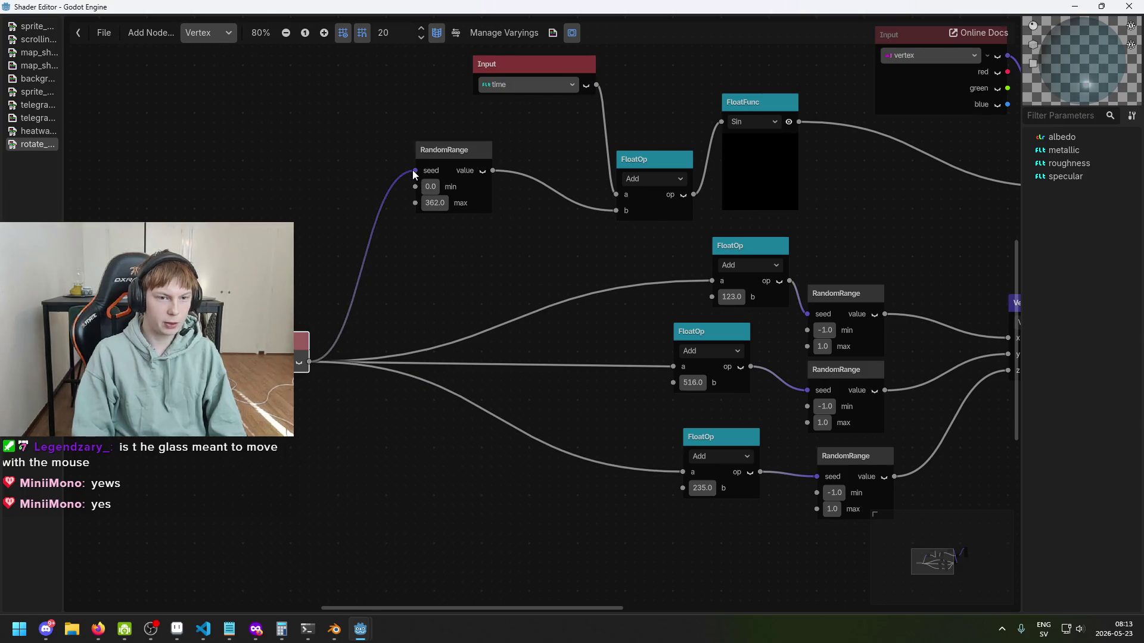
Step: Disconnect the top RandomRange seed and all three FloatOp a inputs from the input node
left_click_drag(414, 170, 424, 220)
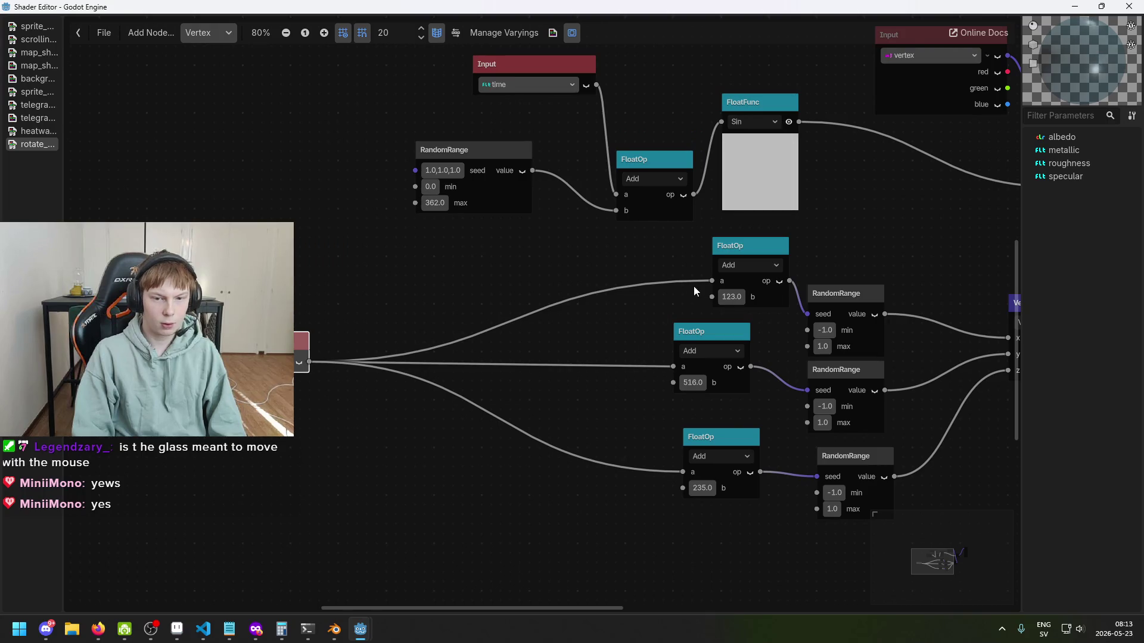
left_click_drag(673, 366, 628, 369)
left_click_drag(682, 471, 652, 472)
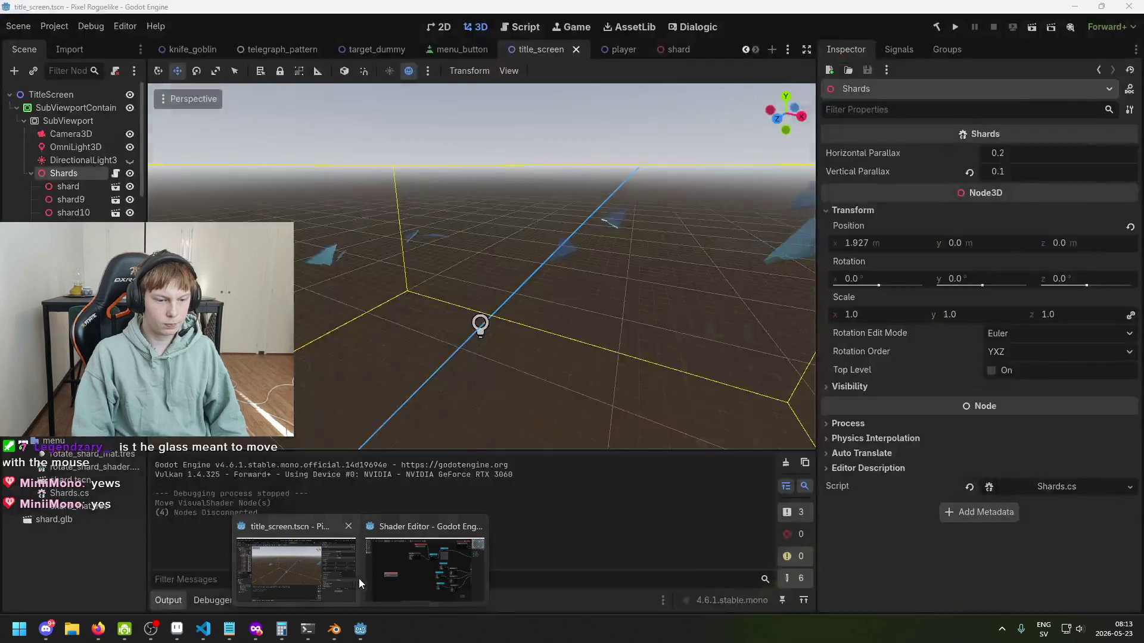
Step: Orbit the main editor's 3D view over the shards, then return to the shader graph to add a node
left_click(454, 575)
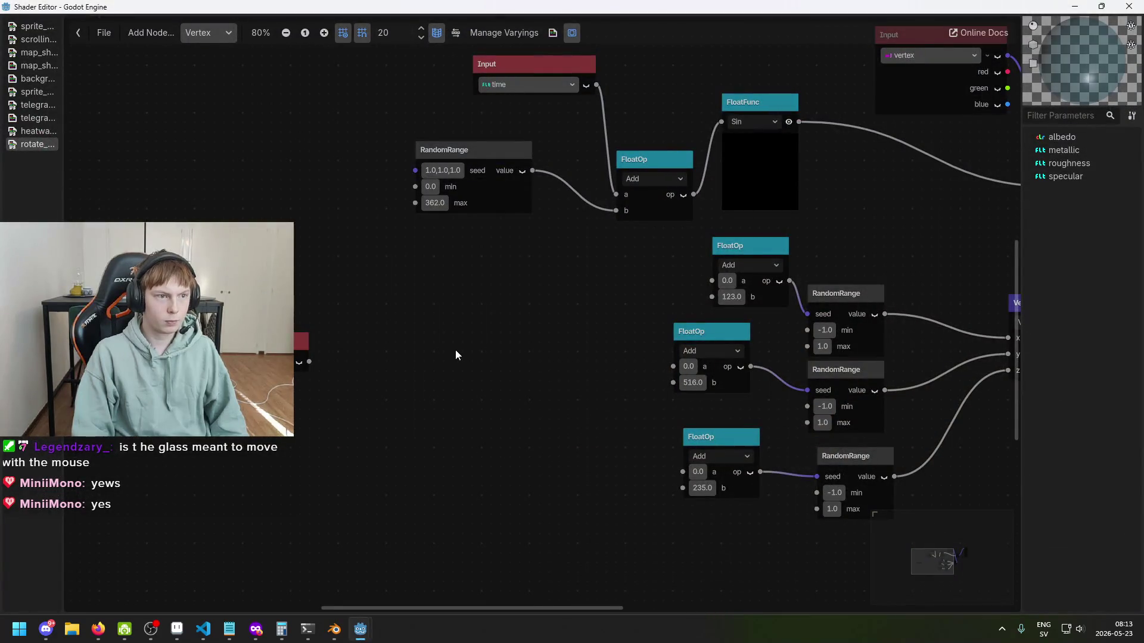
mouse_move(360, 630)
left_click(380, 516)
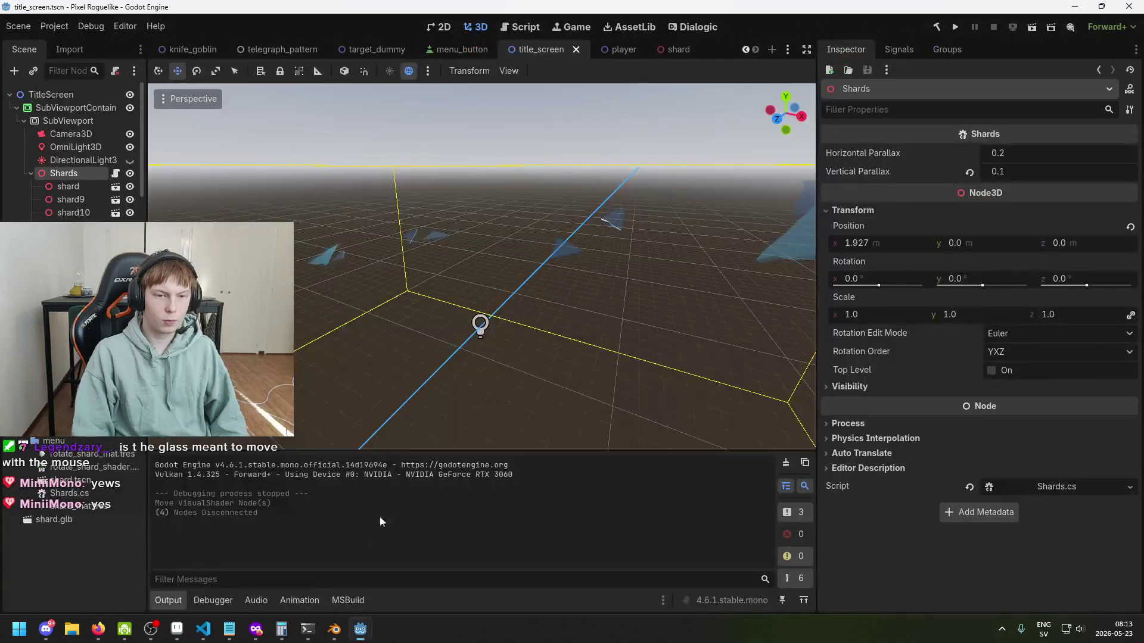
mouse_move(452, 338)
left_mouse_down()
mouse_move(521, 281)
mouse_move(564, 324)
mouse_move(549, 373)
mouse_move(399, 349)
mouse_move(413, 319)
mouse_move(503, 327)
mouse_move(610, 300)
mouse_move(477, 324)
mouse_move(612, 302)
mouse_move(493, 323)
mouse_move(571, 312)
mouse_move(544, 334)
left_mouse_up()
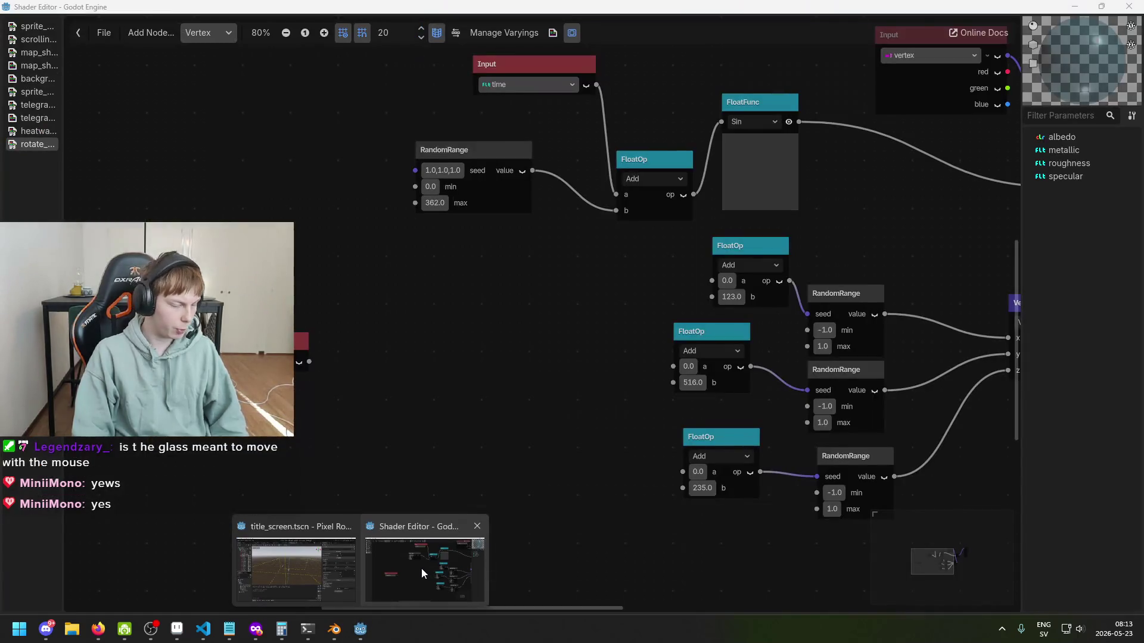
left_click(421, 569)
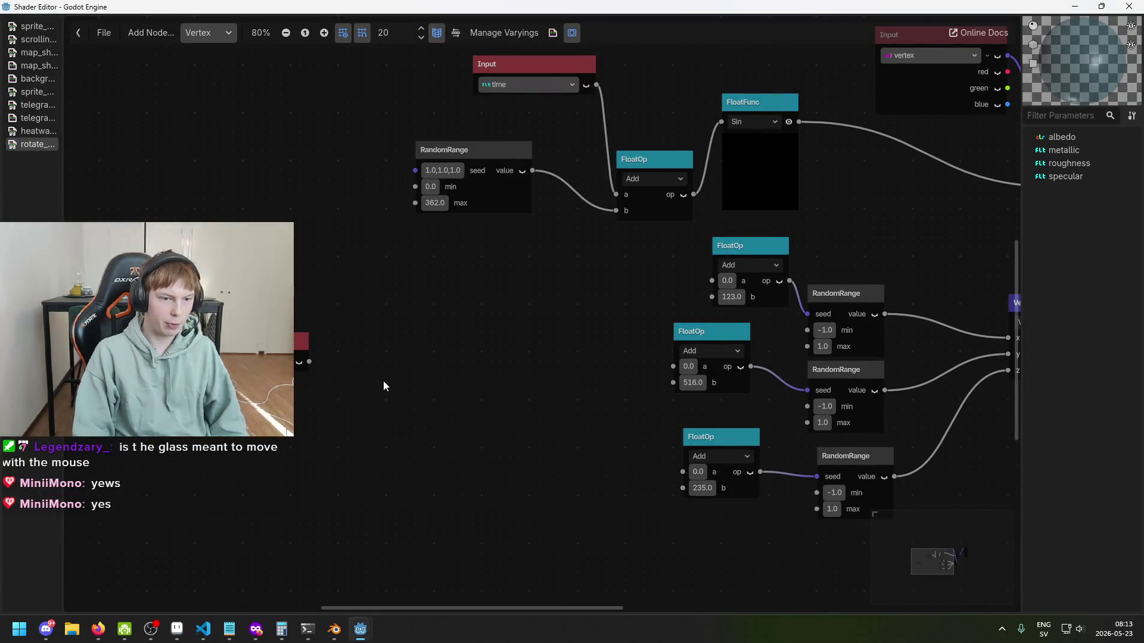
right_click(399, 311)
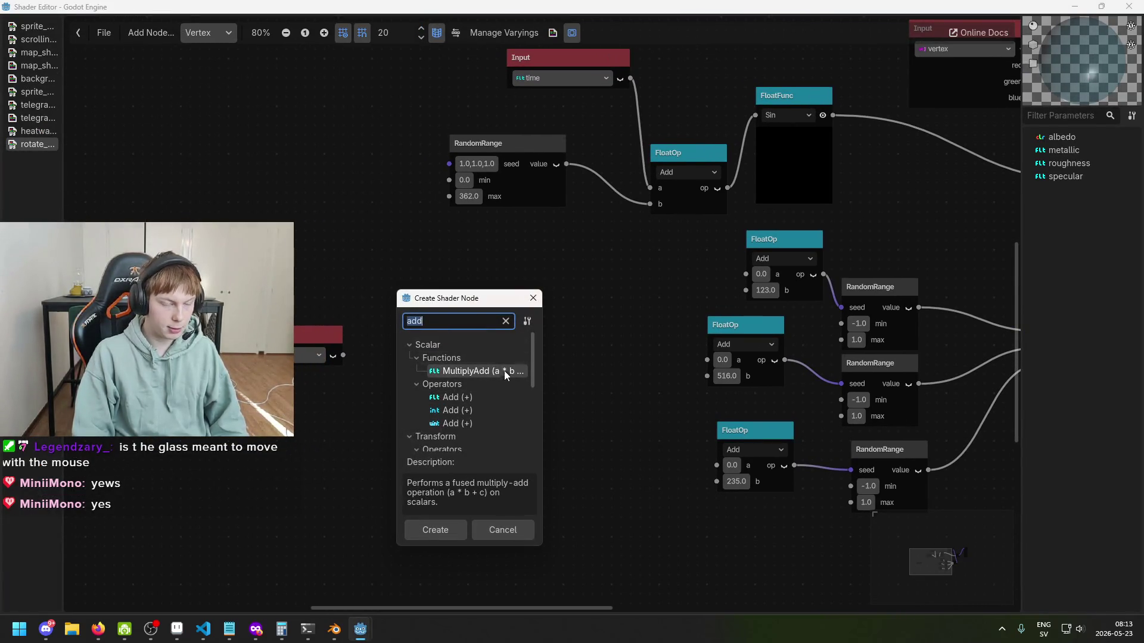
Step: Dismiss the node dialog and set the Input node to node_position_view
left_click(533, 299)
left_click(299, 352)
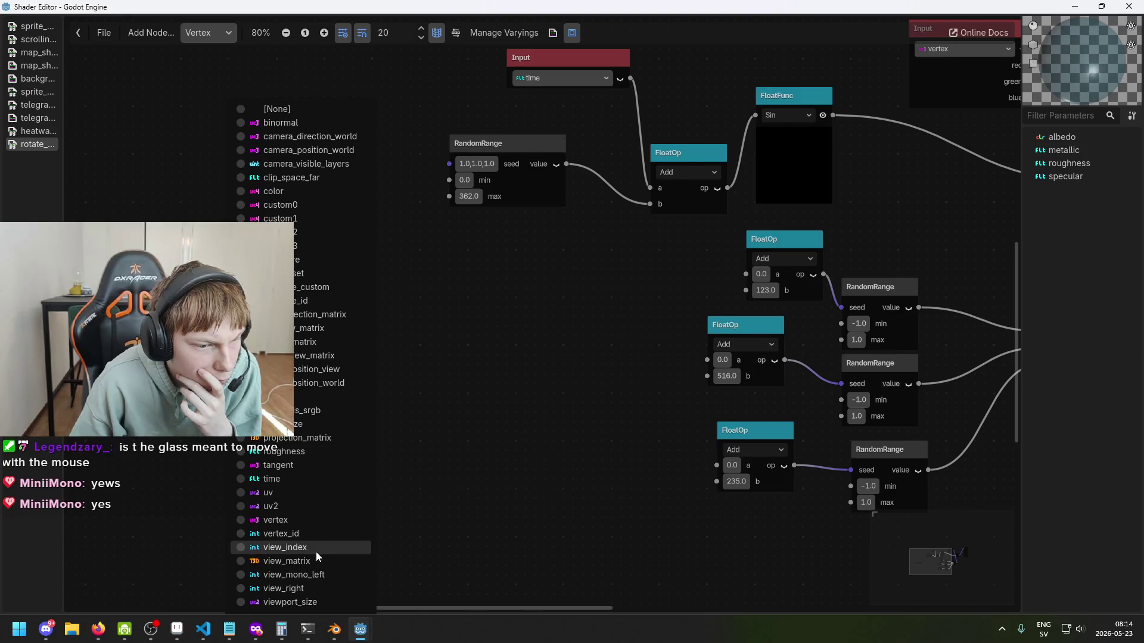
left_click(342, 369)
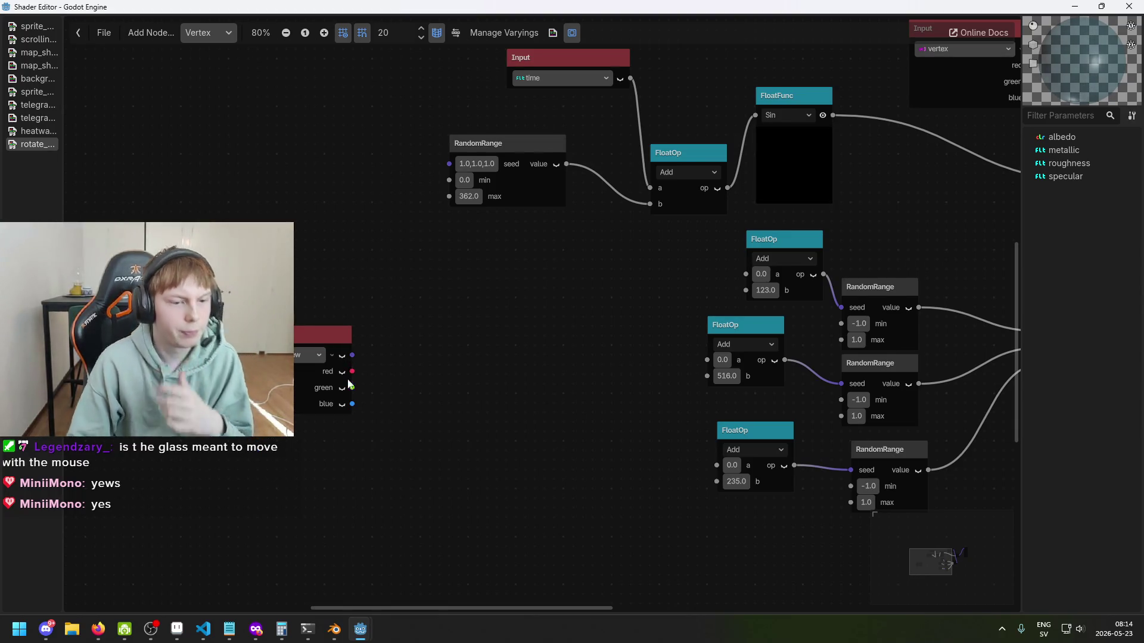
Step: Wire the Input output into the RandomRange seed and the a input of all three FloatOps
scroll(358, 376, "up", 1)
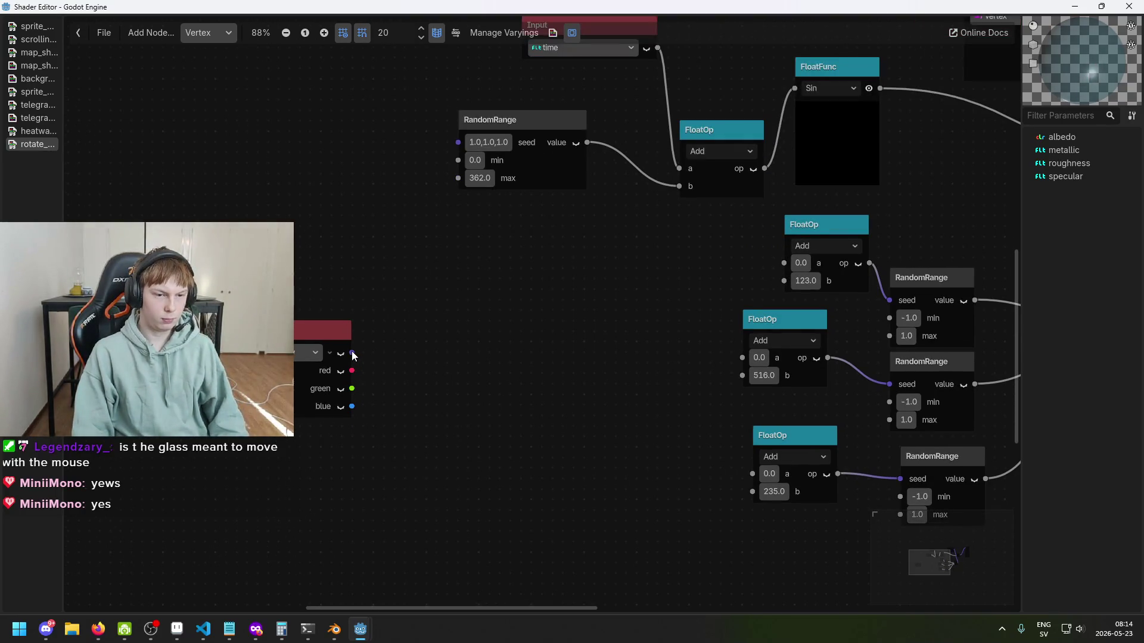
mouse_move(351, 354)
left_mouse_down()
mouse_move(470, 148)
mouse_move(463, 139)
left_mouse_up()
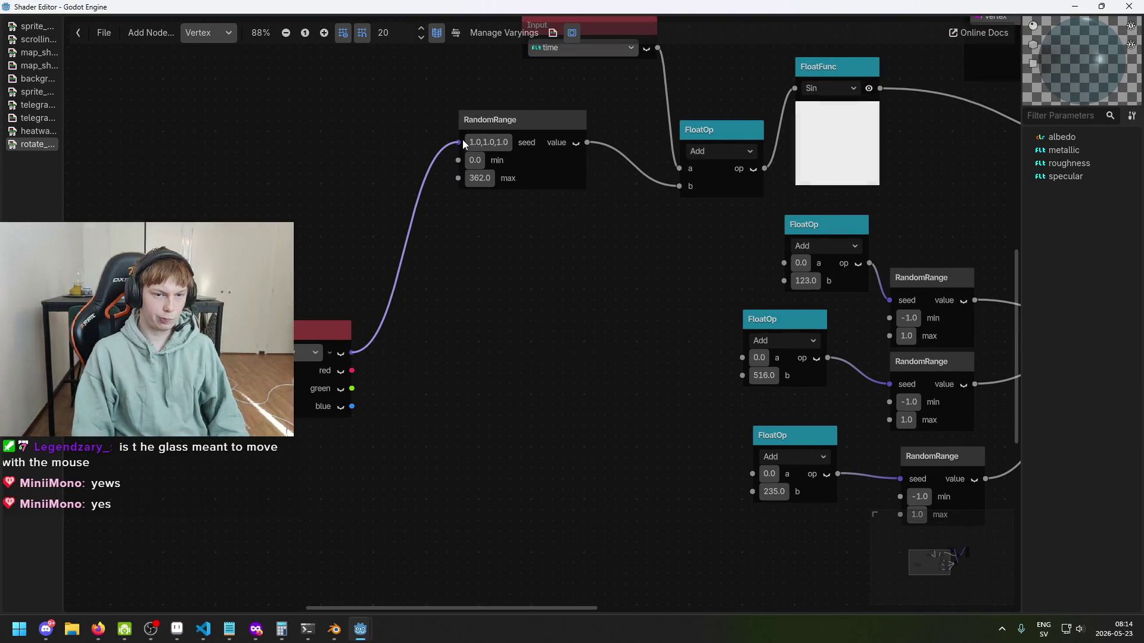
mouse_move(352, 354)
left_mouse_down()
mouse_move(713, 342)
mouse_move(699, 346)
mouse_move(660, 348)
mouse_move(750, 315)
mouse_move(784, 259)
left_mouse_up()
scroll(691, 340, "up", 1)
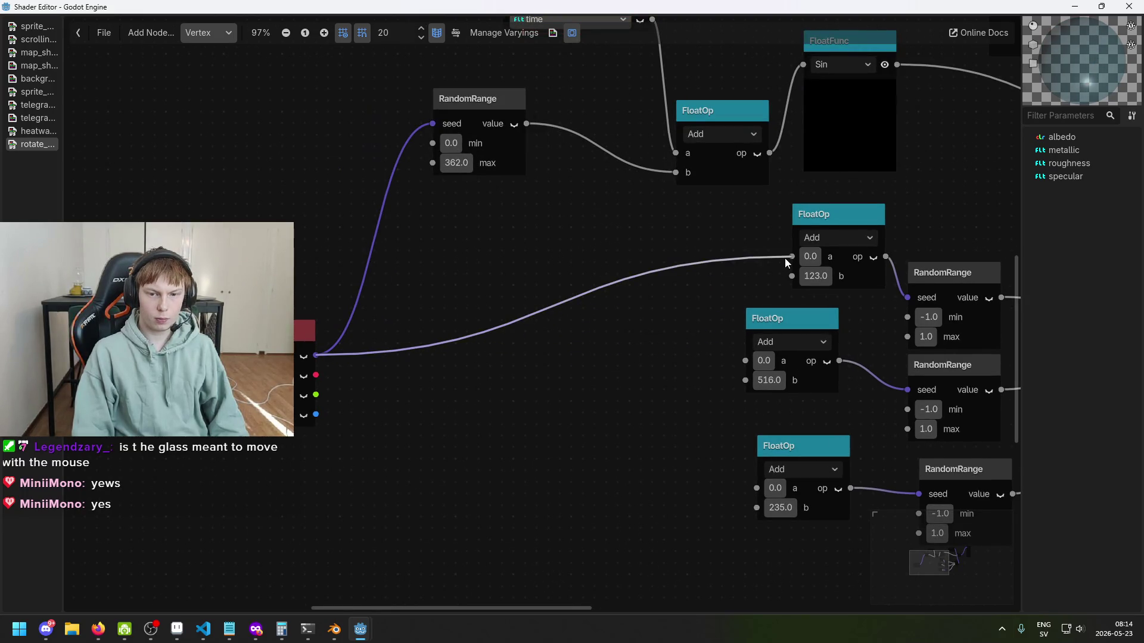
left_click_drag(315, 355, 745, 361)
left_click_drag(316, 355, 754, 487)
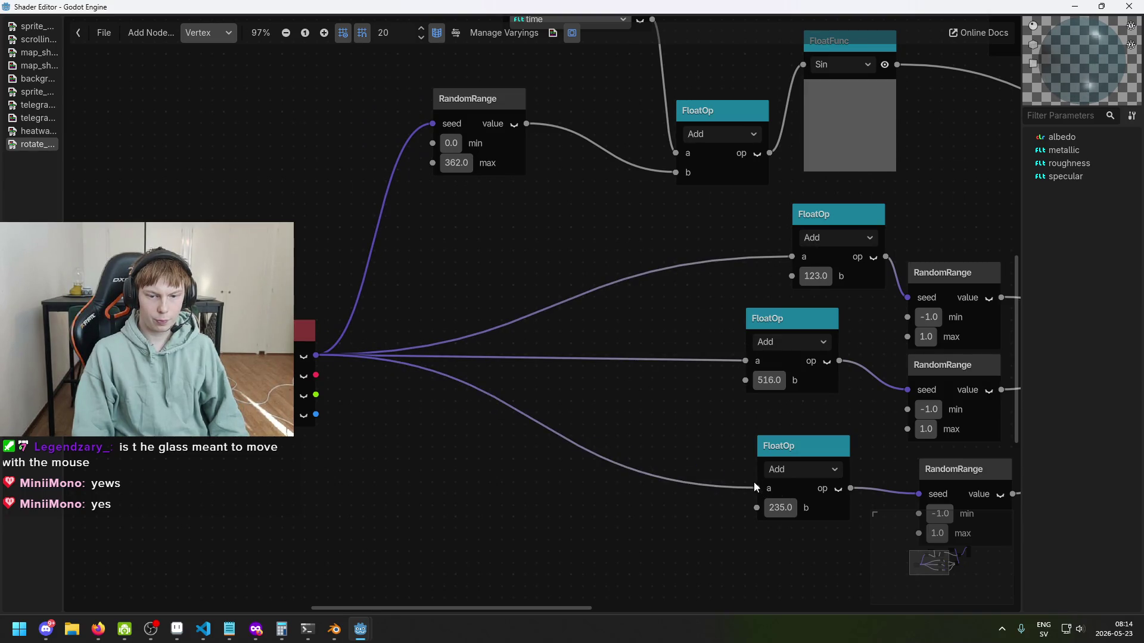
Step: Switch back to the main Godot editor and save the title screen scene
key("alt+Tab")
key("alt+Tab")
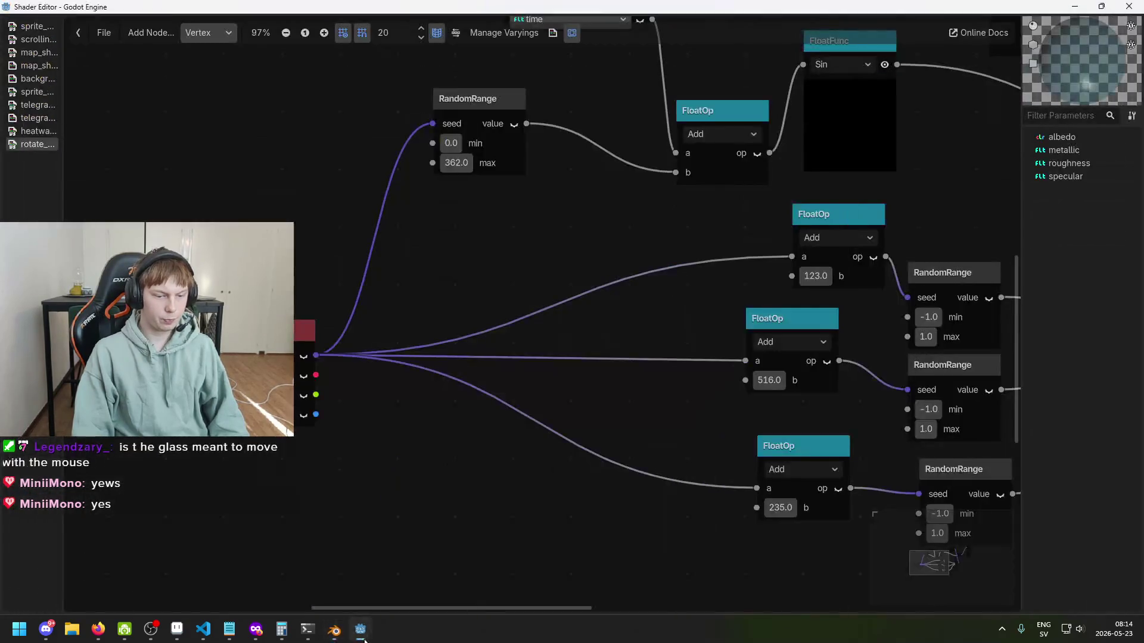
key("alt+Tab")
key("Tab")
key("ctrl+s")
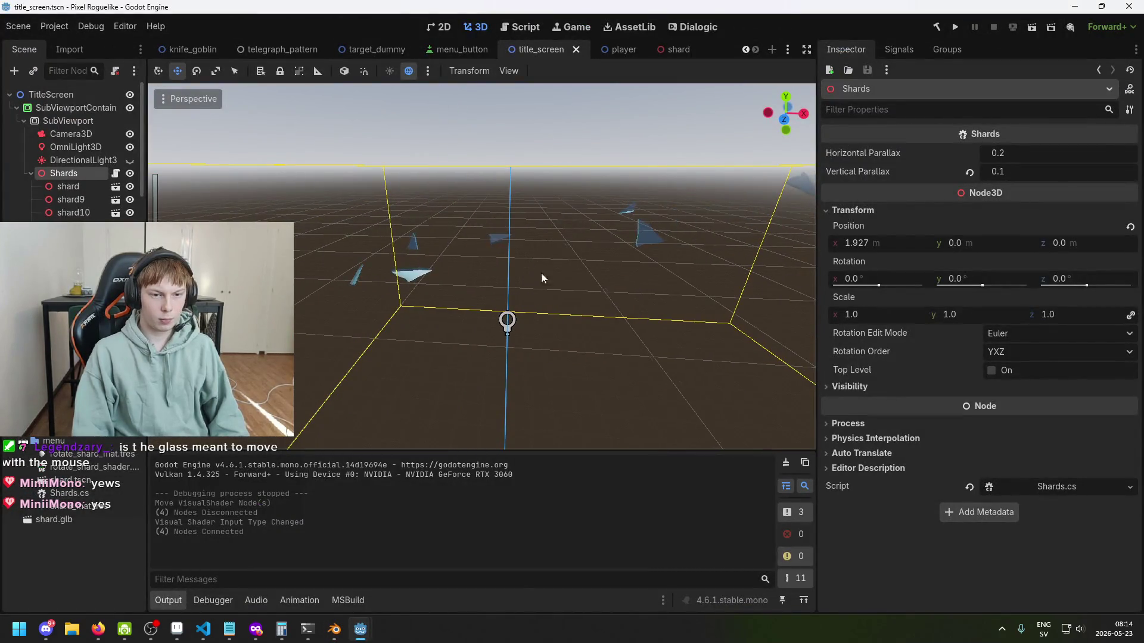
Step: Tilt the 3D view to watch the shards animate
scroll(541, 272, "up", 5)
scroll(449, 296, "down", 3)
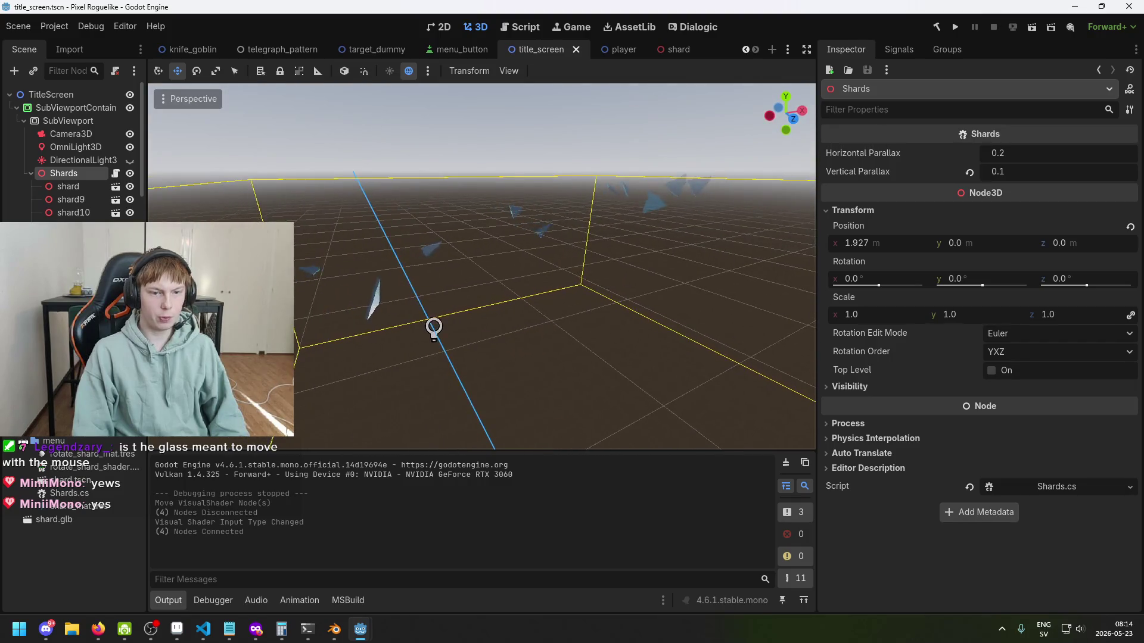
mouse_move(454, 312)
left_mouse_down()
mouse_move(454, 340)
mouse_move(459, 317)
mouse_move(370, 439)
mouse_move(345, 444)
mouse_move(299, 446)
mouse_move(299, 334)
mouse_move(369, 378)
mouse_move(539, 265)
mouse_move(296, 412)
mouse_move(439, 375)
mouse_move(485, 319)
mouse_move(446, 316)
mouse_move(459, 314)
mouse_move(382, 453)
left_mouse_up()
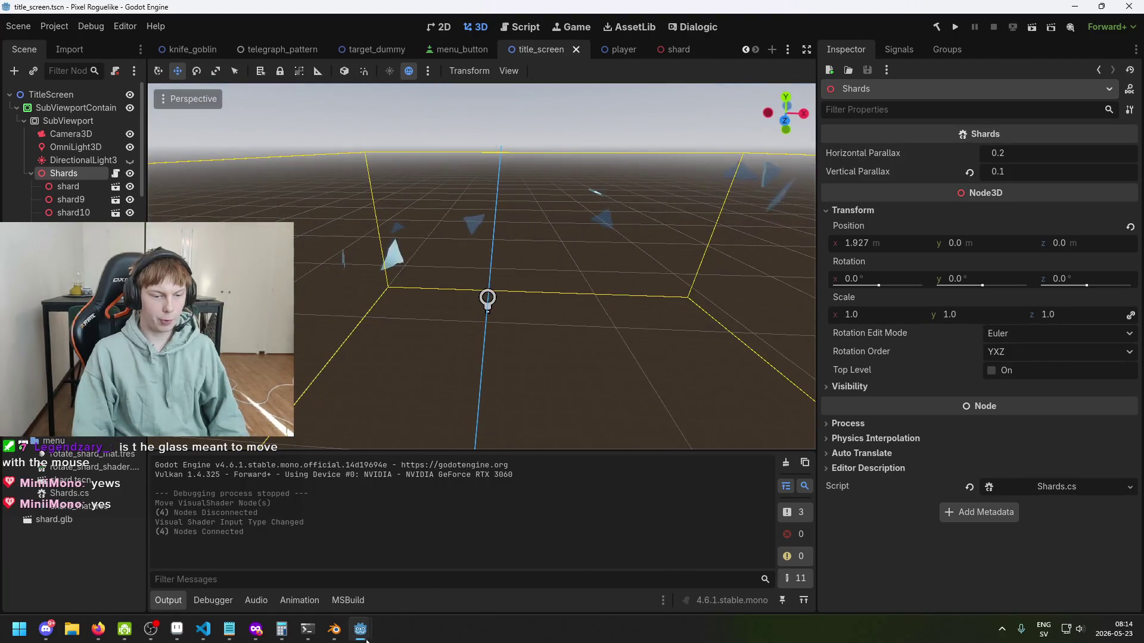
Step: Bring the Shader Editor back and select then deselect the Input node
left_click(334, 629)
left_click(360, 629)
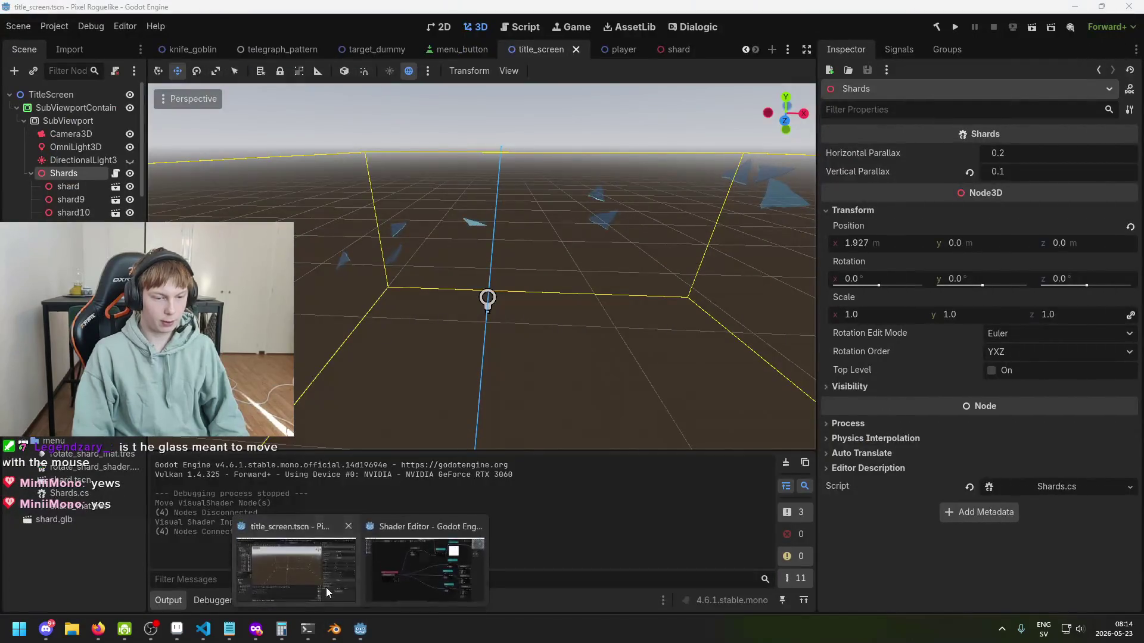
left_click(416, 566)
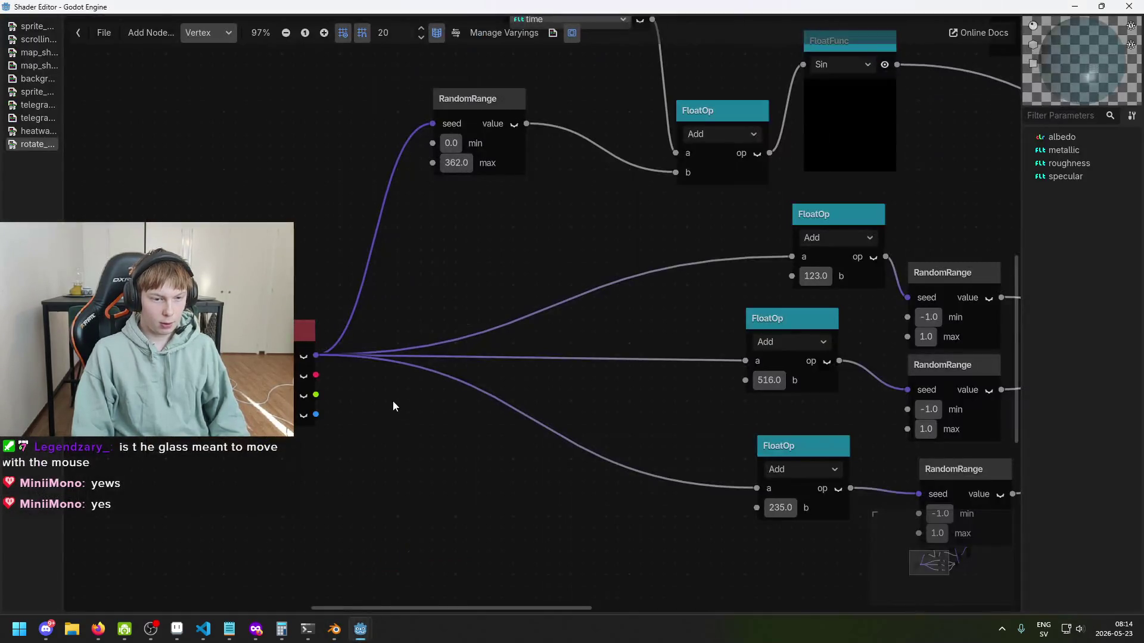
scroll(382, 406, "down", 1)
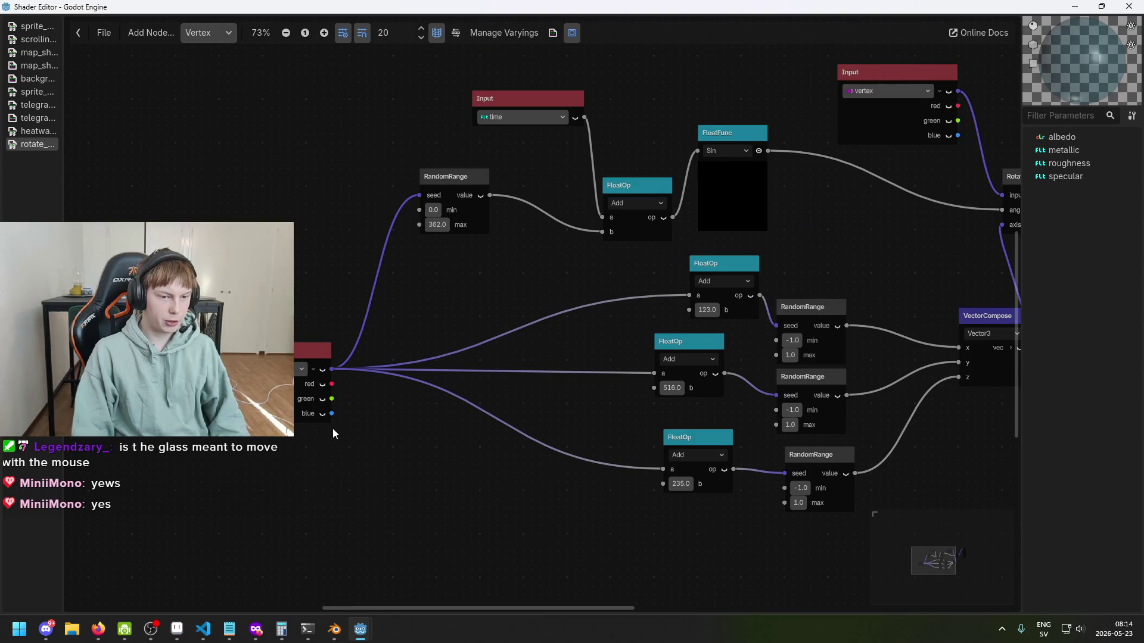
left_click(303, 364)
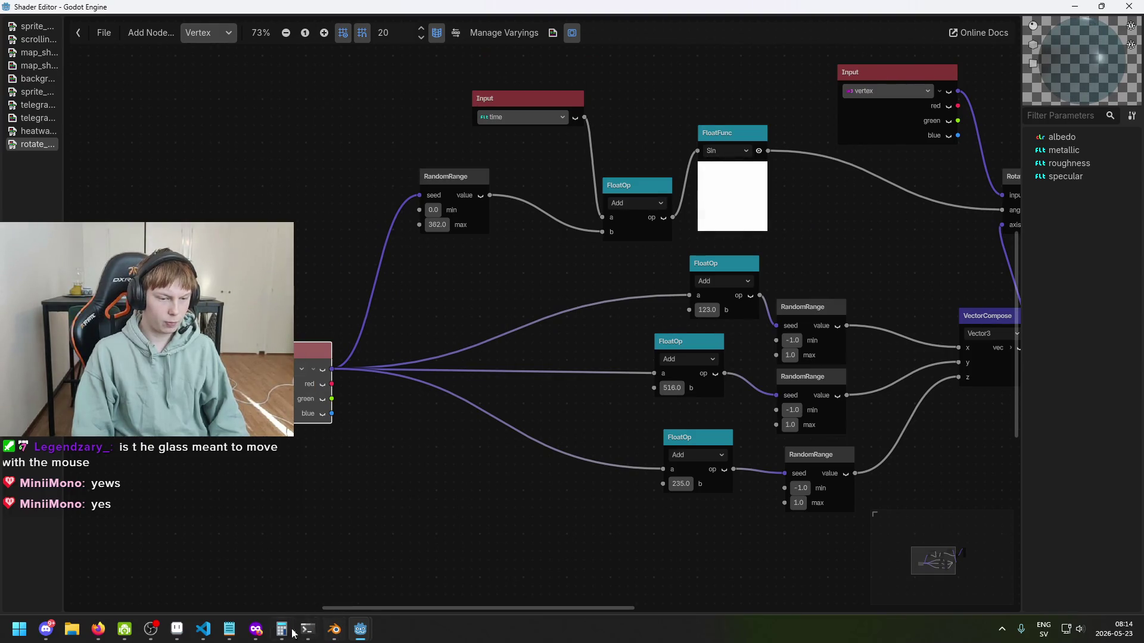
left_click(297, 600)
left_click(458, 574)
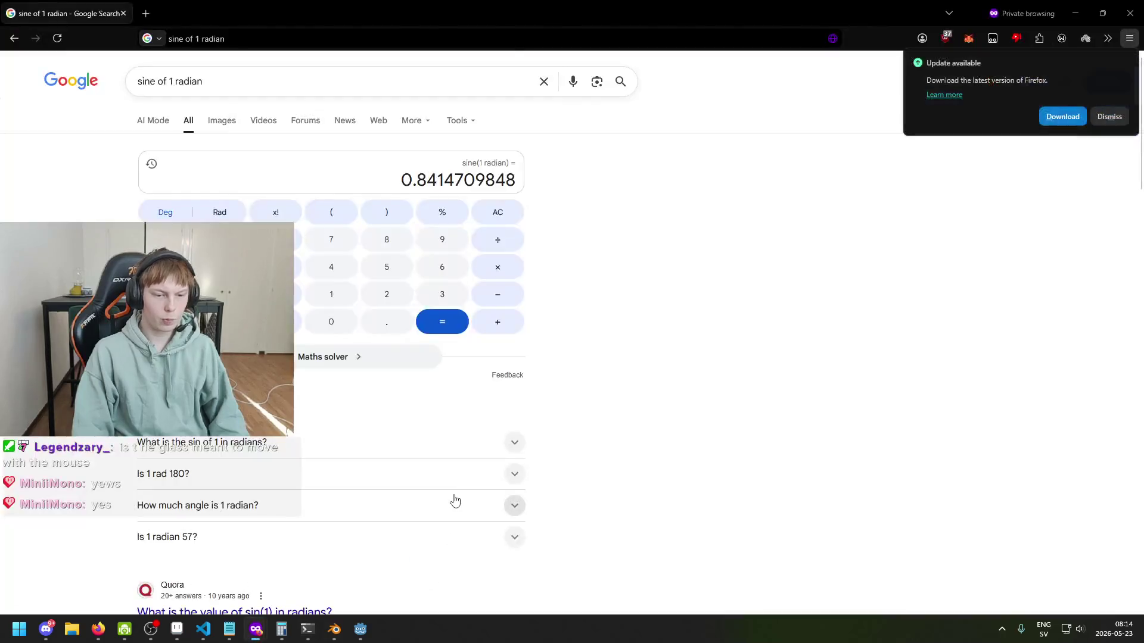
Step: Search Google in a private window for 'godot why does instance id'
key("ctrl+shift+p")
type("godot why does instance id change when move aroun")
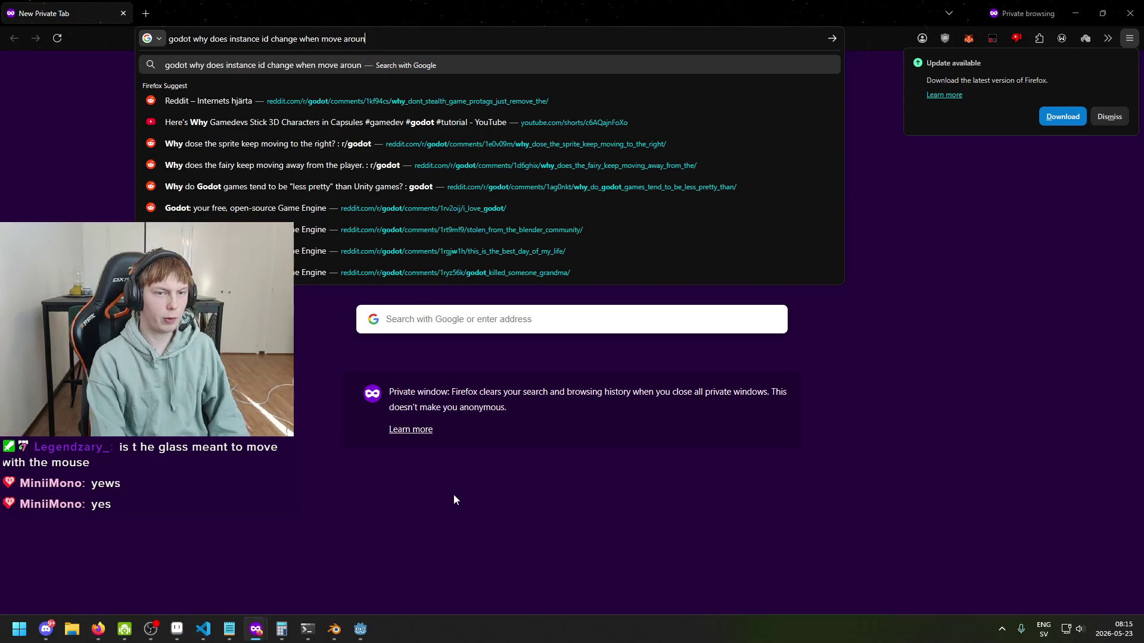
type("d")
key("Return")
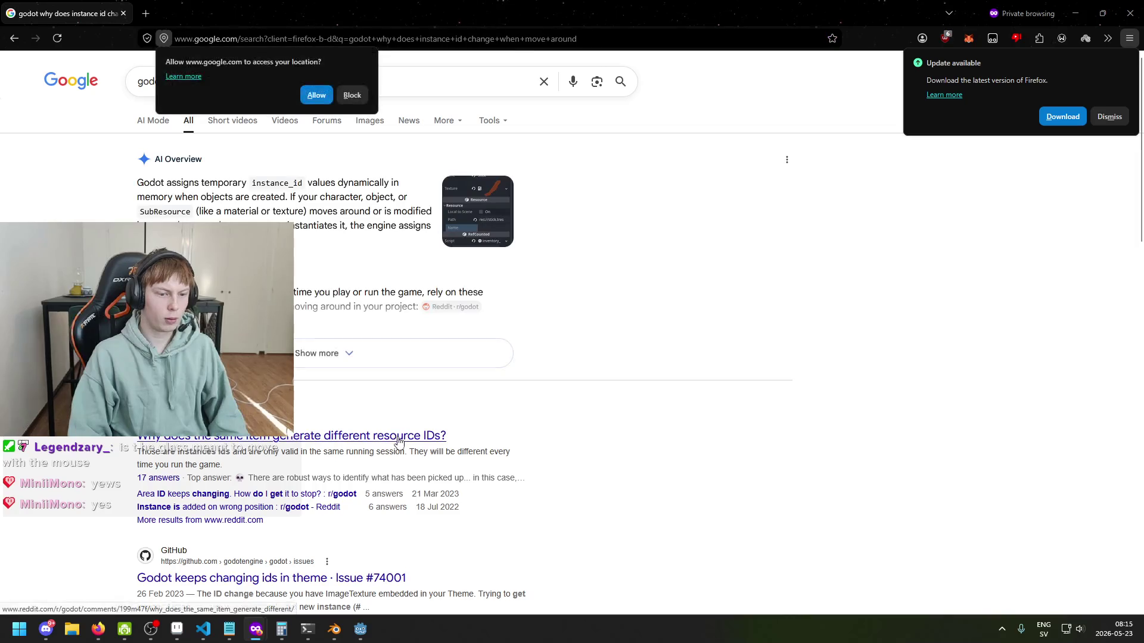
Step: Read the Reddit thread about different resource IDs
left_click(398, 441)
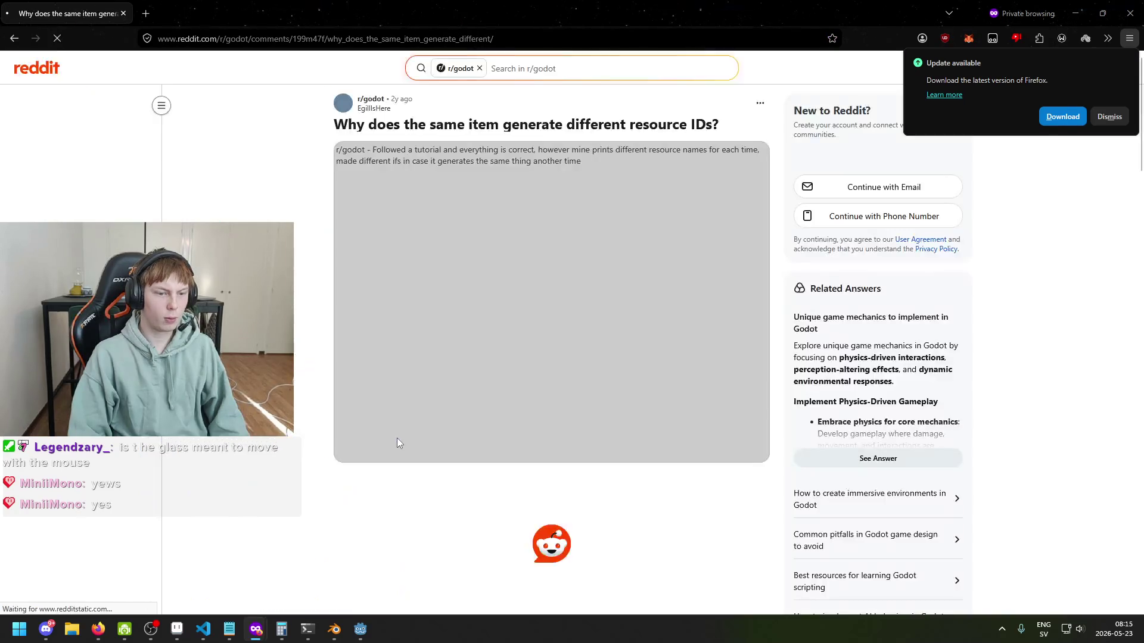
scroll(320, 344, "down", 4)
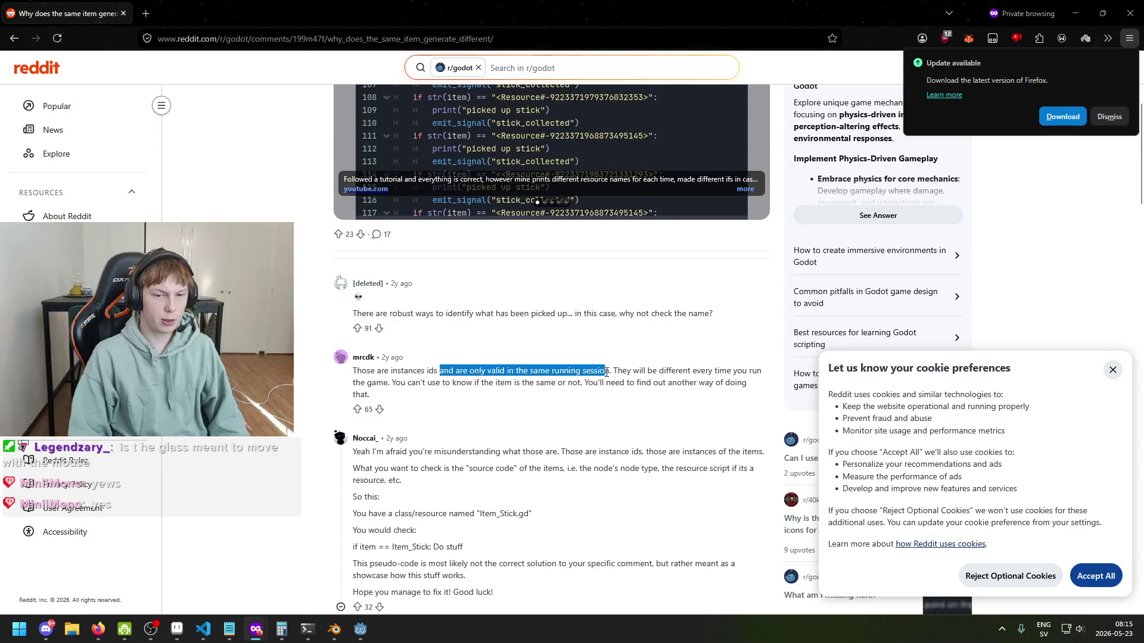
left_click(593, 395)
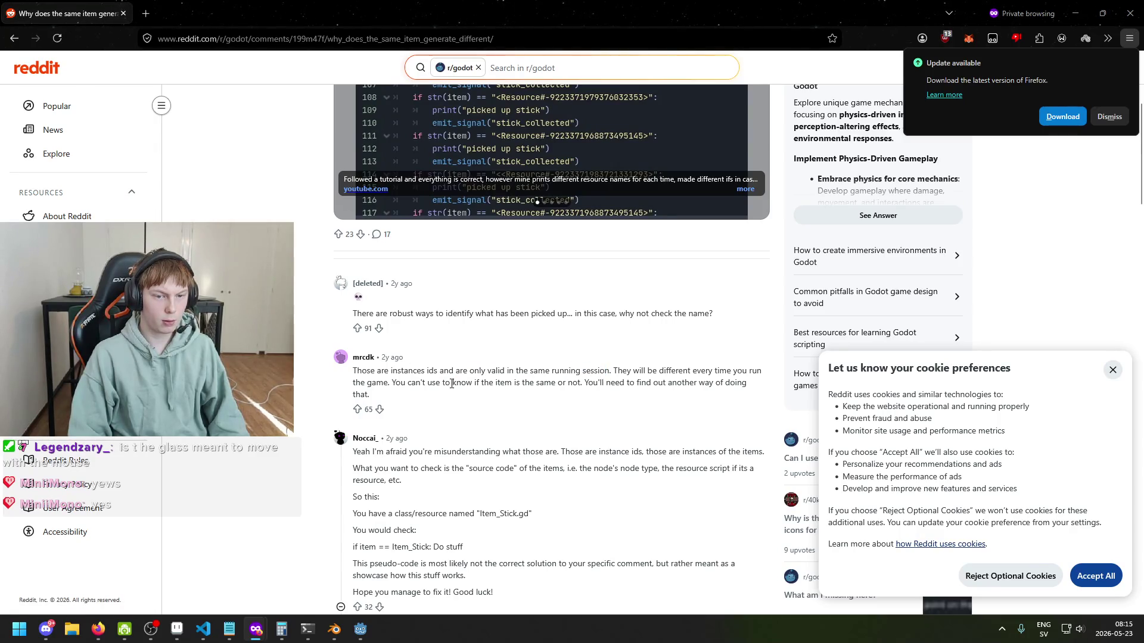
scroll(451, 383, "down", 2)
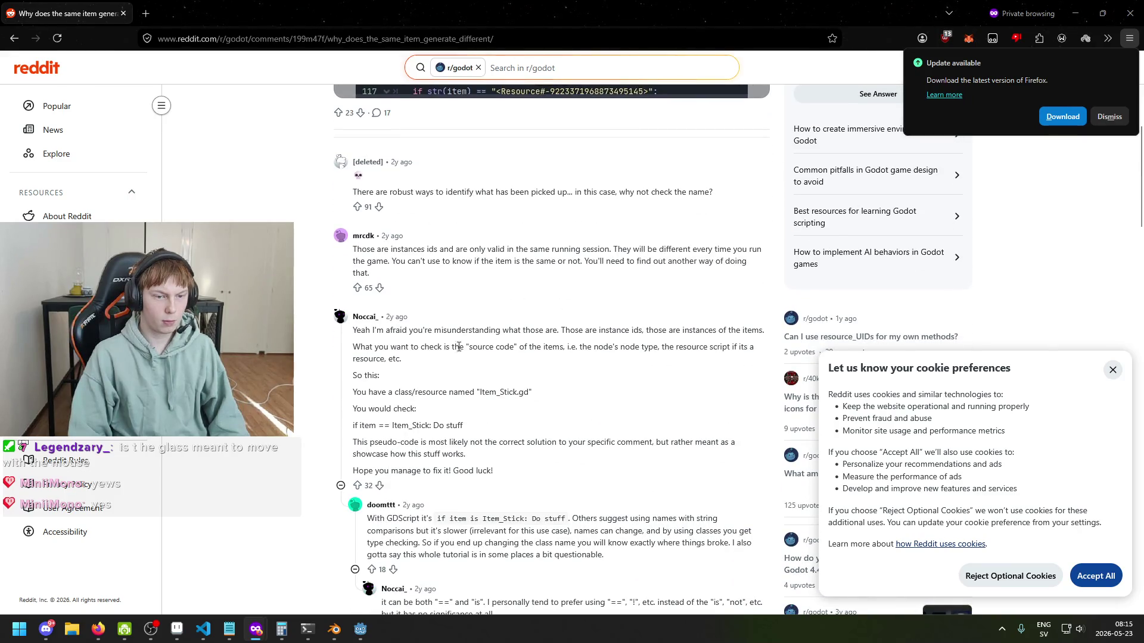
left_click_drag(454, 346, 403, 358)
scroll(417, 357, "down", 3)
left_click(460, 312)
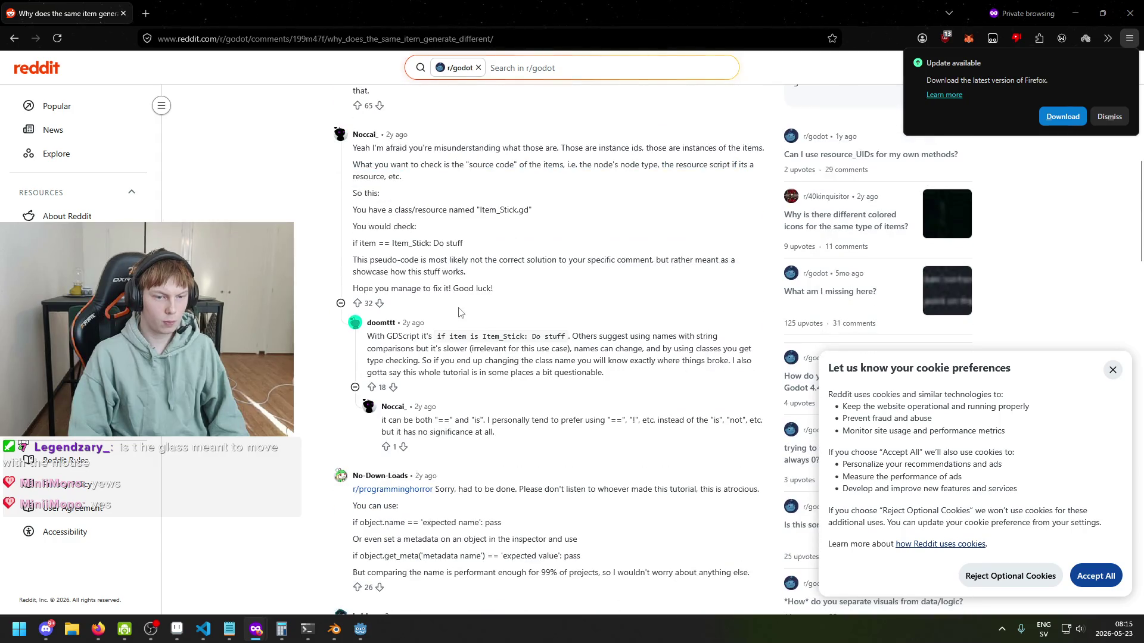
scroll(458, 329, "down", 5)
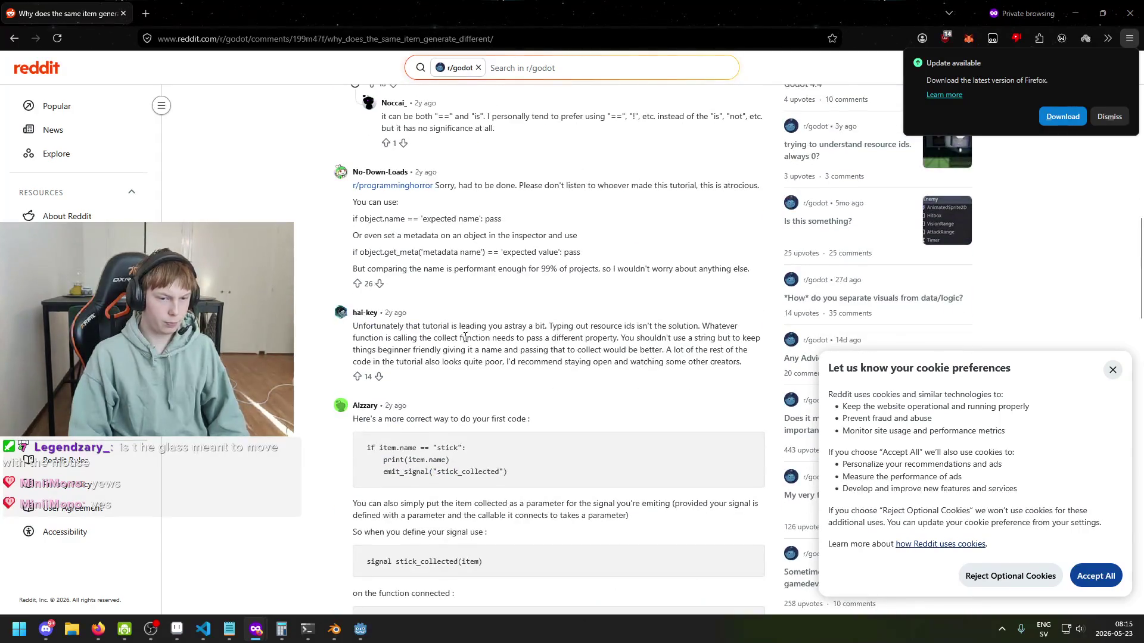
Step: Go back to the results and open the Godot forum thread on identifying instances
key("alt+Left")
scroll(417, 370, "down", 2)
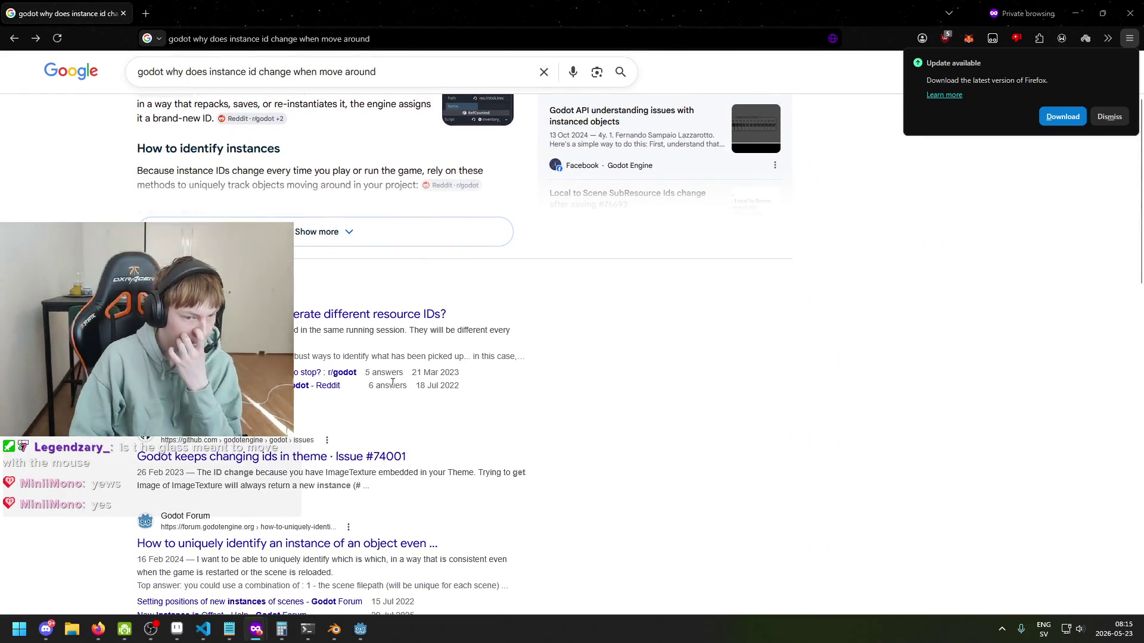
scroll(335, 458, "down", 3)
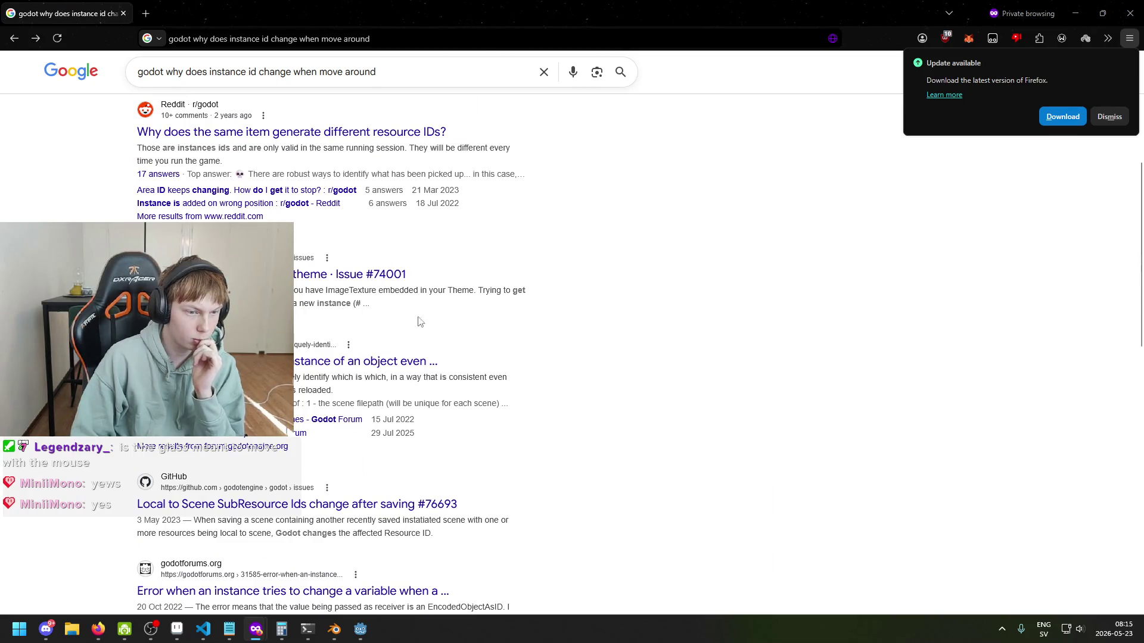
left_click(357, 370)
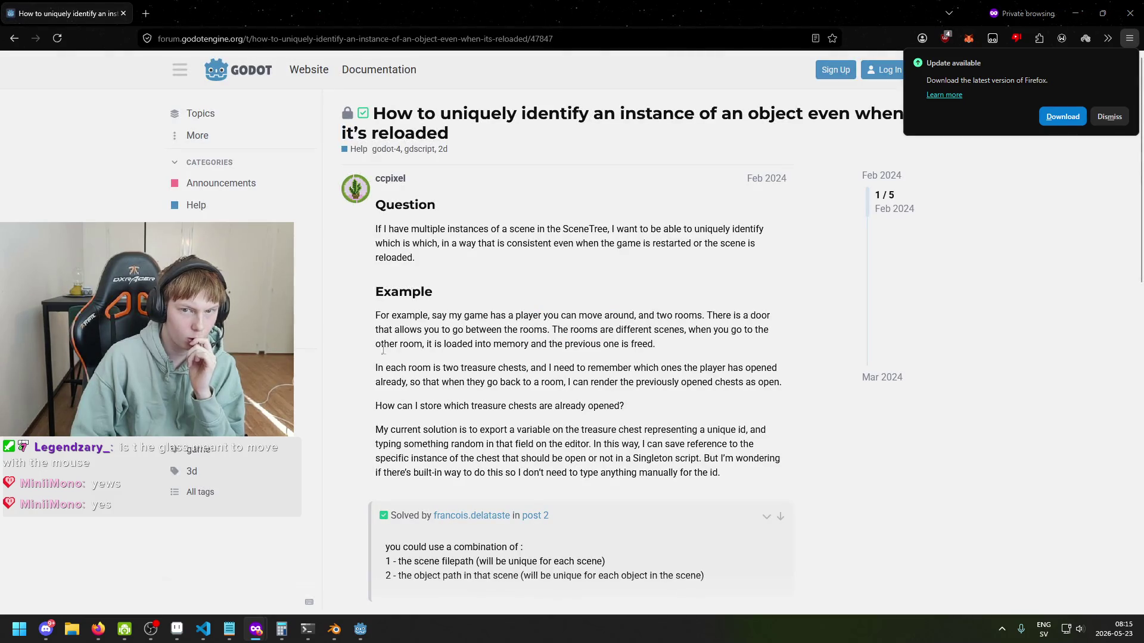
left_click(1083, 117)
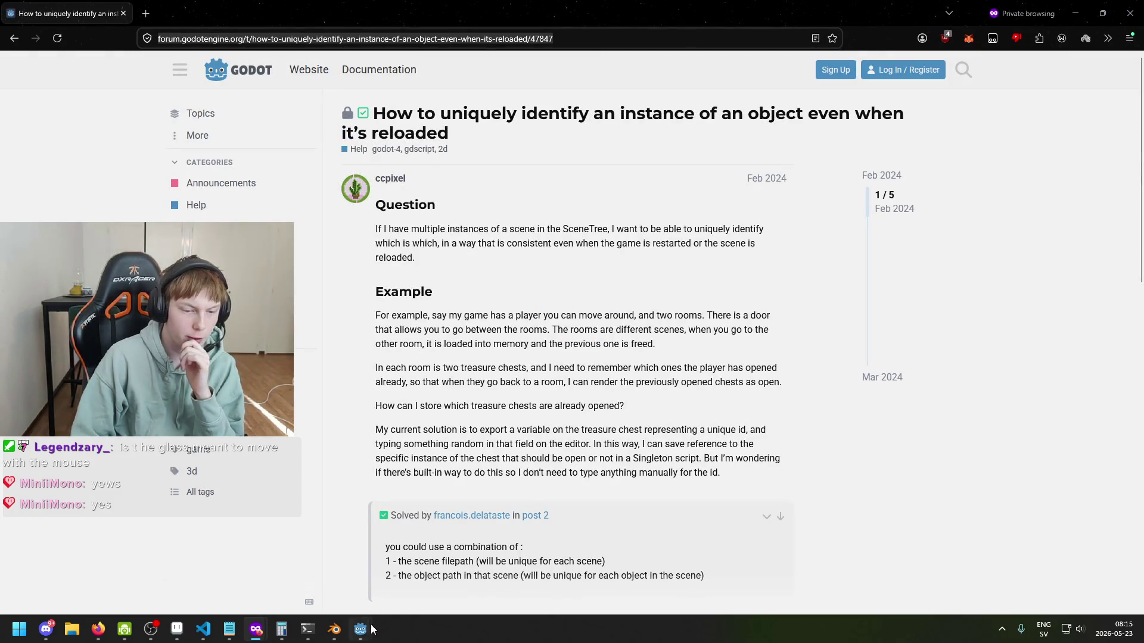
Step: Return to Godot's Shader Editor window
mouse_move(363, 629)
left_click(316, 569)
left_click(404, 589)
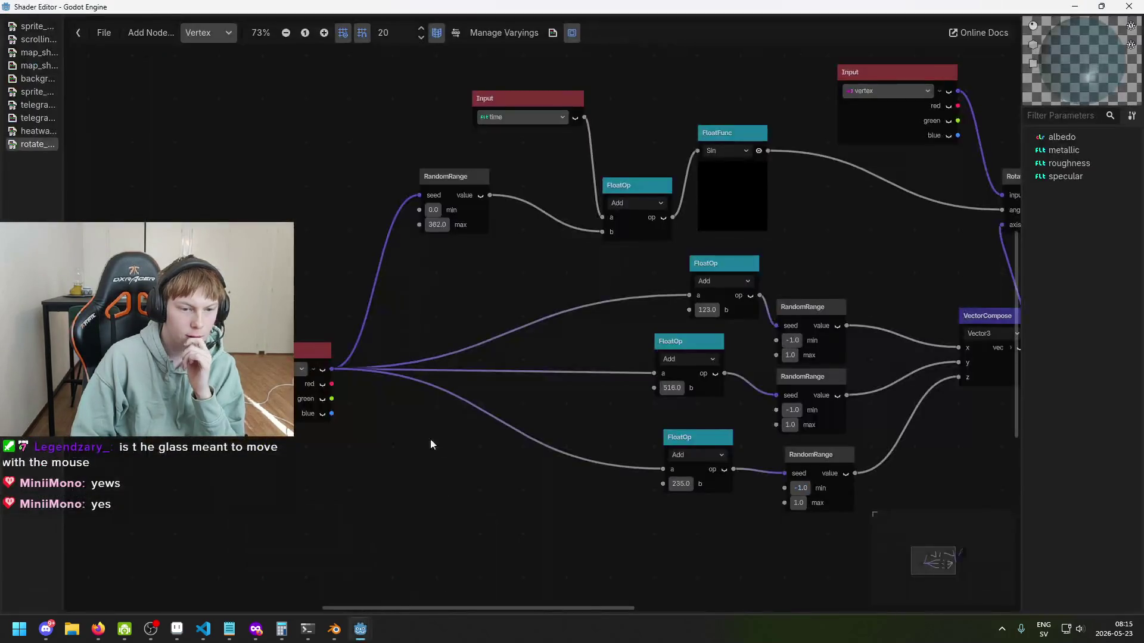
Step: Select the Input node, then open and close the Create Shader Node dialog
scroll(380, 399, "up", 2)
left_click(295, 393)
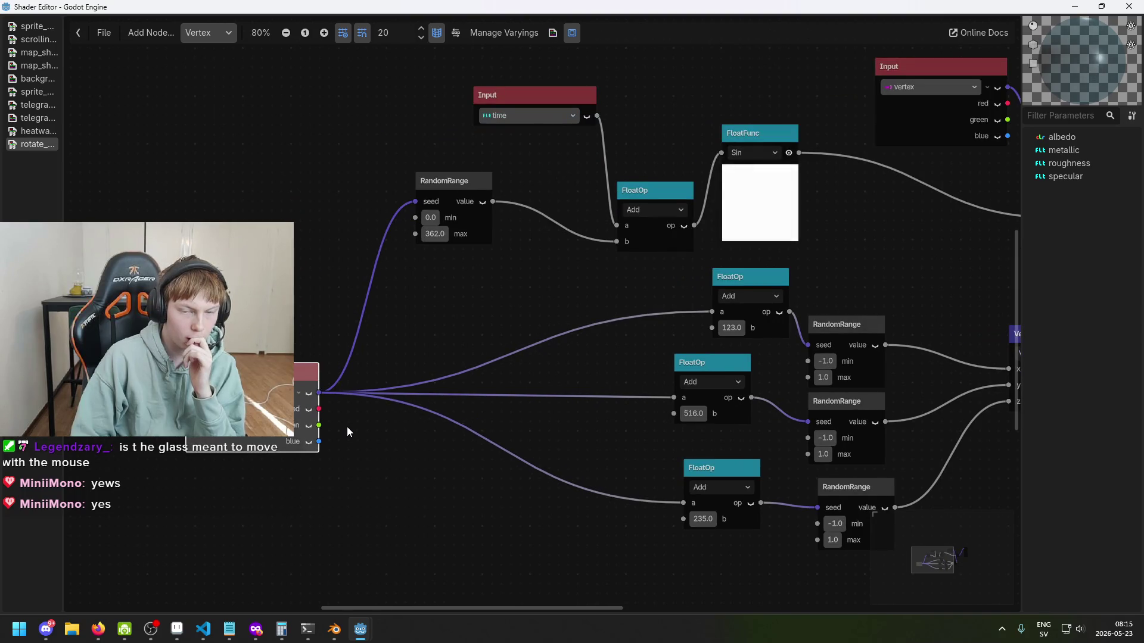
left_click_drag(349, 432, 459, 365)
right_click(357, 430)
left_click(368, 436)
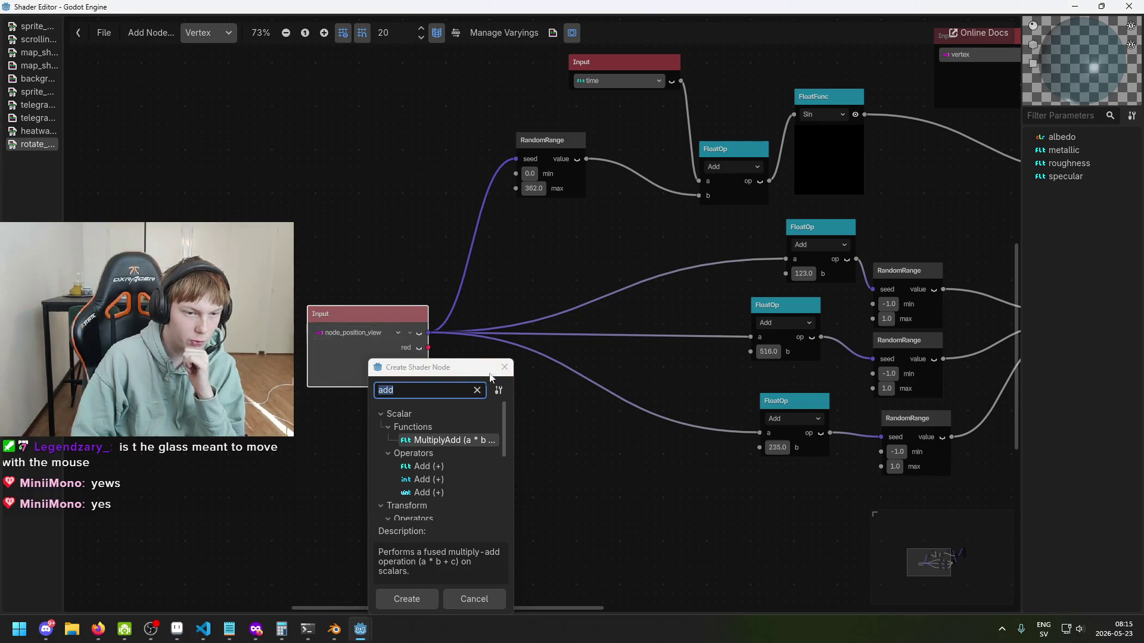
left_click(505, 367)
Step: Open the Input node's list of built-in inputs, then switch to the private browser window
left_click(360, 332)
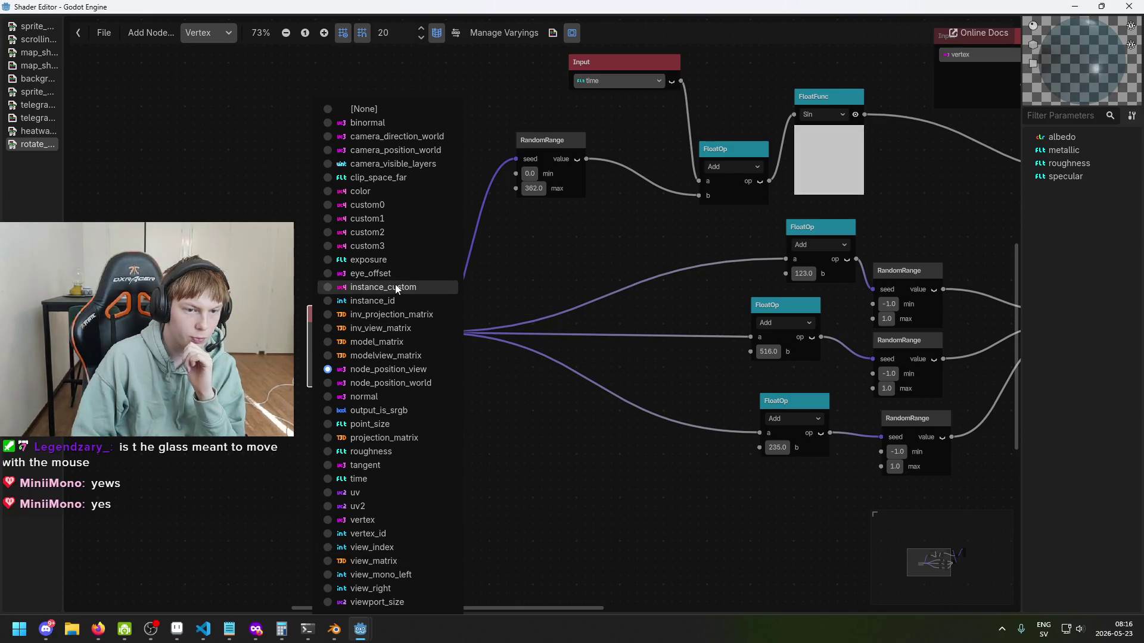
mouse_move(255, 631)
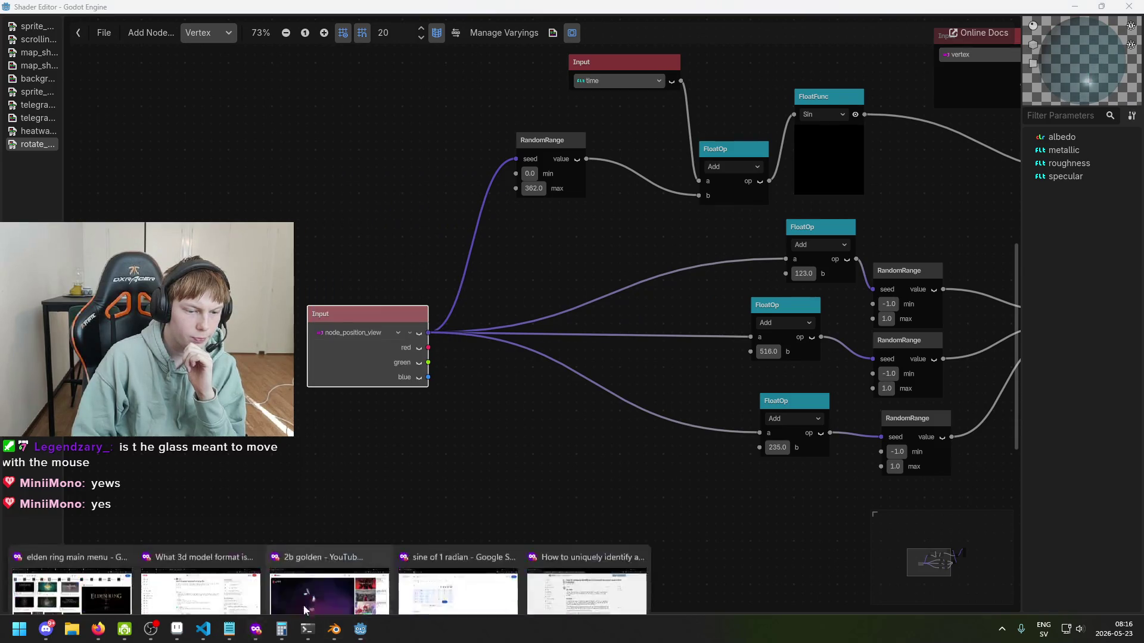
left_click(584, 587)
Step: Search Google for 'godot instance_custom' in a new private tab
key("ctrl+t")
type("godot instan")
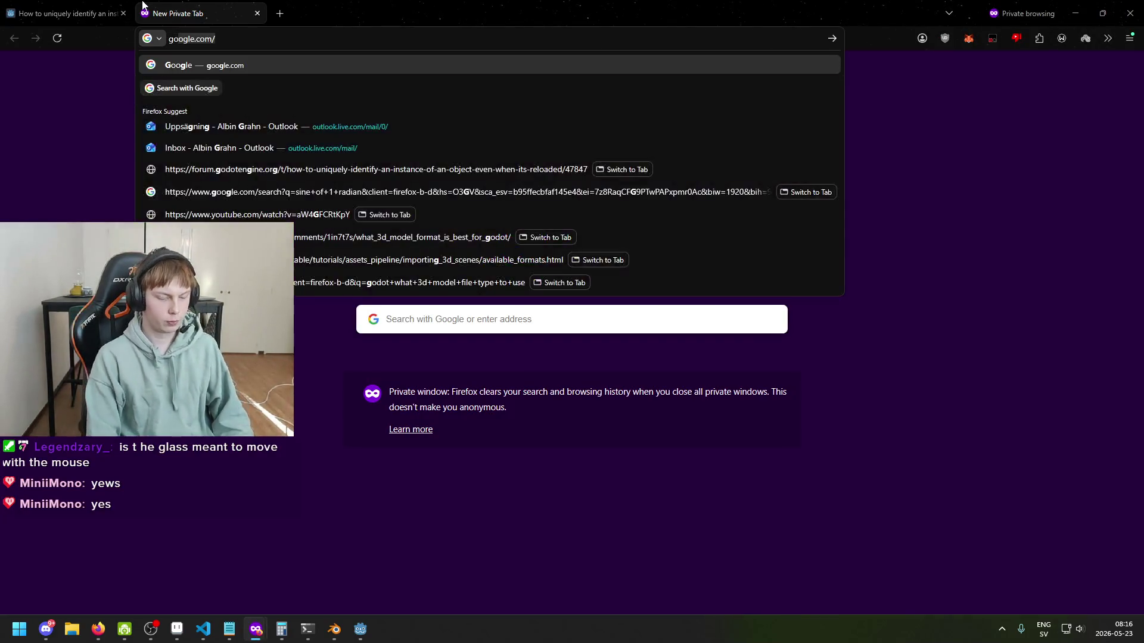
type("ce_custom")
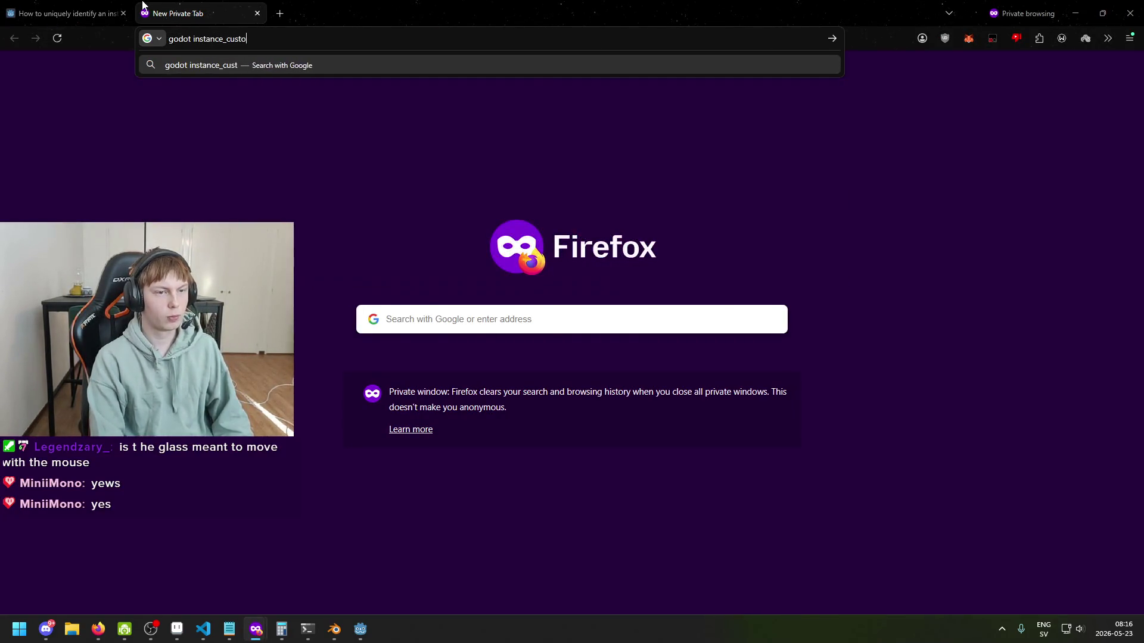
key("Return")
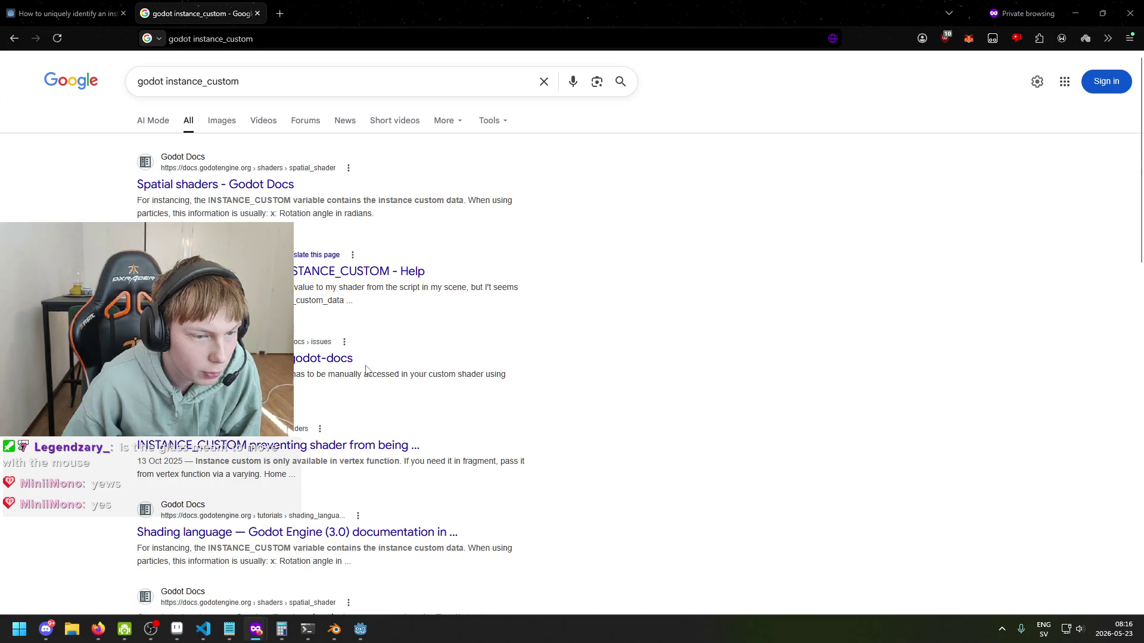
left_click(263, 81)
Step: Return to Godot's shader editor and reopen the Input node's list of built-in inputs
mouse_move(354, 630)
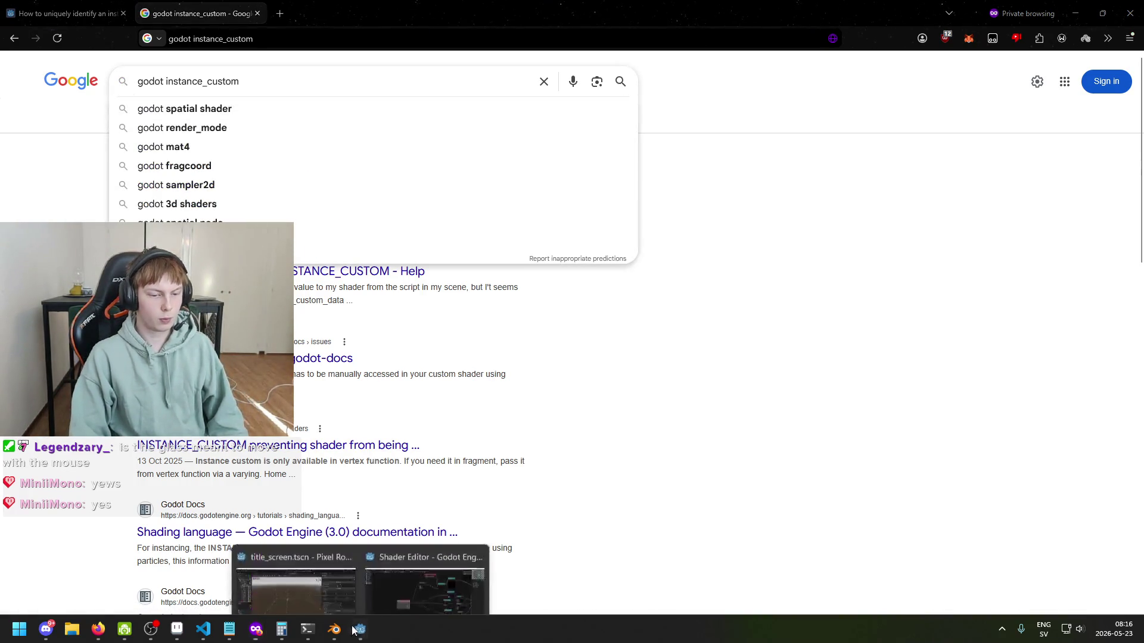
left_click(348, 590)
left_click(397, 530)
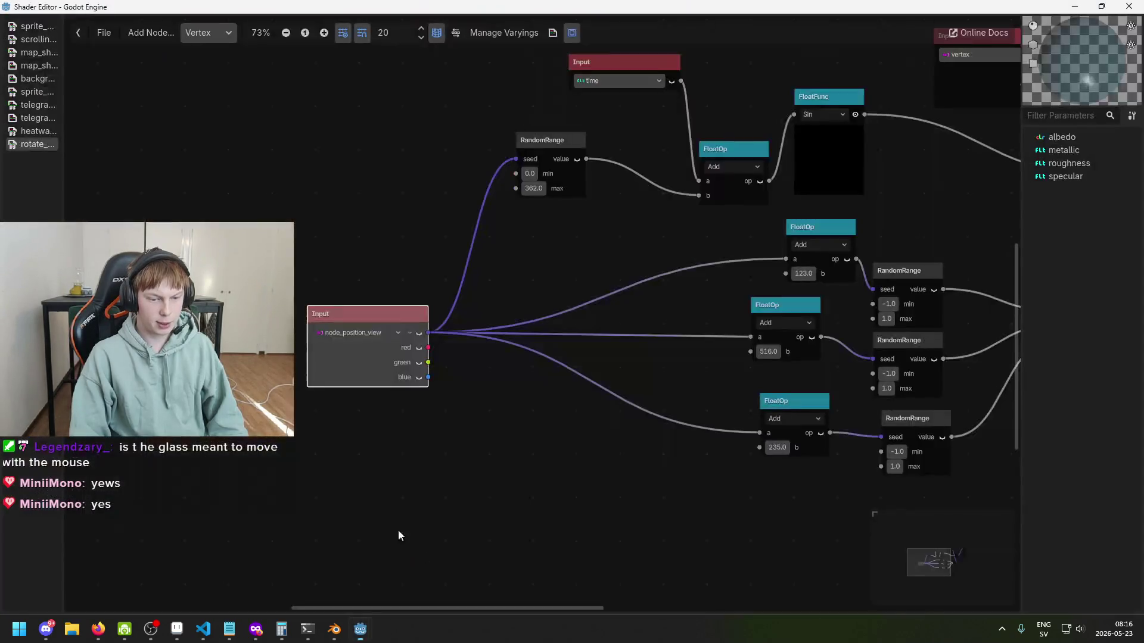
left_click(362, 335)
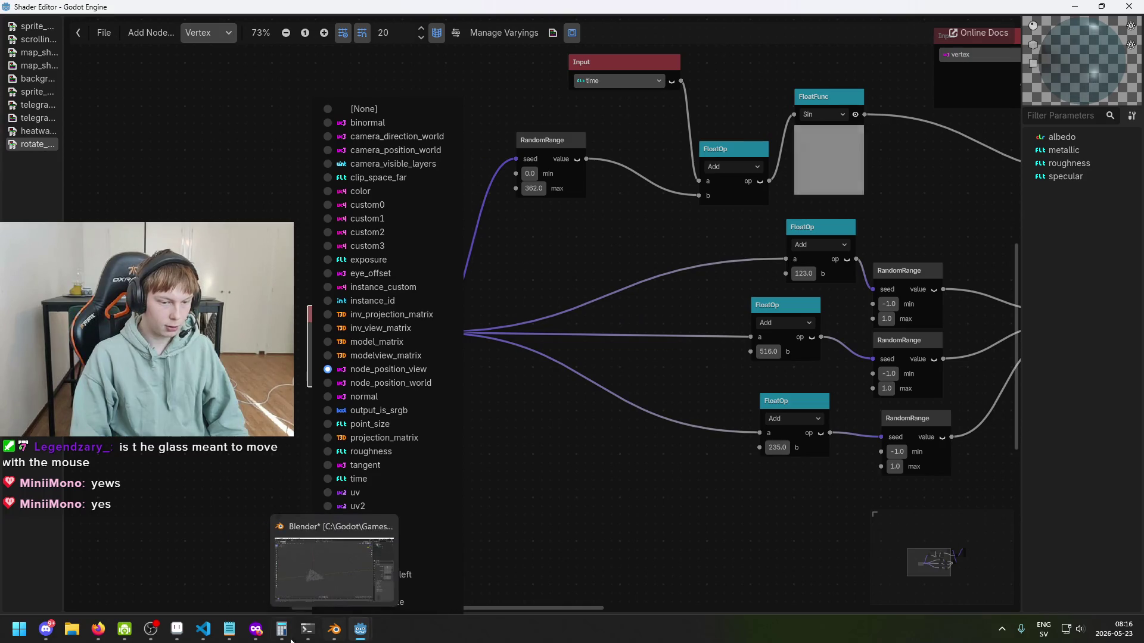
Step: Back in Firefox, replace the query and search for 'godot view index'
mouse_move(256, 629)
left_click(631, 563)
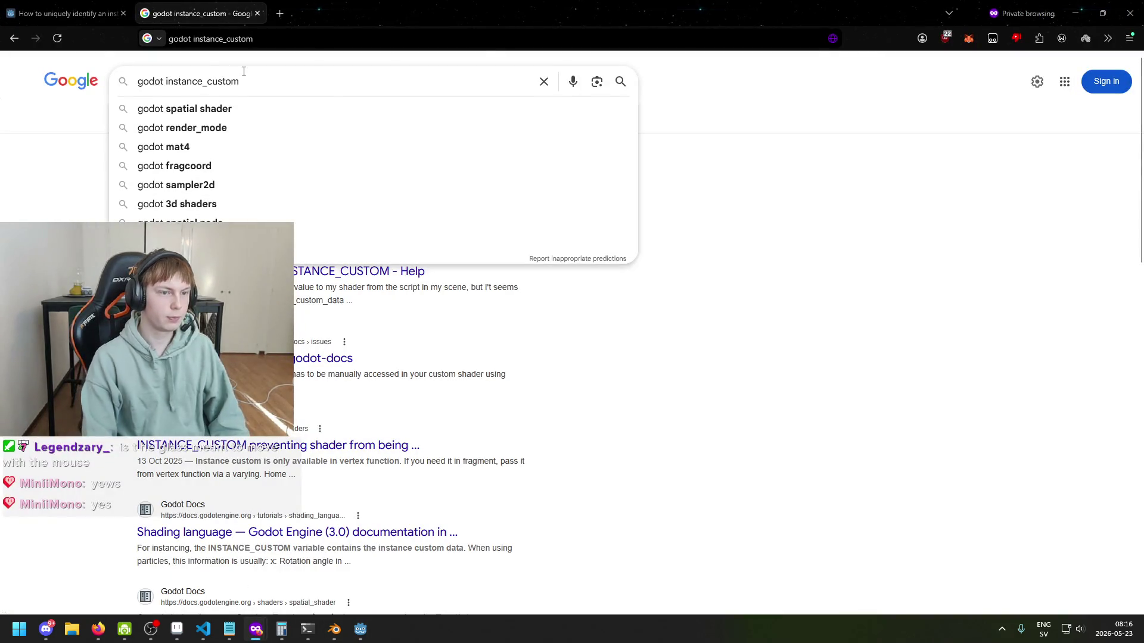
key("ctrl+a")
key("BackSpace")
type("v")
key("BackSpace")
type("godot view index")
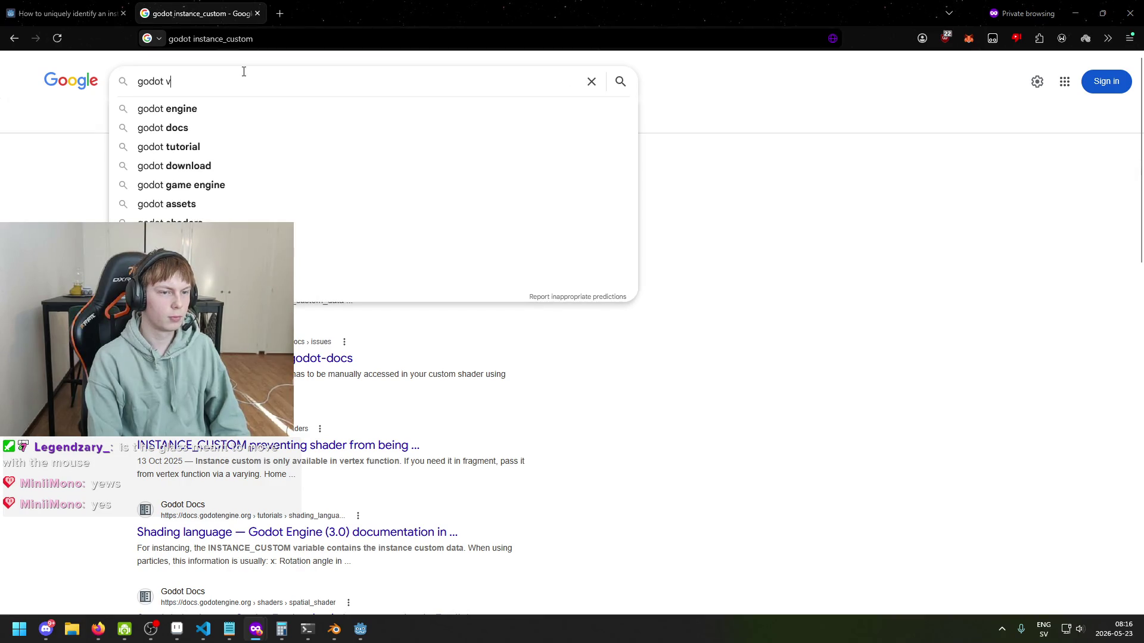
key("Return")
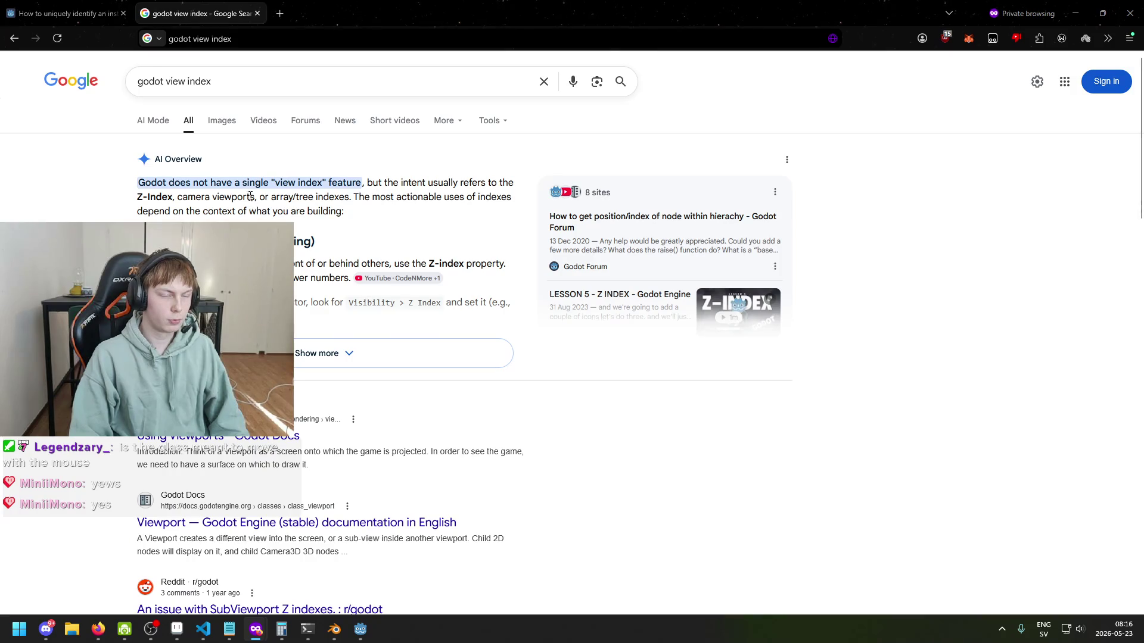
Step: Switch back to the shader editor and open the Input node's built-in inputs again
scroll(354, 405, "down", 1)
left_click(359, 633)
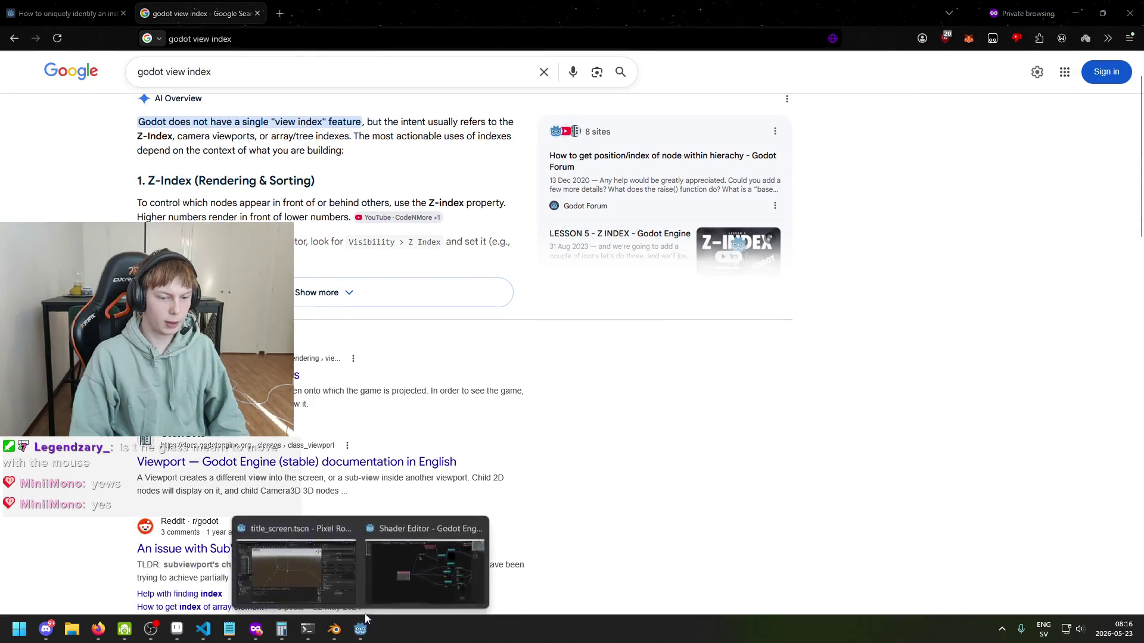
left_click(432, 585)
left_click(357, 310)
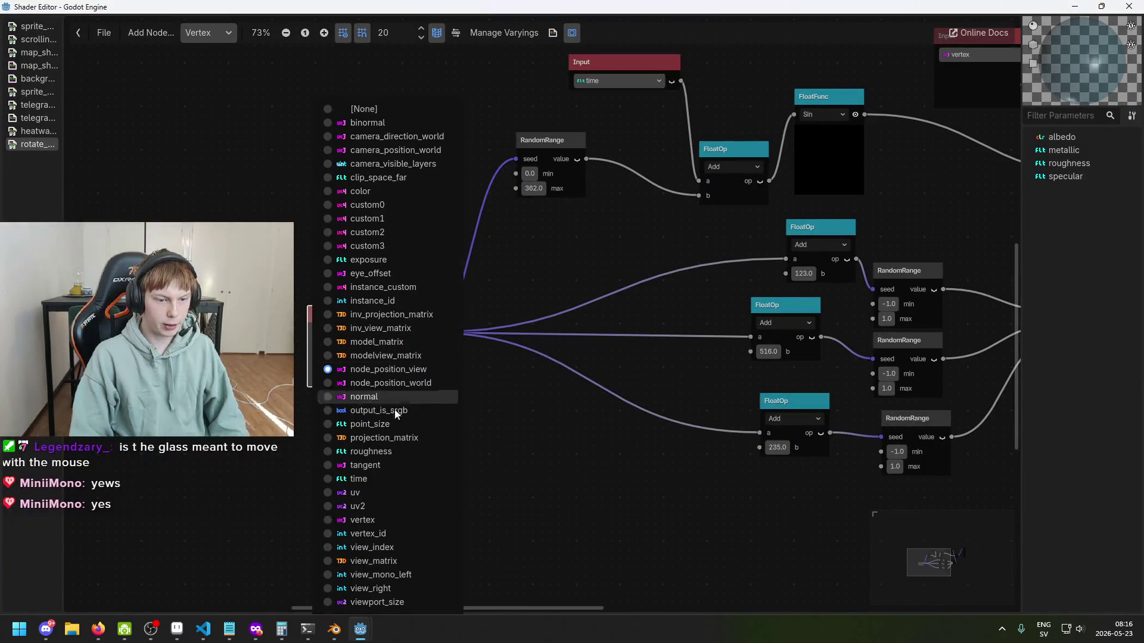
Step: Set the Input node to view_index
left_click(412, 545)
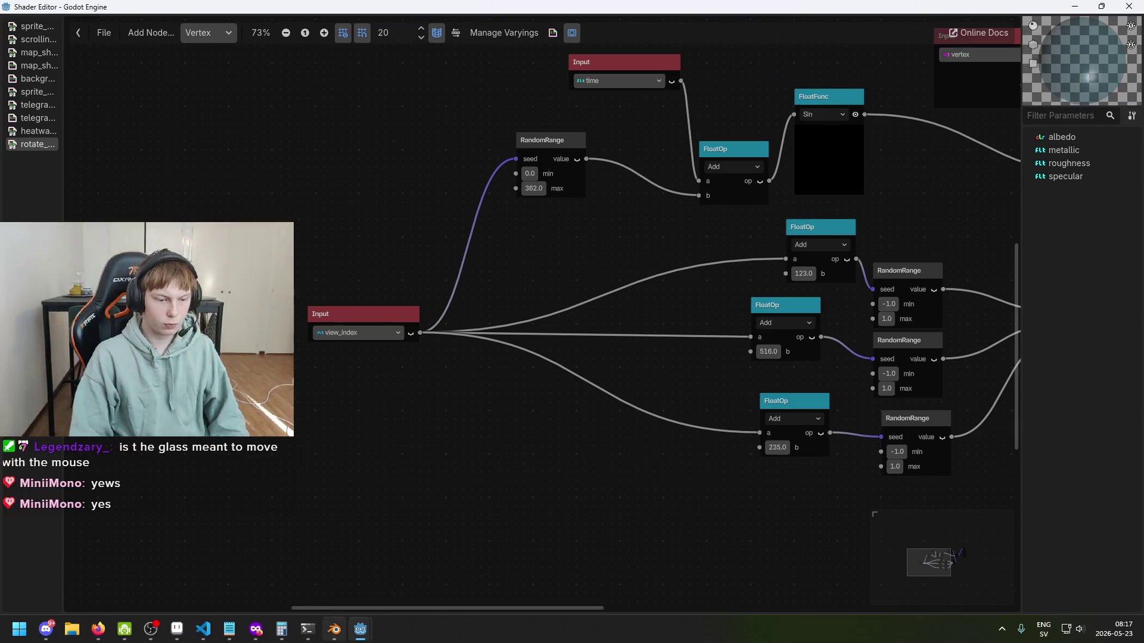
mouse_move(360, 629)
left_click(337, 592)
Step: Orbit the title screen viewport around the shards and save the scene
left_click_drag(441, 337, 507, 337)
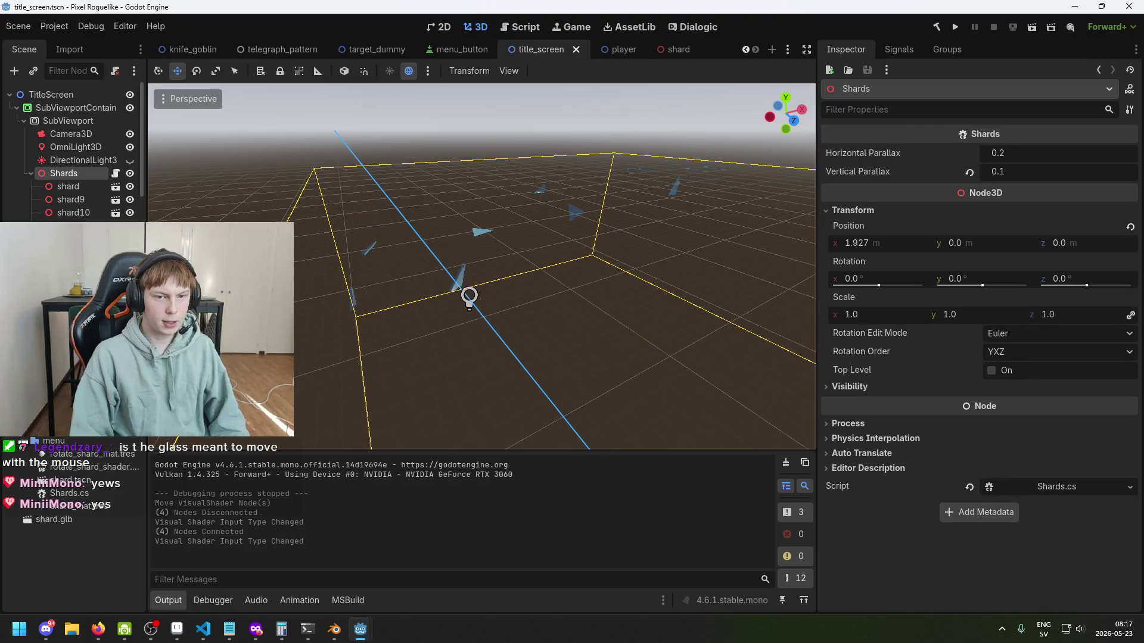
left_click_drag(481, 268, 481, 226)
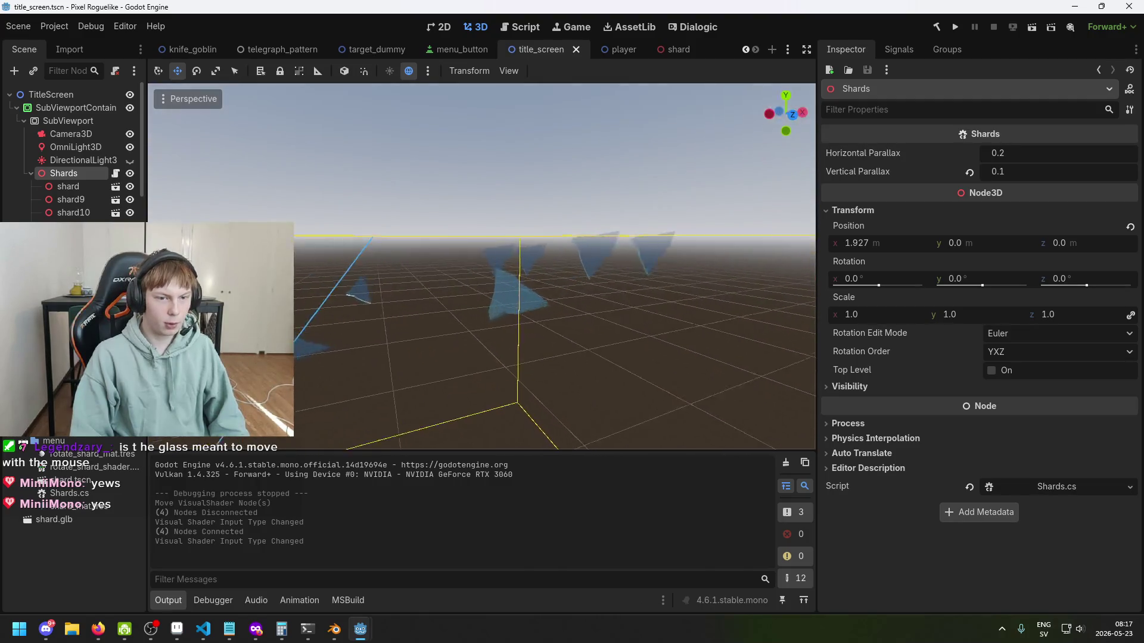
mouse_move(464, 341)
left_mouse_down()
mouse_move(490, 350)
mouse_move(487, 333)
left_mouse_up()
key("ctrl+s")
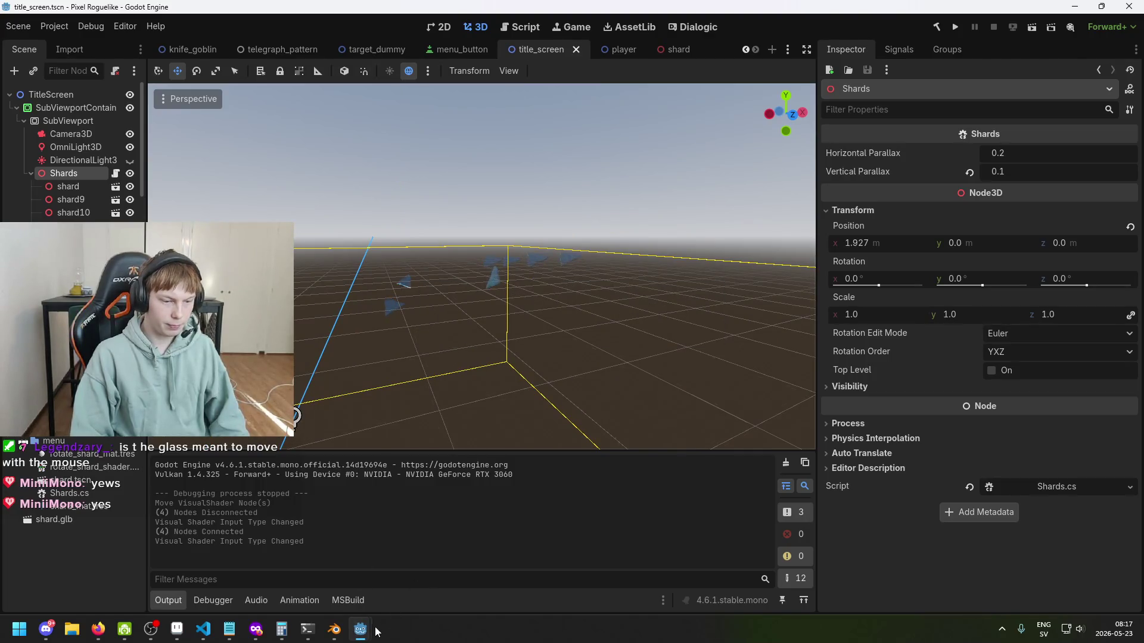
mouse_move(377, 631)
left_click(430, 591)
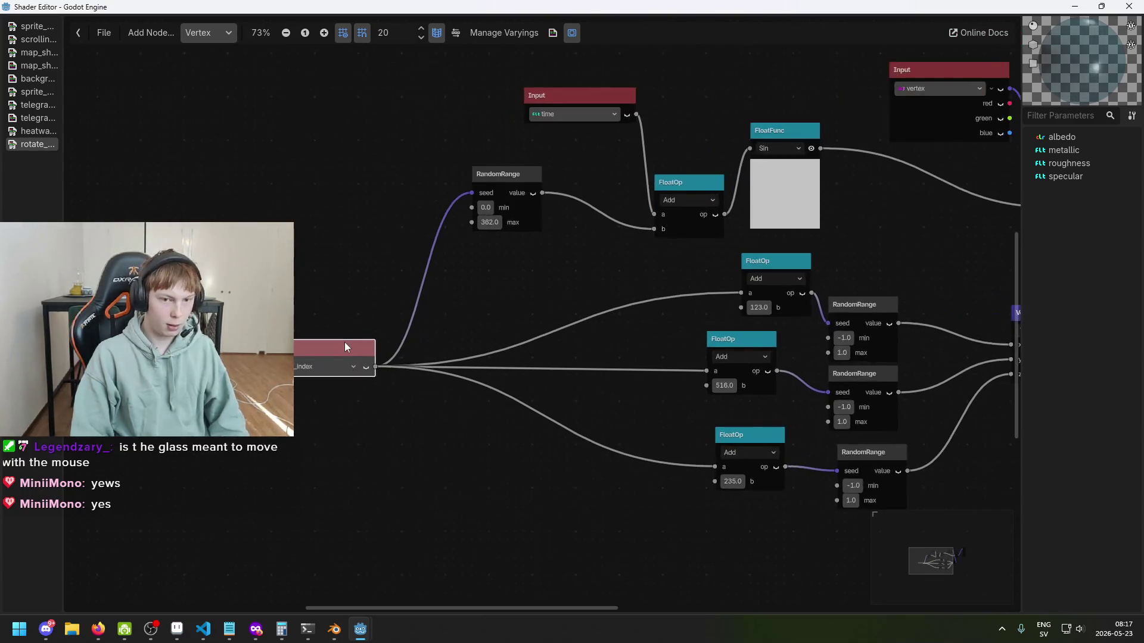
Step: Zoom out and move the Input node further left in the shader graph
scroll(344, 348, "down", 2)
scroll(224, 215, "up", 1)
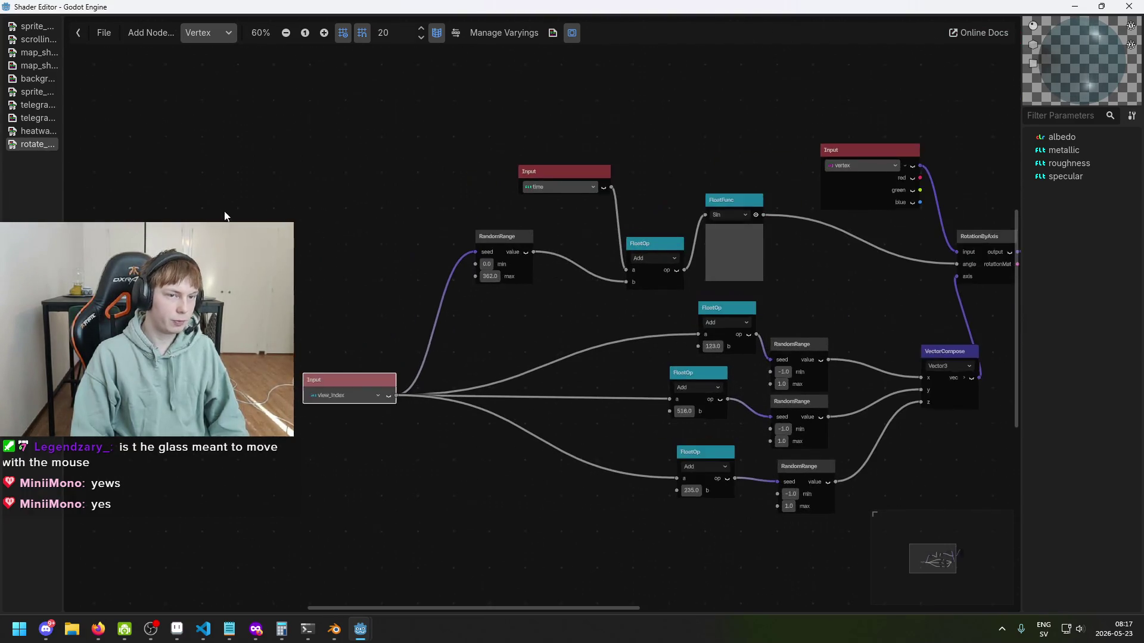
scroll(225, 215, "down", 1)
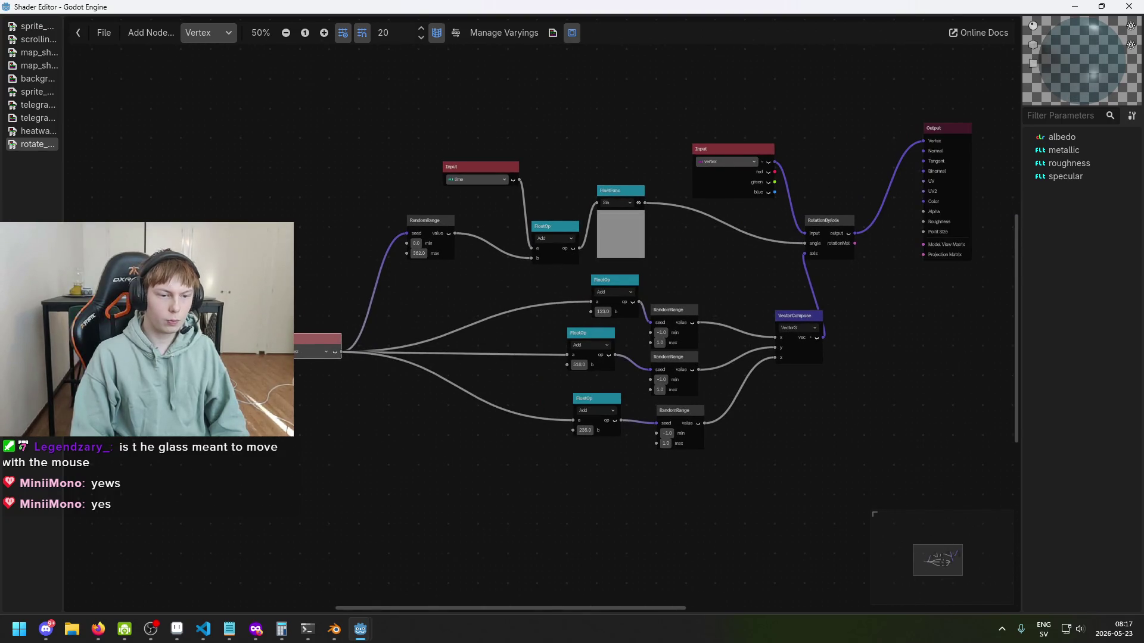
left_click_drag(317, 339, 258, 309)
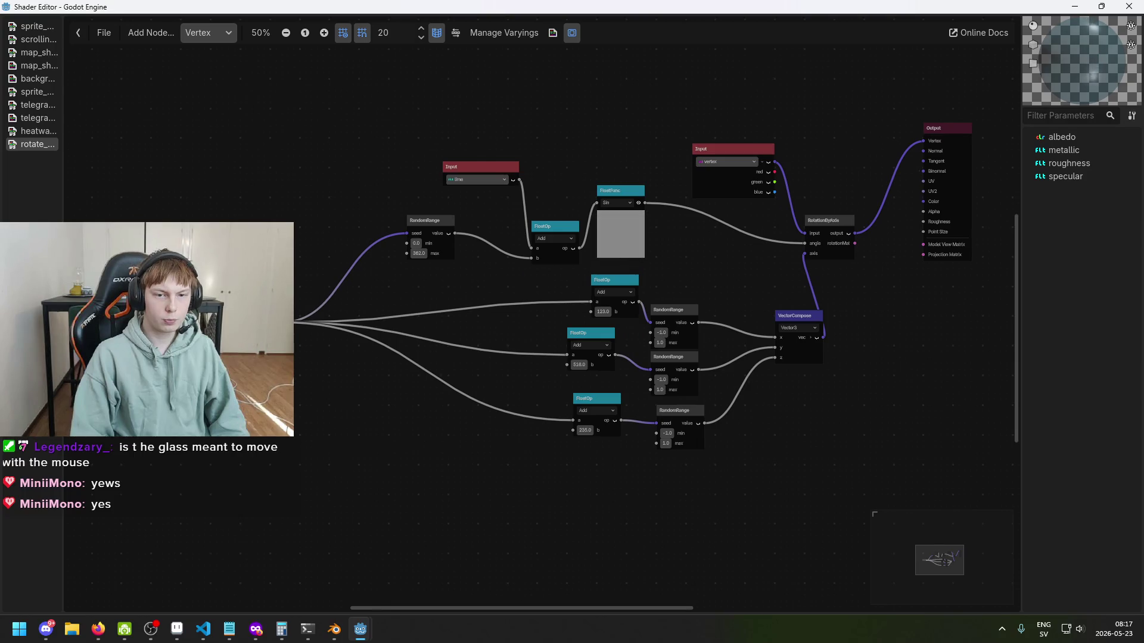
left_click_drag(278, 379, 293, 390)
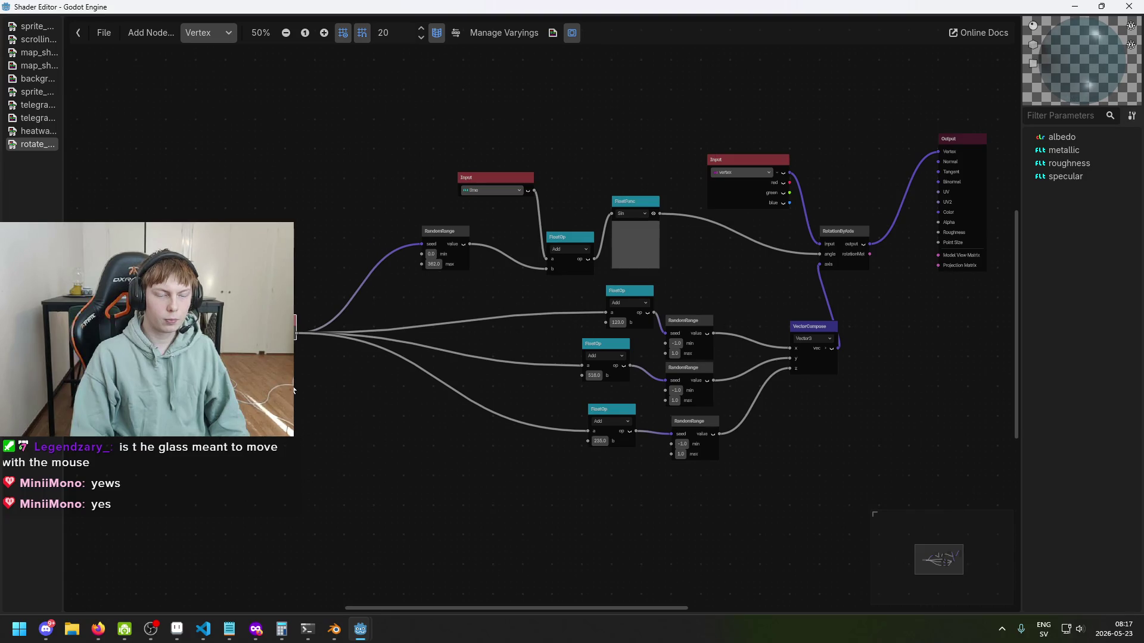
left_click_drag(293, 388, 297, 392)
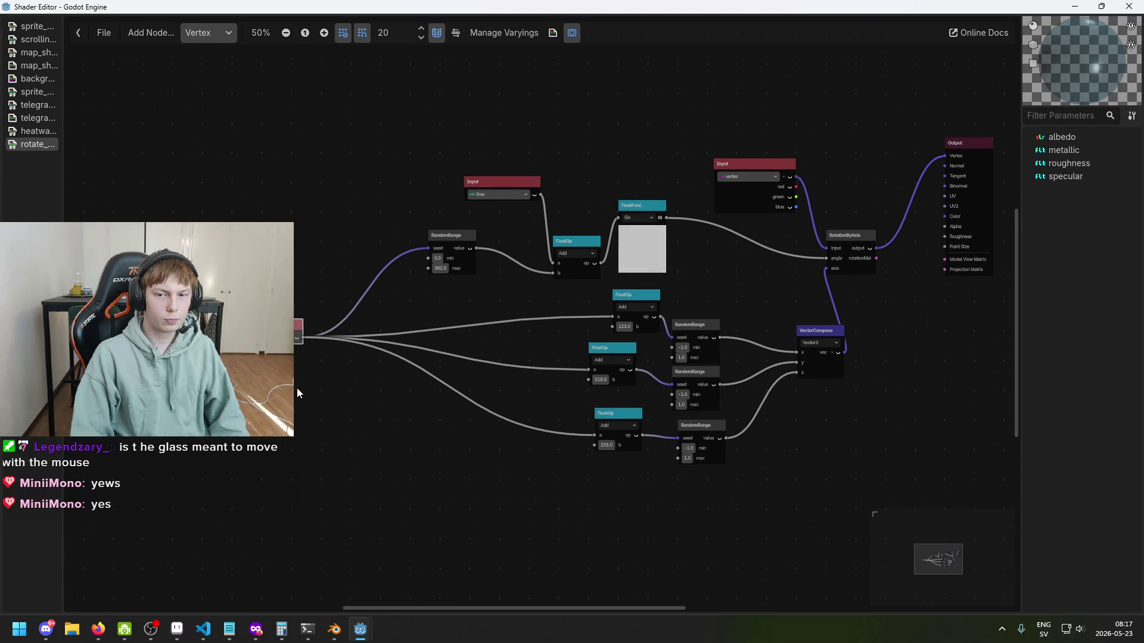
left_click_drag(297, 387, 312, 391)
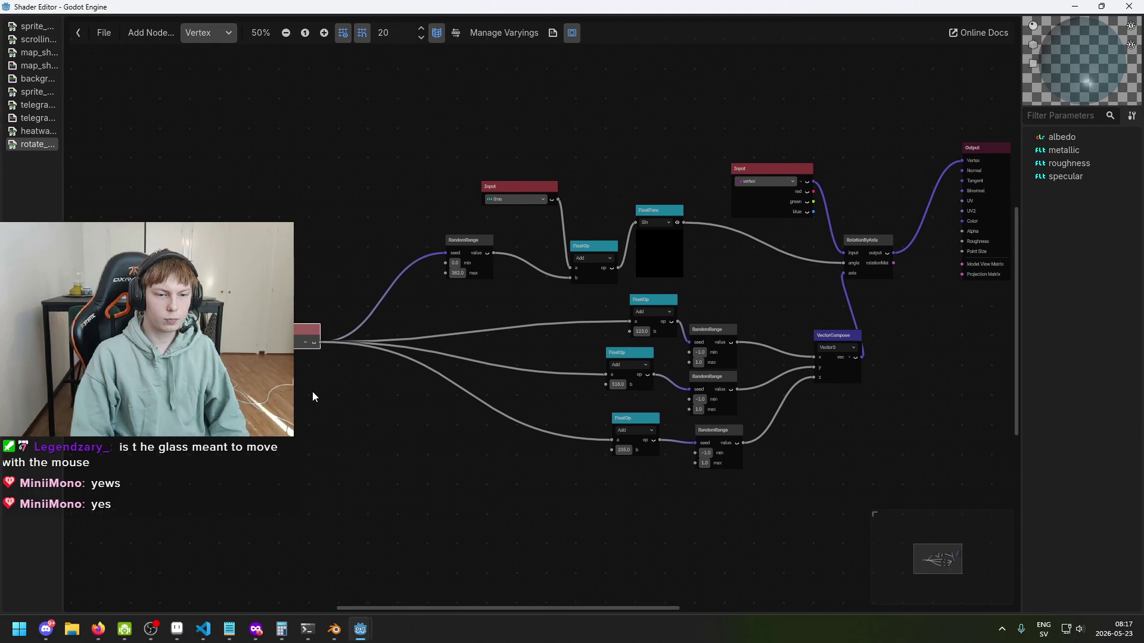
scroll(312, 392, "up", 1)
Step: Search 'int' in the Create Shader Node dialog and pick IntParameter
right_click(293, 395)
right_click(296, 403)
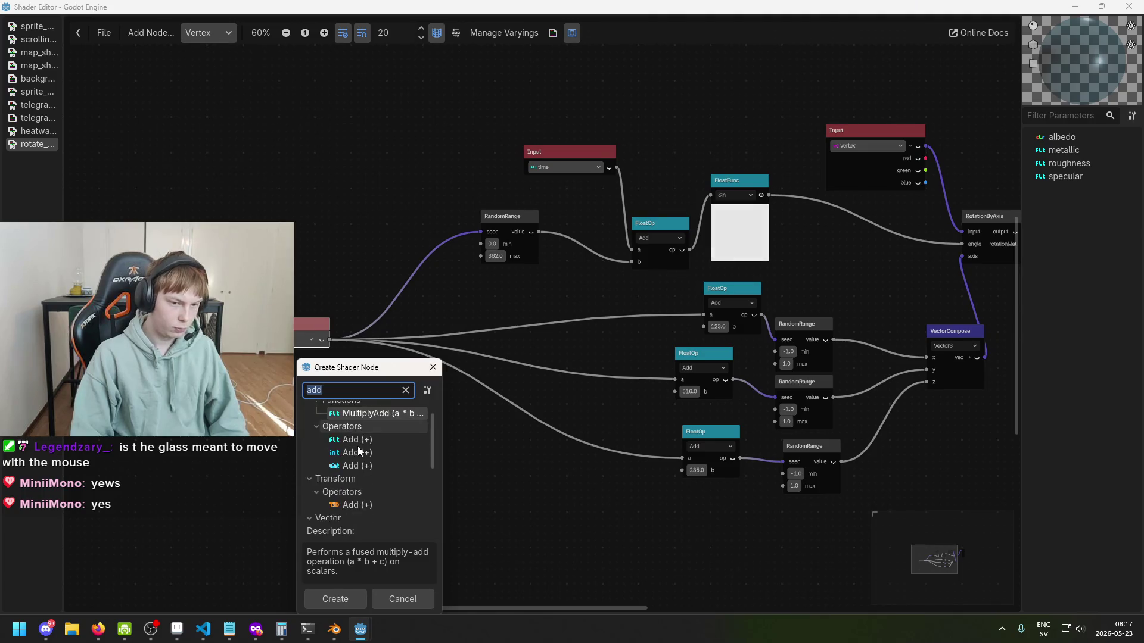
key("BackSpace")
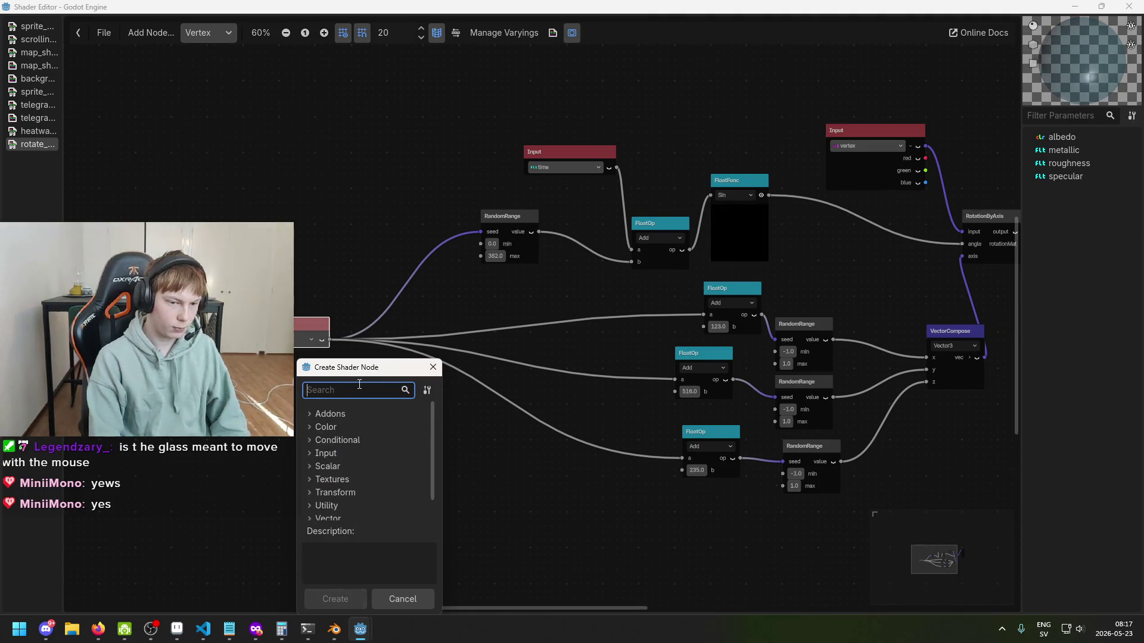
type("int")
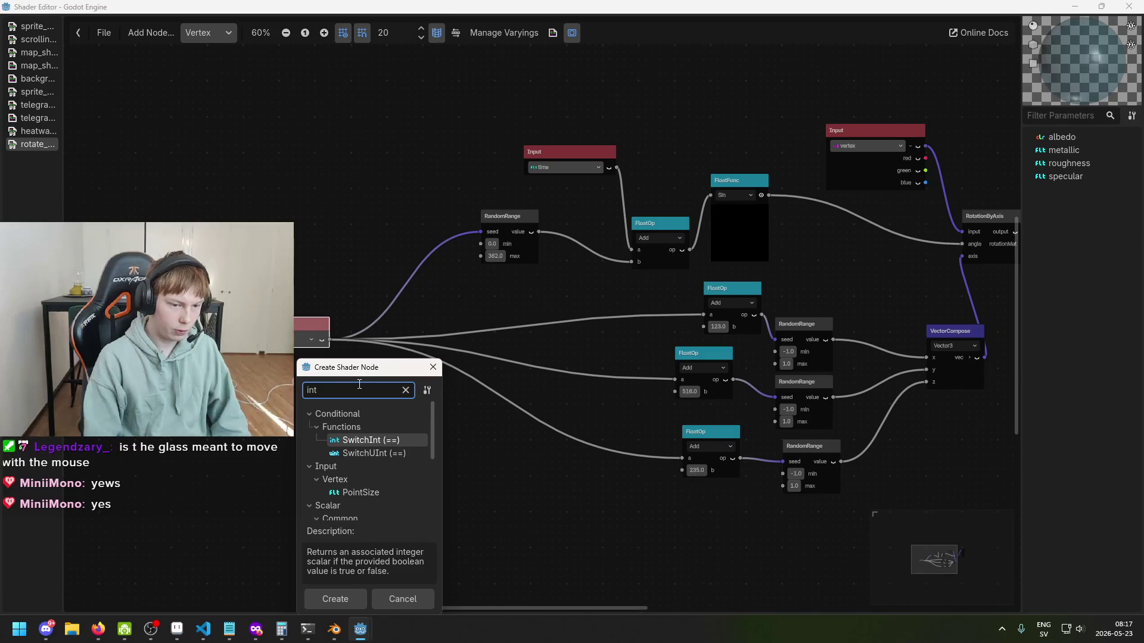
scroll(385, 504, "down", 5)
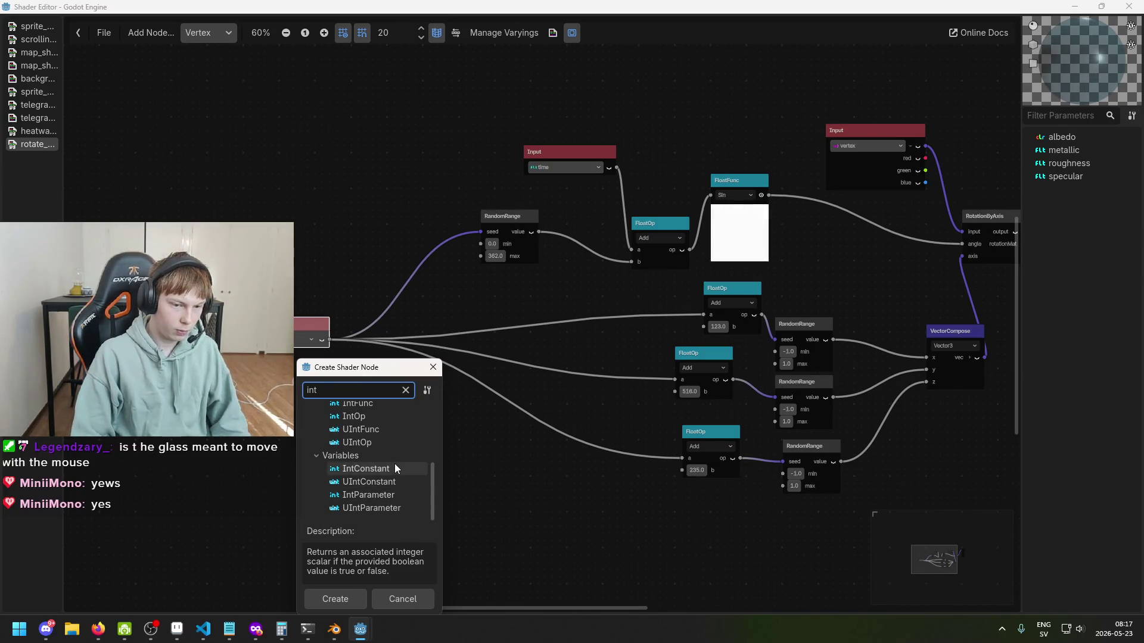
left_click(402, 494)
Step: Create an IntParameter named 'seed' and put it in place of the deleted view_index Input
double_click(401, 494)
type("seed")
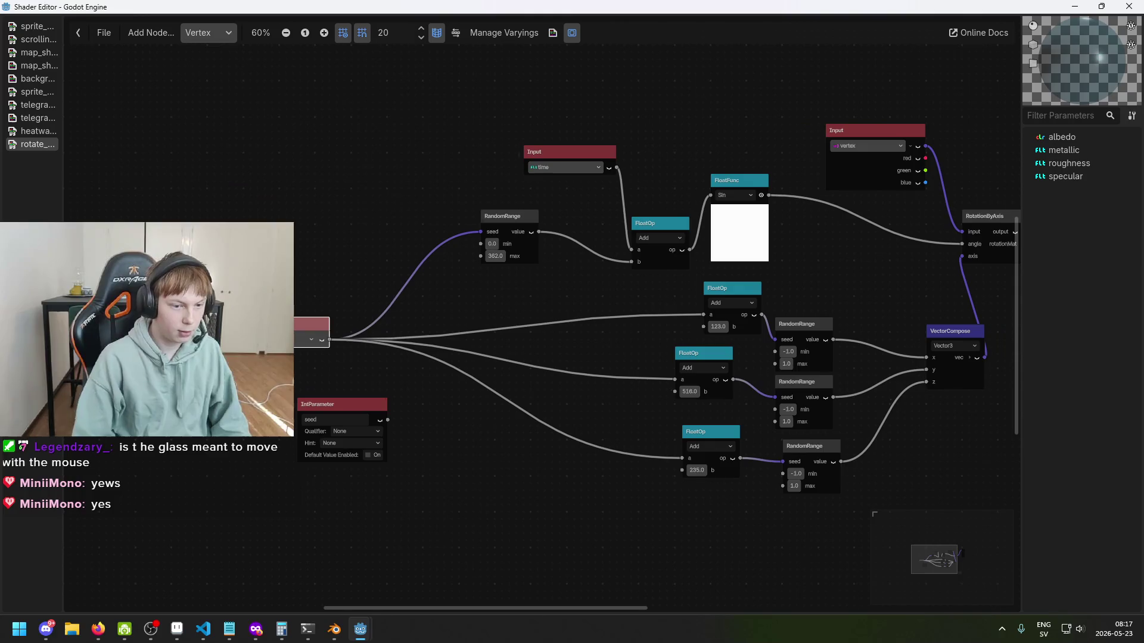
key("Delete")
left_click_drag(374, 410, 386, 345)
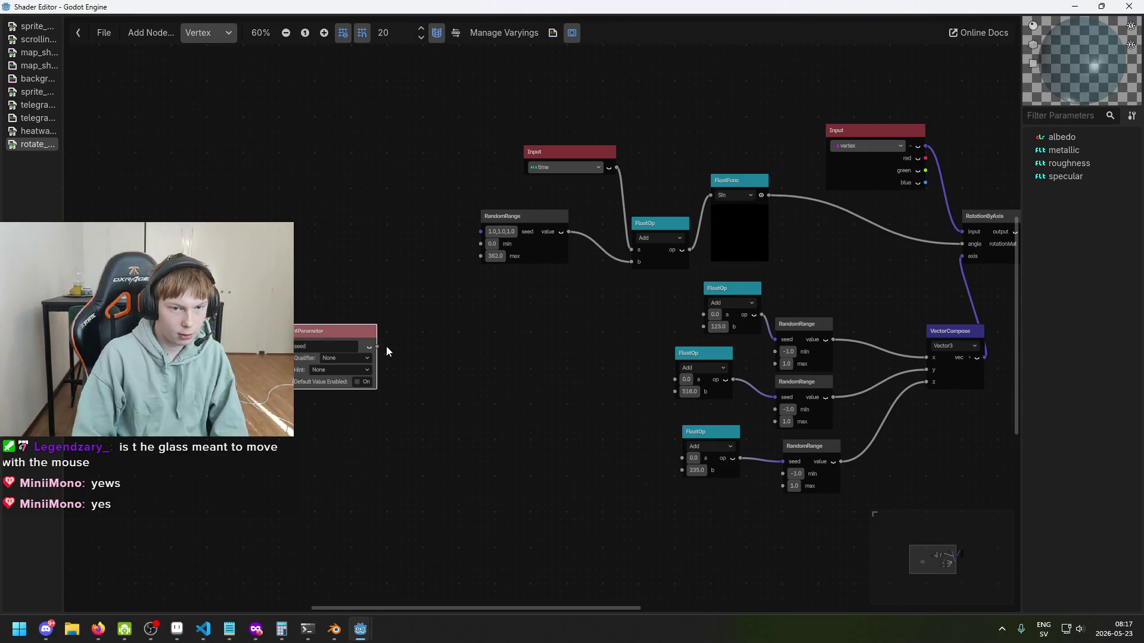
Step: Wire seed into RandomRange's seed and the FloatOps adding 123, 516 and 235
left_click_drag(456, 272, 480, 232)
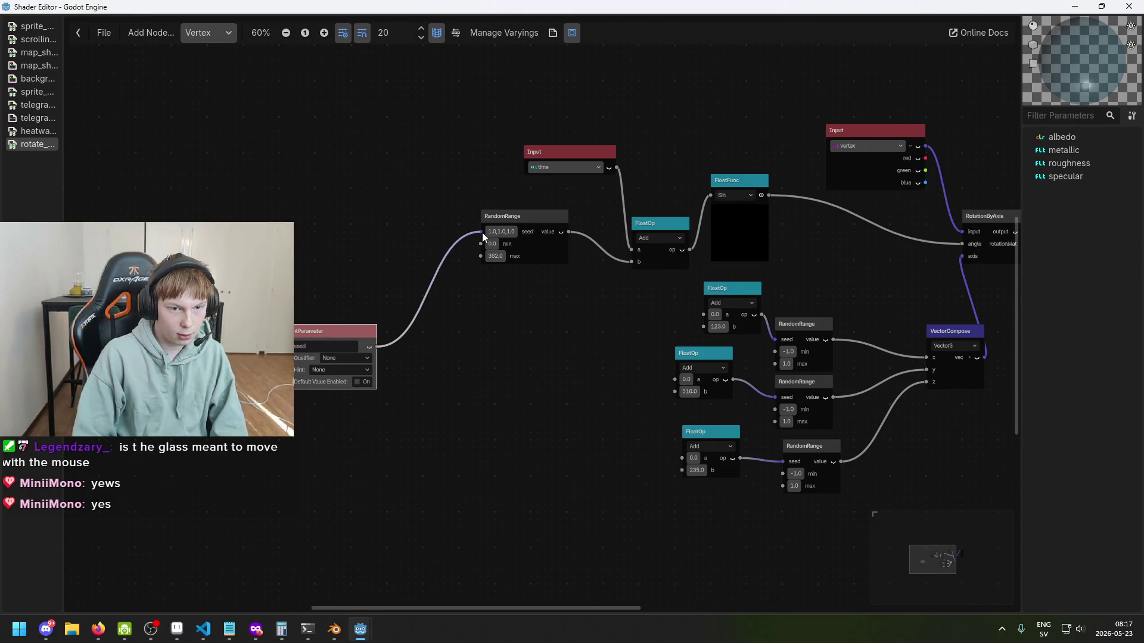
left_click(404, 368)
left_click_drag(377, 346, 700, 315)
left_click_drag(377, 346, 669, 378)
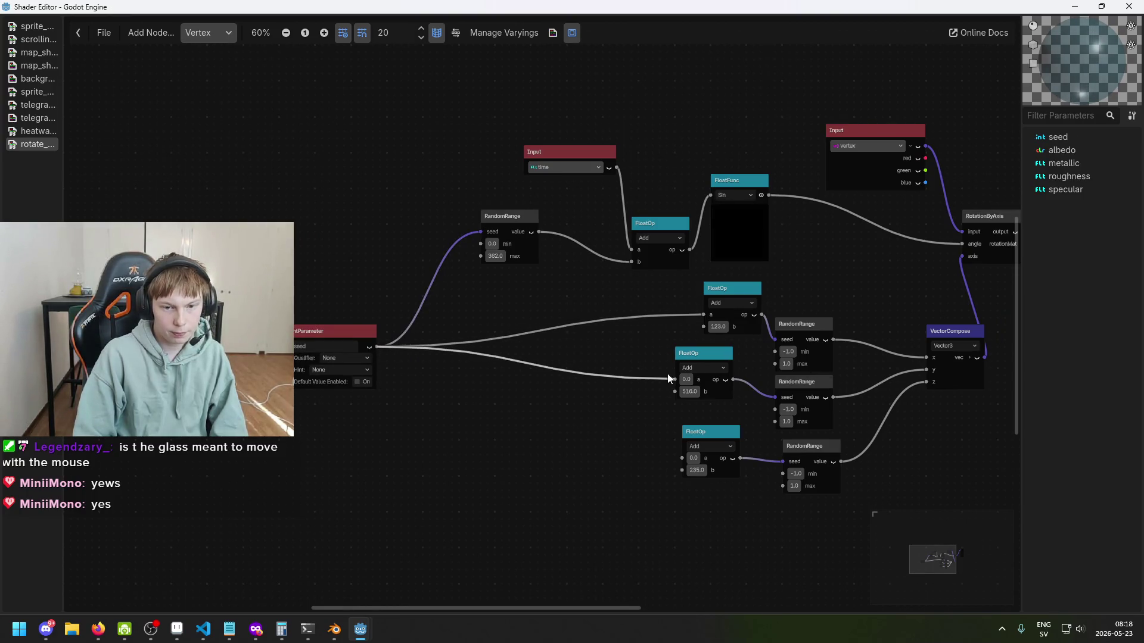
left_click_drag(487, 403, 679, 458)
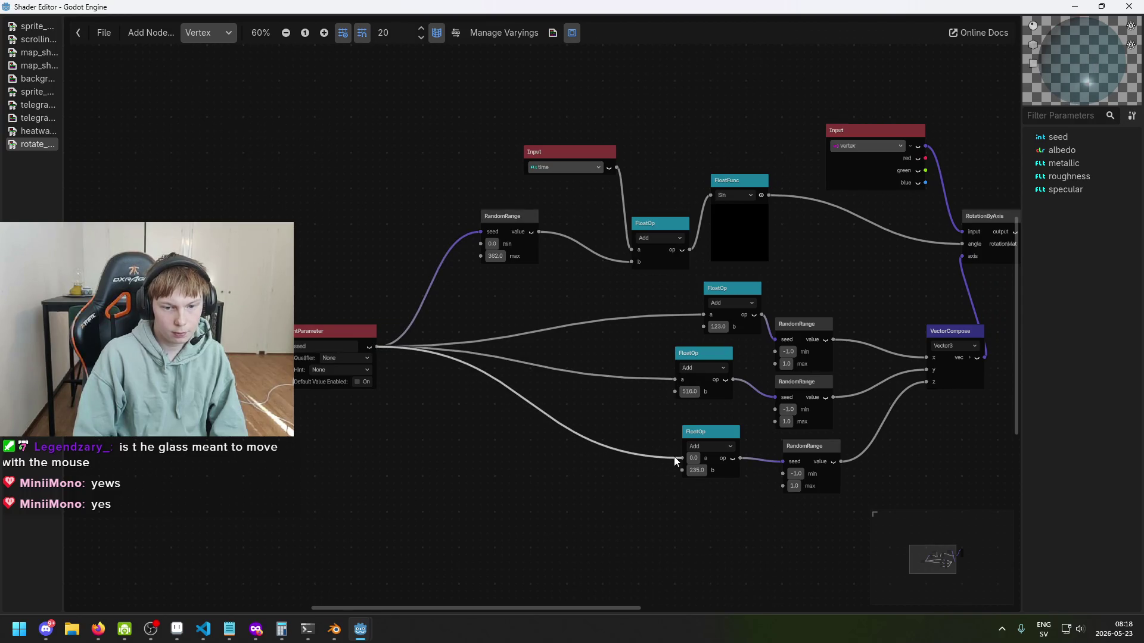
scroll(346, 363, "up", 4)
Step: Check the seed parameter's qualifier options, keep None, and nudge the node up-left
left_click(337, 349)
left_click(341, 356)
left_click(346, 351)
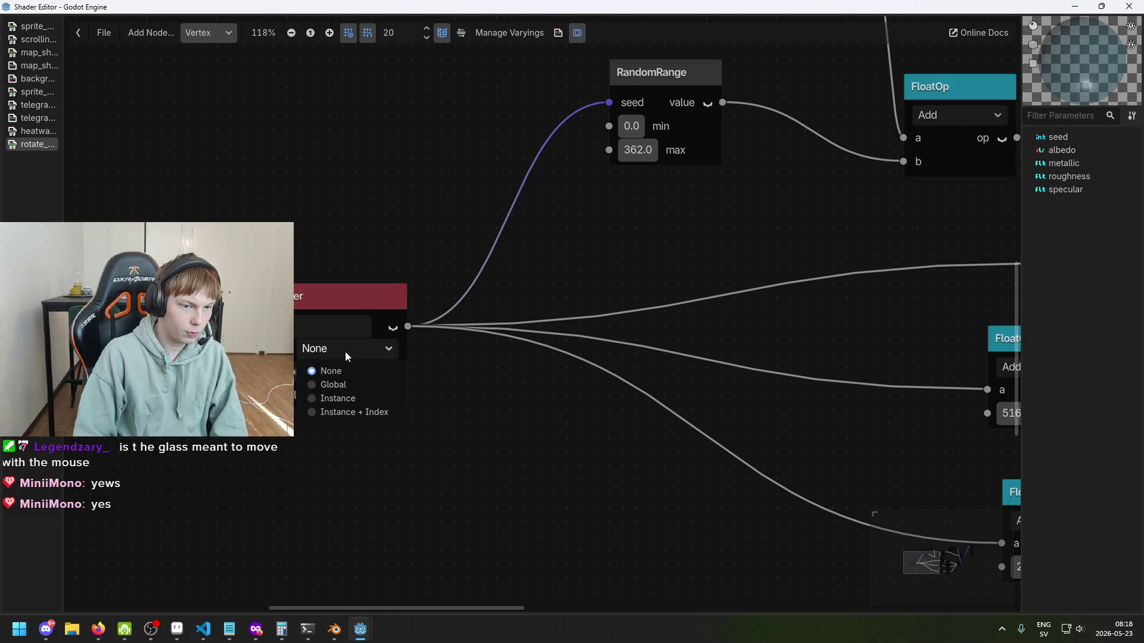
left_click(345, 352)
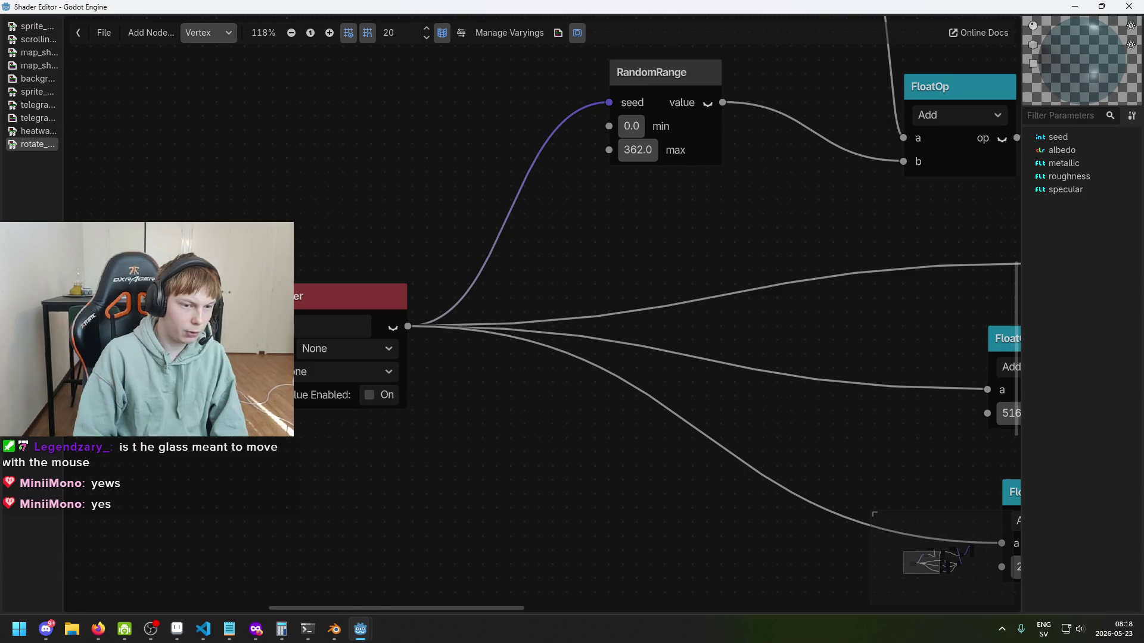
left_click(352, 297)
left_click(366, 354)
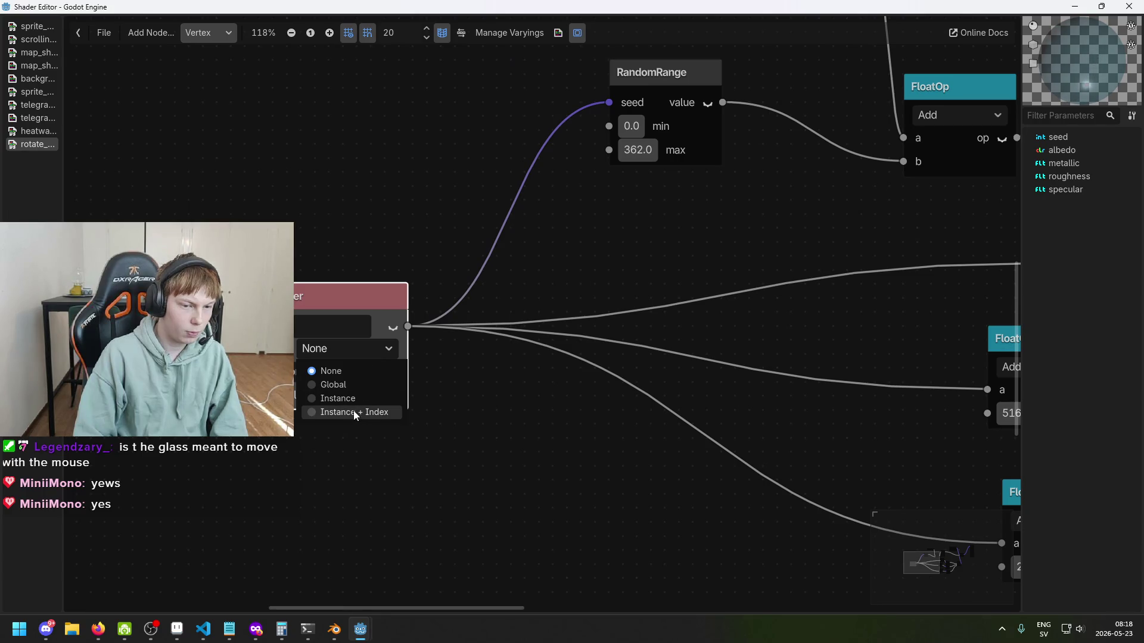
left_click(331, 371)
scroll(247, 263, "up", 2)
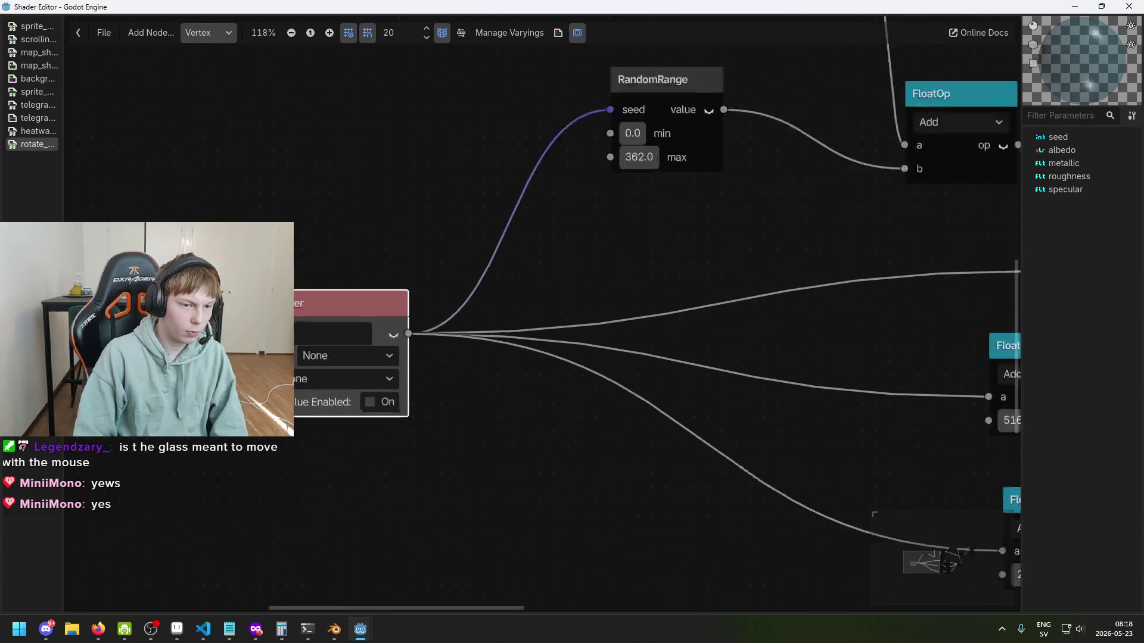
scroll(358, 397, "down", 3)
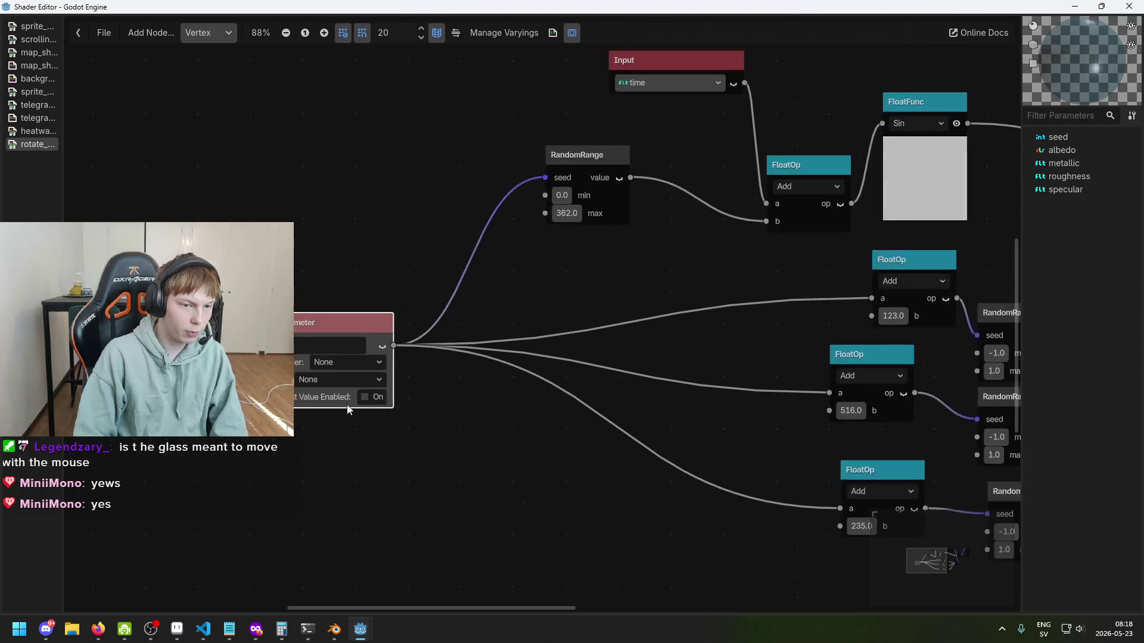
scroll(384, 410, "down", 1)
left_click_drag(351, 352, 330, 339)
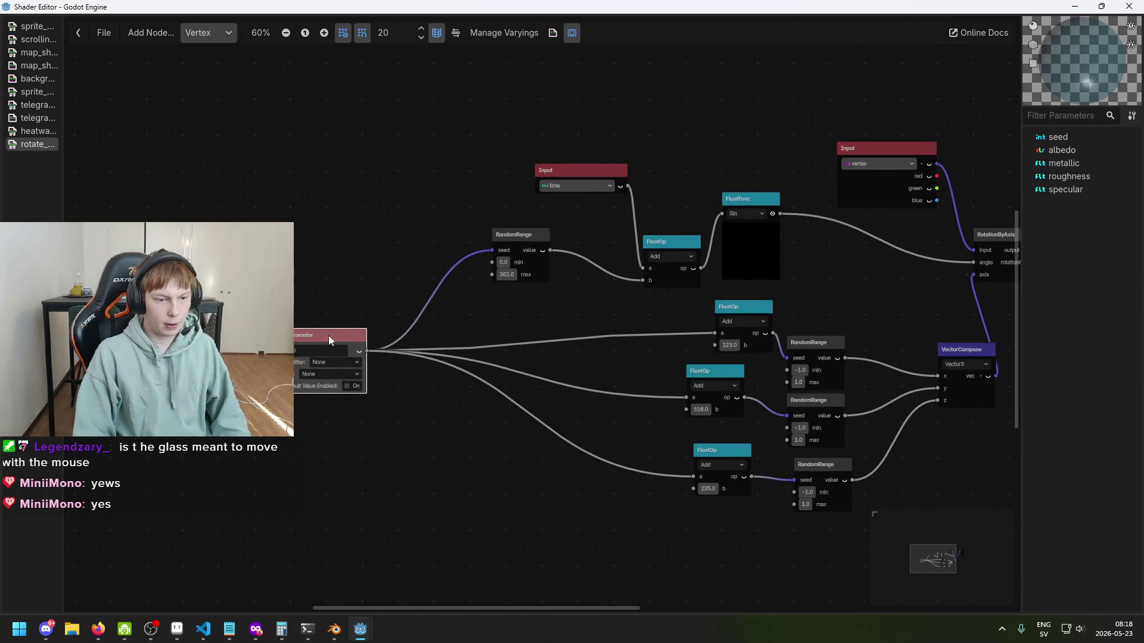
Step: Switch to the title_screen scene window, then bring up Shards.cs in Visual Studio Code
mouse_move(360, 629)
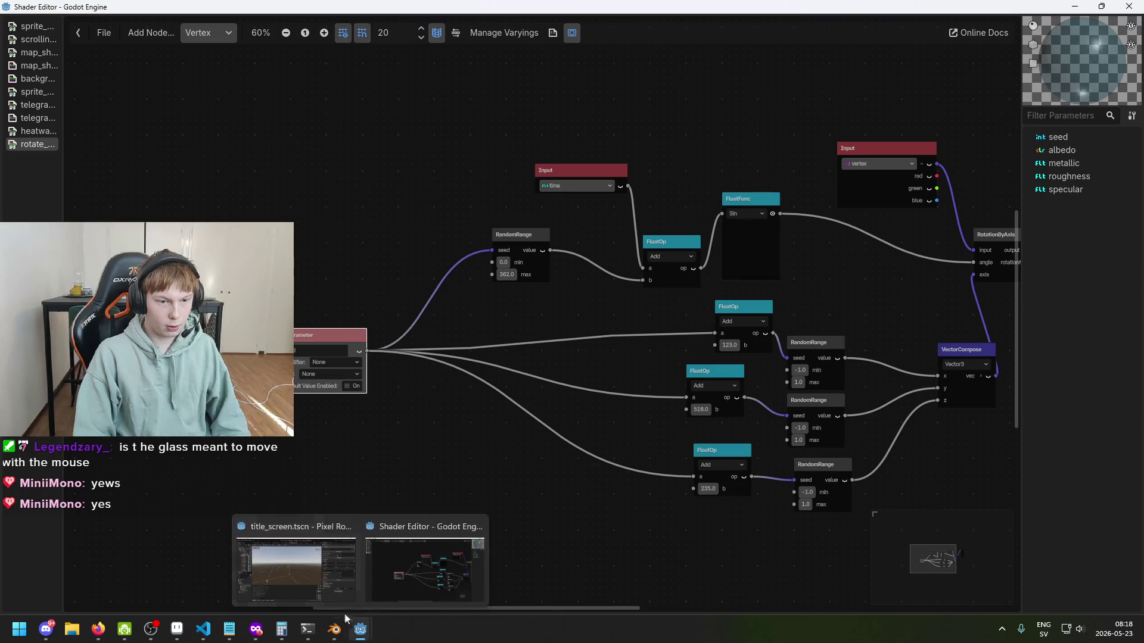
left_click(325, 595)
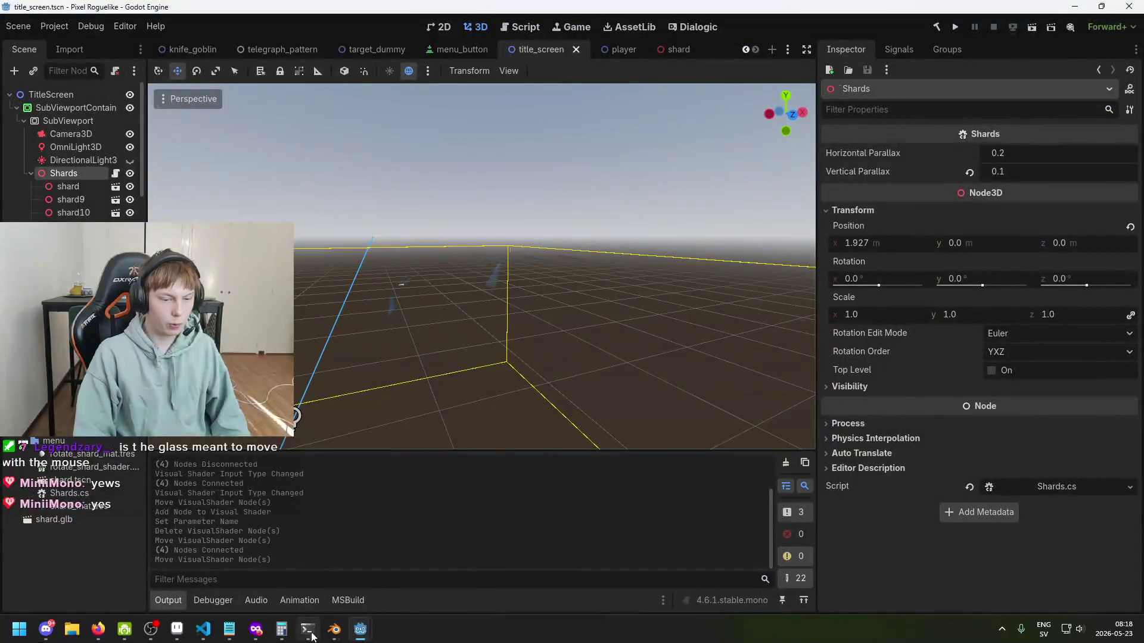
left_click(205, 631)
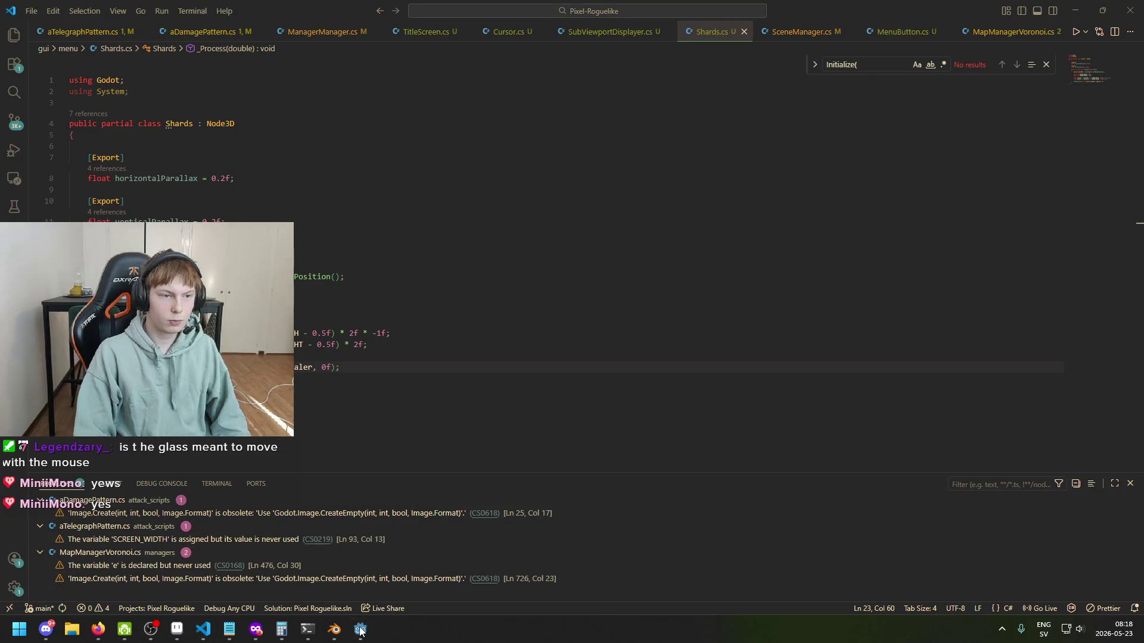
mouse_move(360, 629)
left_click(320, 573)
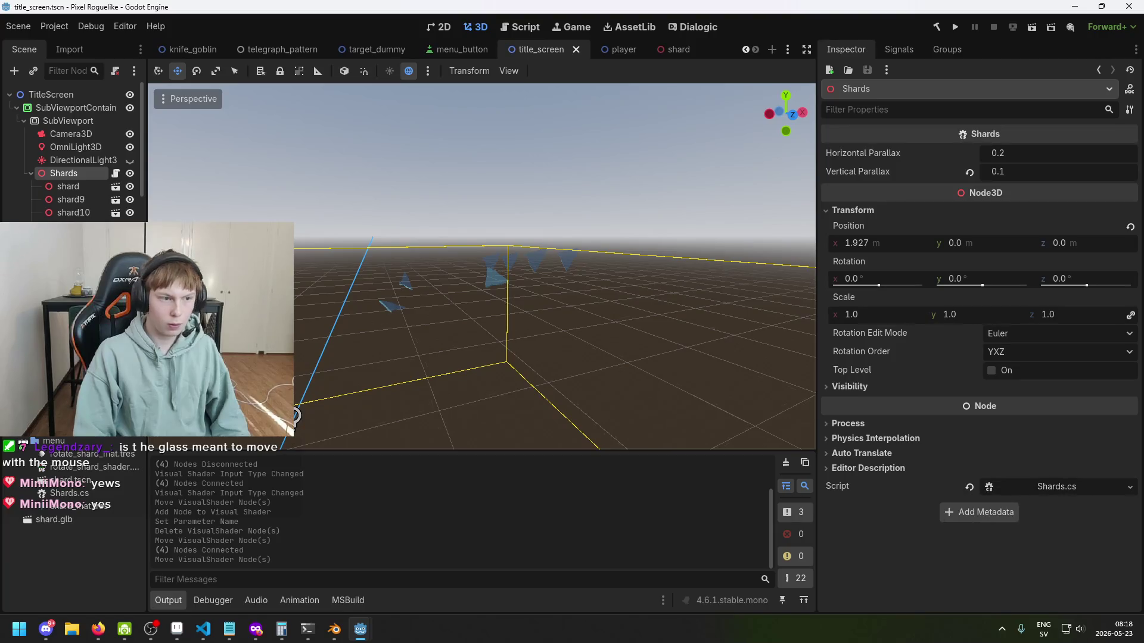
scroll(72, 155, "down", 3)
scroll(67, 152, "up", 3)
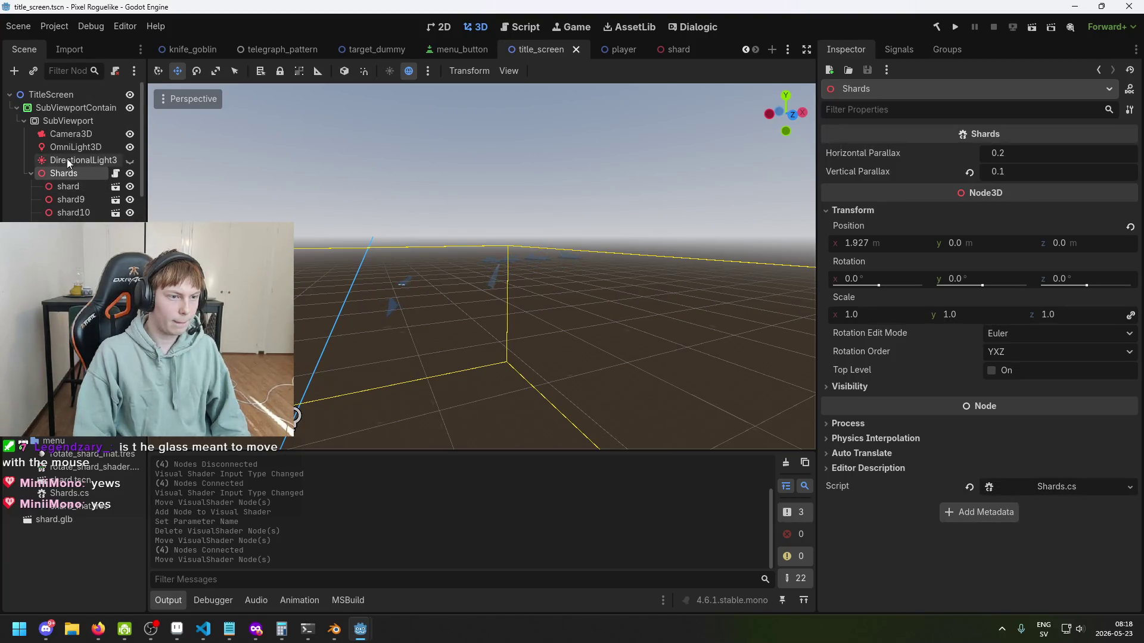
left_click(68, 119)
scroll(1026, 399, "down", 10)
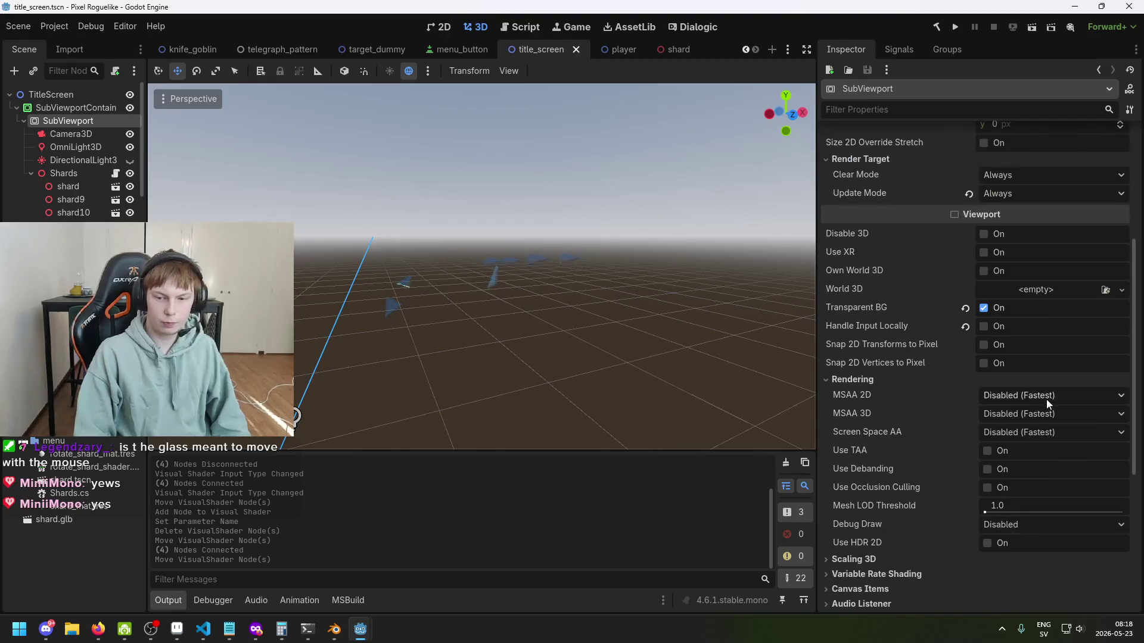
left_click(66, 108)
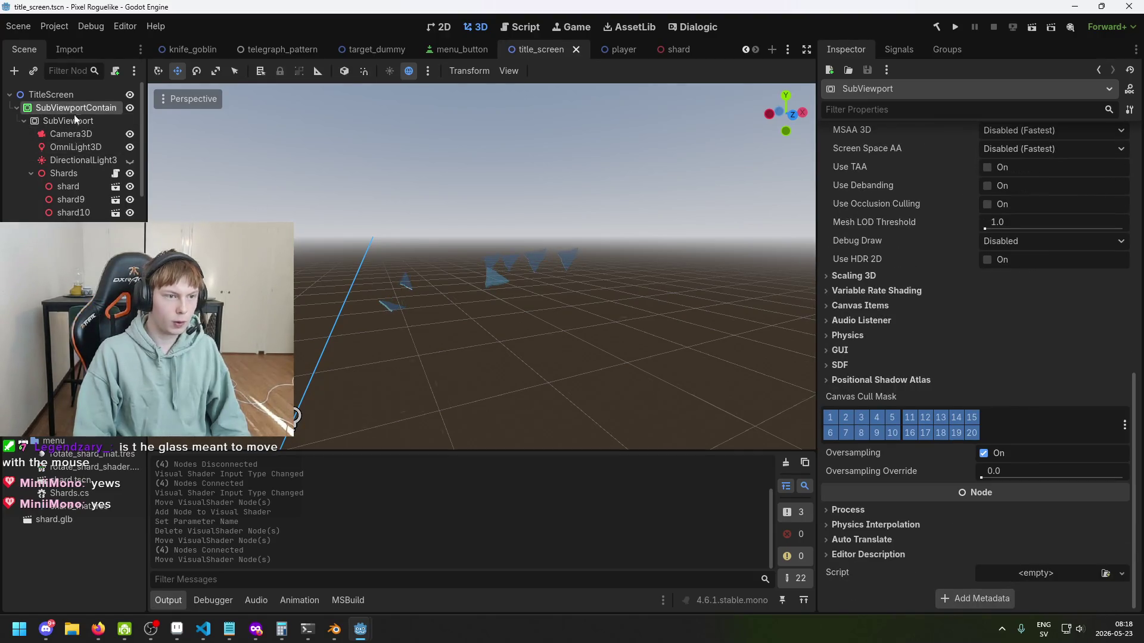
left_click(50, 96)
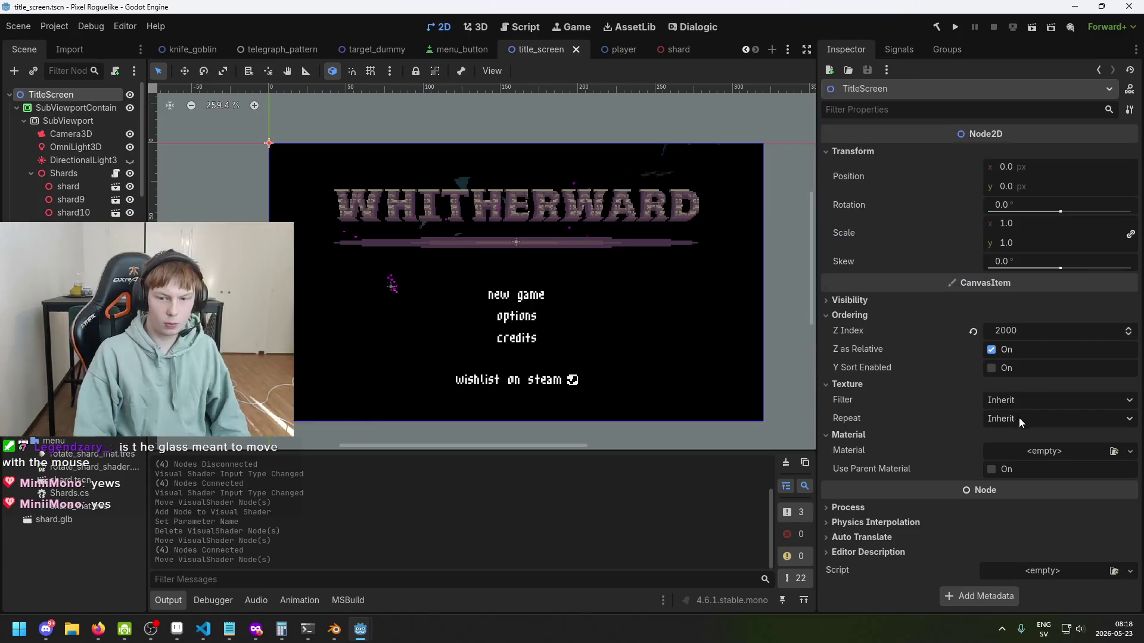
left_click(63, 174)
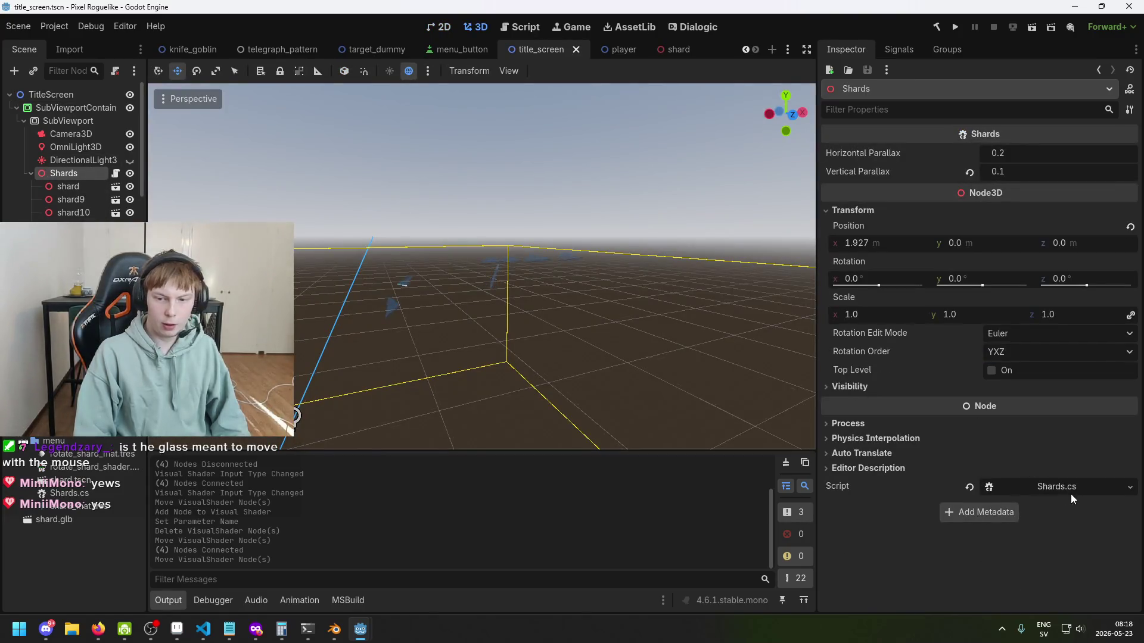
left_click(1071, 488)
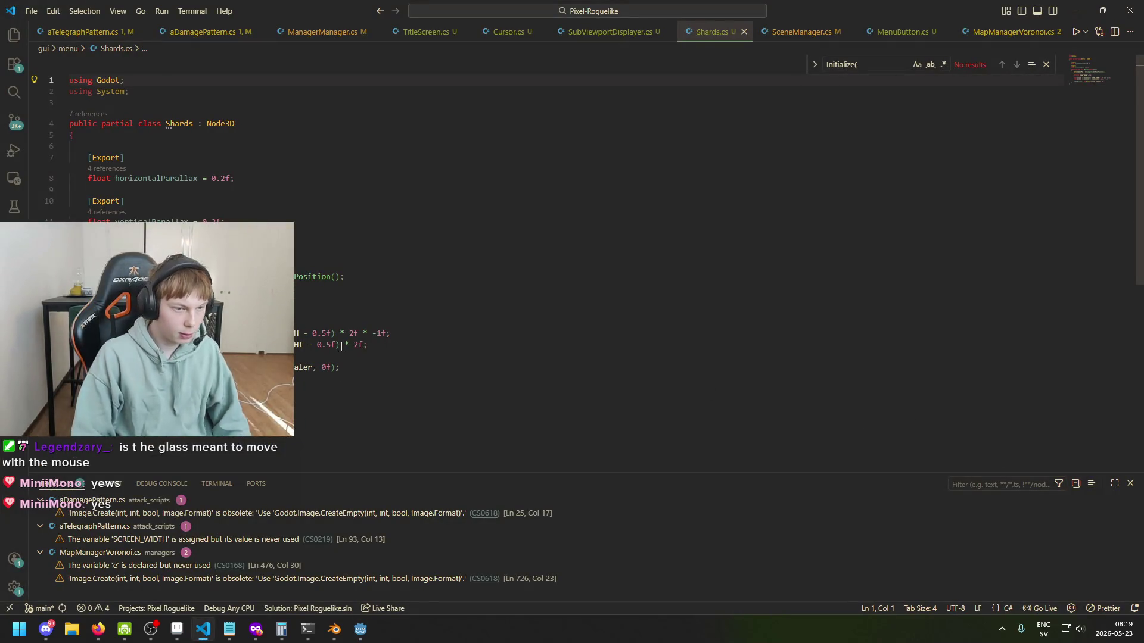
Step: Place the caret at the end of the verticalParallax line and scroll through Shards.cs
left_click(235, 221)
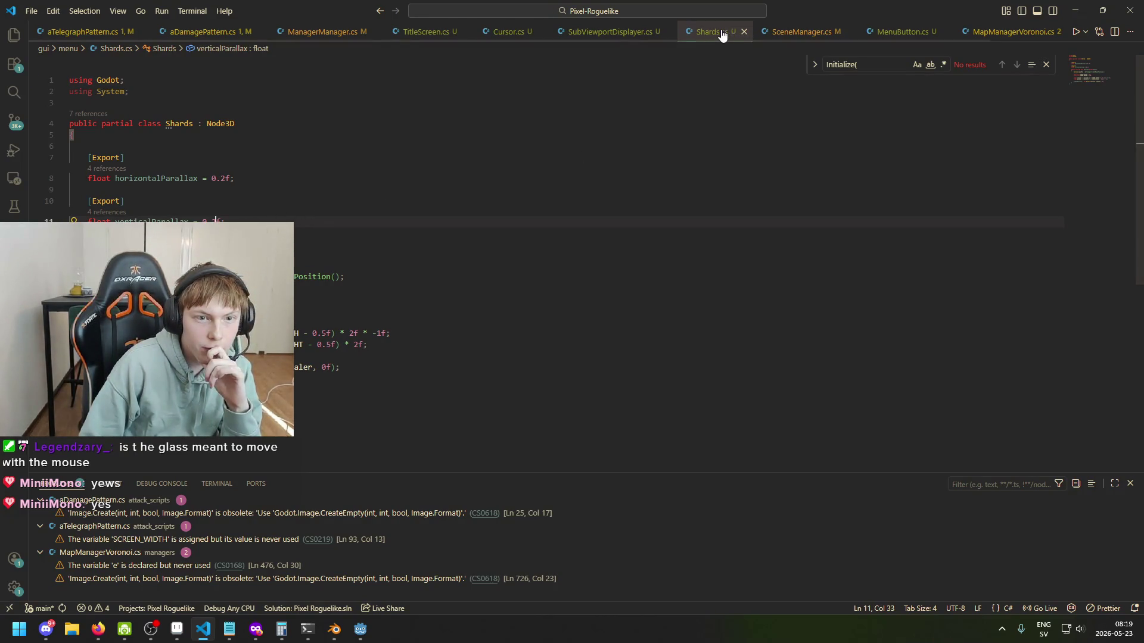
scroll(852, 36, "down", 3)
scroll(766, 35, "up", 3)
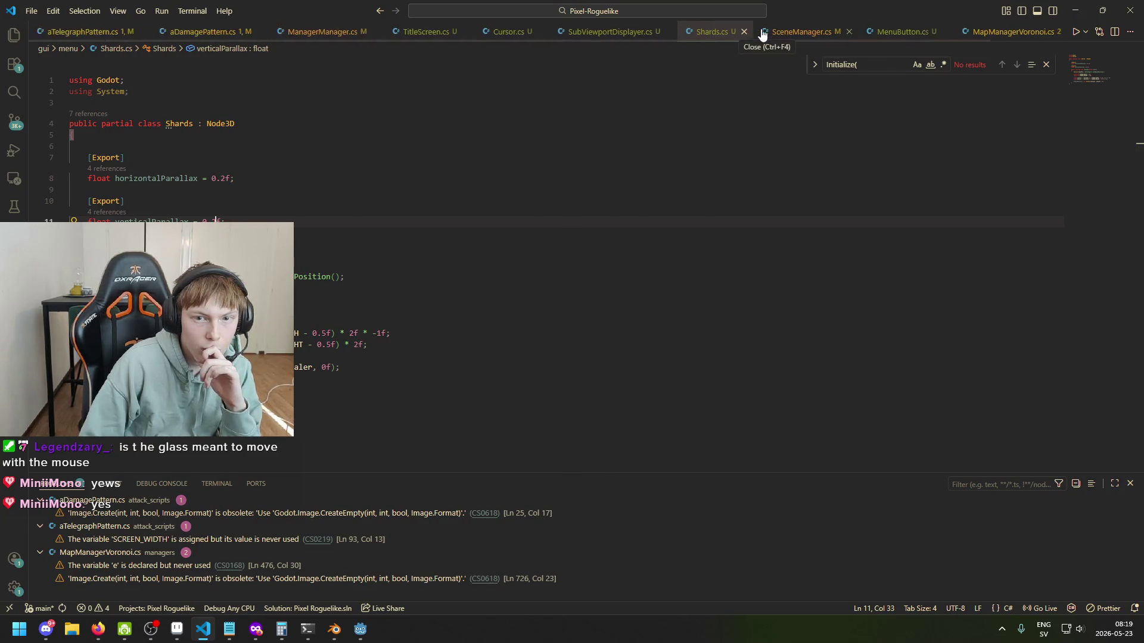
scroll(167, 32, "down", 3)
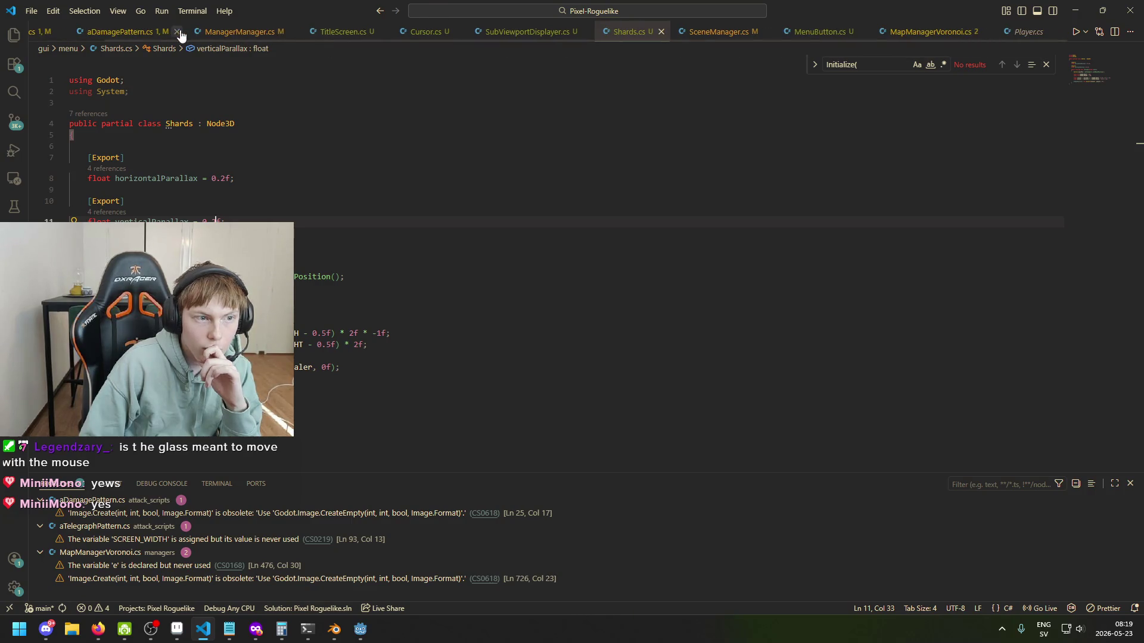
Step: Glance at Cursor.cs and MenuButton.cs, then return to Shards.cs with project-wide search open
left_click(424, 33)
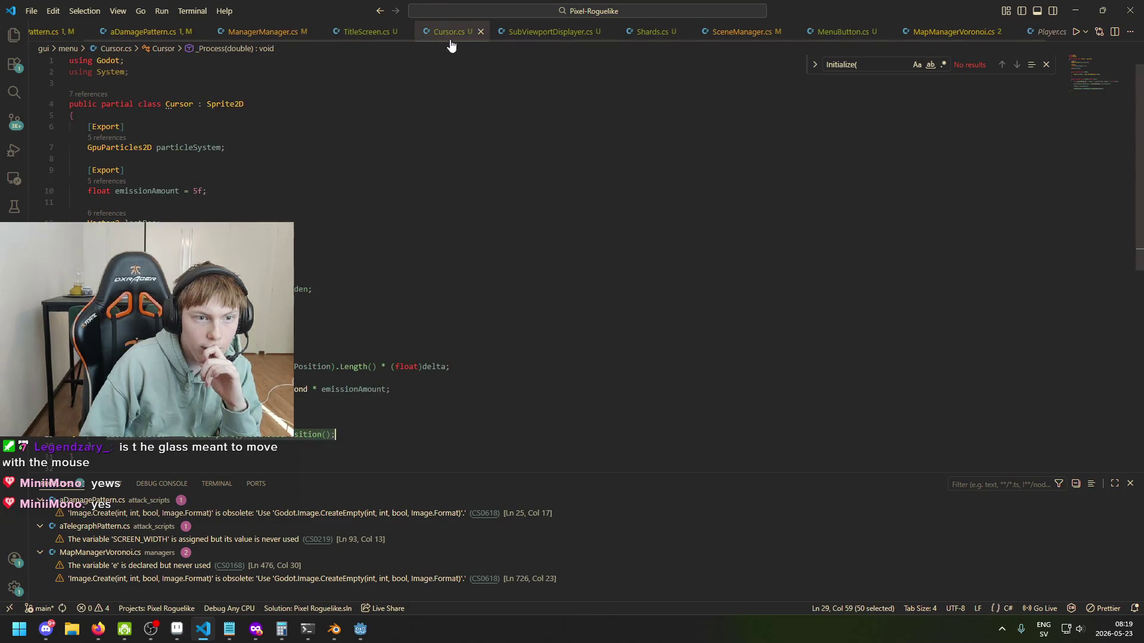
scroll(500, 131, "down", 2)
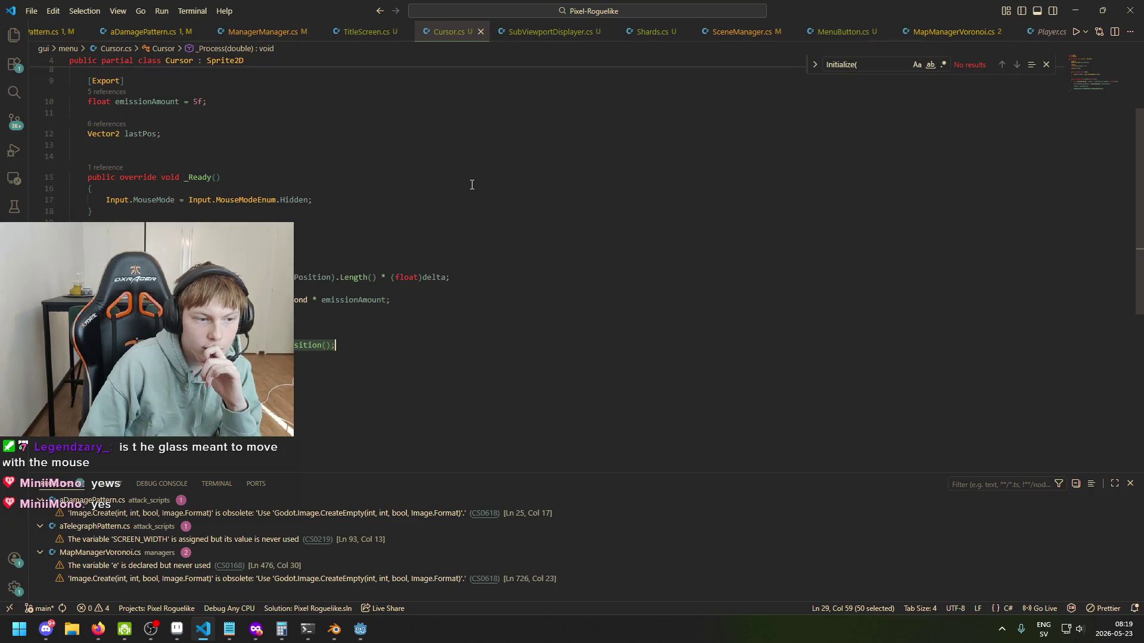
left_click(637, 34)
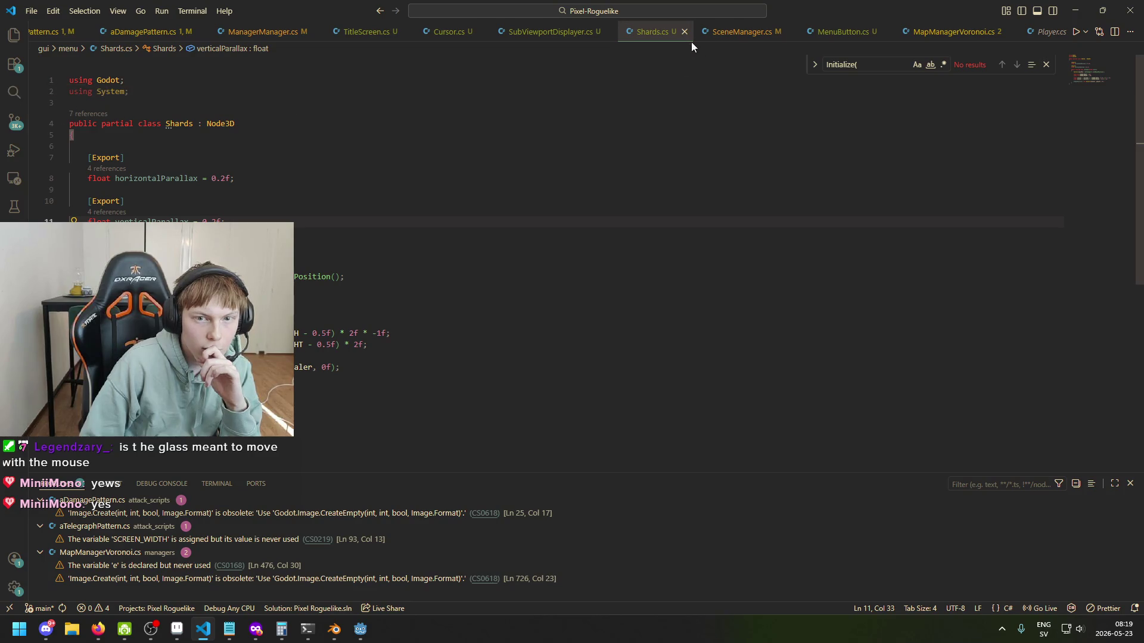
left_click(842, 36)
left_click(668, 35)
left_click(16, 95)
left_click(103, 55)
Step: Replace the project-wide search query with 'CetChi('
key("BackSpace")
key("ctrl+a")
type("CetChi")
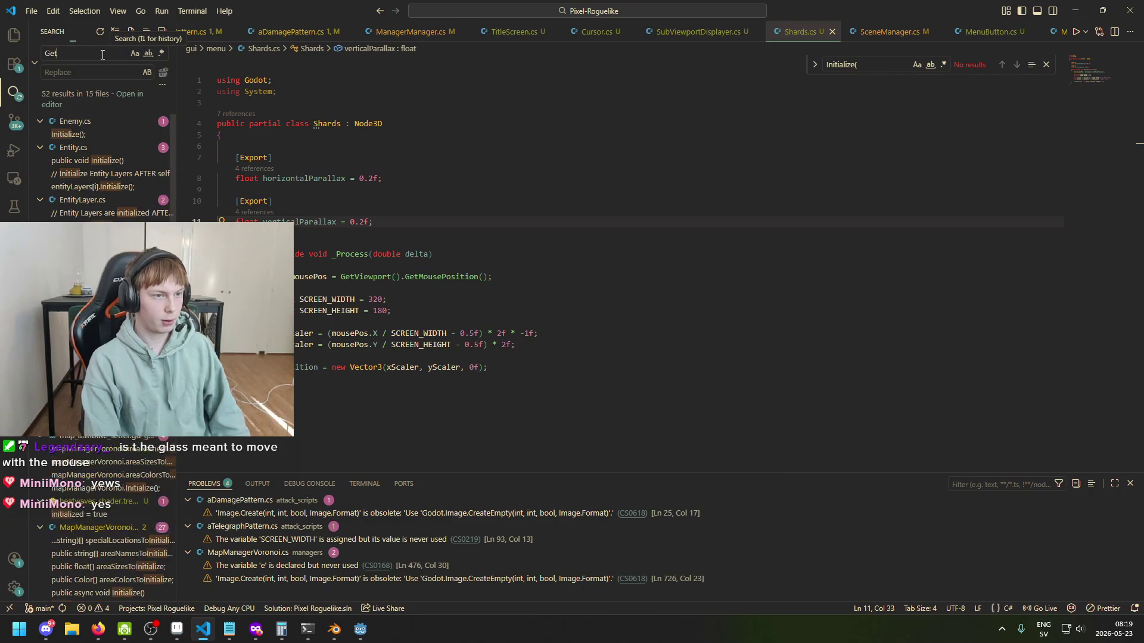
type("(i")
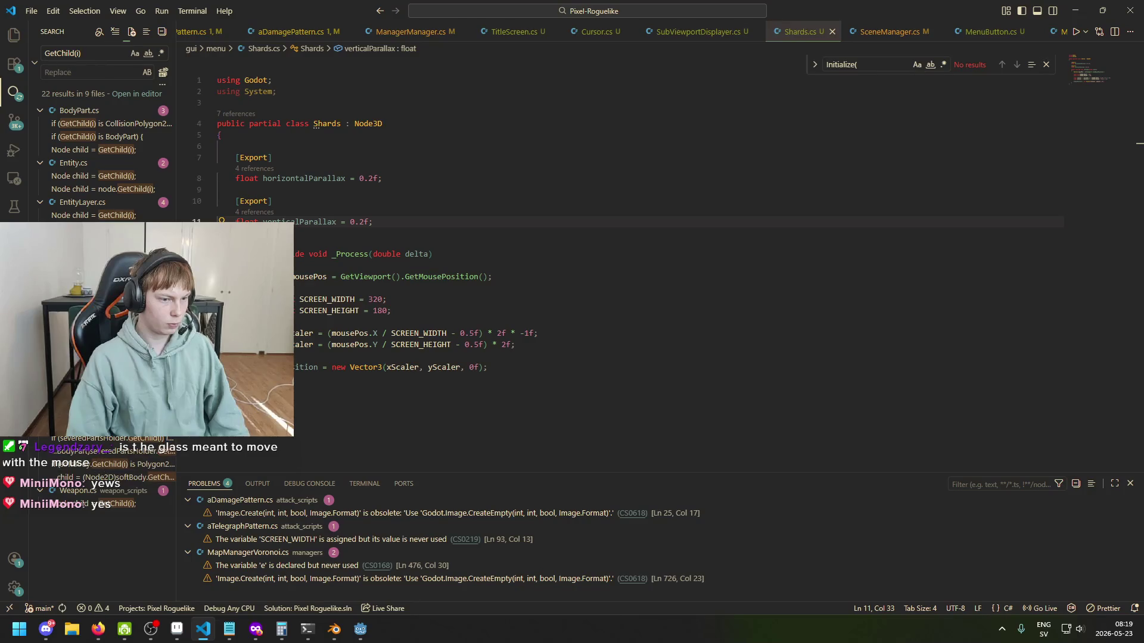
Step: Clear the search and return the caret to the Shards.cs code above _Process
left_click(388, 233)
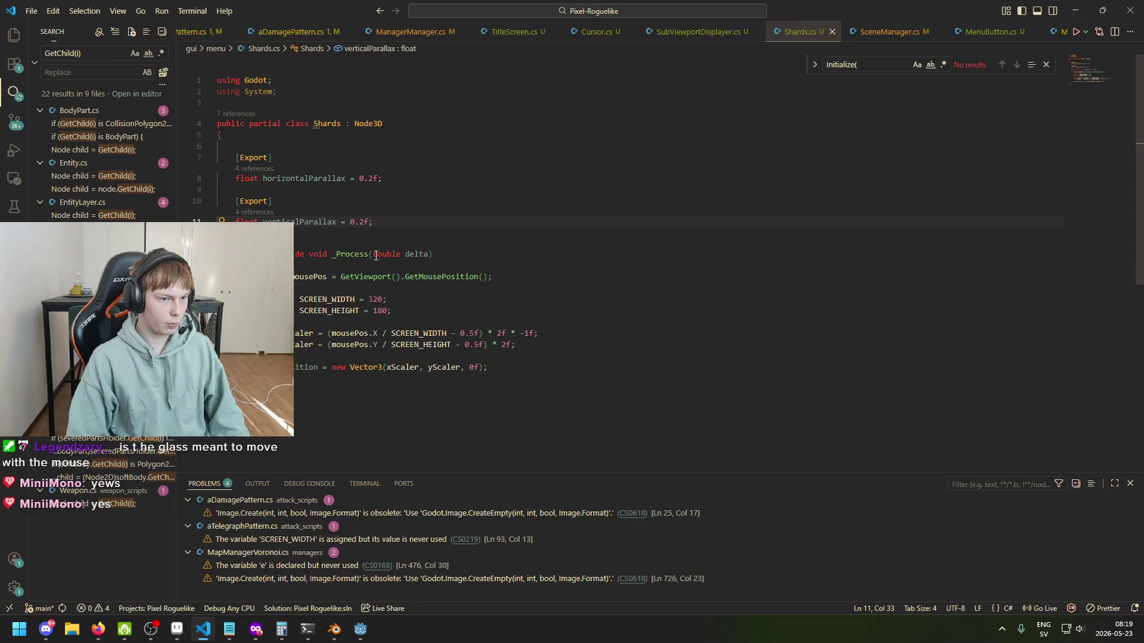
left_click(446, 219)
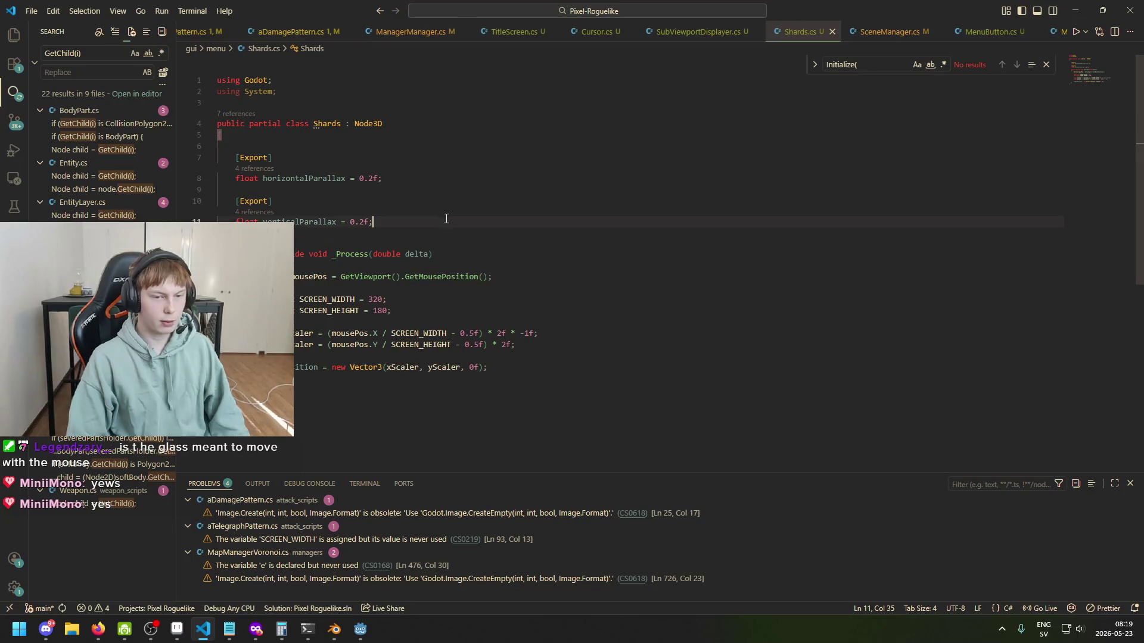
key("ctrl+shift+f")
key("BackSpace")
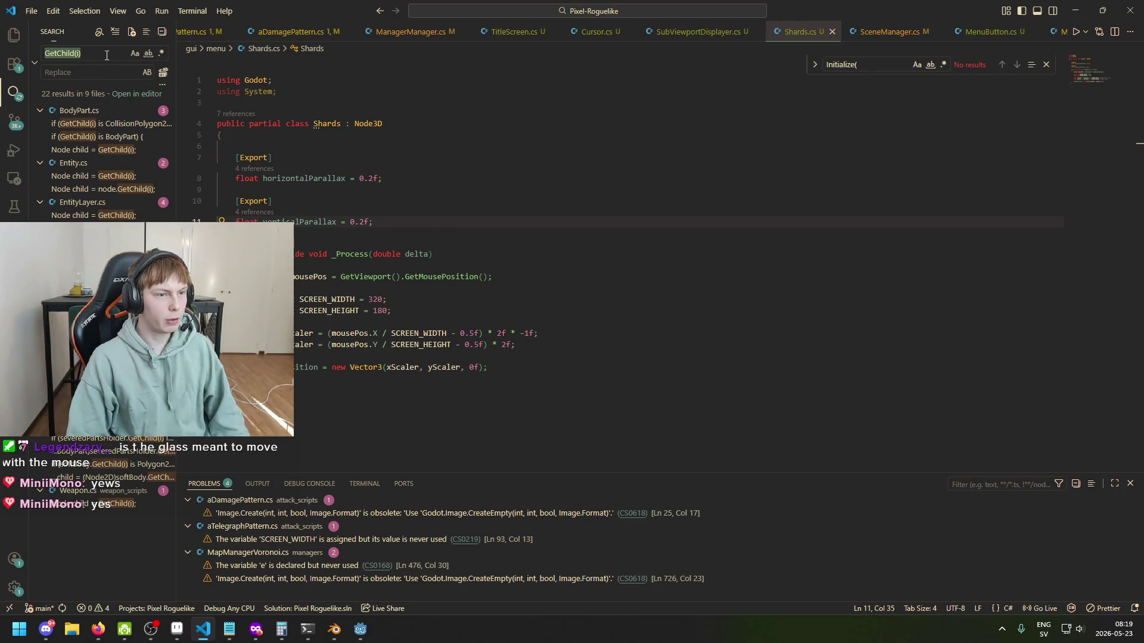
left_click(524, 258)
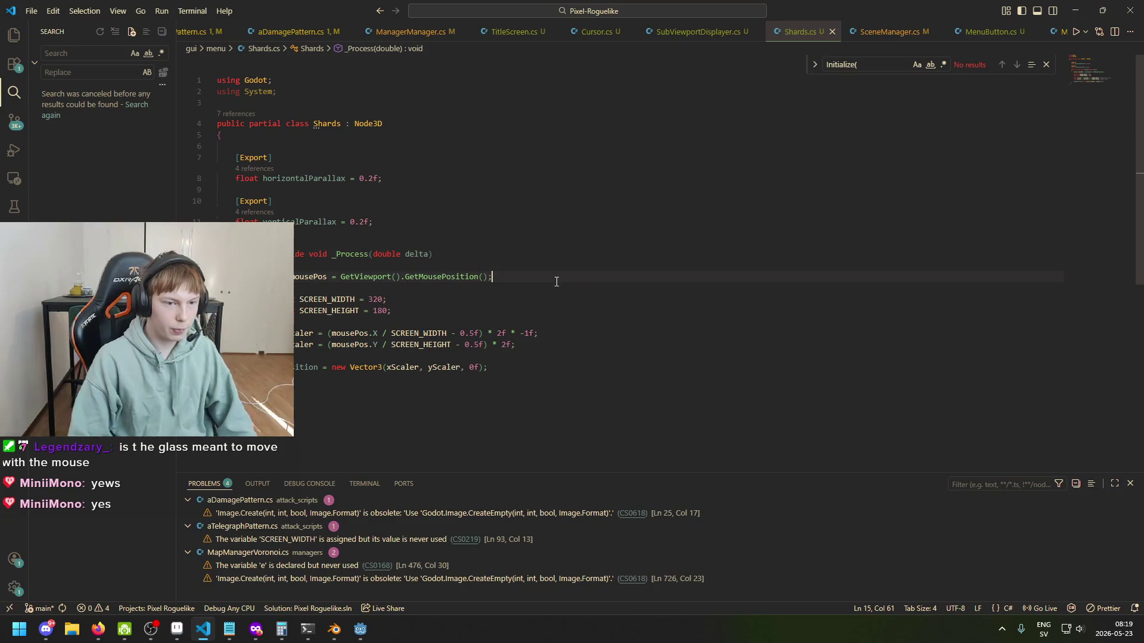
key("alt+Up")
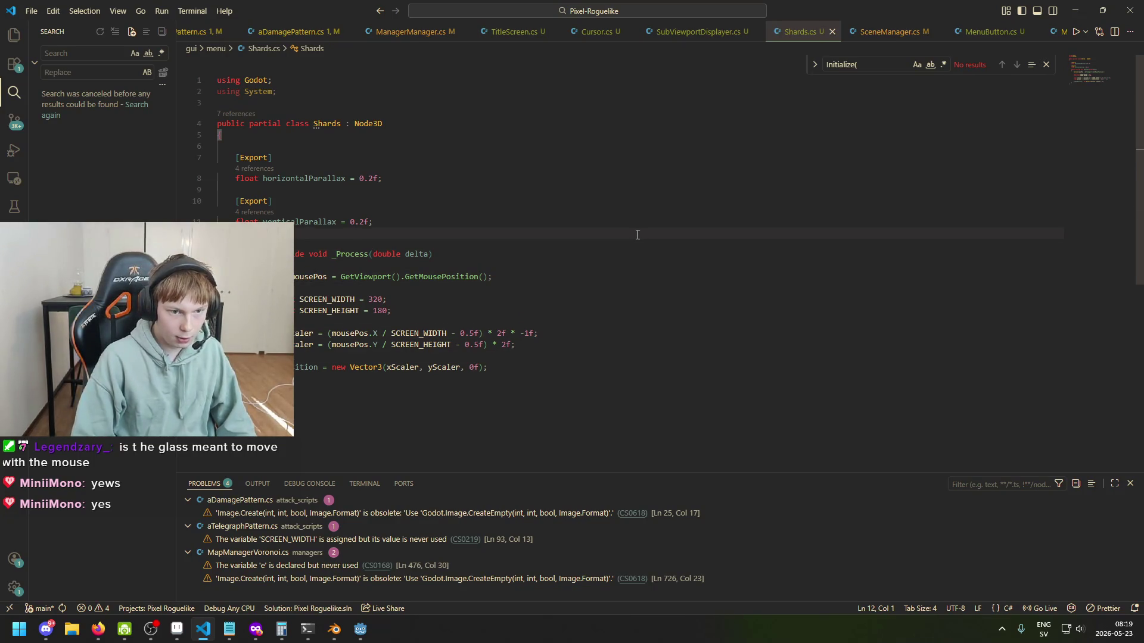
Step: Declare a 'Node3D[] shards;' field above the _Process method
key("Left")
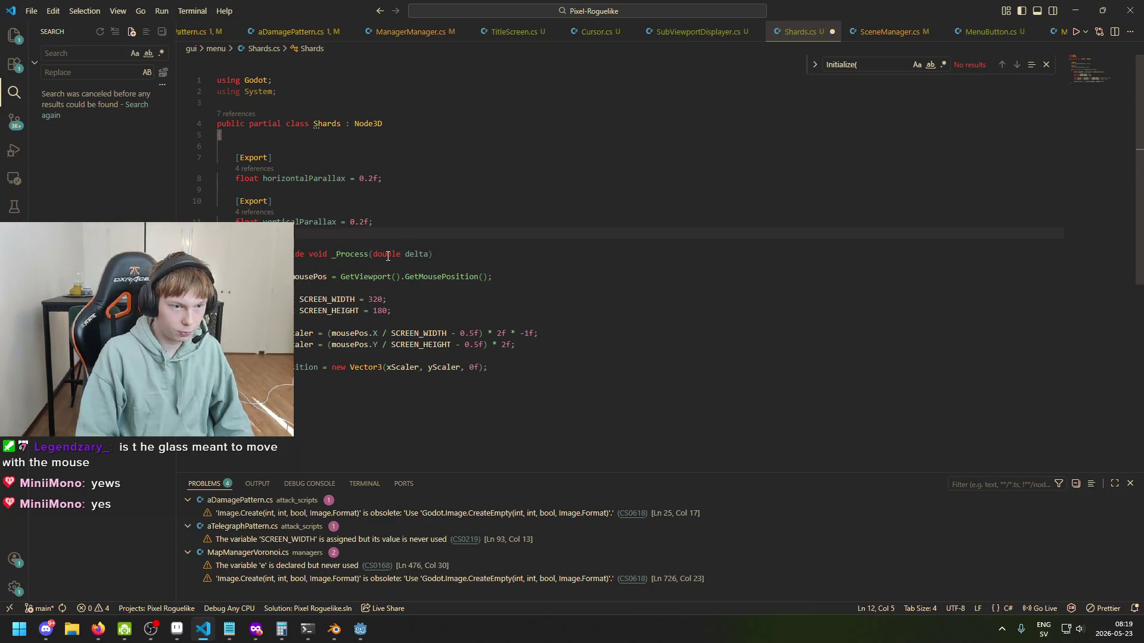
key("Return")
key("Return")
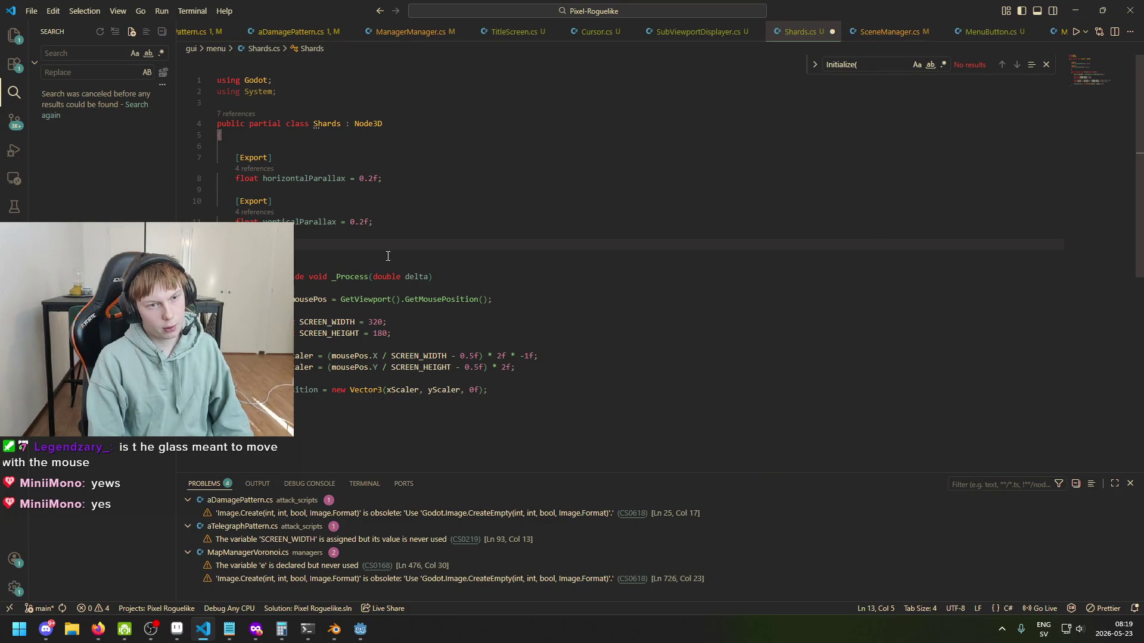
type("Node3D[] shards;")
key("Return")
key("Return")
Step: Add a public override void _Ready method and delete its base._Ready() call
type("public override")
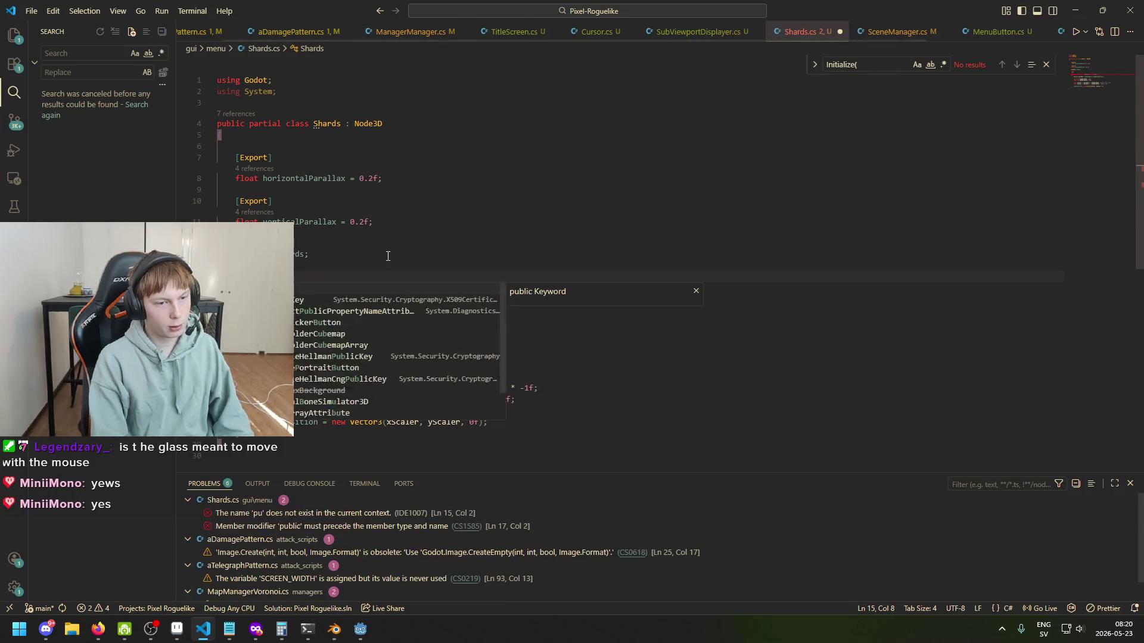
type(" void _Rea")
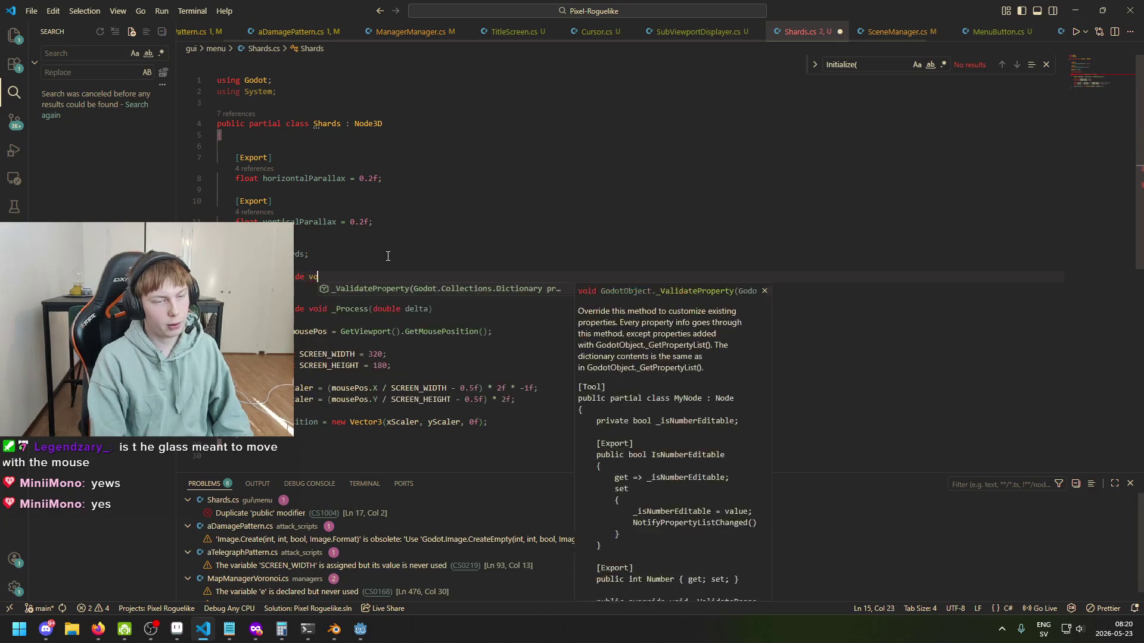
key("Return")
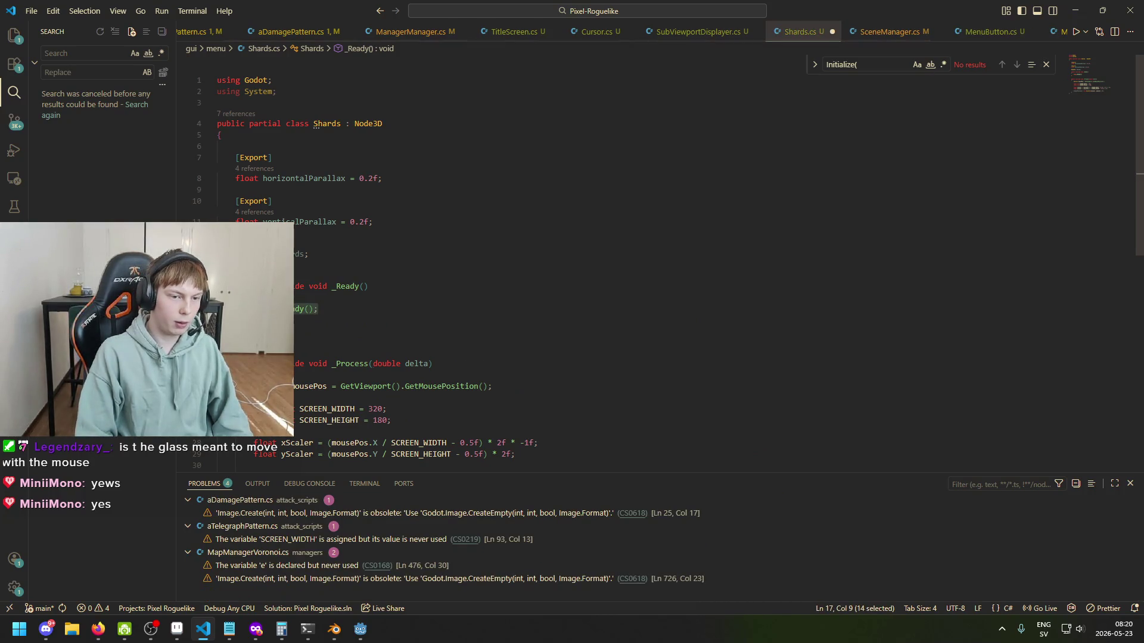
scroll(405, 326, "down", 2)
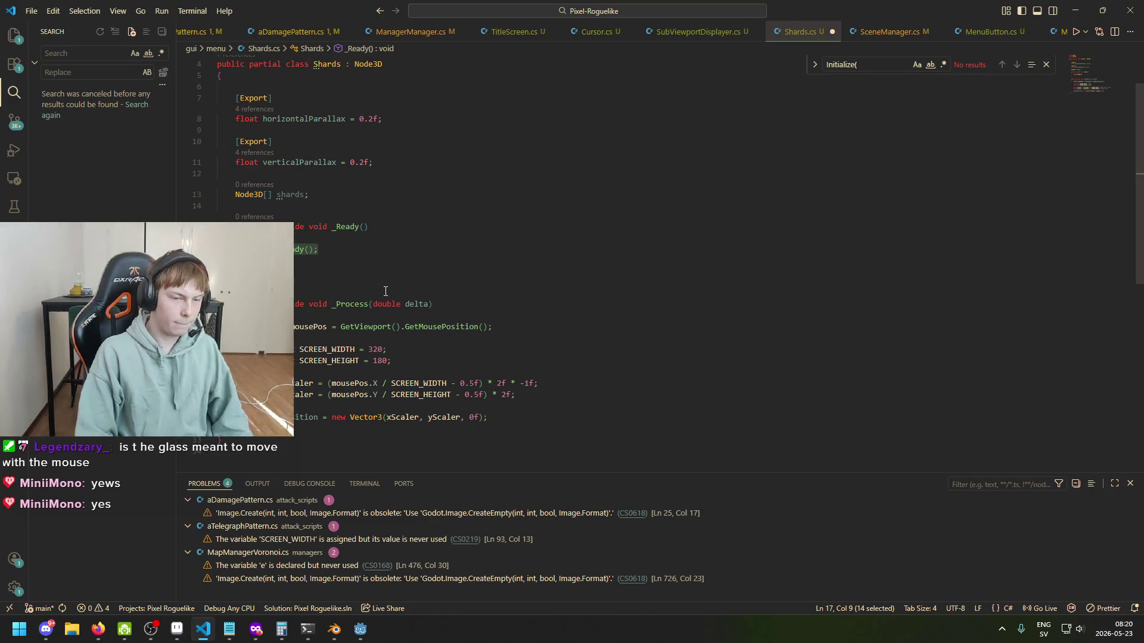
scroll(383, 286, "up", 2)
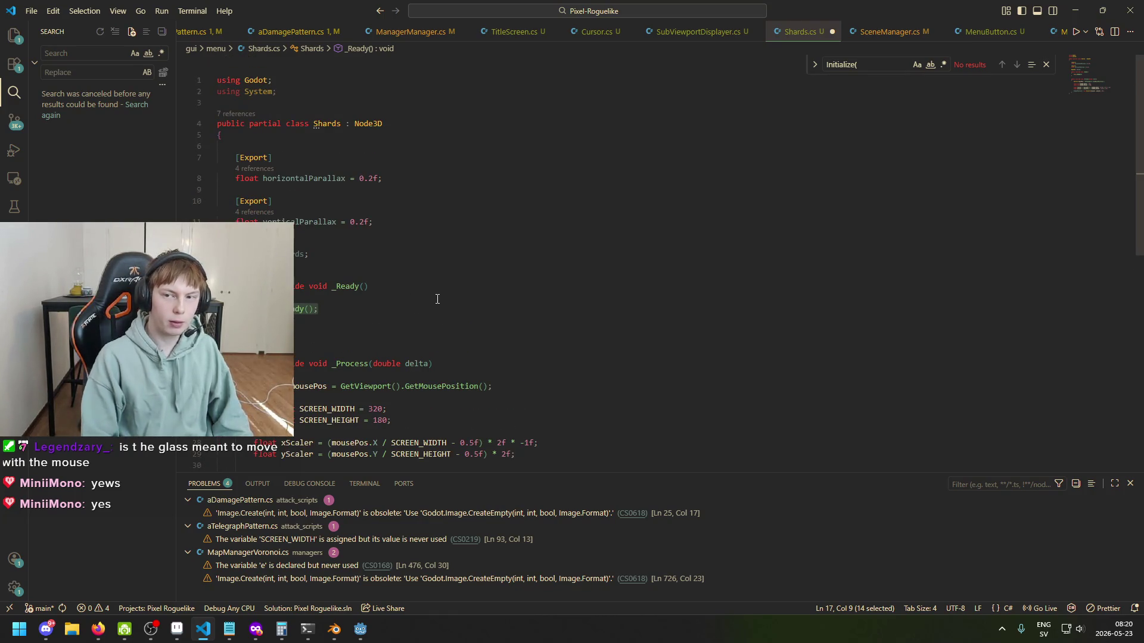
key("BackSpace")
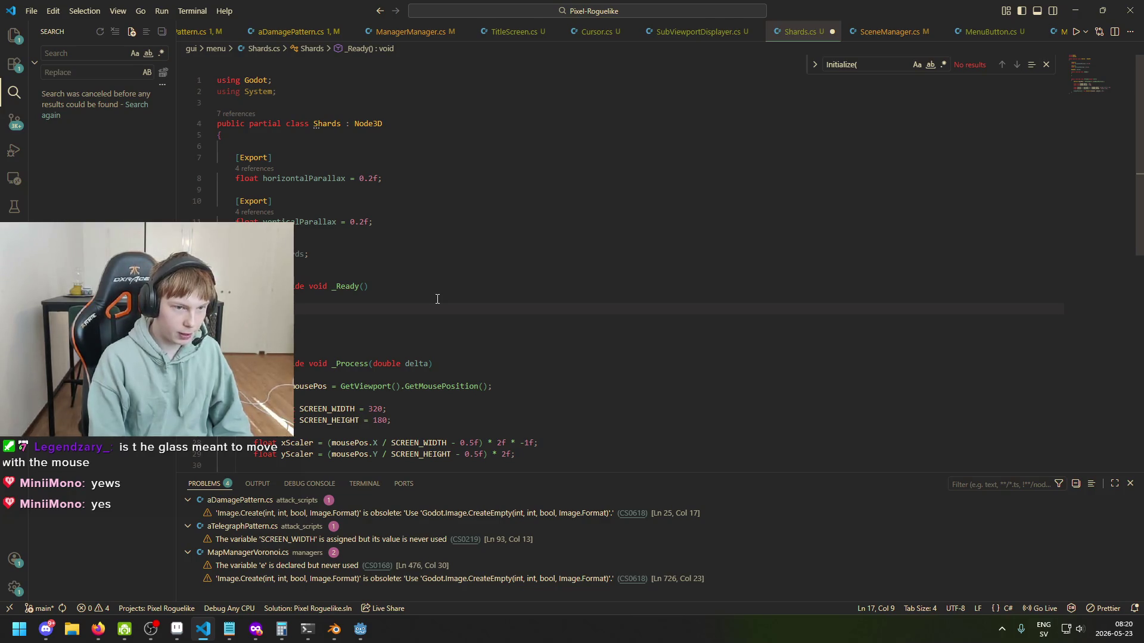
Step: Insert a for loop in _Ready bounded by GetChildCount() and save the script
type("for")
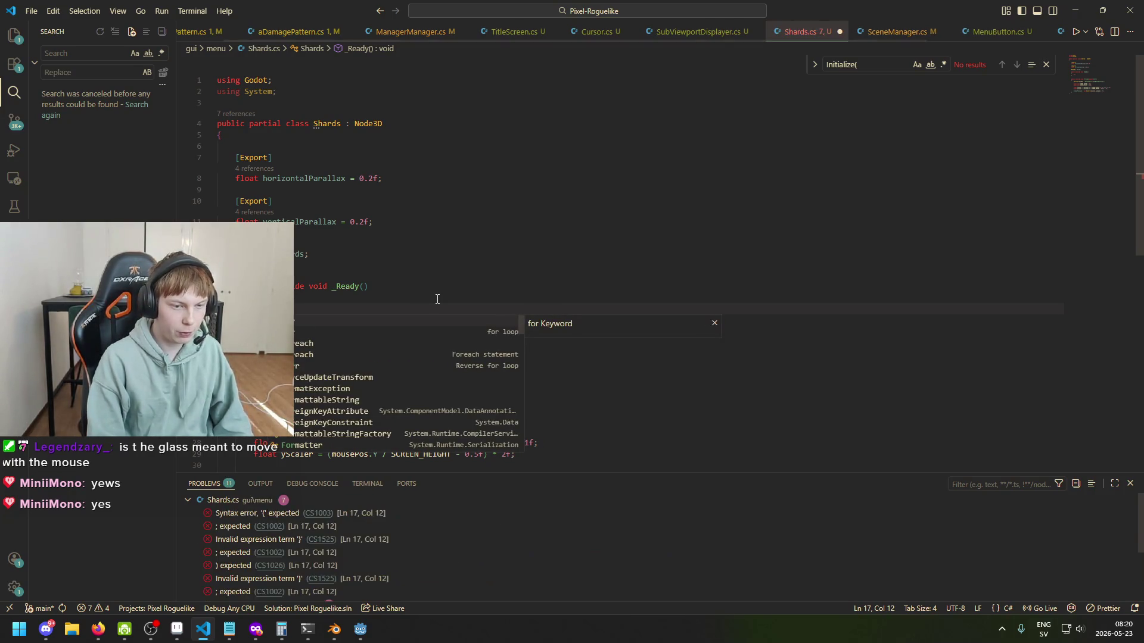
key("Up")
key("Tab")
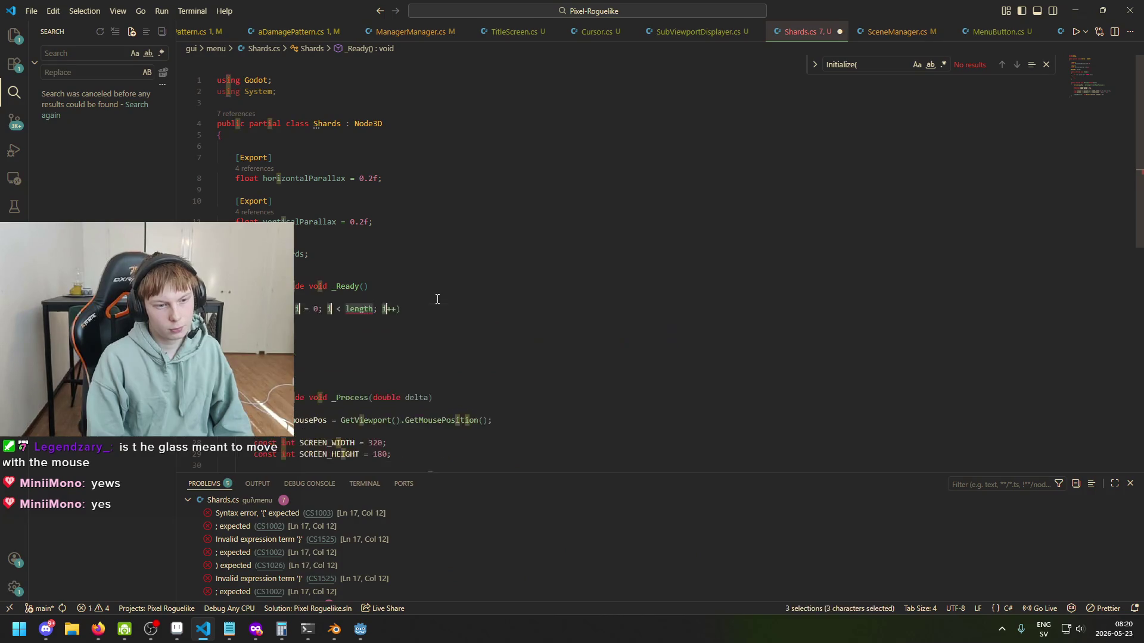
left_click_drag(374, 309, 353, 312)
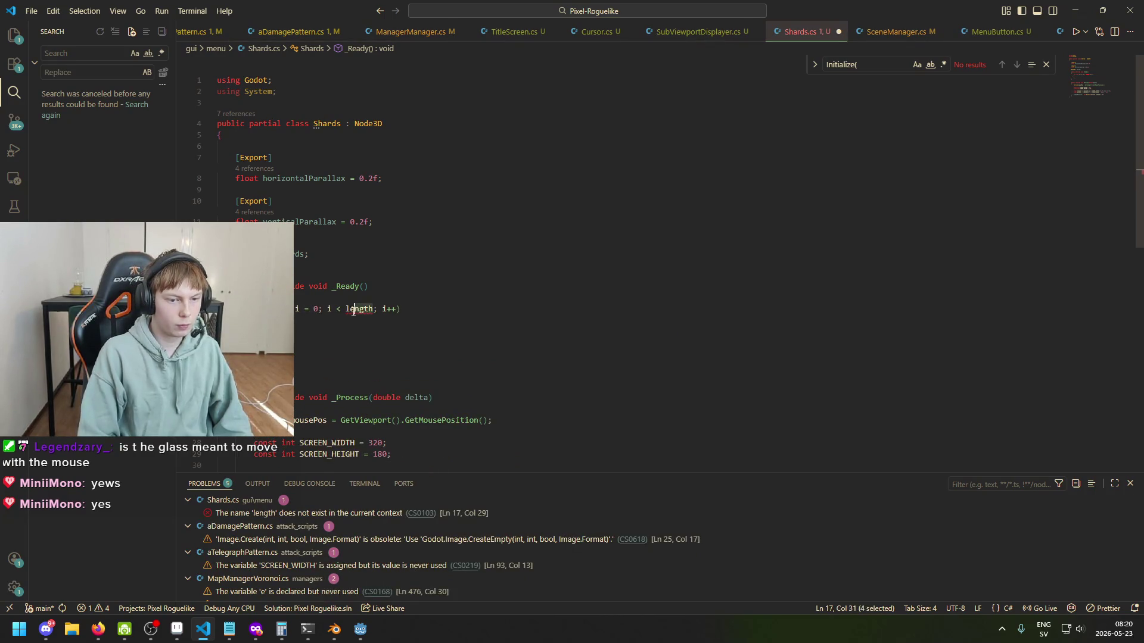
type("GD")
key("BackSpace")
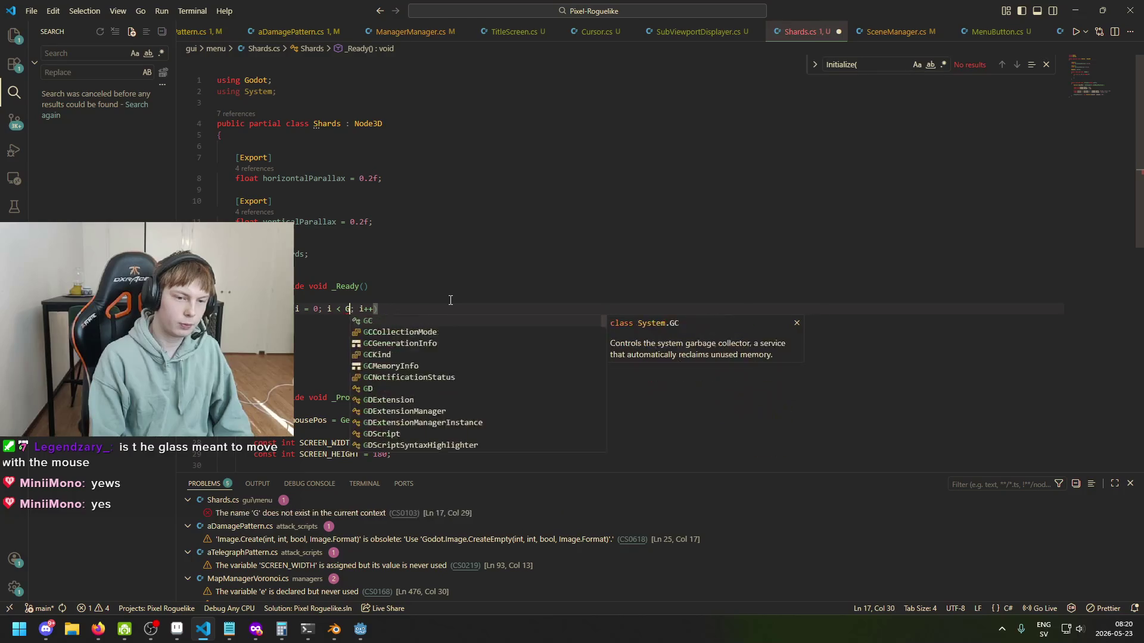
type("etChildC")
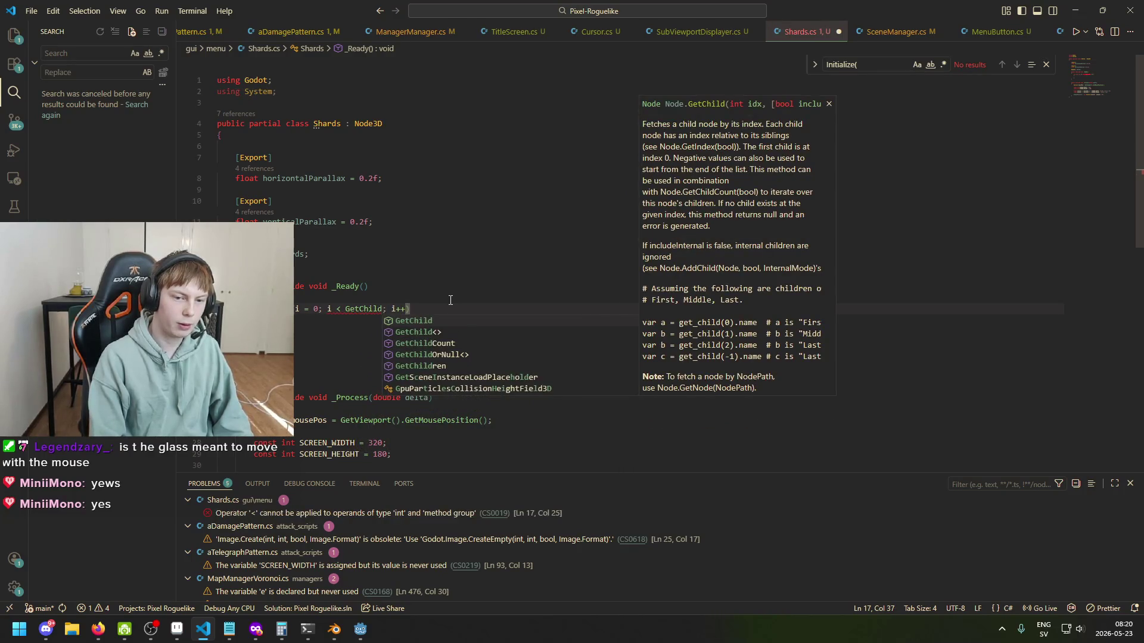
key("Tab")
type("(")
key("ctrl+s")
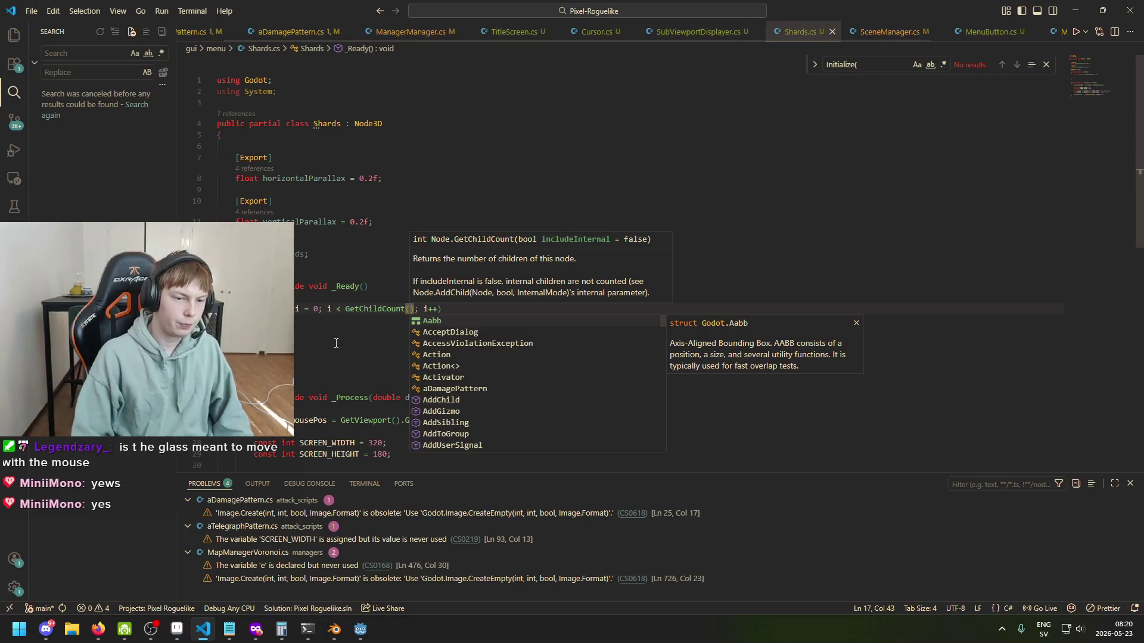
Step: Begin typing 'shards.' inside the loop body
left_click(329, 342)
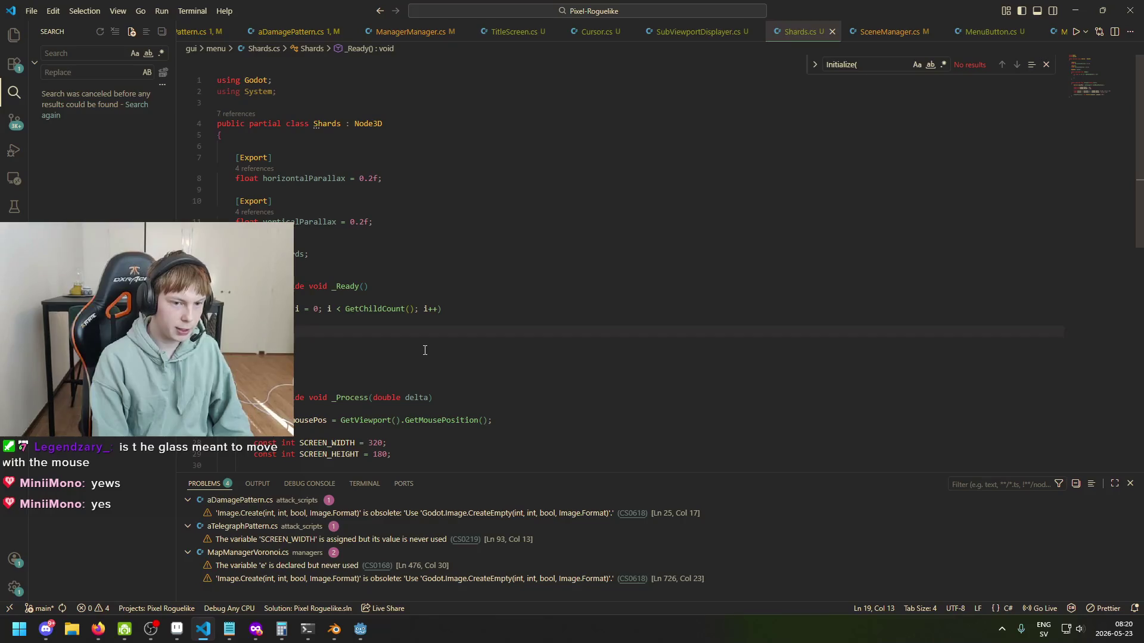
type("shards")
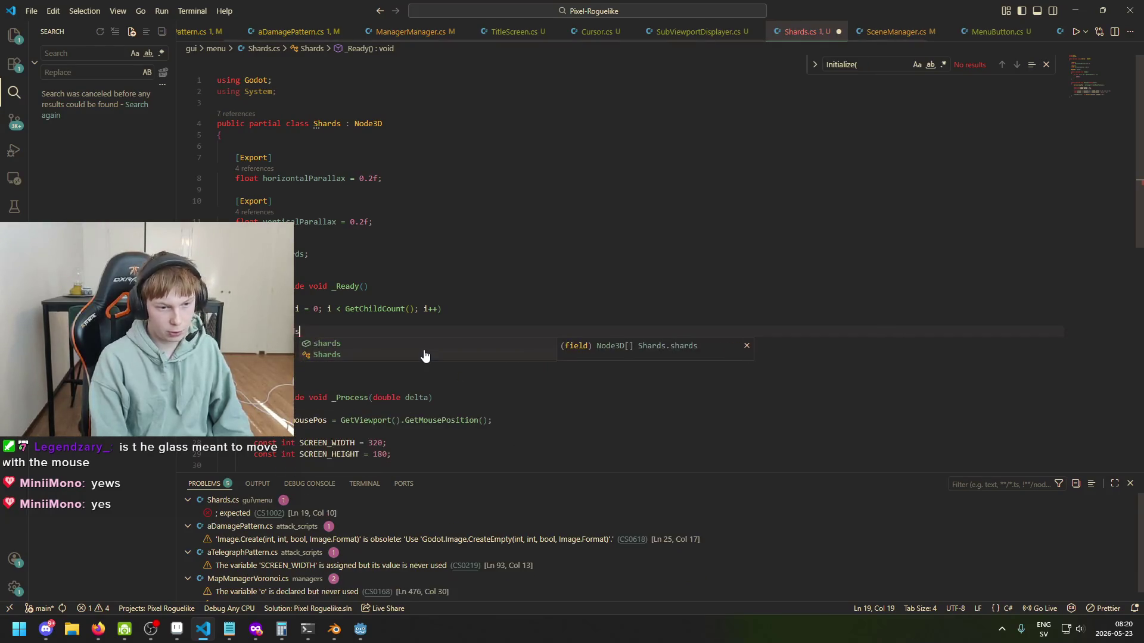
type(".")
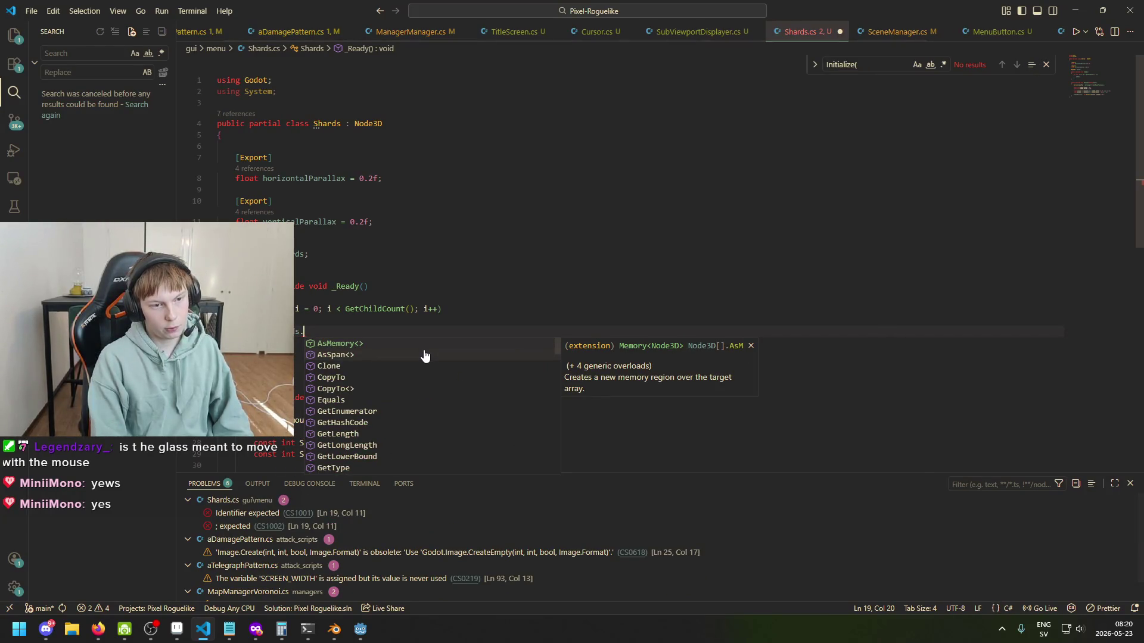
left_click(361, 629)
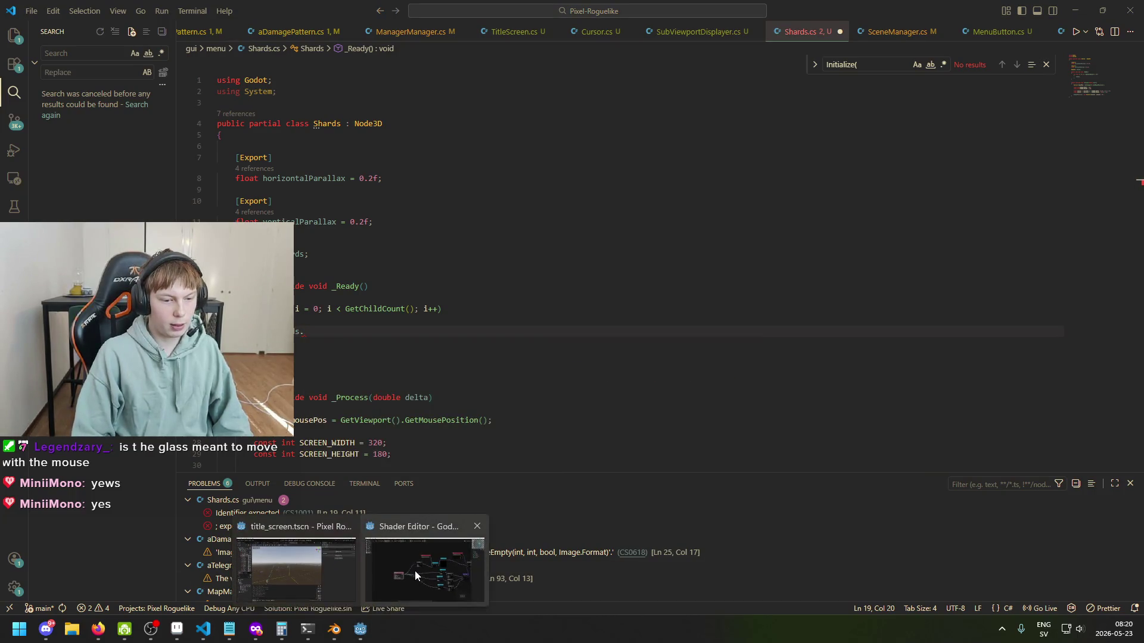
left_click(303, 571)
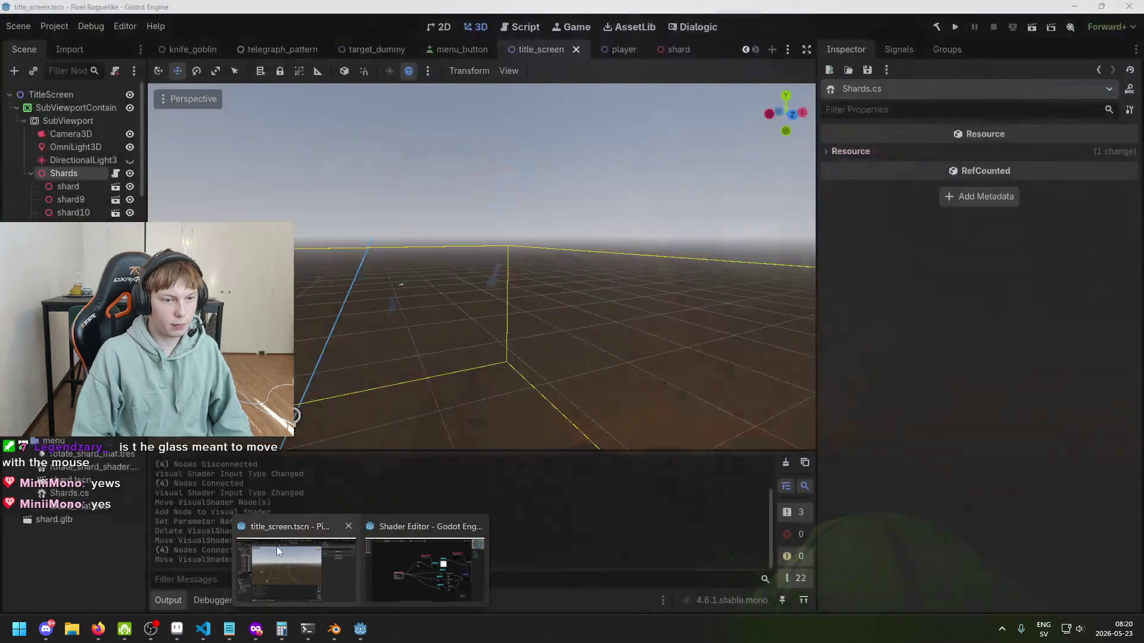
Step: Select and frame the first shard node, showing its Transform: position 10.397, 9.11, −15.254; rotation 44°, −32.4°, 0°
left_click(276, 546)
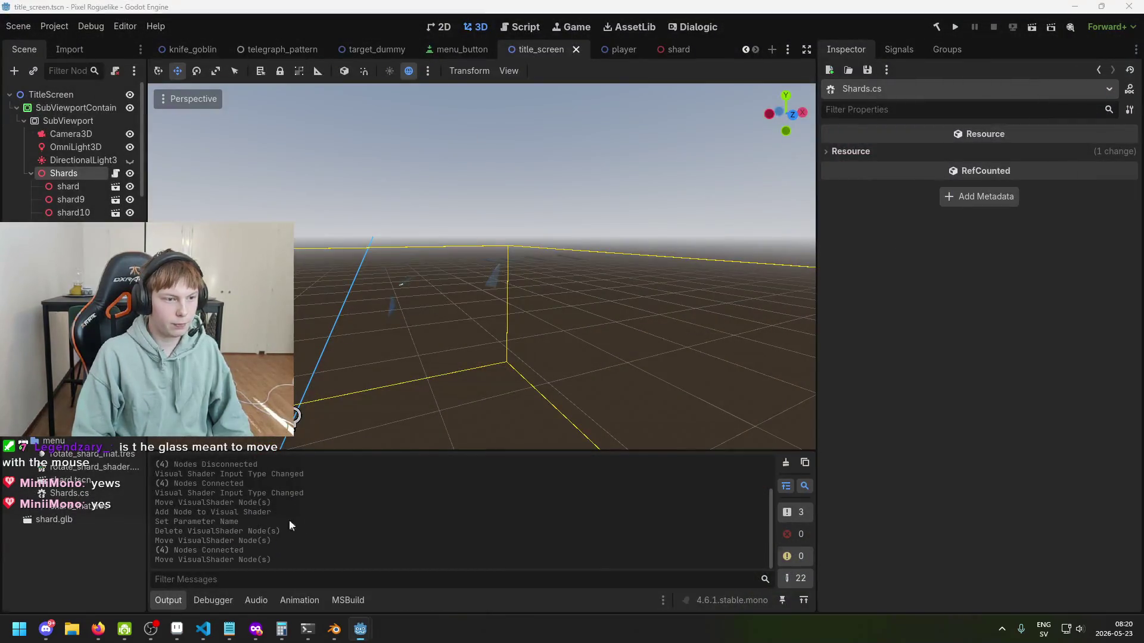
left_click(76, 185)
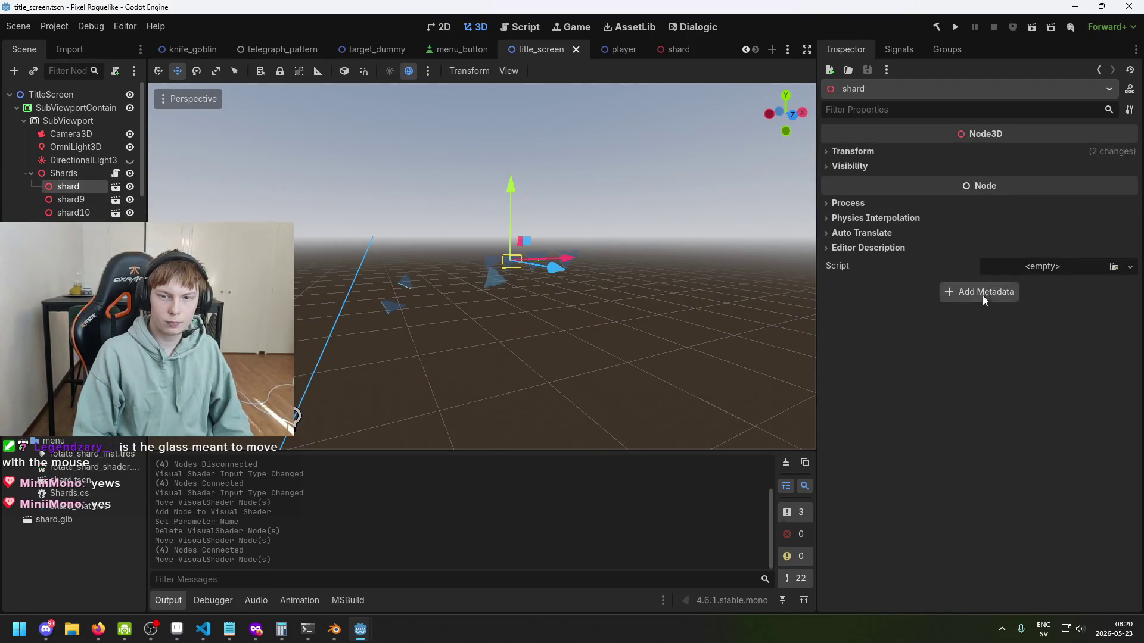
double_click(65, 185)
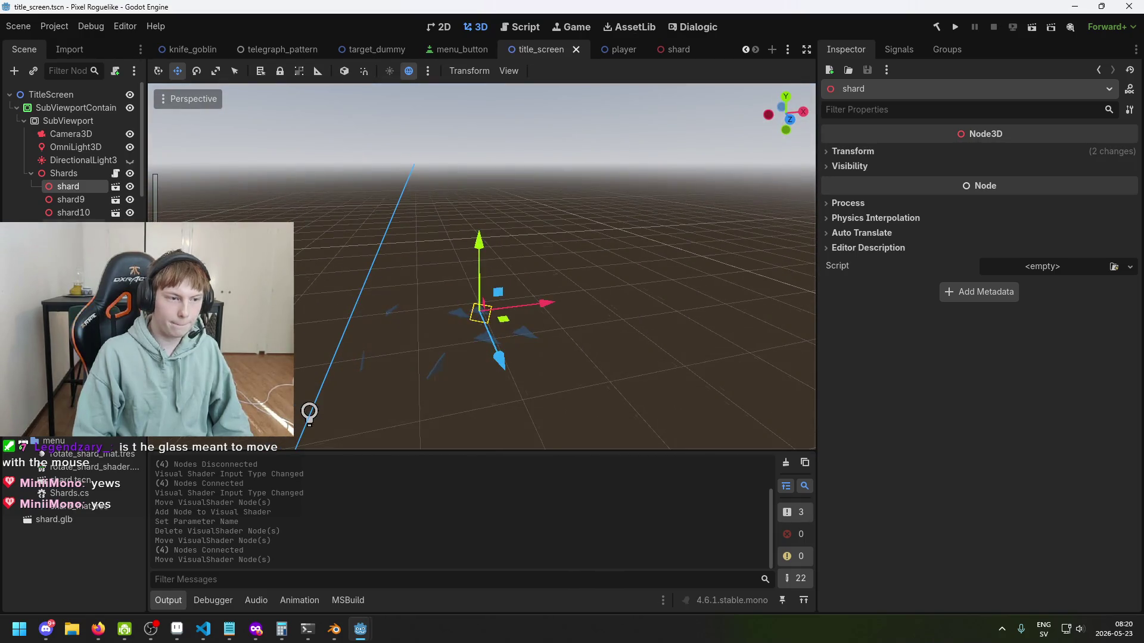
left_click_drag(774, 317, 735, 298)
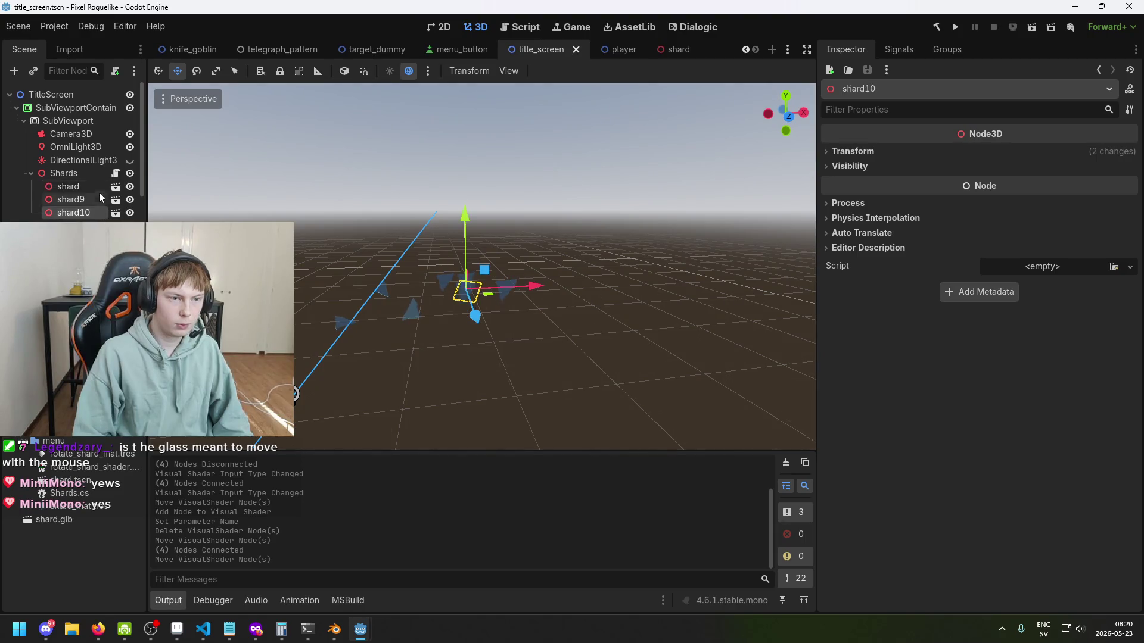
left_click(870, 156)
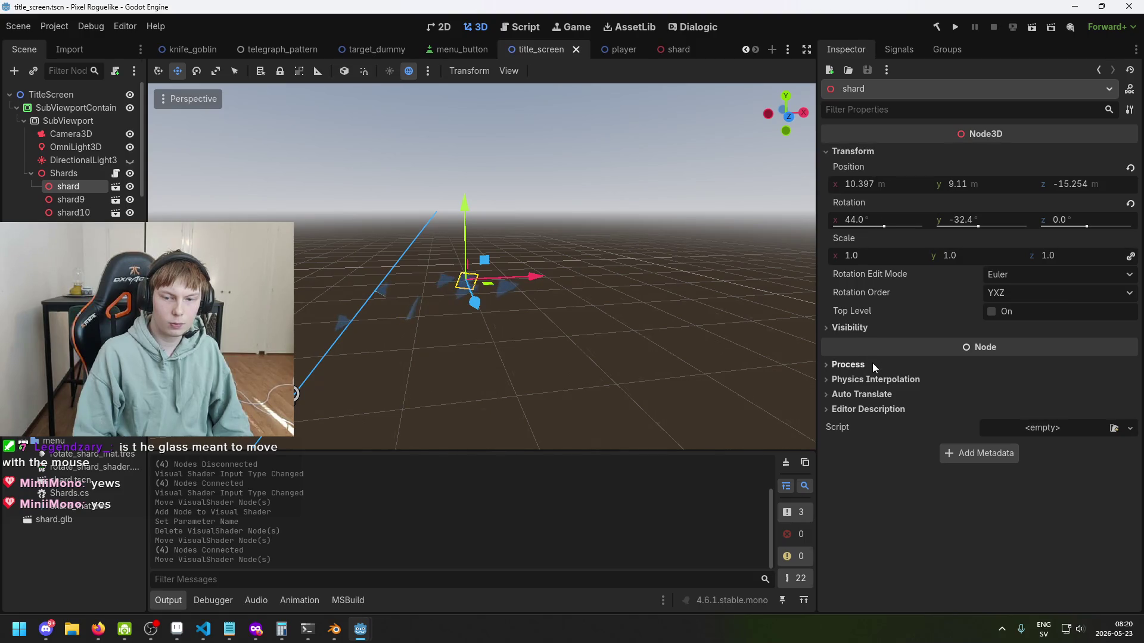
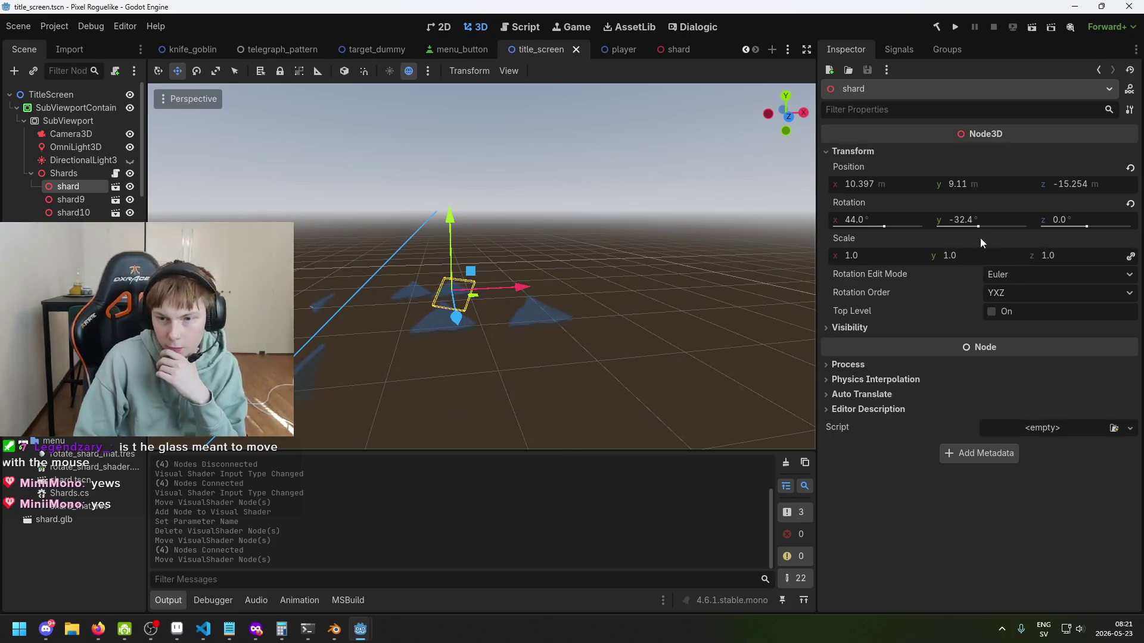
Step: Open the shard scene and select its Circle mesh in the scene tree
left_click(71, 200)
left_click(77, 187)
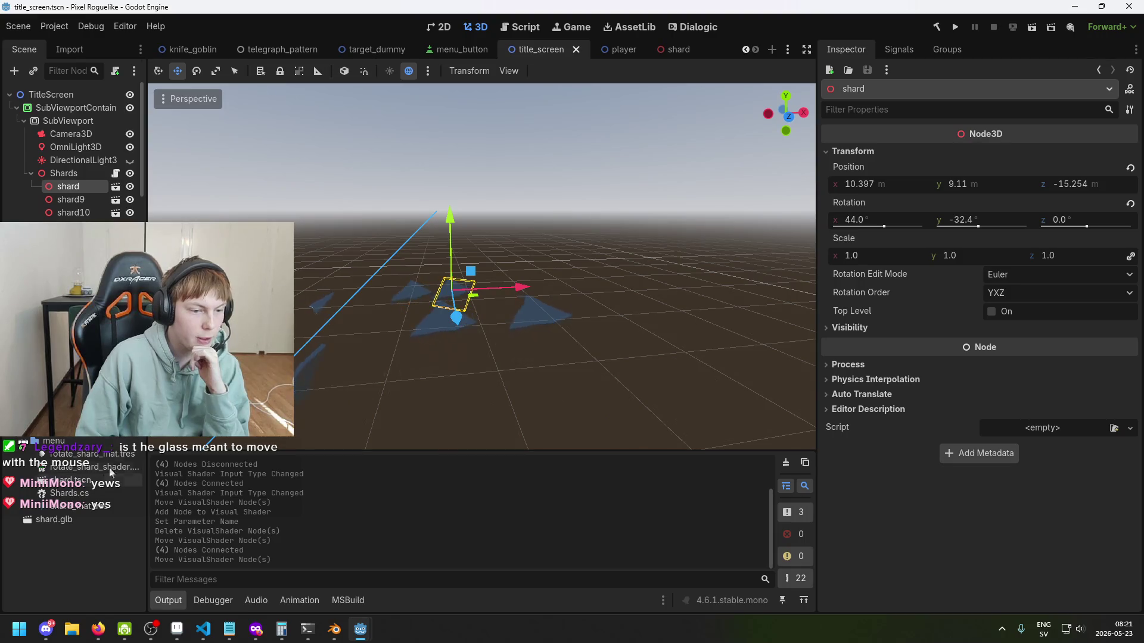
left_click(669, 48)
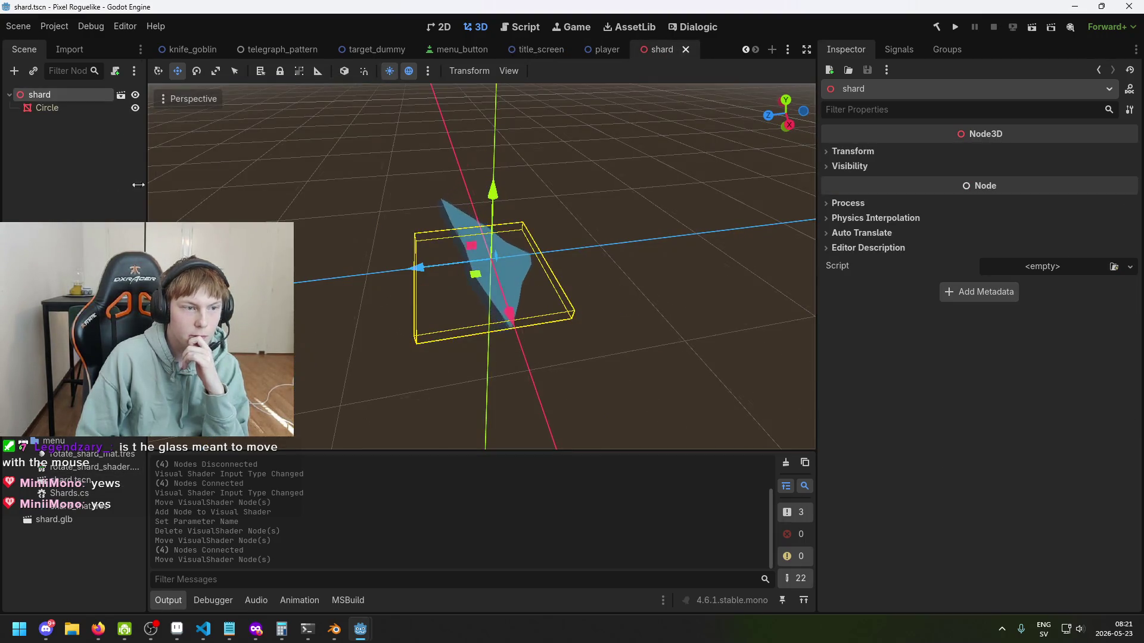
left_click(48, 108)
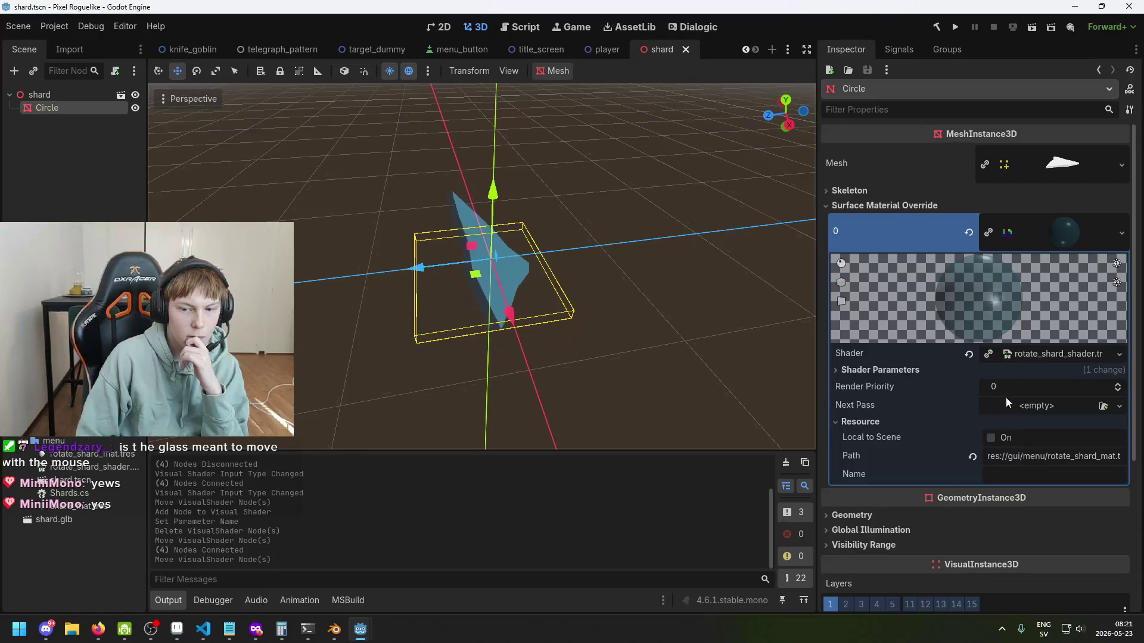
scroll(1011, 411, "down", 2)
left_click(601, 49)
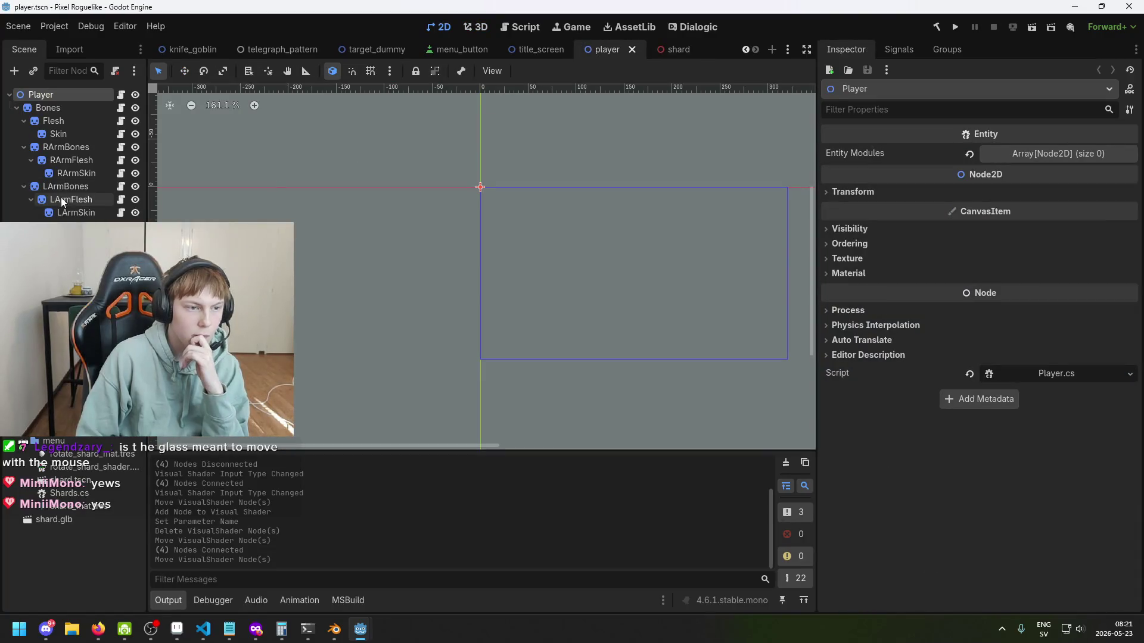
left_click(661, 50)
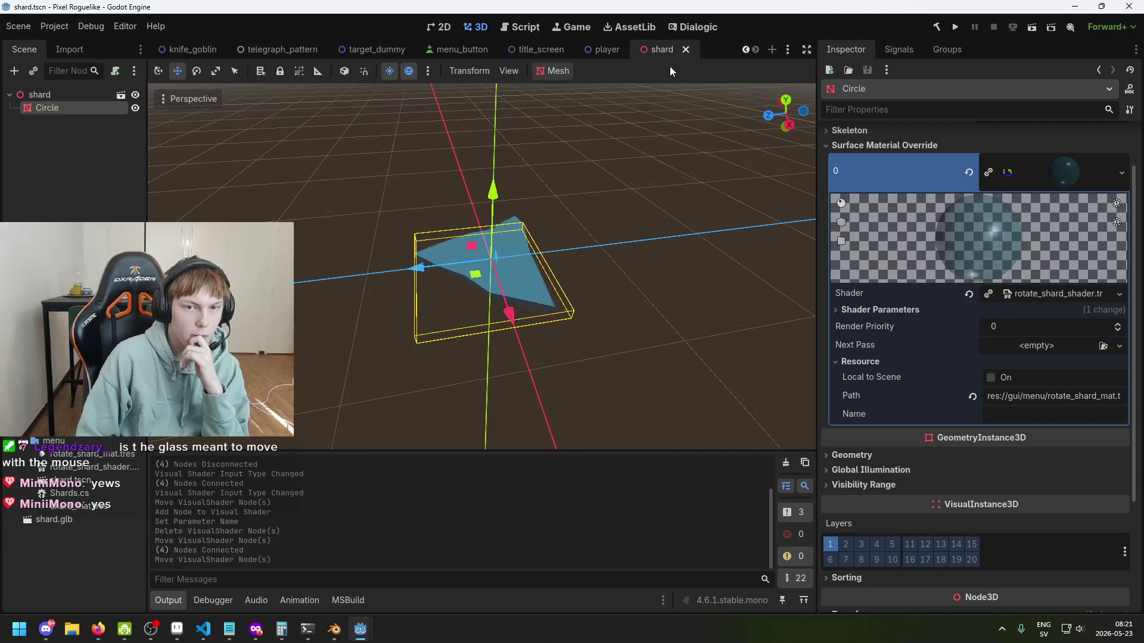
Step: Confirm the Circle mesh's Surface Material Override is rotate_shard_shader, then return to Shards.cs
left_click(60, 95)
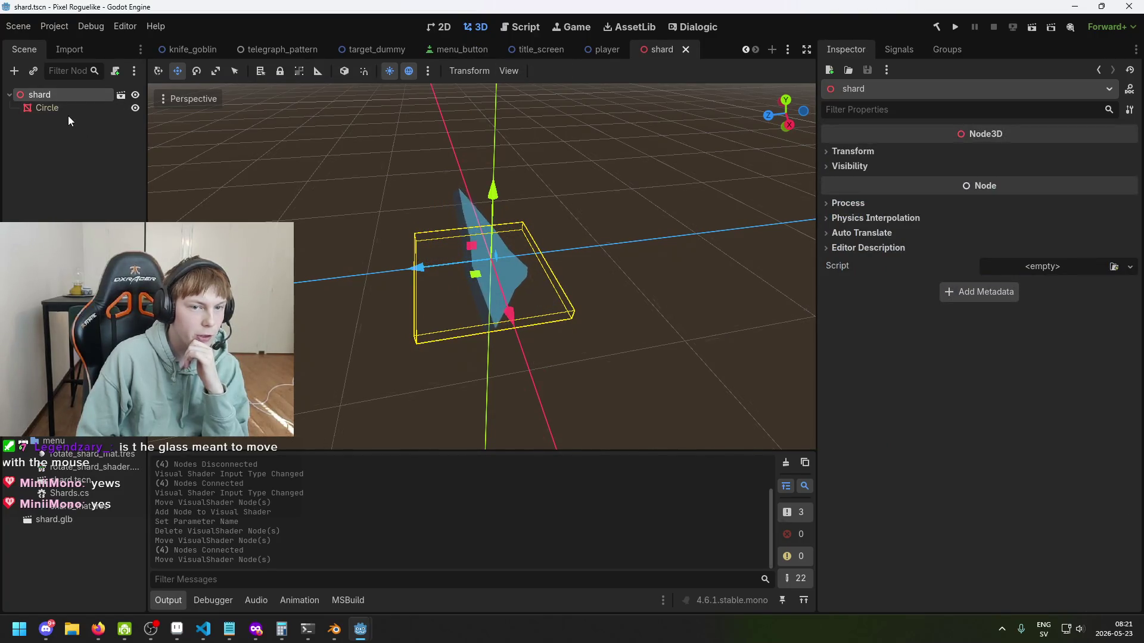
left_click(67, 109)
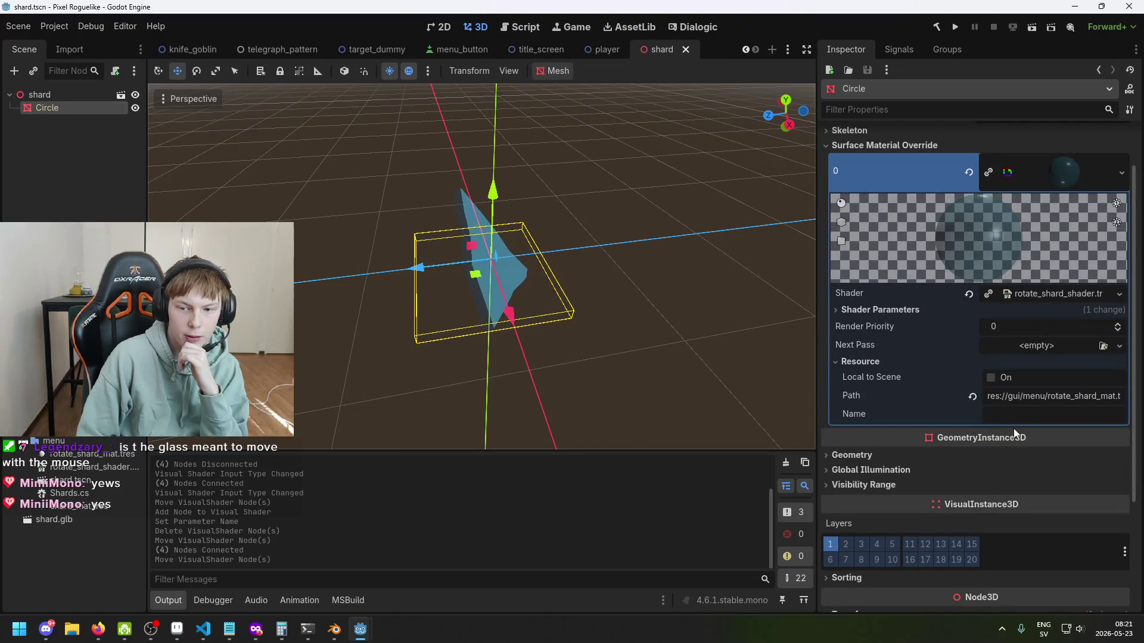
scroll(1013, 429, "down", 1)
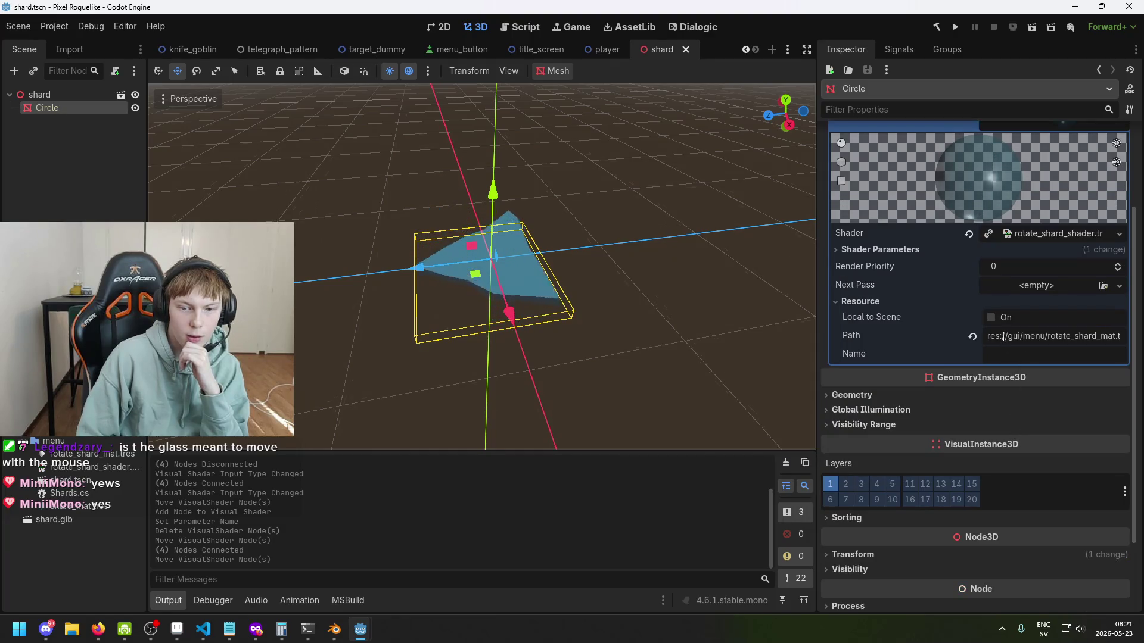
scroll(1002, 351, "up", 2)
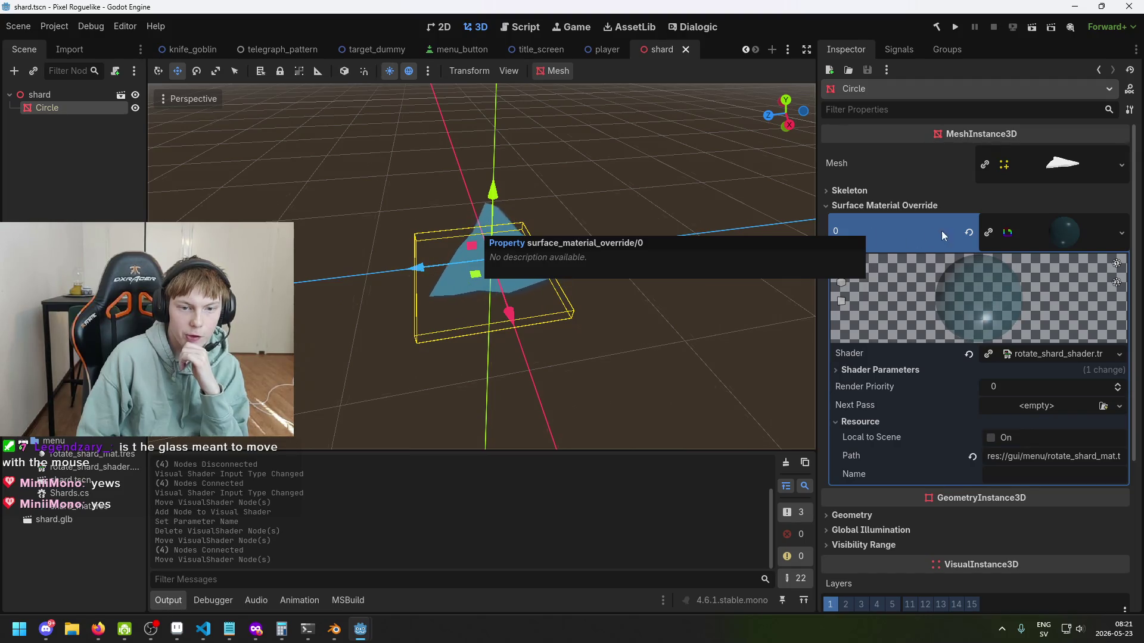
left_click(79, 98)
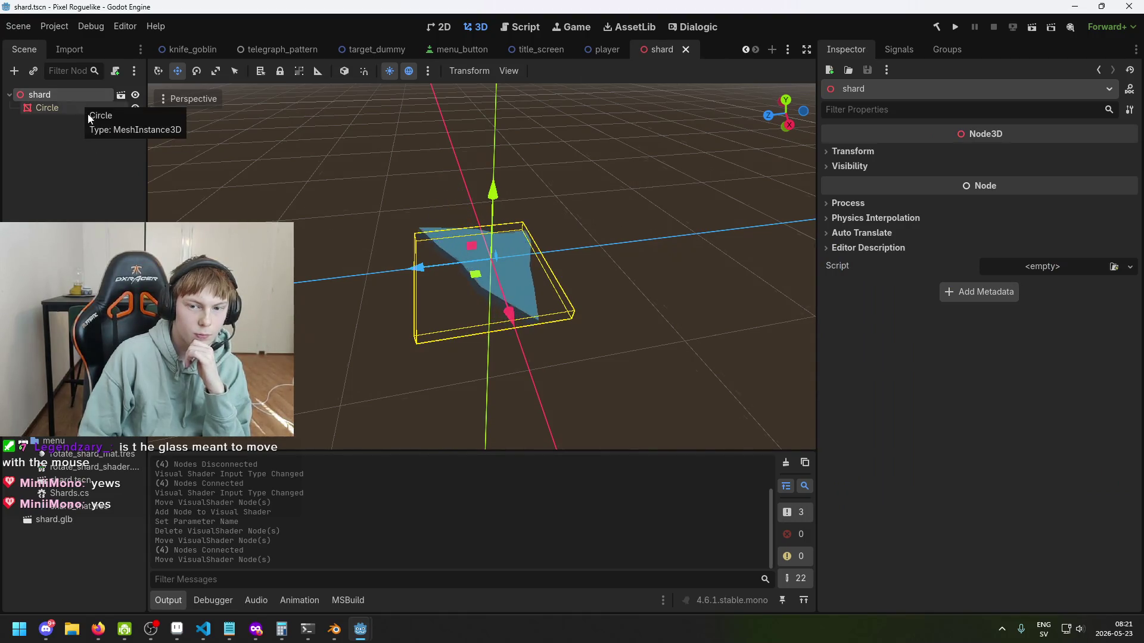
left_click(203, 629)
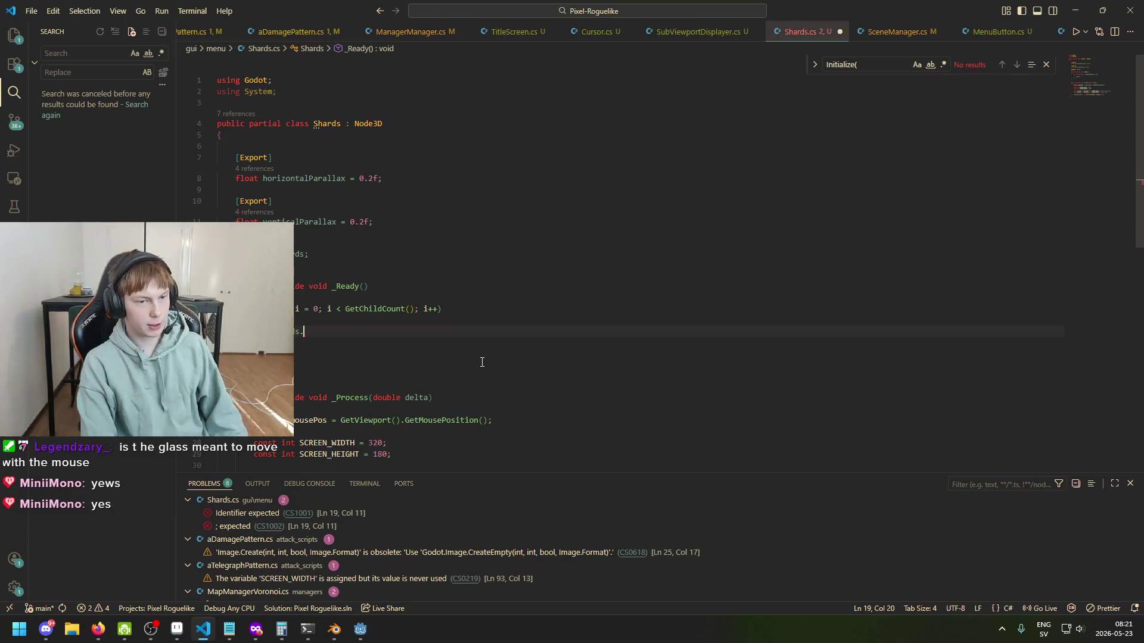
Step: Replace the partial loop line with 'Node3D shard = (Node3D)GetChild(0);' and start a new line
key("BackSpace")
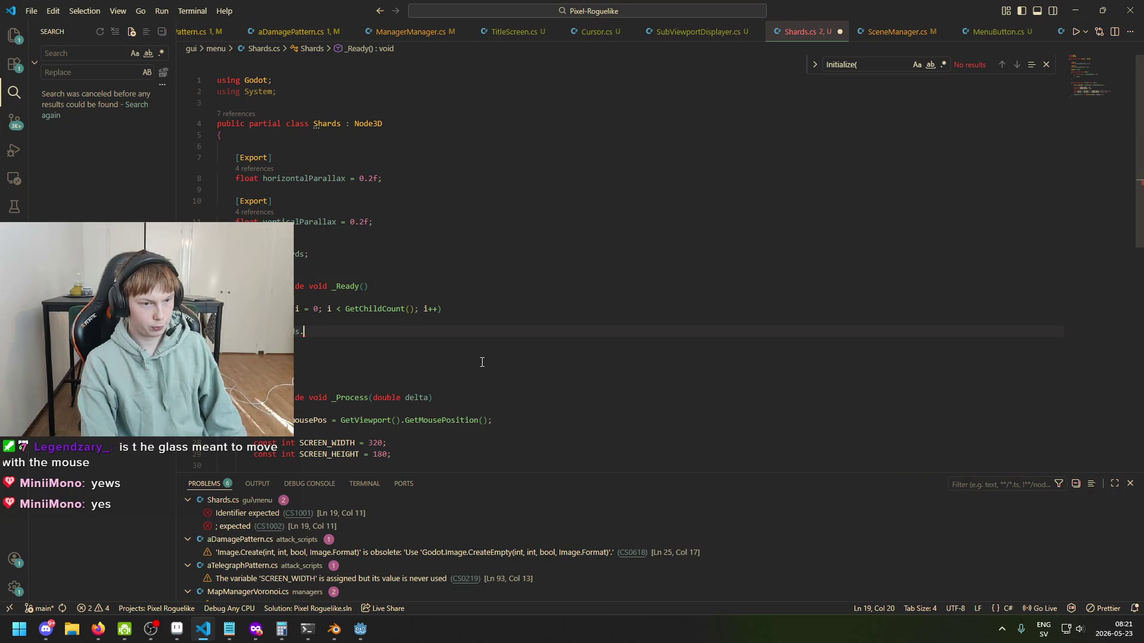
key("BackSpace")
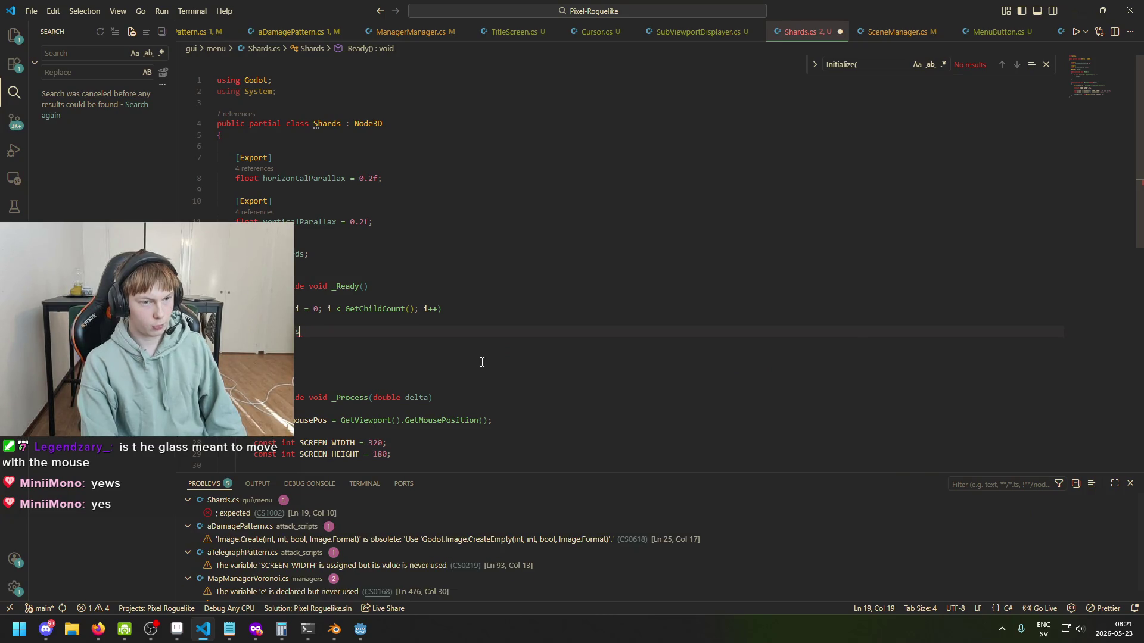
key("ctrl+BackSpace")
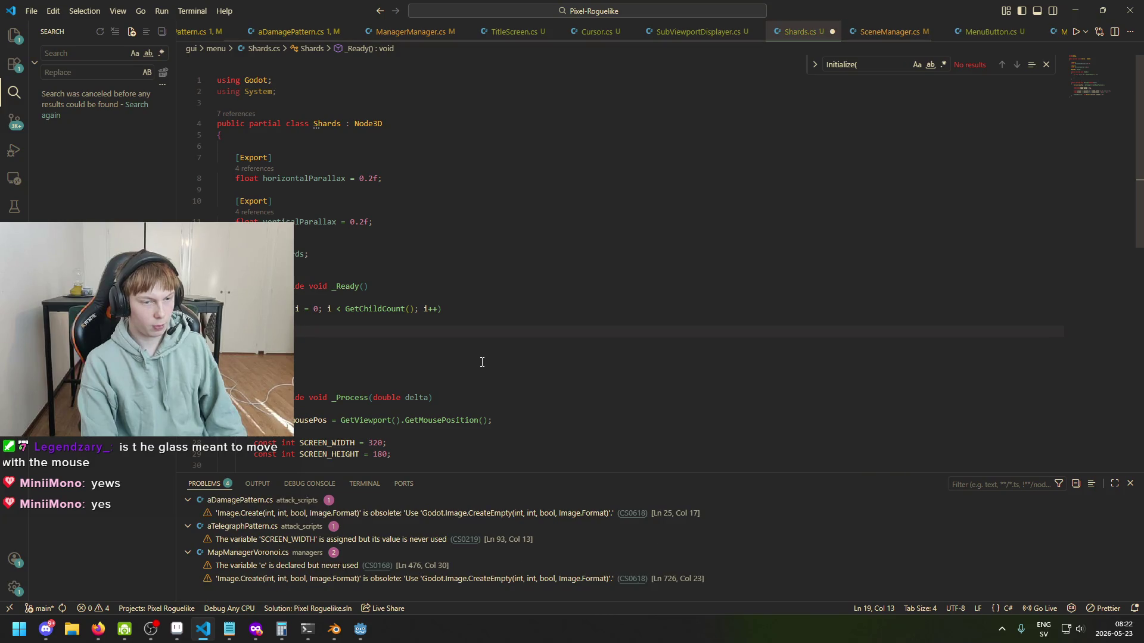
type("Node3")
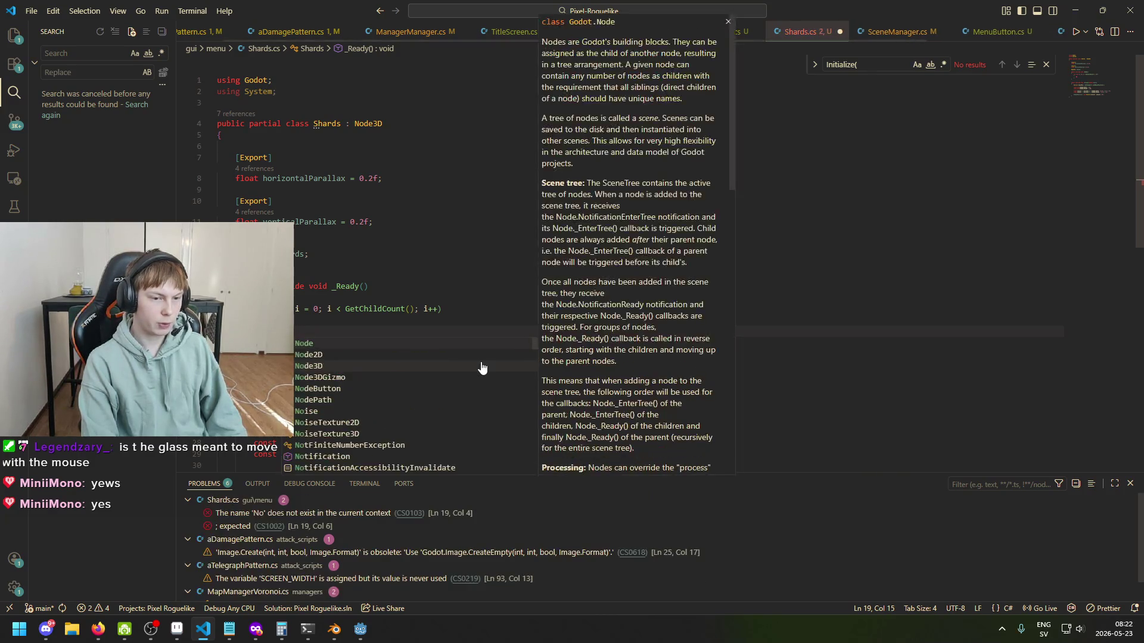
type("D sh")
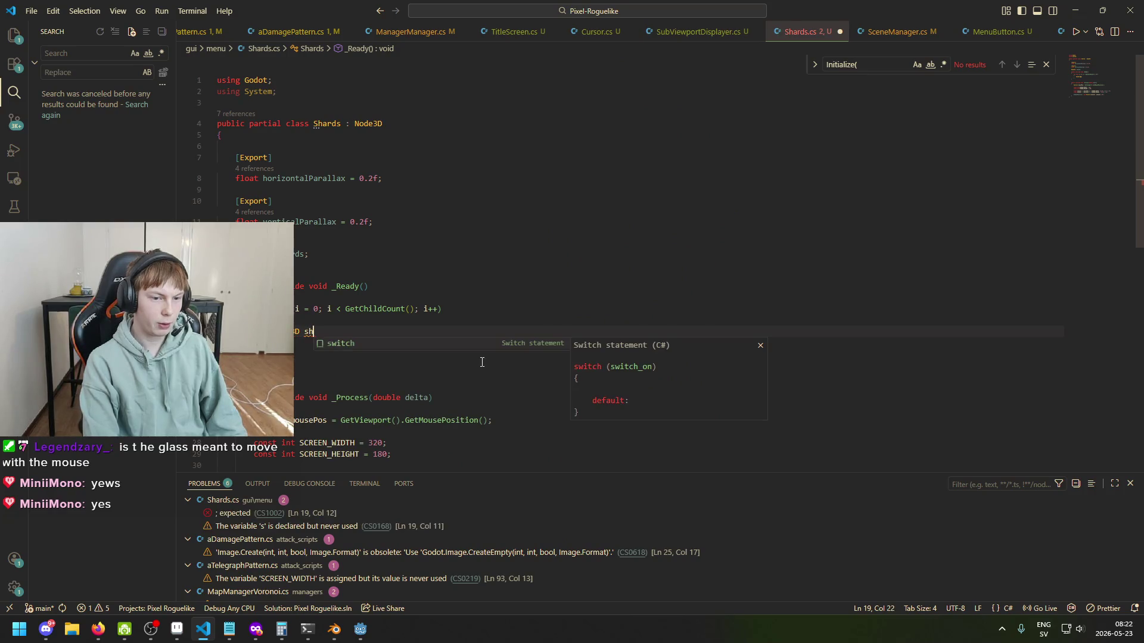
type("ard ")
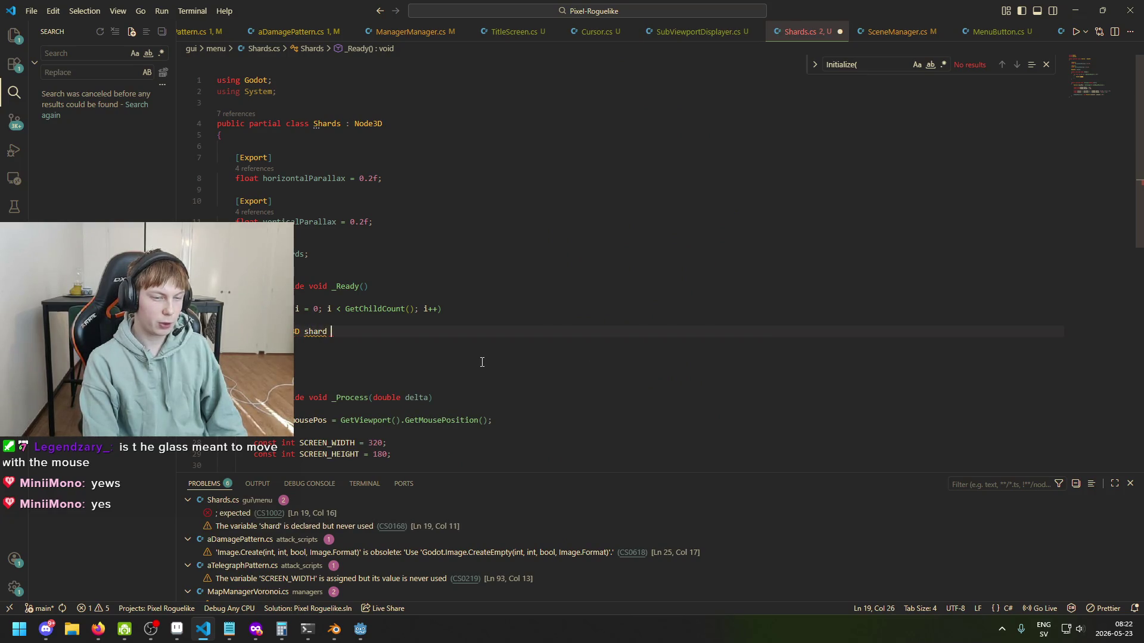
type("= GetChild")
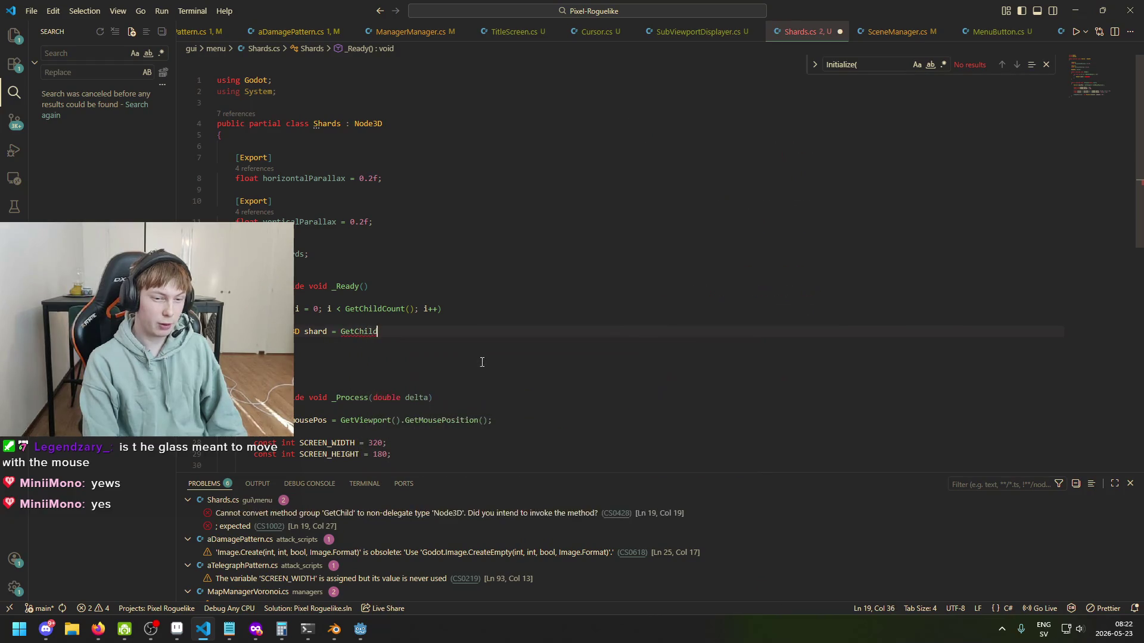
type("(0)")
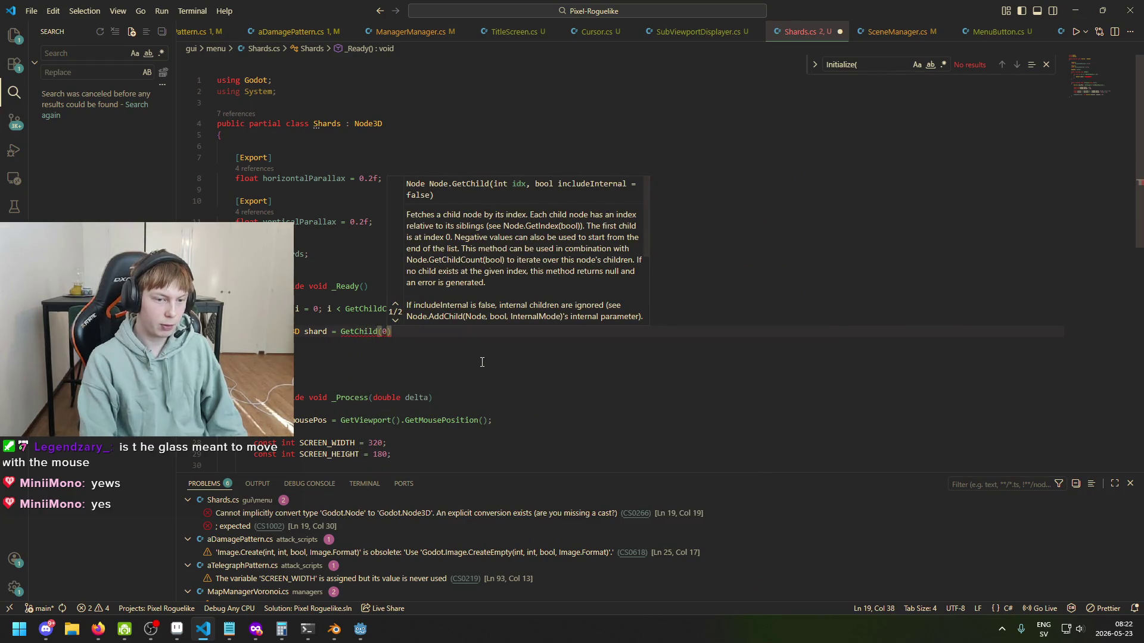
key("ctrl+Left")
key("ctrl+Left")
key("ctrl+Left")
type("(Node3D")
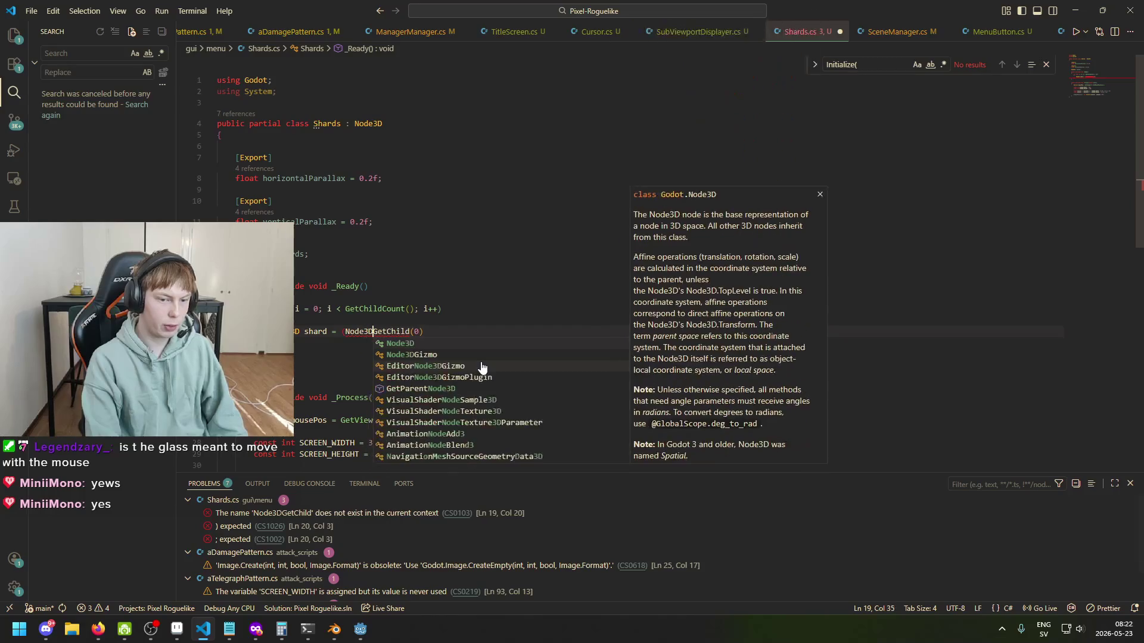
key("ctrl+Right")
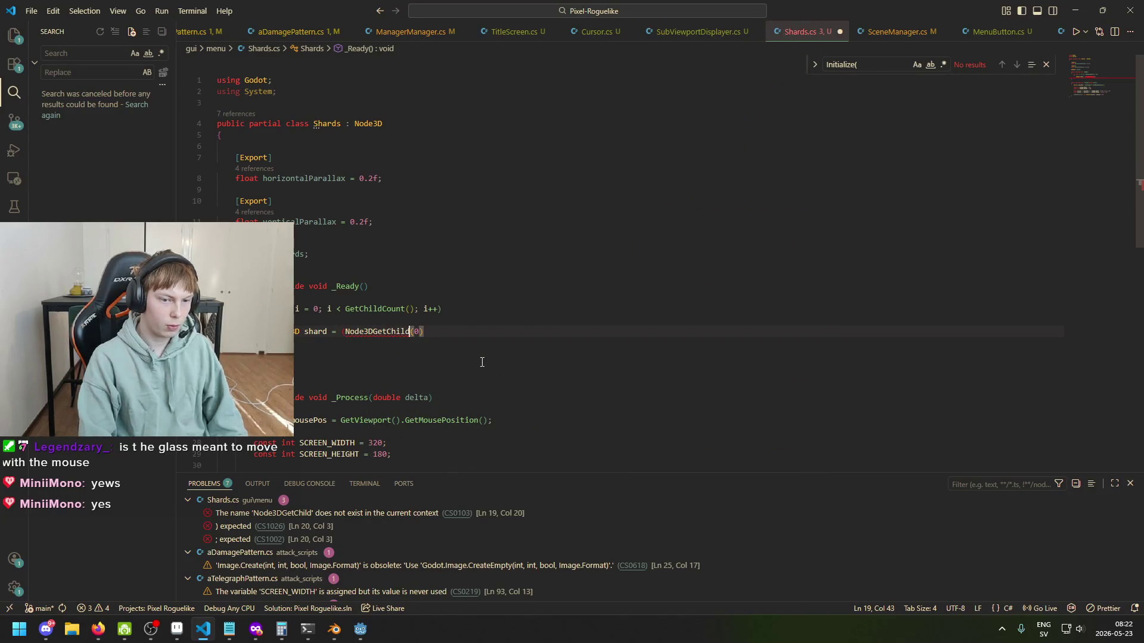
type(")")
key("ctrl+Right")
key("Right")
type(";")
key("Return")
Step: Try typing a shard.material member on the new line, then erase it
type("shard.mater")
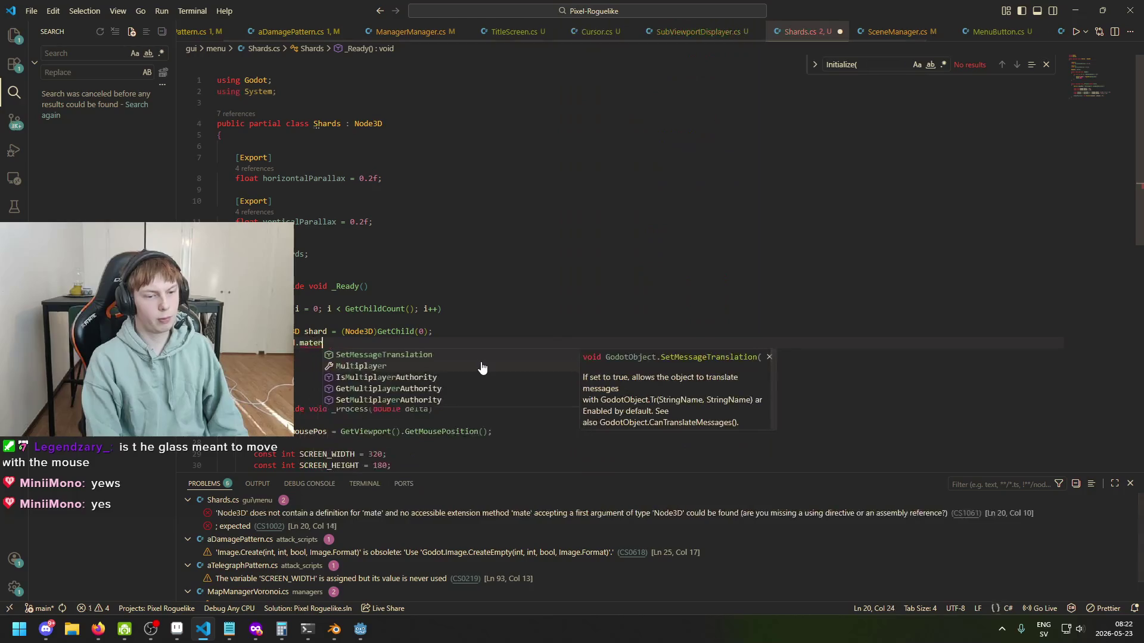
key("ctrl+BackSpace")
type("mater")
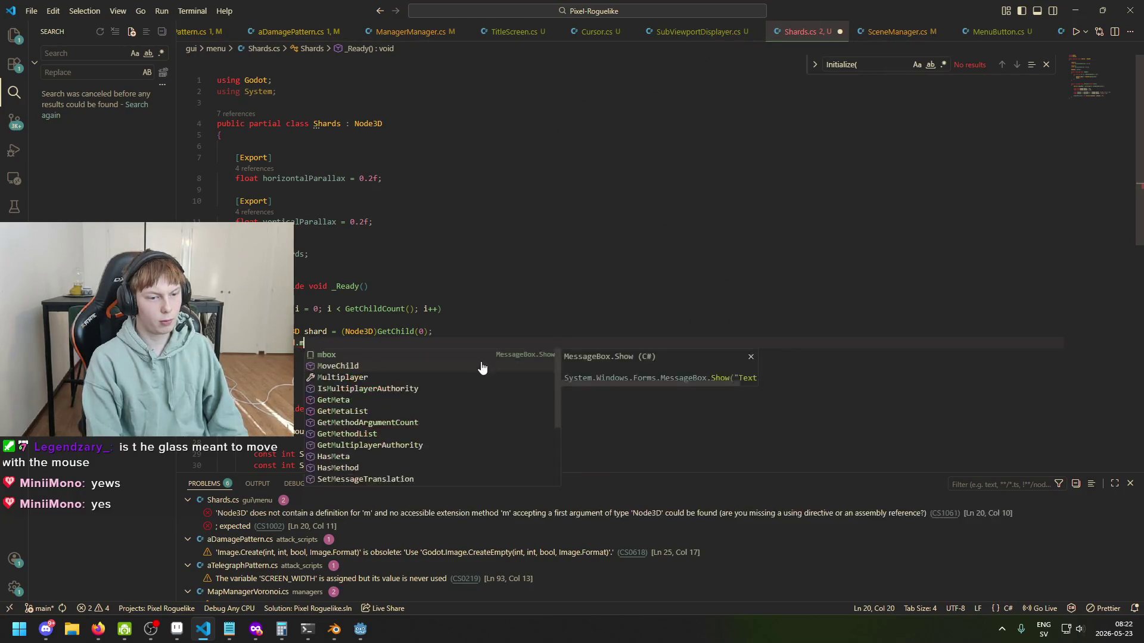
key("ctrl+BackSpace")
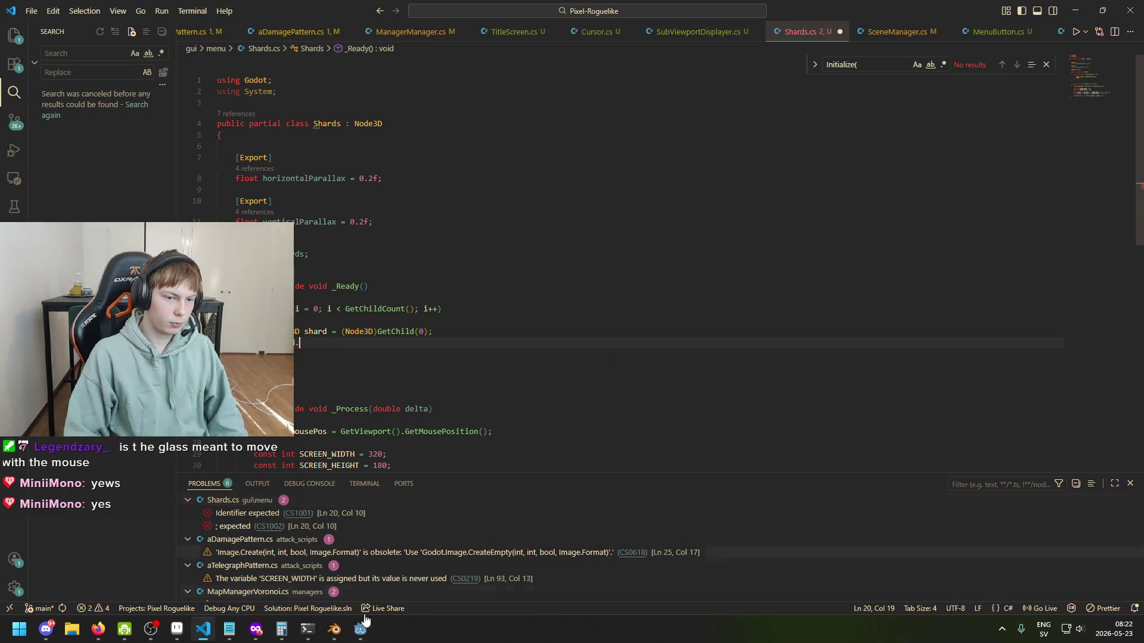
mouse_move(360, 629)
mouse_move(439, 588)
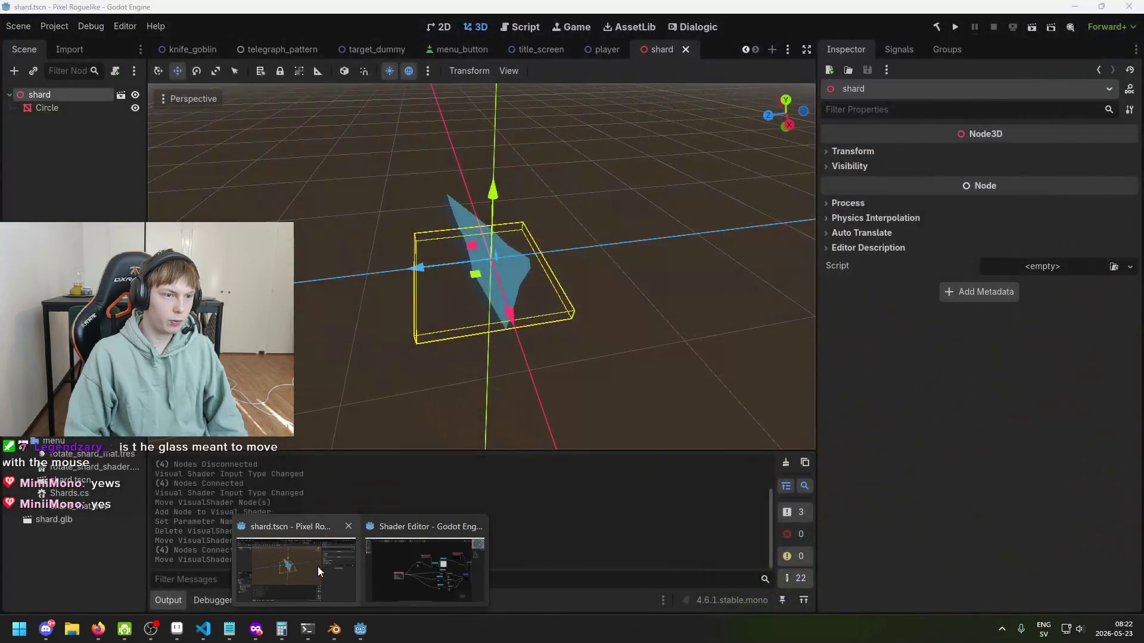
left_click(317, 566)
left_click(43, 108)
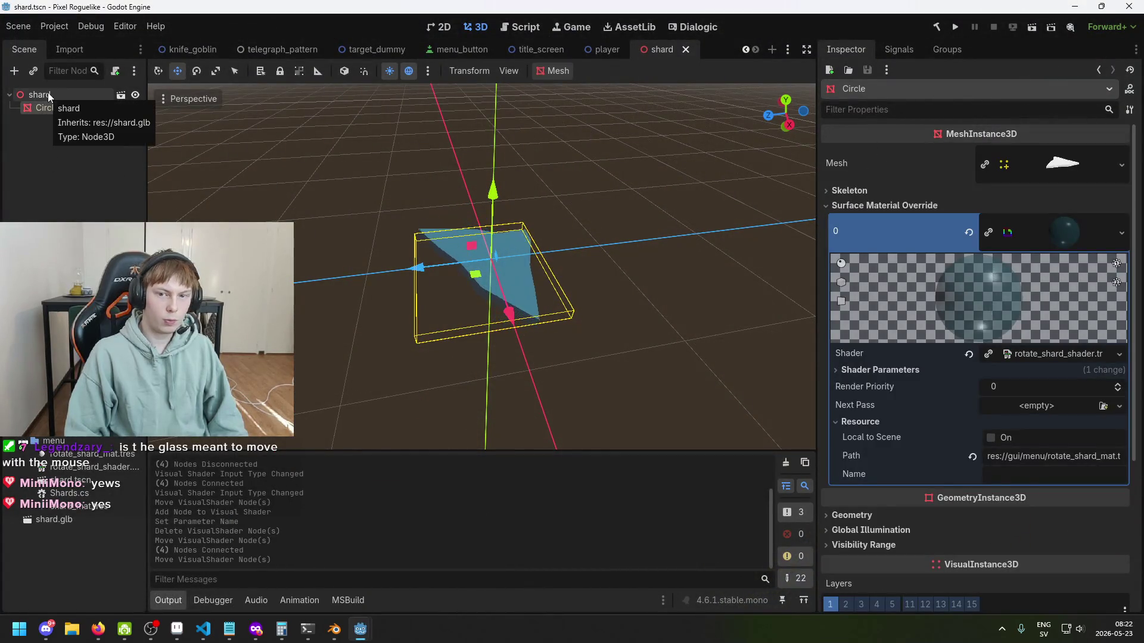
left_click(48, 93)
left_click(52, 106)
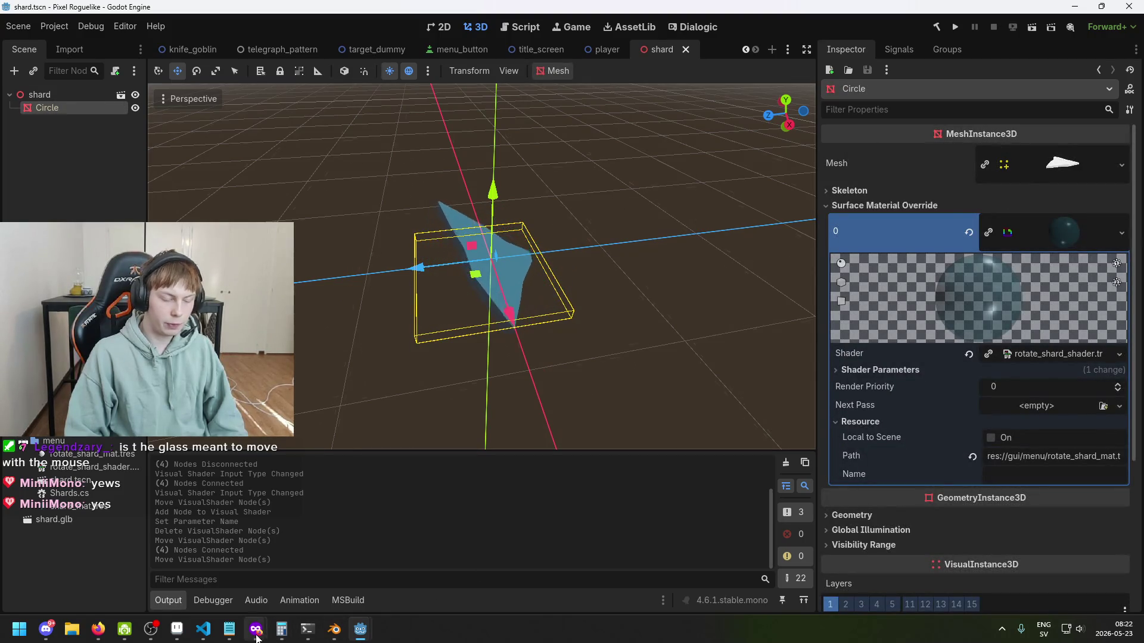
mouse_move(360, 630)
left_click(203, 629)
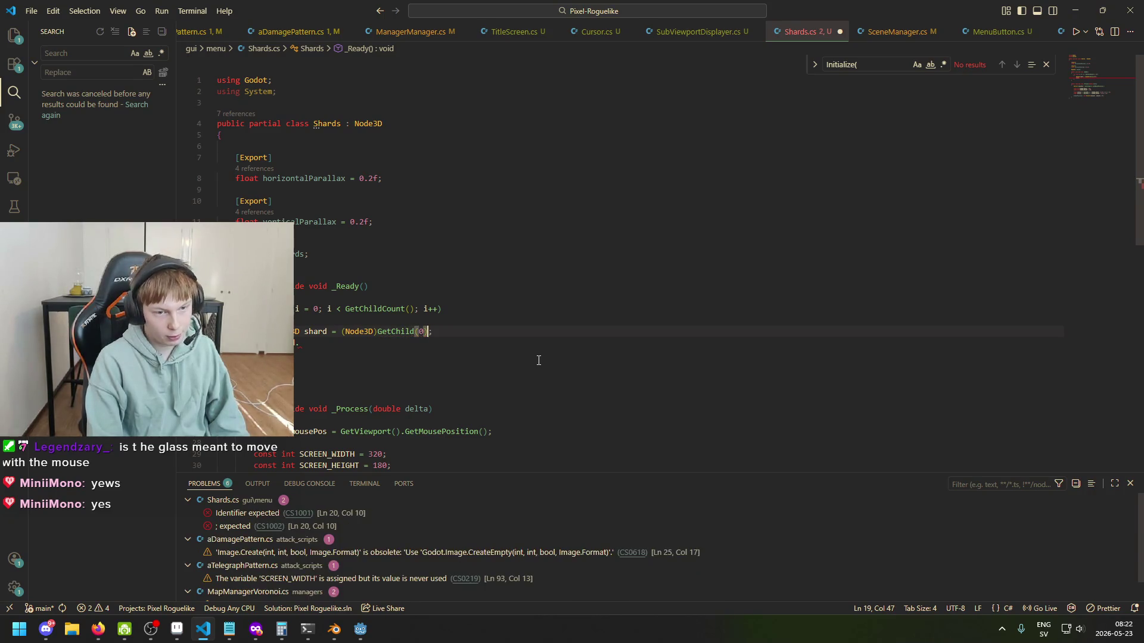
Step: Change the assignment to cast GetChild(0).GetChild(0) to MeshInstance3D
type(".")
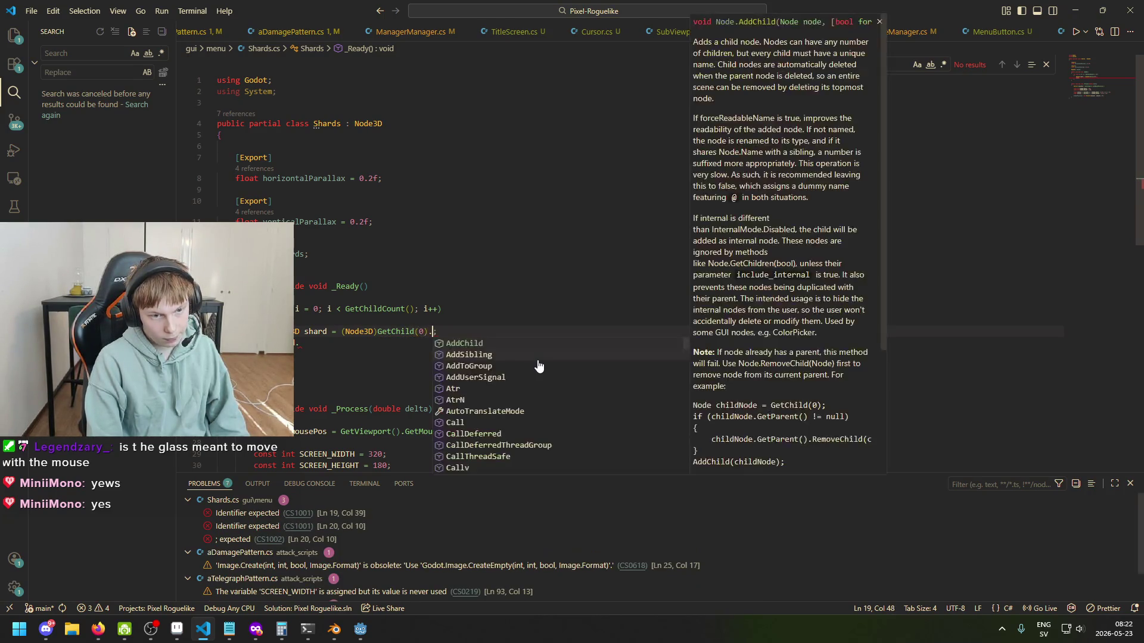
type("GetChild(")
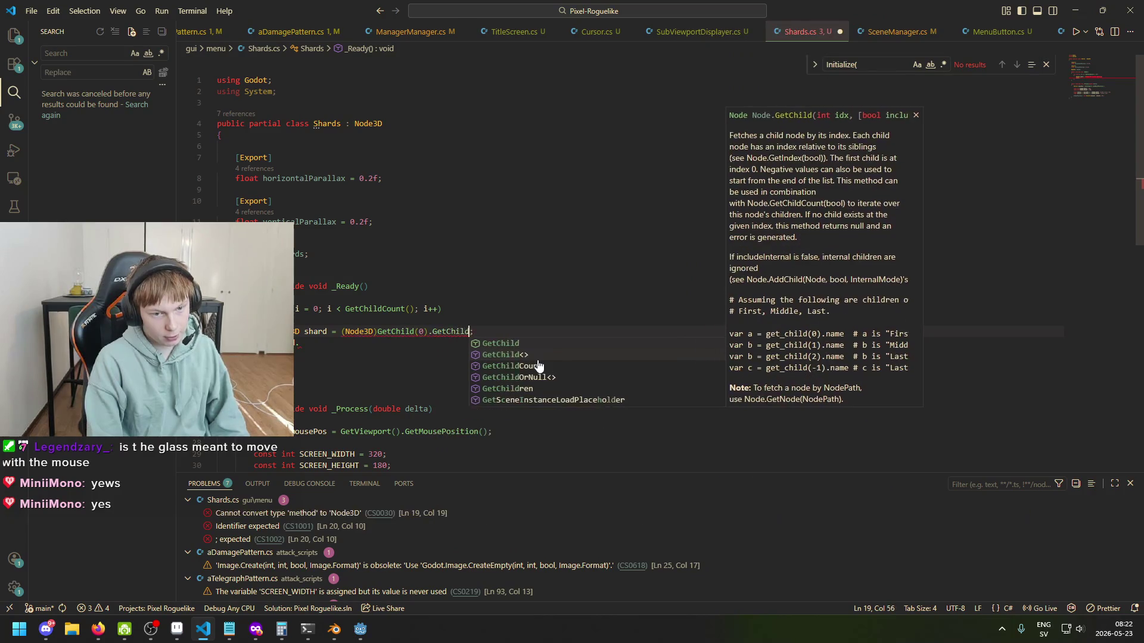
type("0")
key("ctrl+Left")
key("ctrl+Left")
key("ctrl+Left")
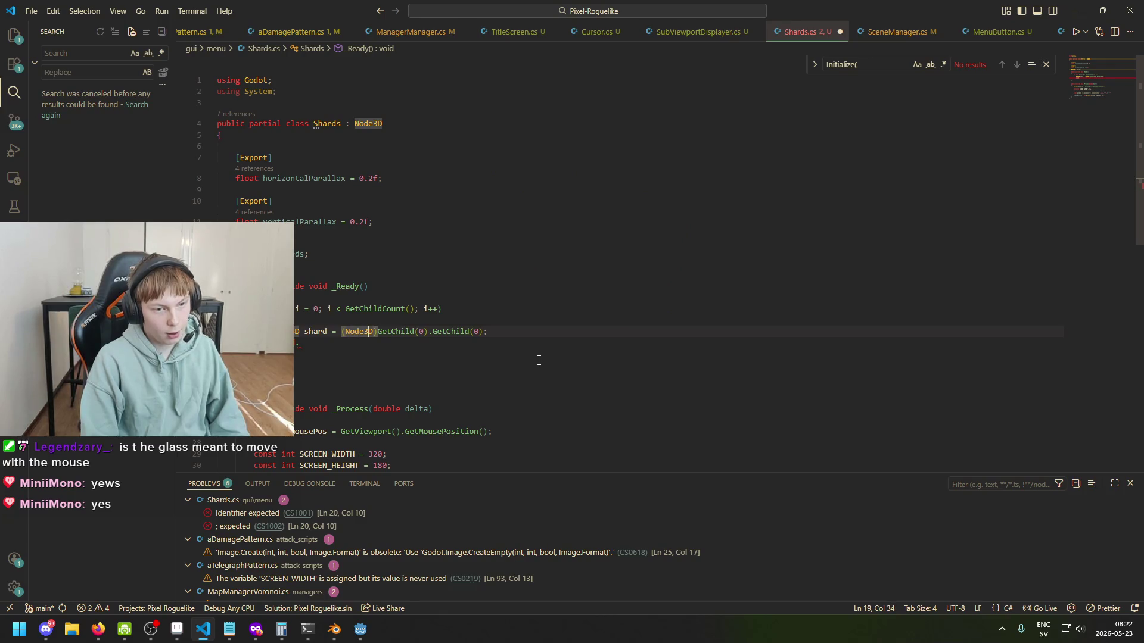
key("ctrl+BackSpace")
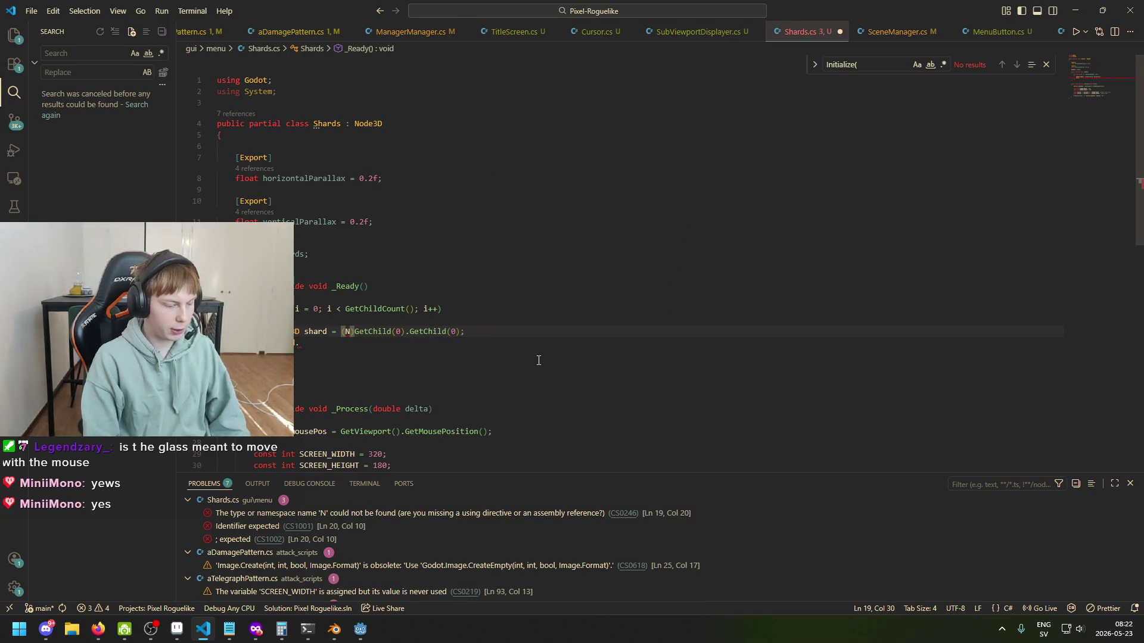
type("MeshInstance3D)")
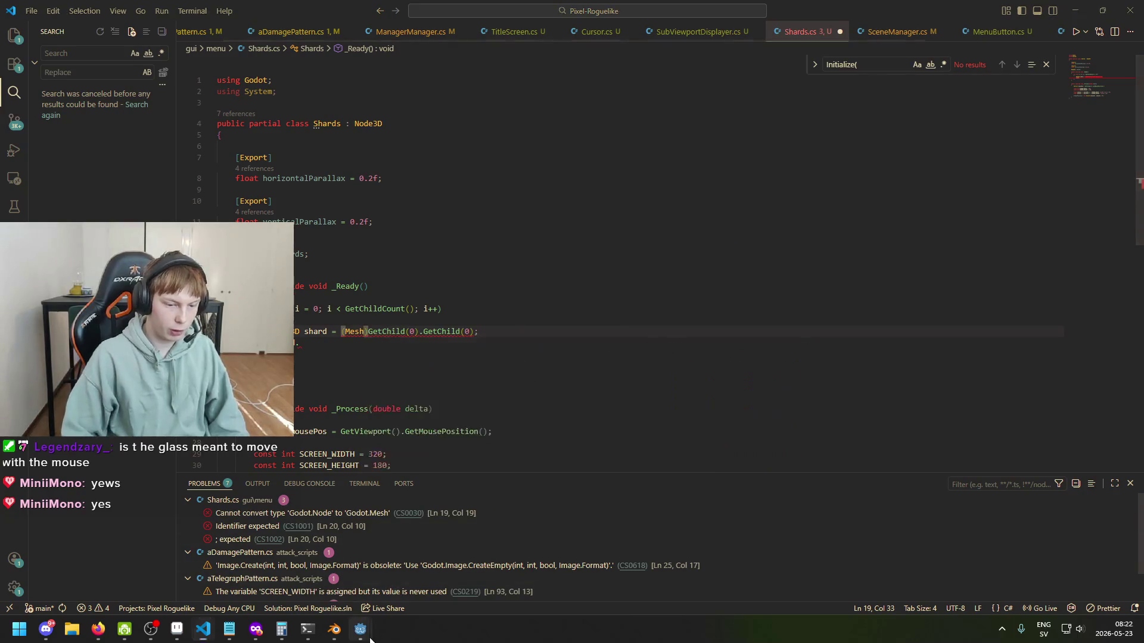
left_click(360, 629)
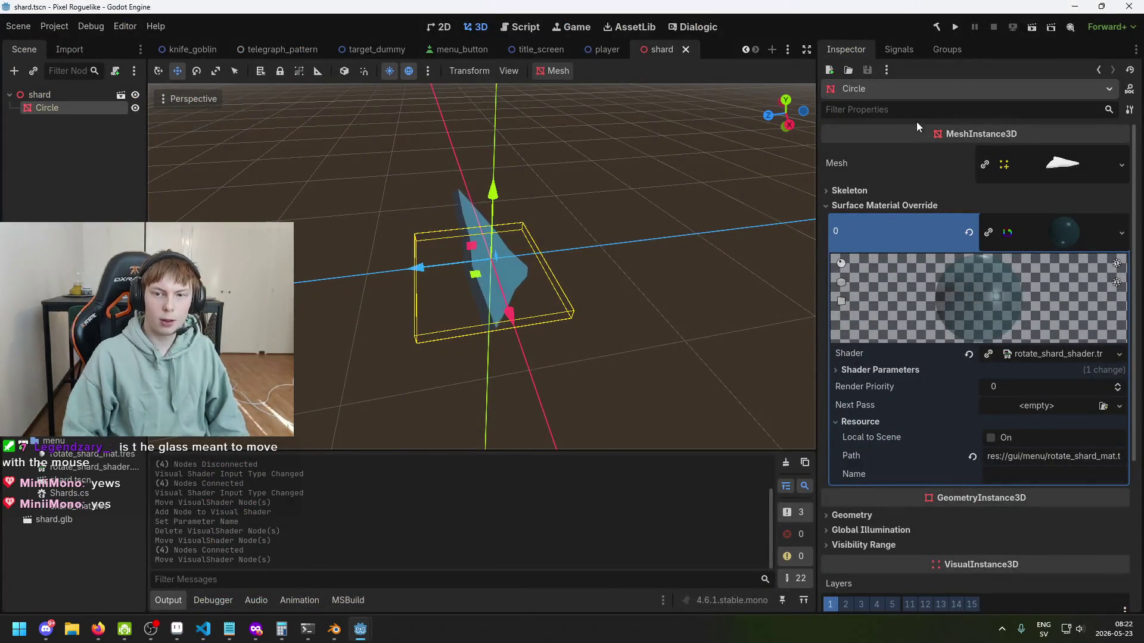
mouse_move(361, 629)
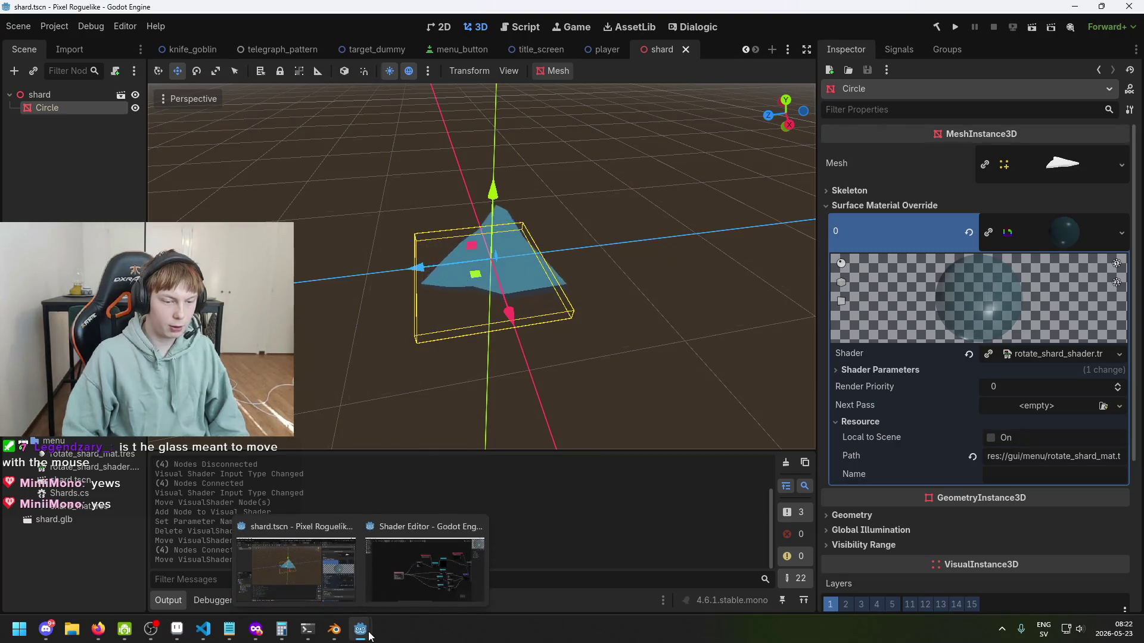
Step: Declare the shard variable as MeshInstance3D to match the cast and save Shards.cs
left_click(203, 629)
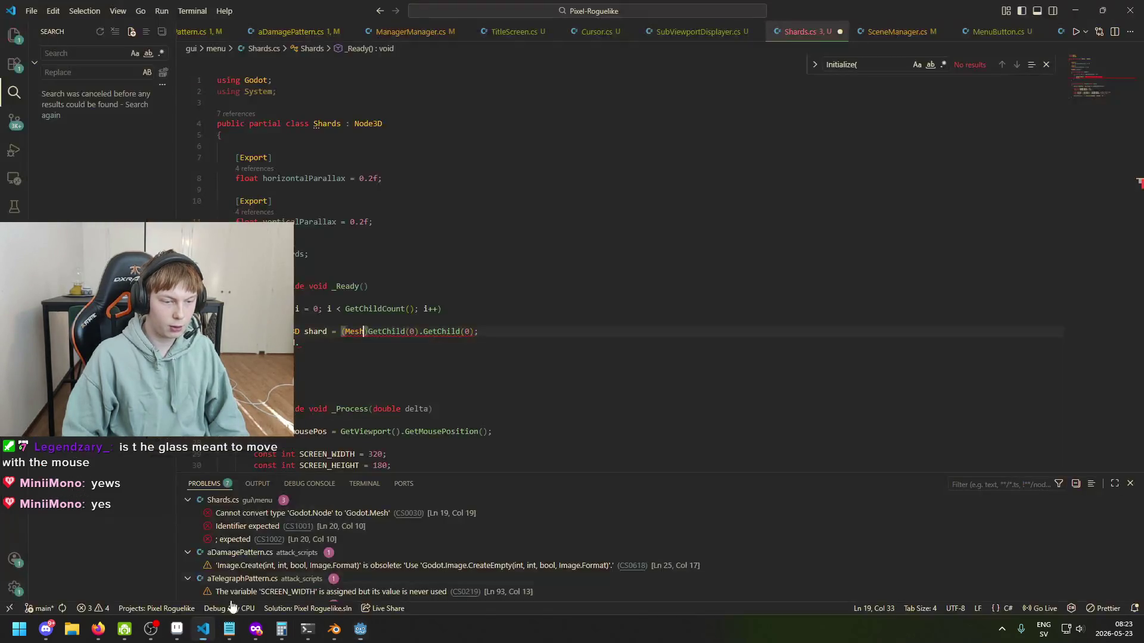
left_click(304, 332)
key("BackSpace")
key("BackSpace")
key("BackSpace")
type("MeshI")
key("Down")
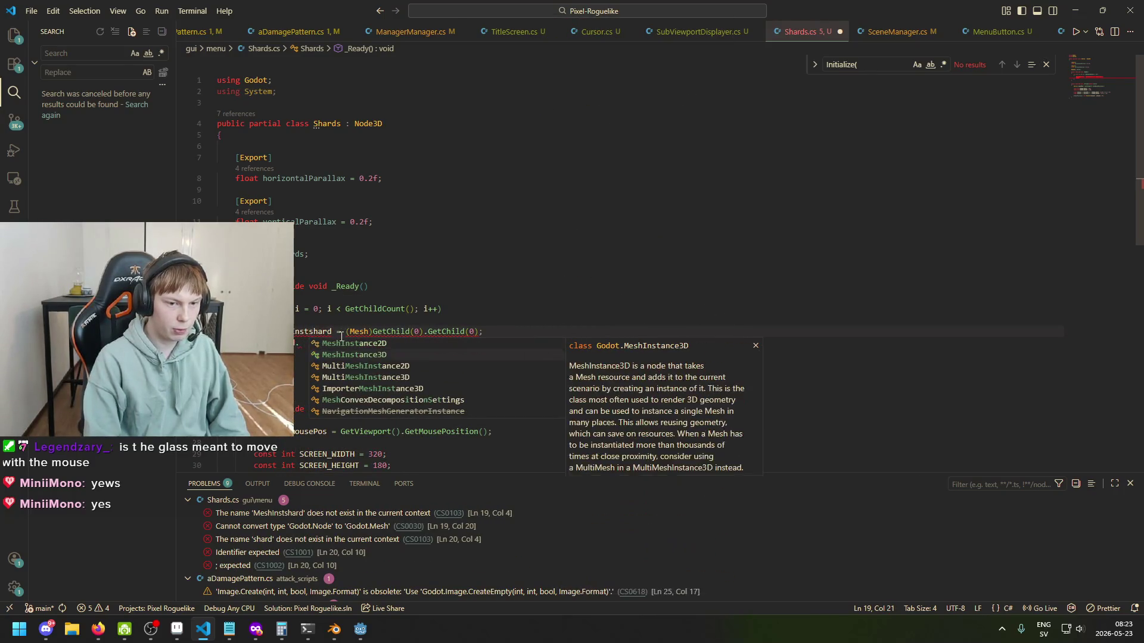
key("Tab")
left_click_drag(331, 333, 299, 331)
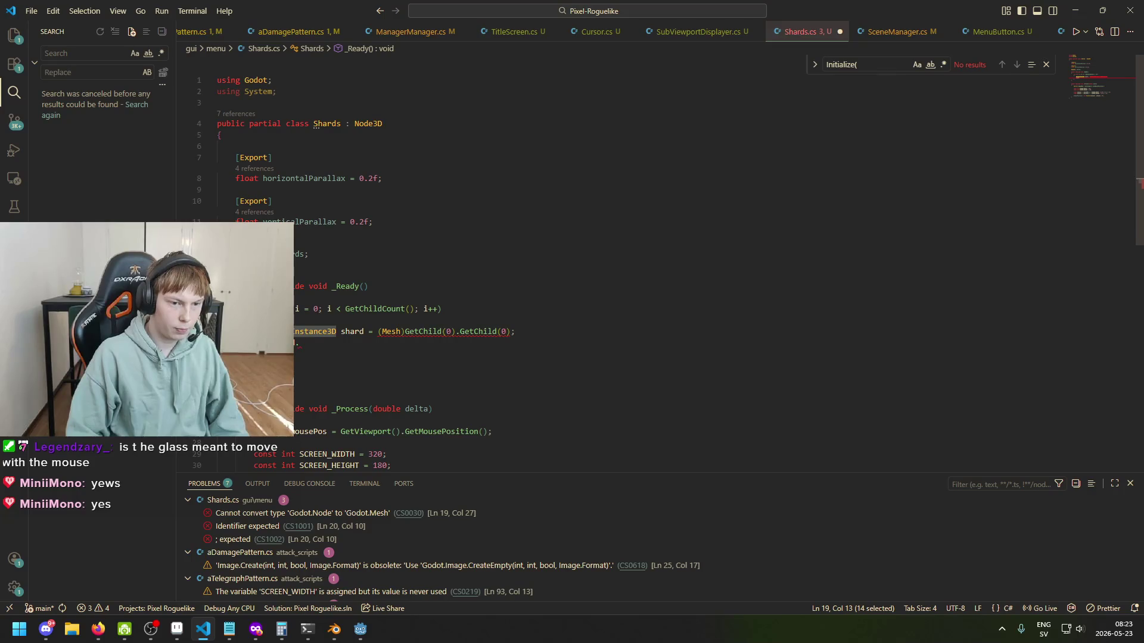
key("ctrl+c")
double_click(393, 331)
key("ctrl+v")
key("ctrl+s")
Step: Delete the leftover field line and its blank lines, then save
left_click(305, 254)
key("ctrl+shift+k")
key("BackSpace")
key("BackSpace")
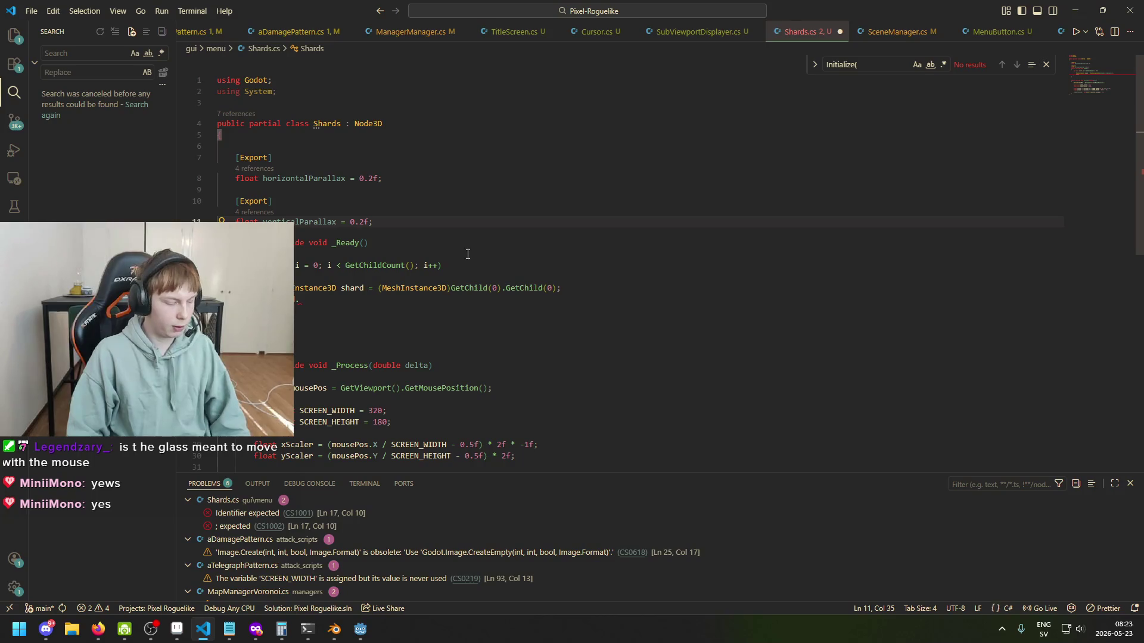
key("ctrl+s")
Step: Below the shard declaration, start a shard.GetActiveMaterial call followed by SetShaderParameter
left_click(626, 290)
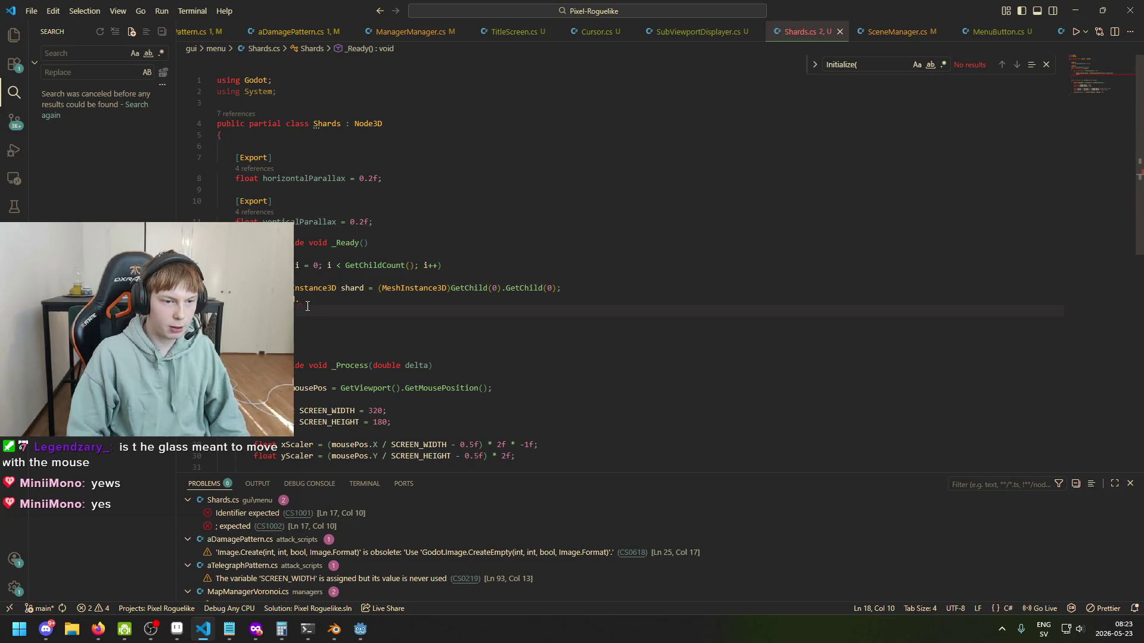
left_click(328, 298)
type("ma")
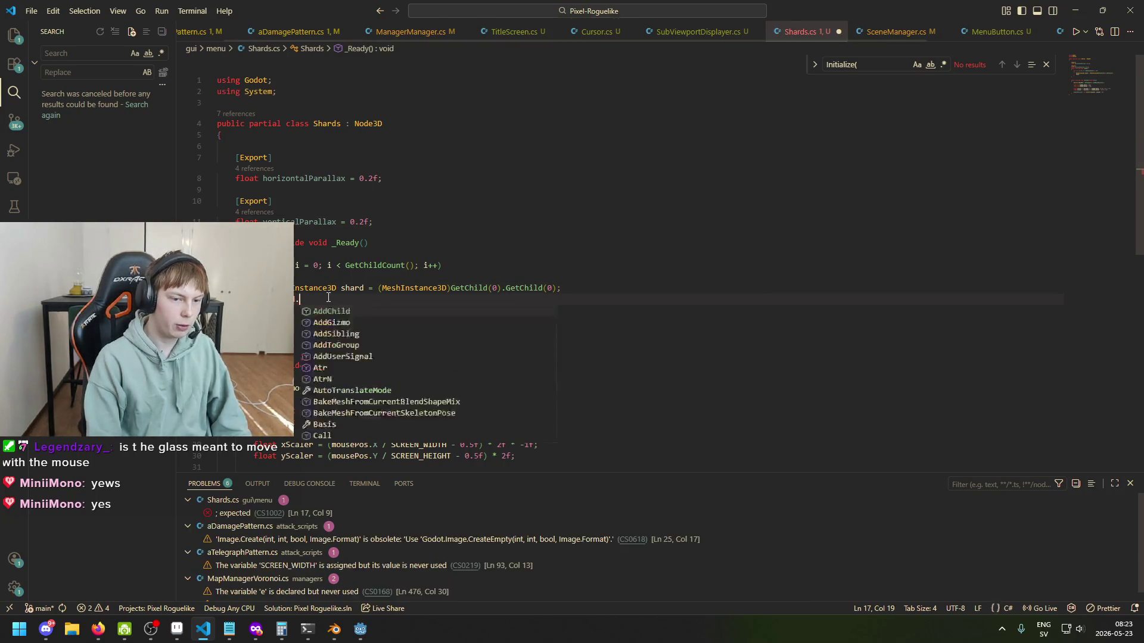
type("terial")
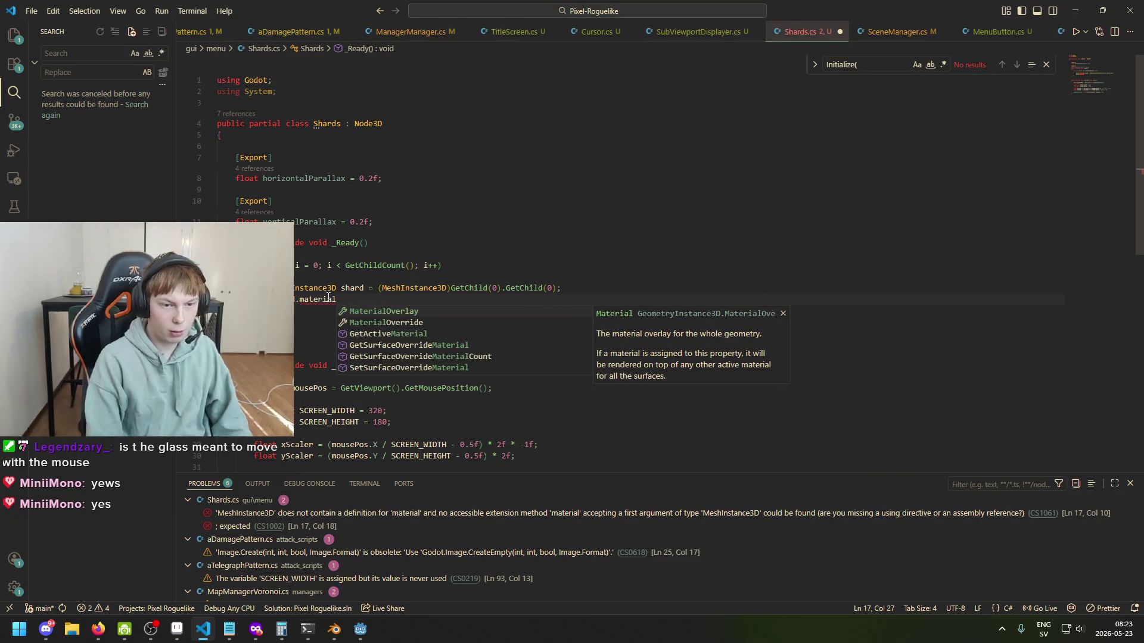
left_click(427, 331)
mouse_move(317, 302)
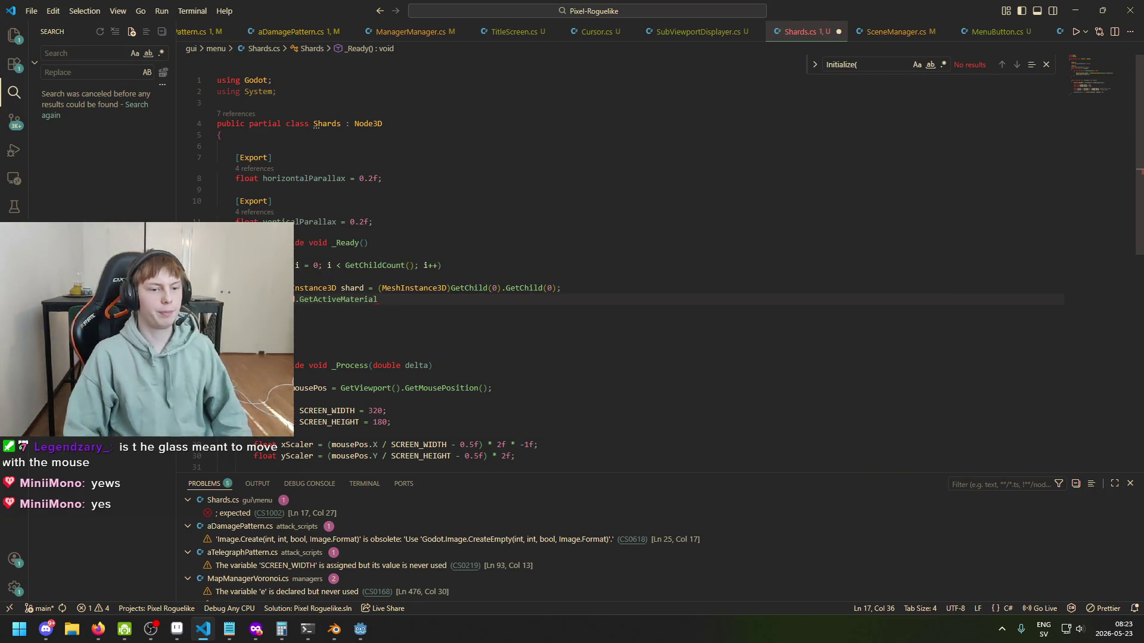
type(".SetP")
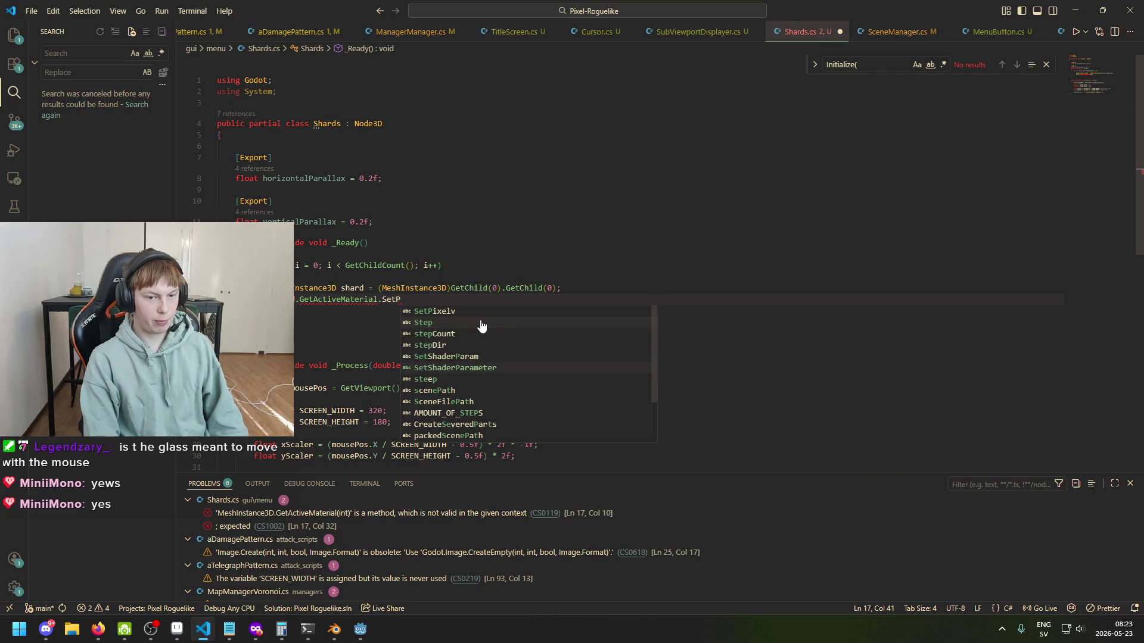
left_click(485, 367)
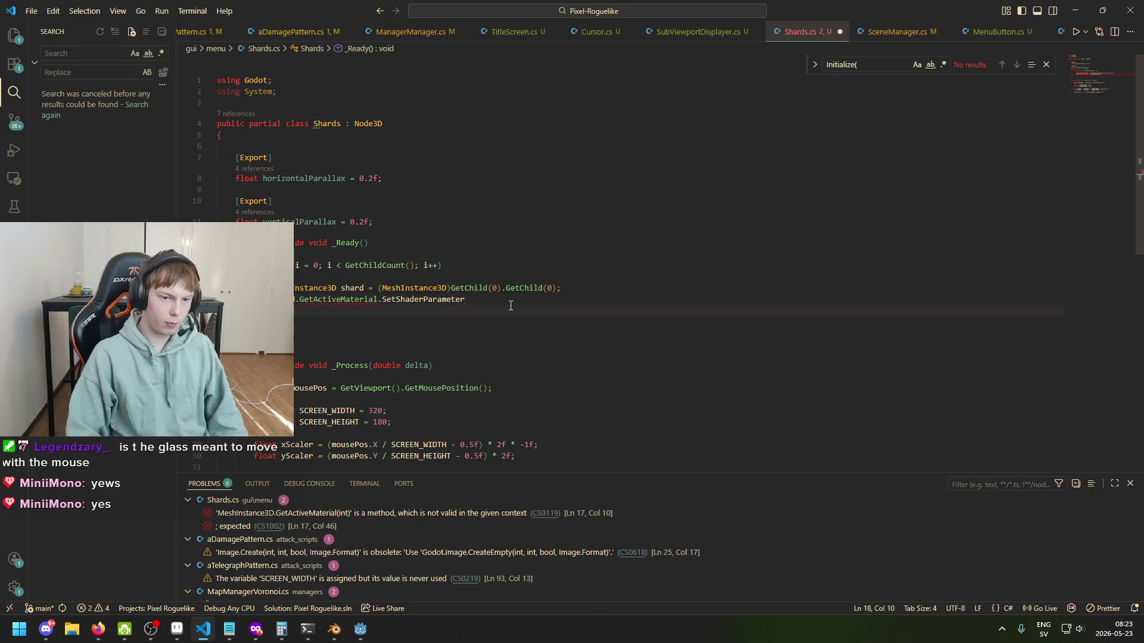
Step: Rework the line into 'Material material = shard.GetActiveMaterial(0);'
left_click(449, 299)
key("Delete")
key("Delete")
key("Delete")
left_click(432, 334)
left_click(420, 309)
left_click_drag(381, 299, 446, 299)
type("(")
key("BackSpace")
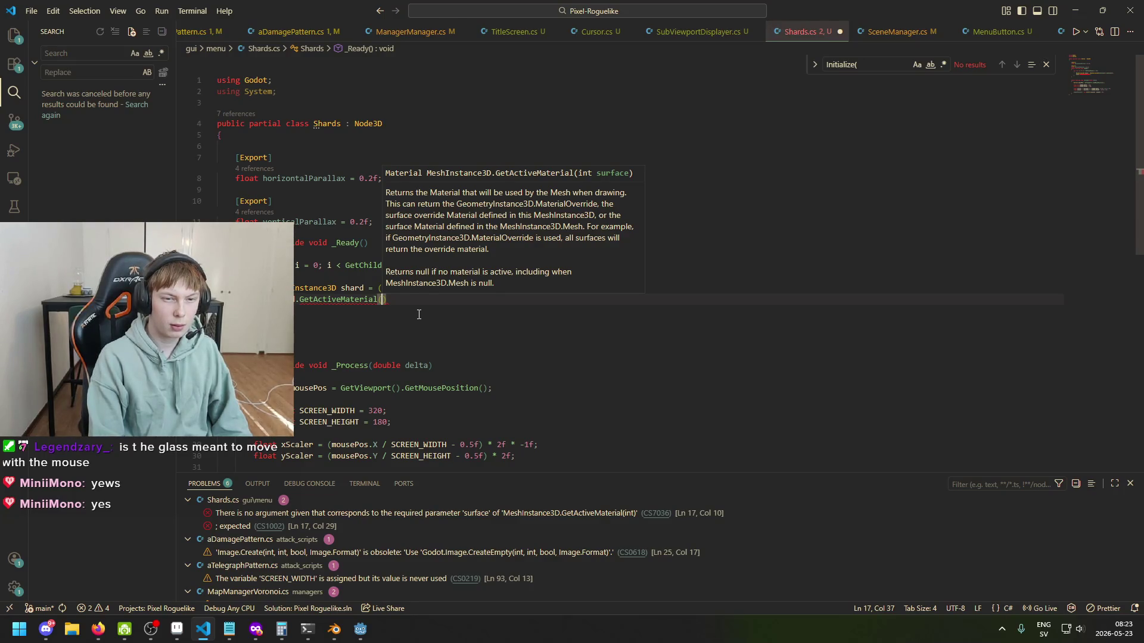
type("0).")
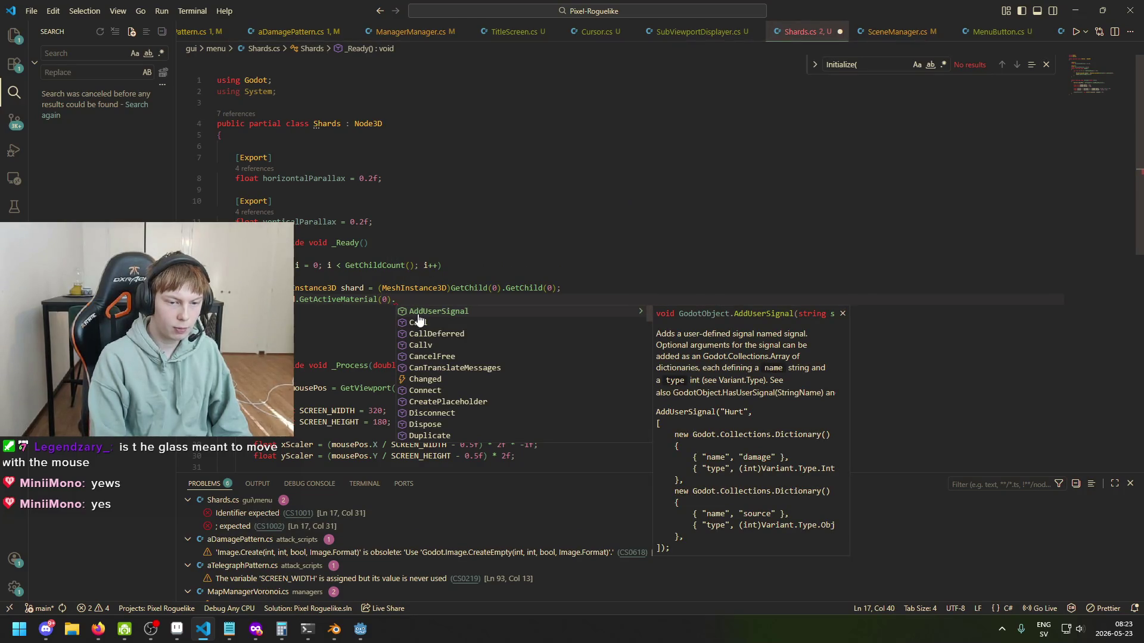
type("Set")
key("Escape")
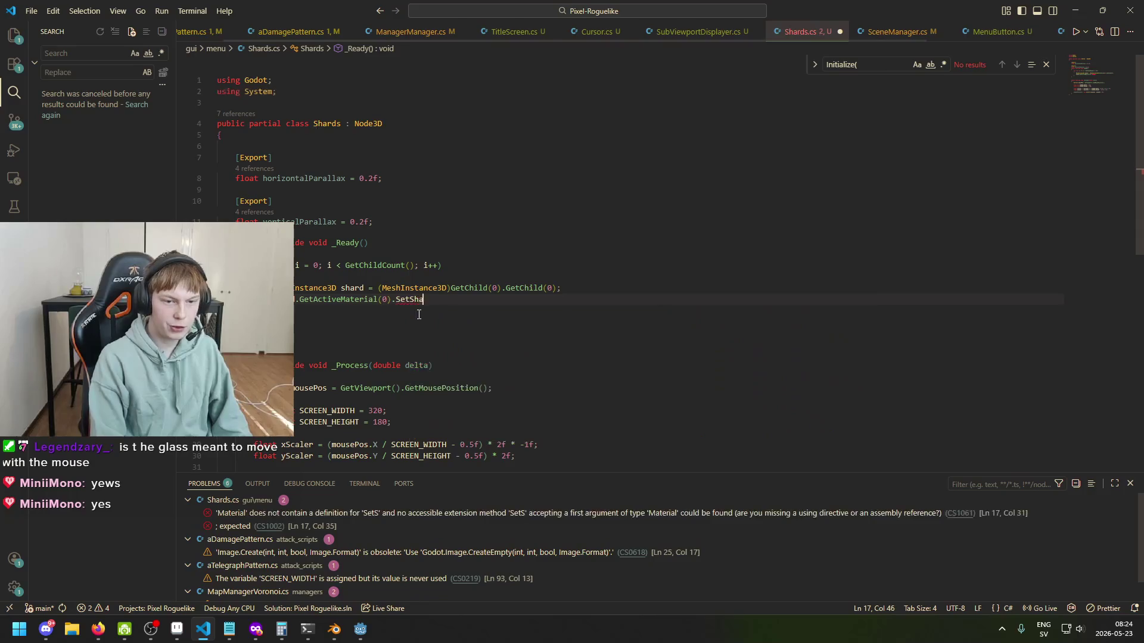
key("BackSpace")
key("BackSpace")
key("BackSpace")
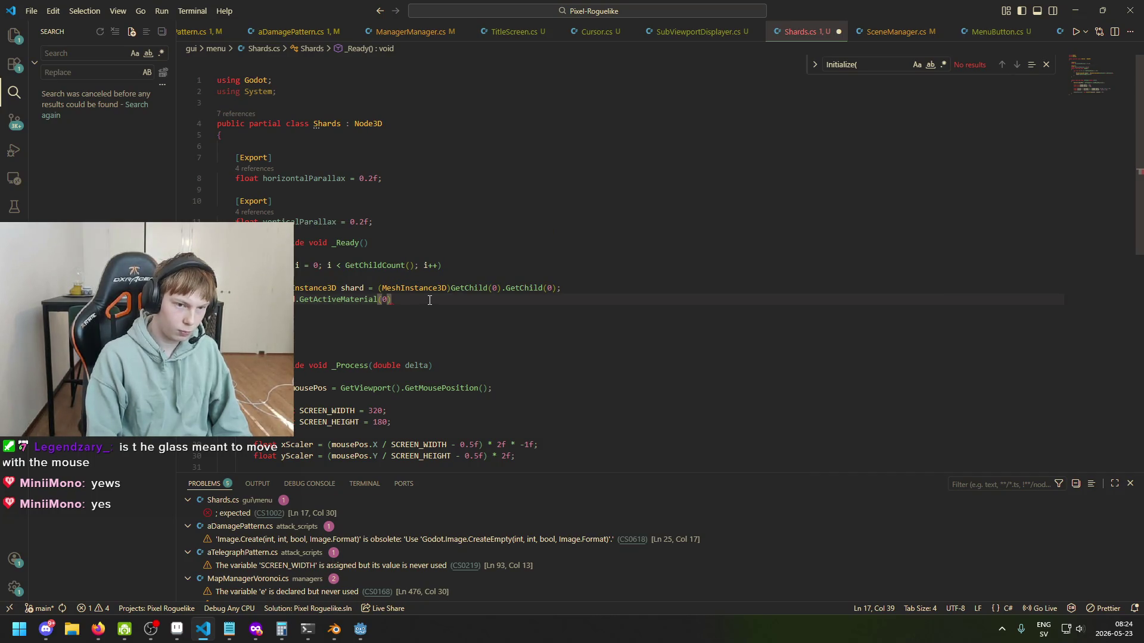
type("Material ")
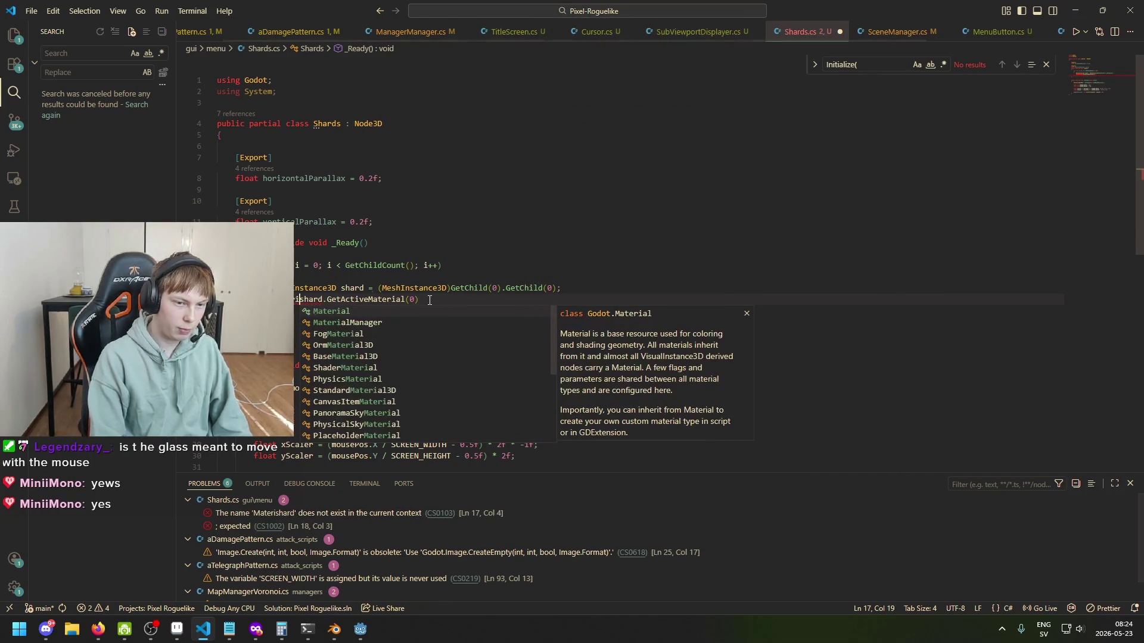
type("material = ")
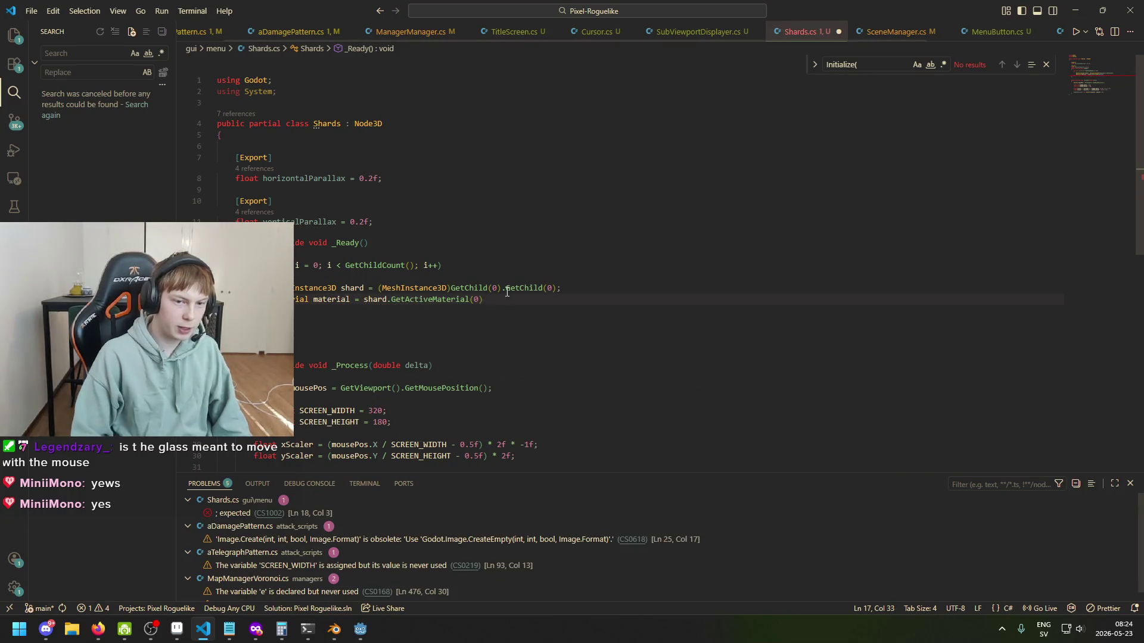
type(";")
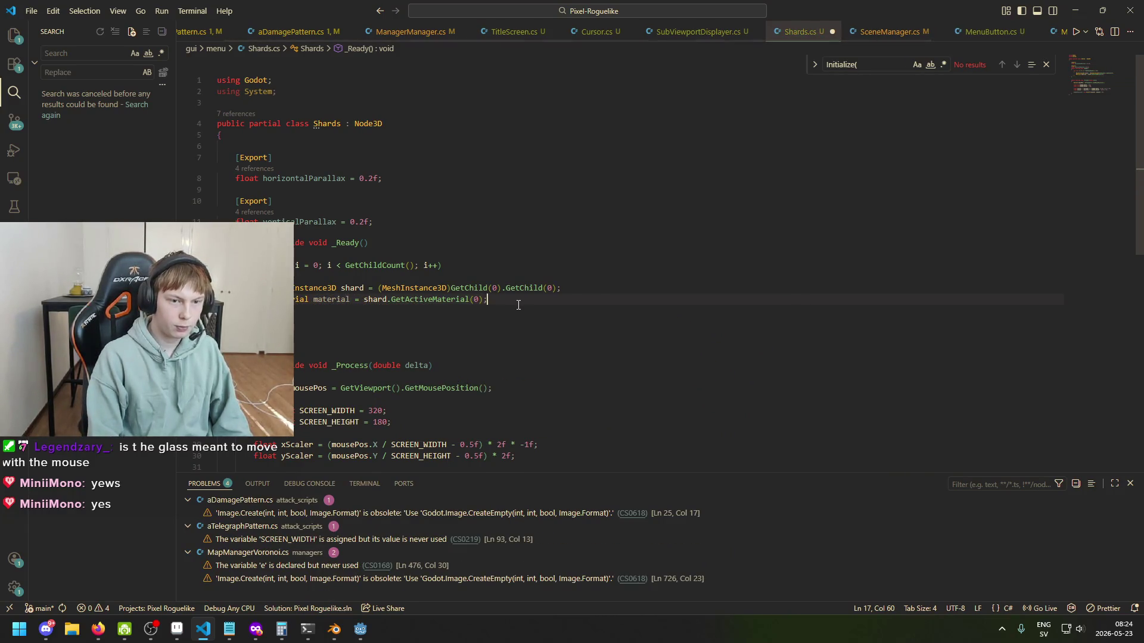
Step: Add a material.SetShaderParameter call on a new line below the material declaration
key("Return")
type("material.setsh")
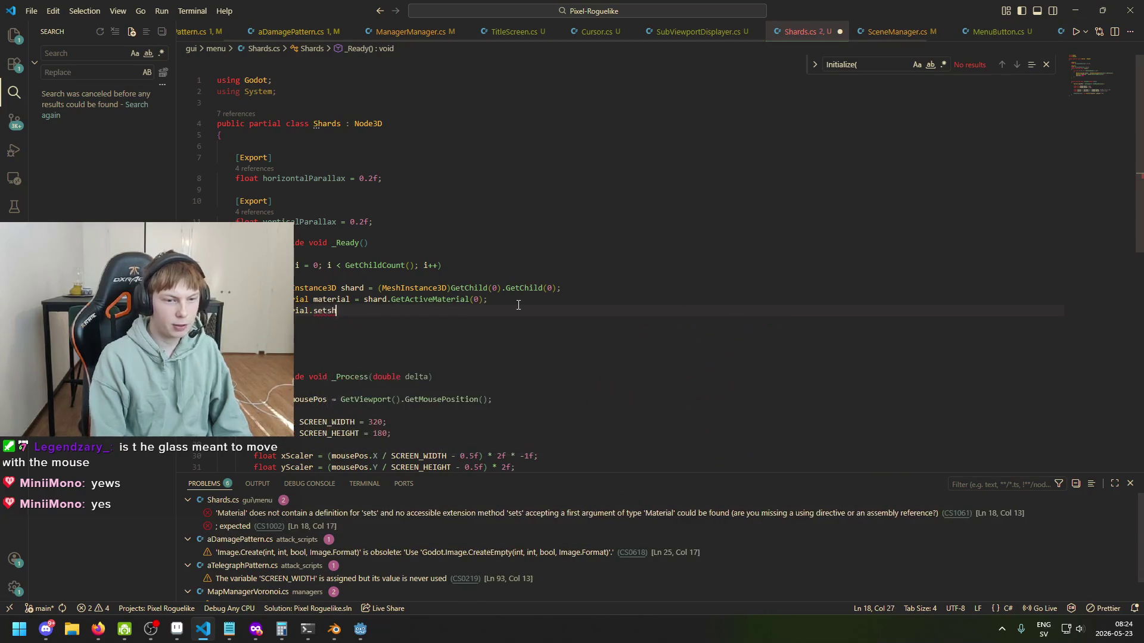
key("BackSpace")
key("BackSpace")
key("BackSpace")
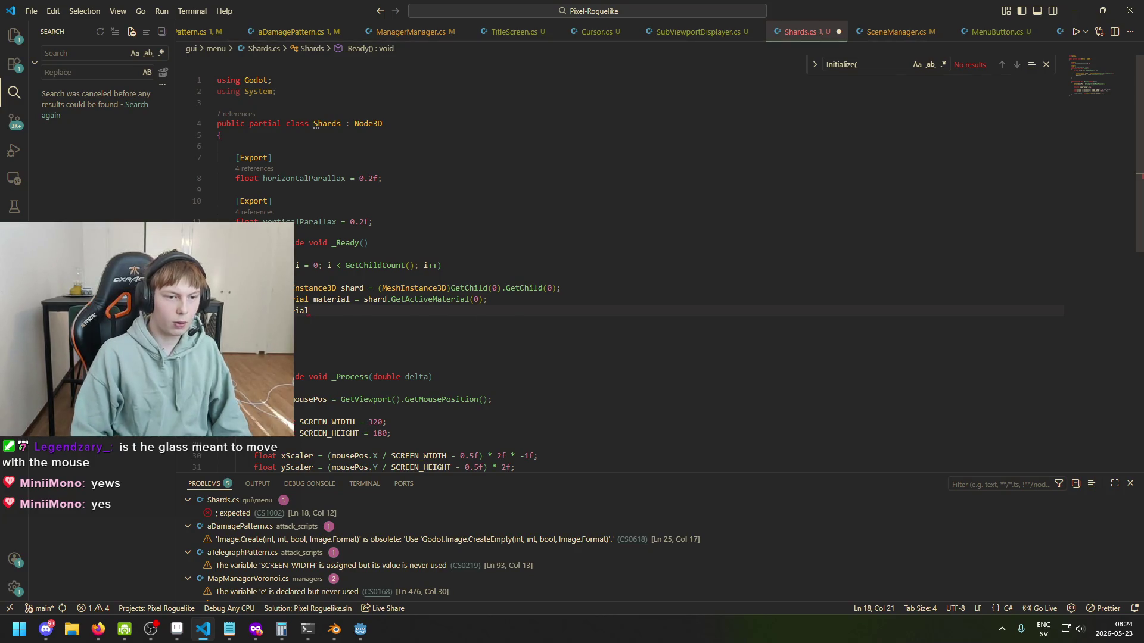
type("Shader")
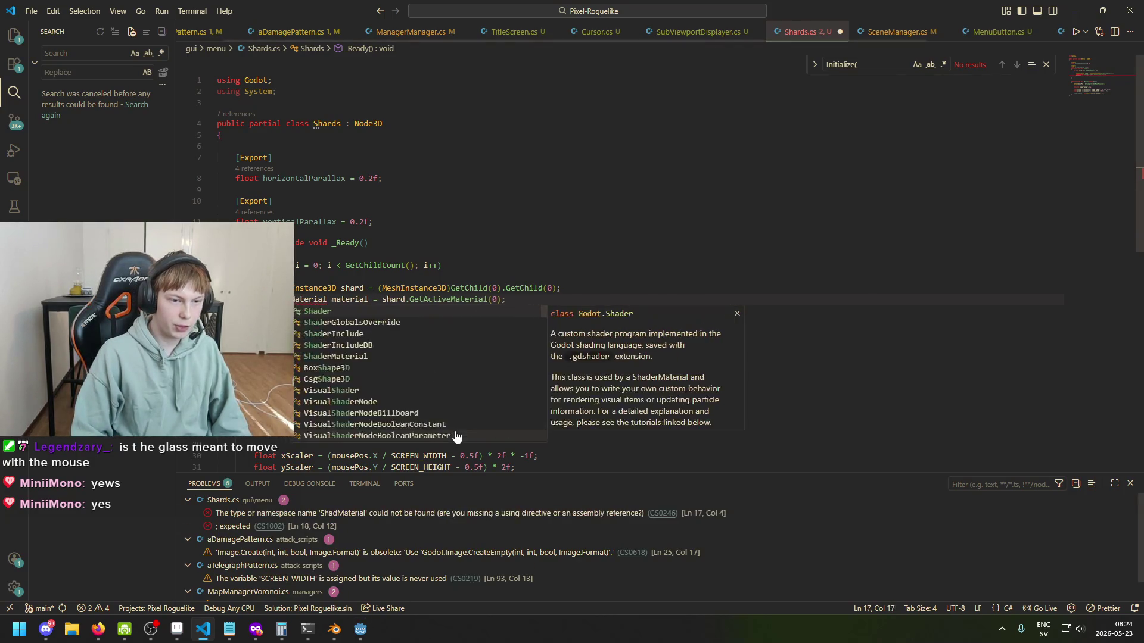
left_click(364, 310)
key("BackSpace")
key("BackSpace")
key("BackSpace")
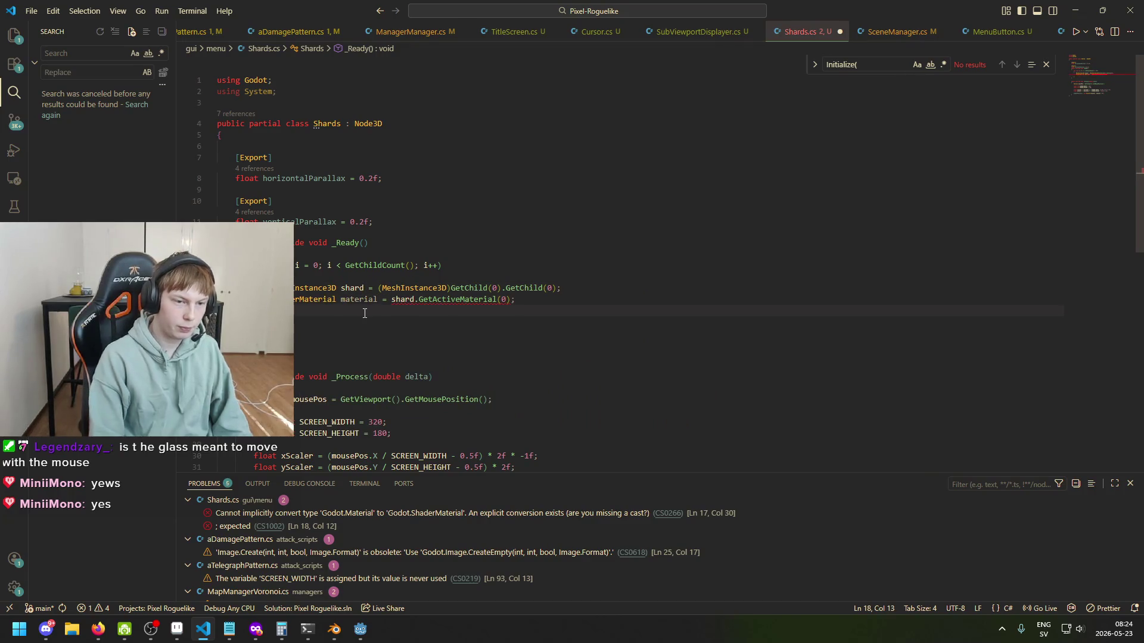
type("material.setshad")
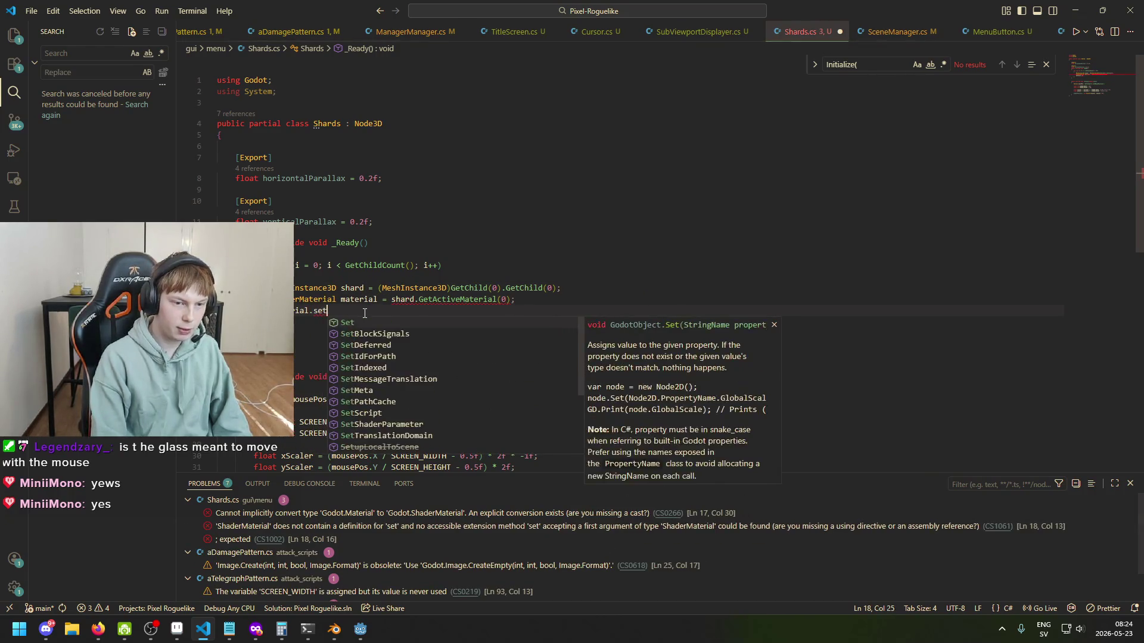
key("Tab")
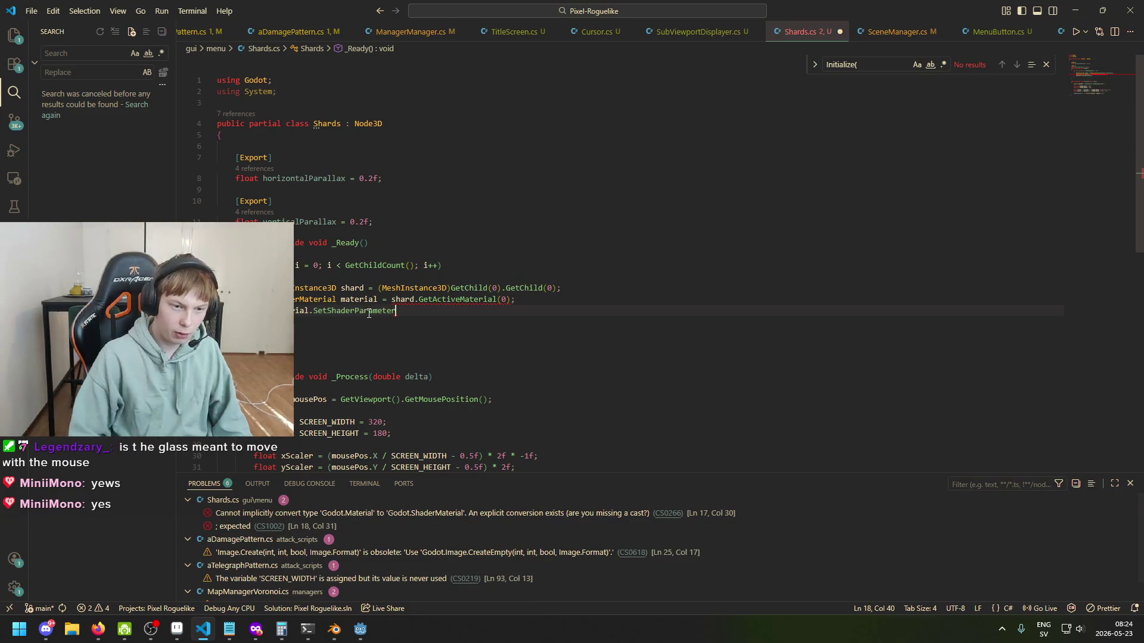
Step: Check SetShaderParameter's documentation and open its arguments with an empty string ""
left_click_drag(373, 310, 378, 310)
mouse_move(374, 312)
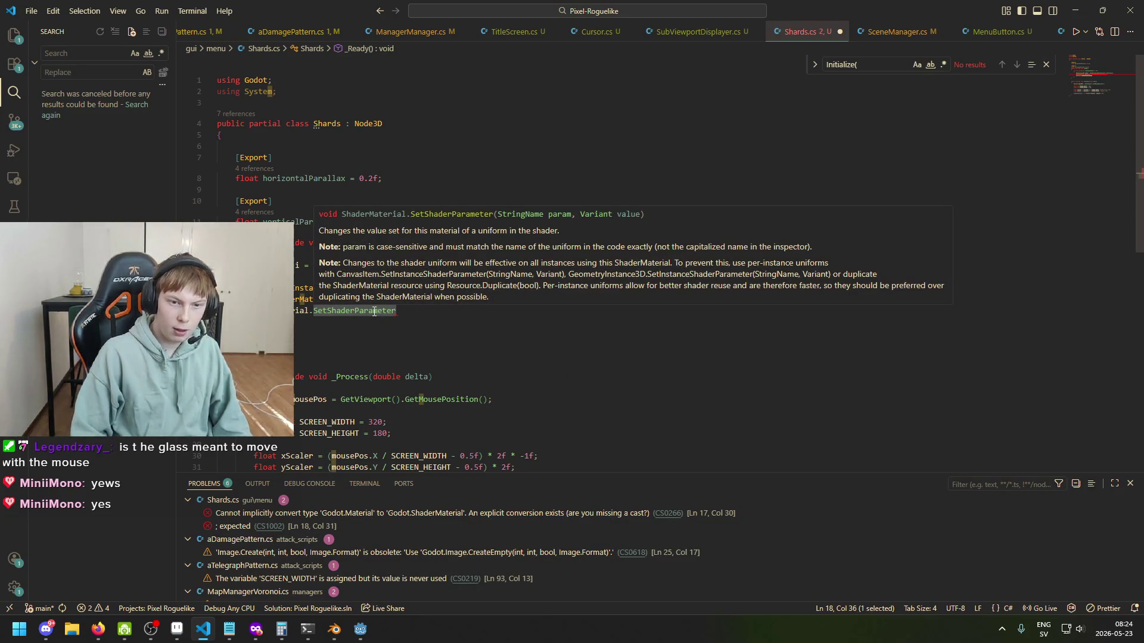
key("Right")
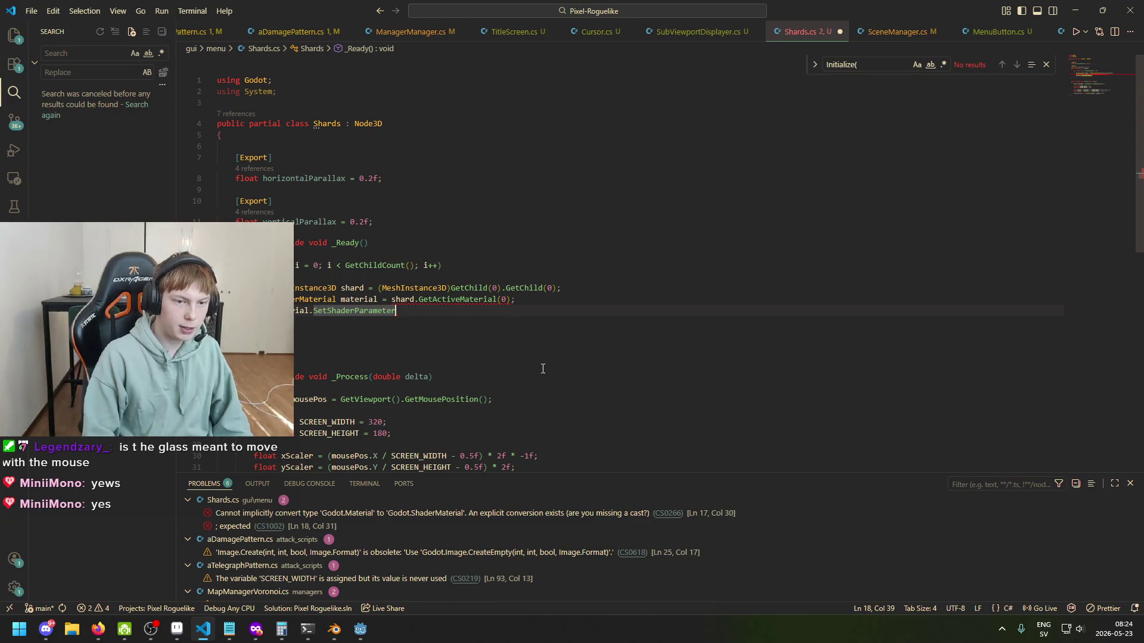
type("(\"\"")
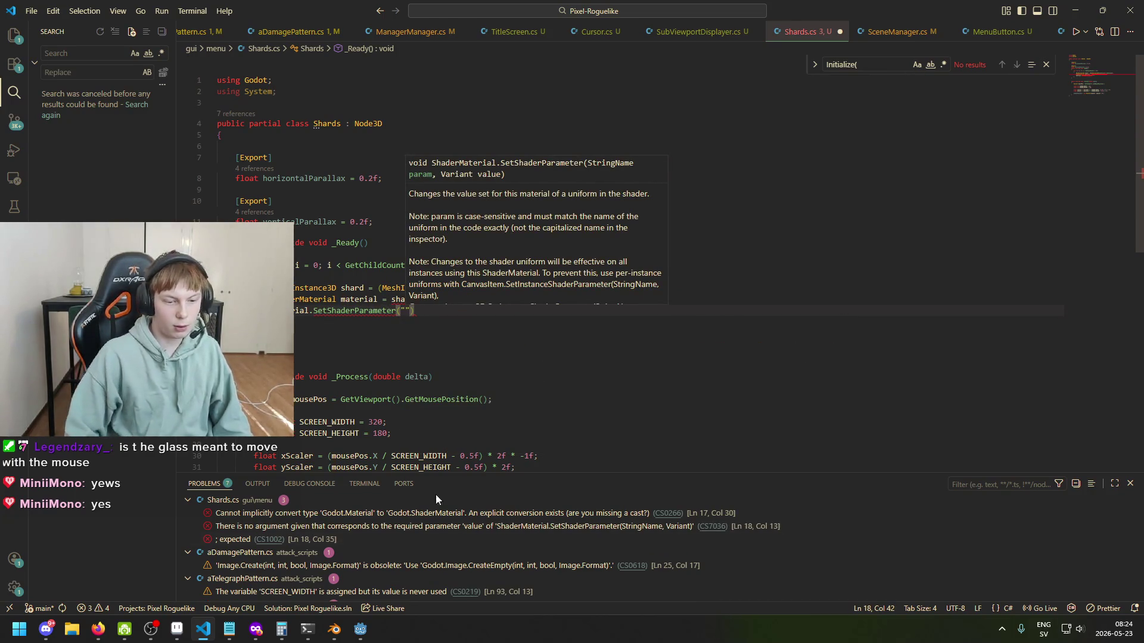
mouse_move(360, 629)
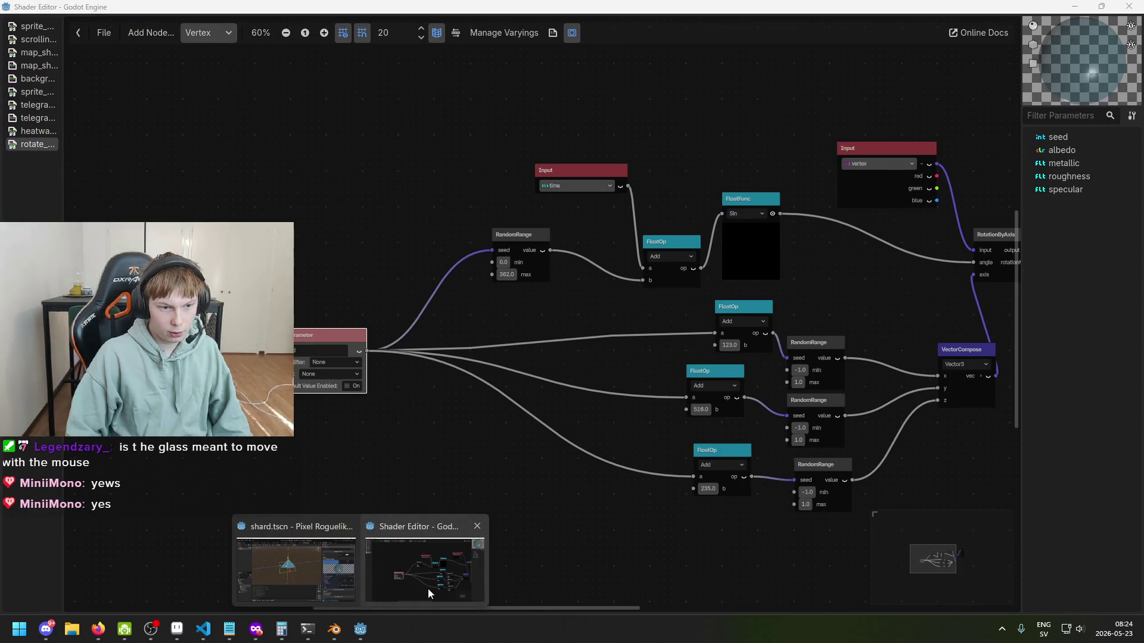
Step: Pass "seed" as the parameter name and try a Random-based value, then remove it
type("seed")
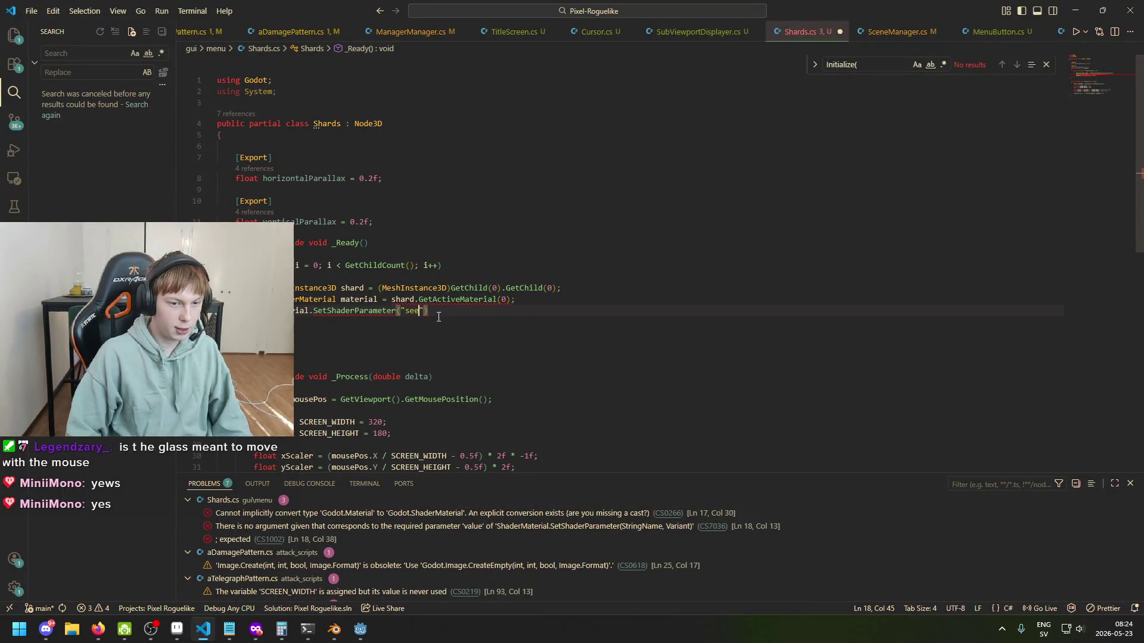
type("\",")
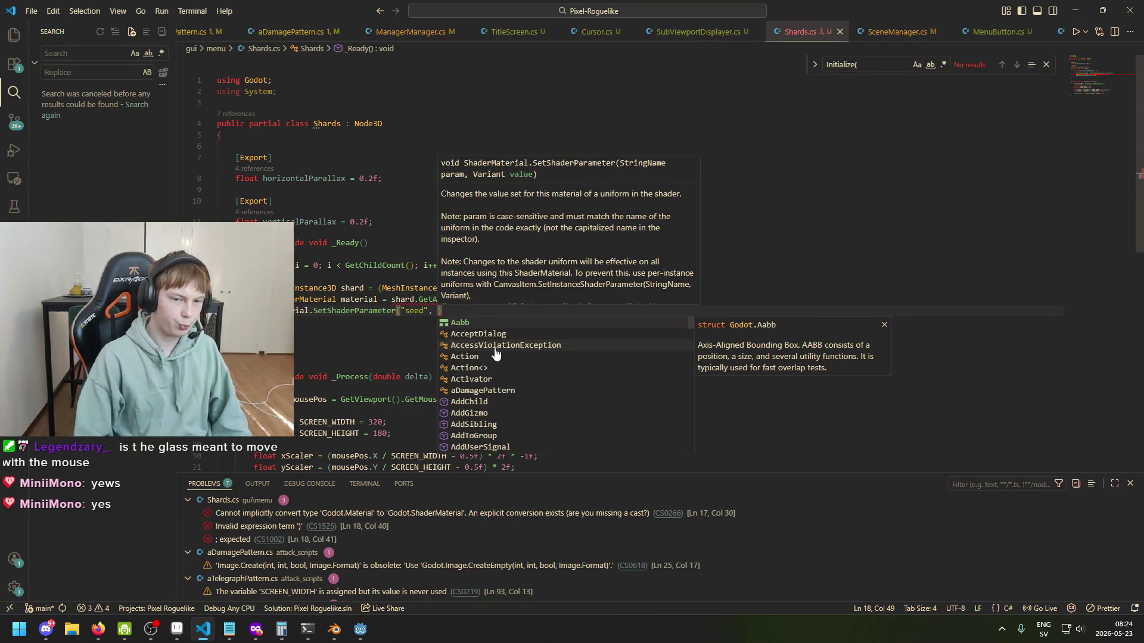
left_click(447, 307)
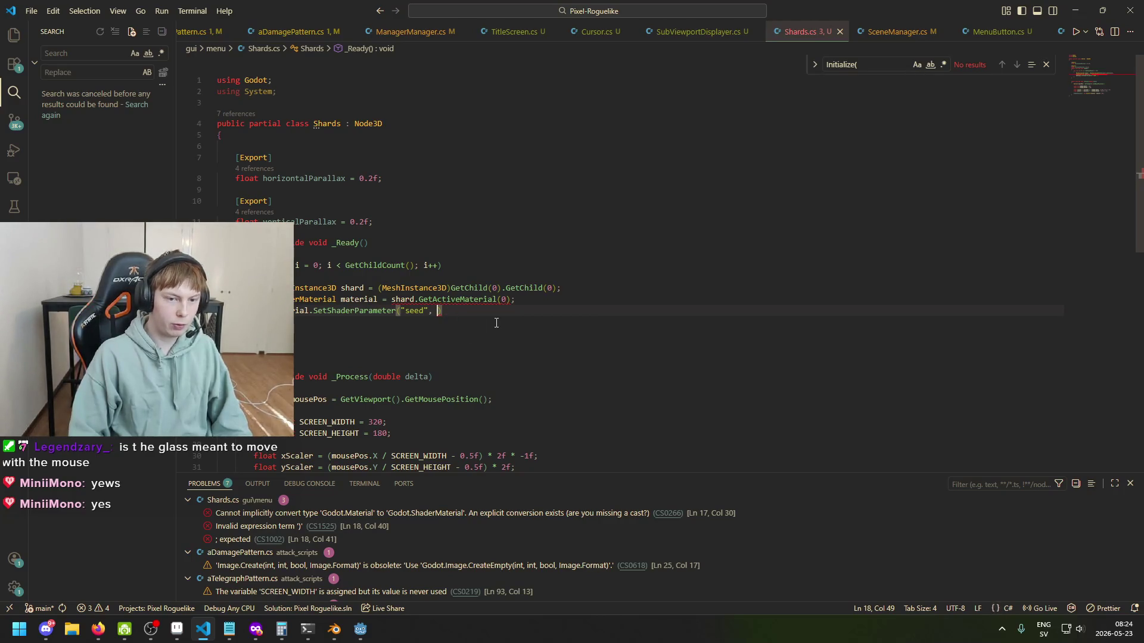
type("G")
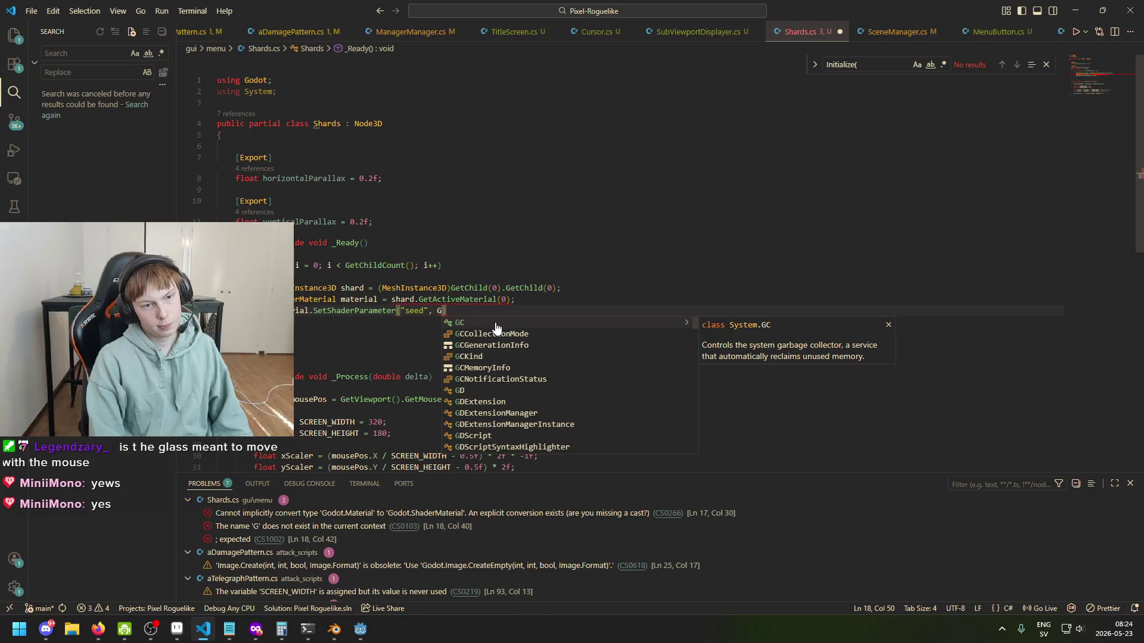
type("D.Rando")
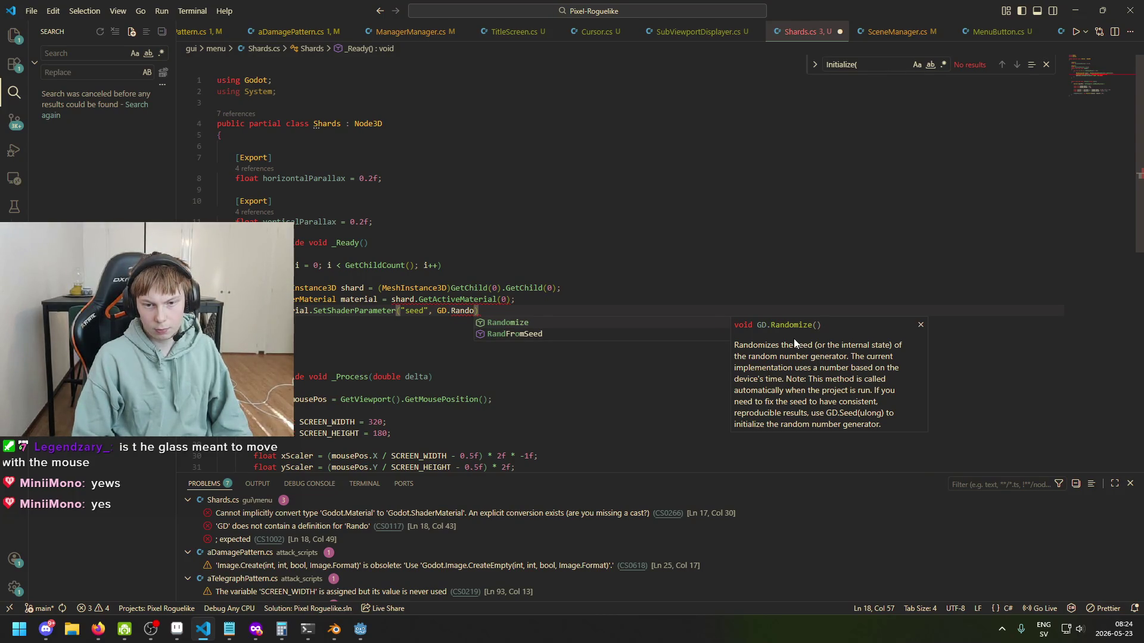
key("BackSpace")
key("BackSpace")
key("BackSpace")
key("BackSpace")
type("Random")
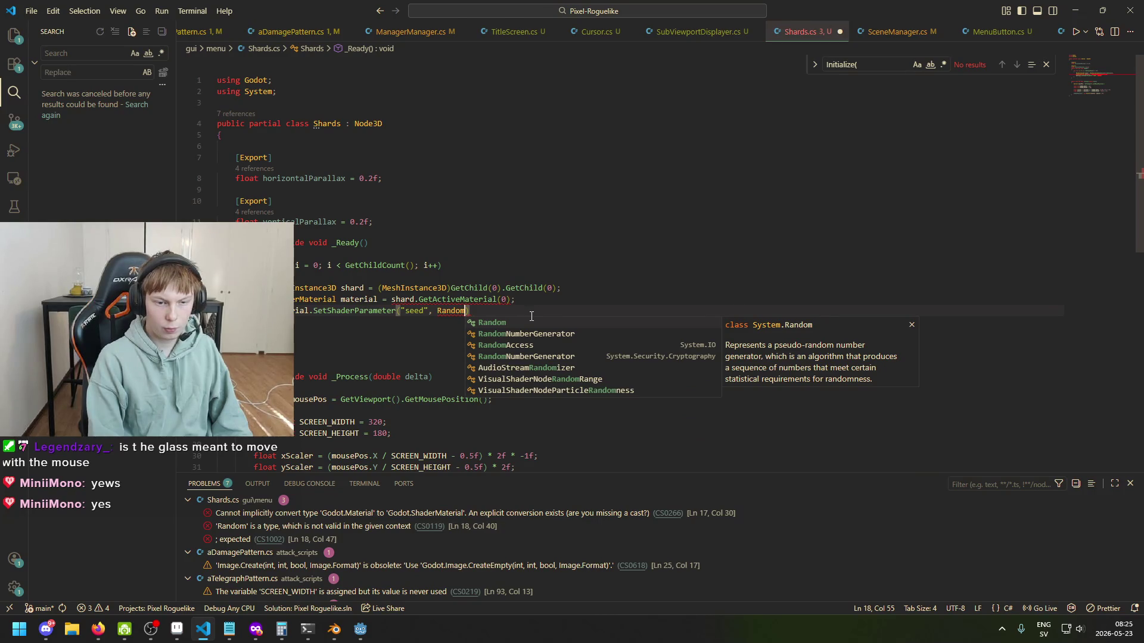
type(".")
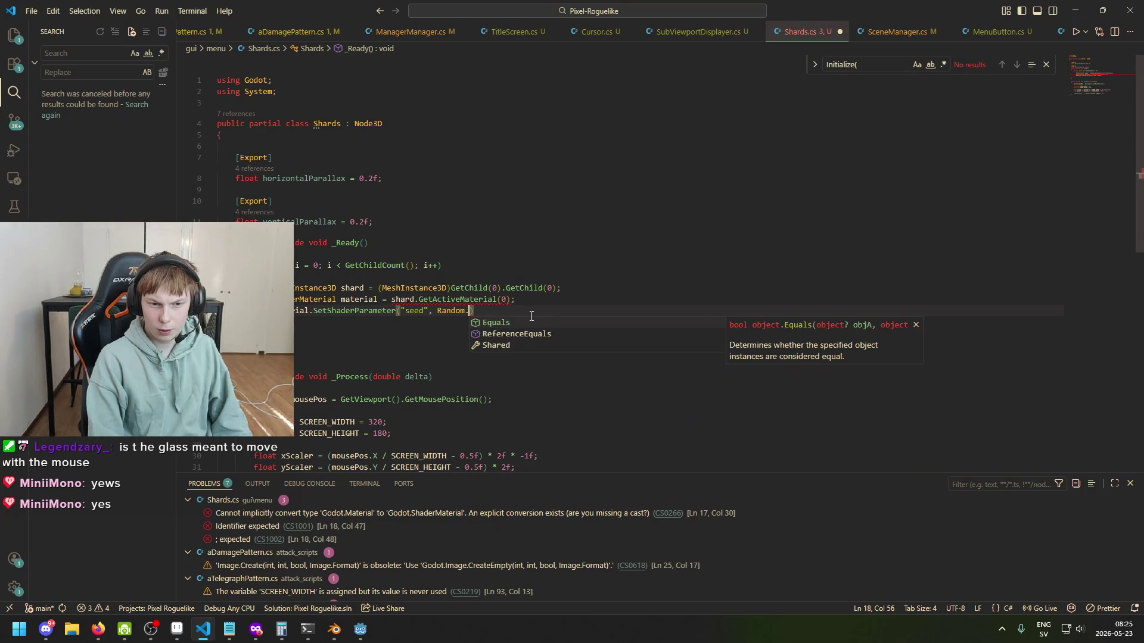
key("Up")
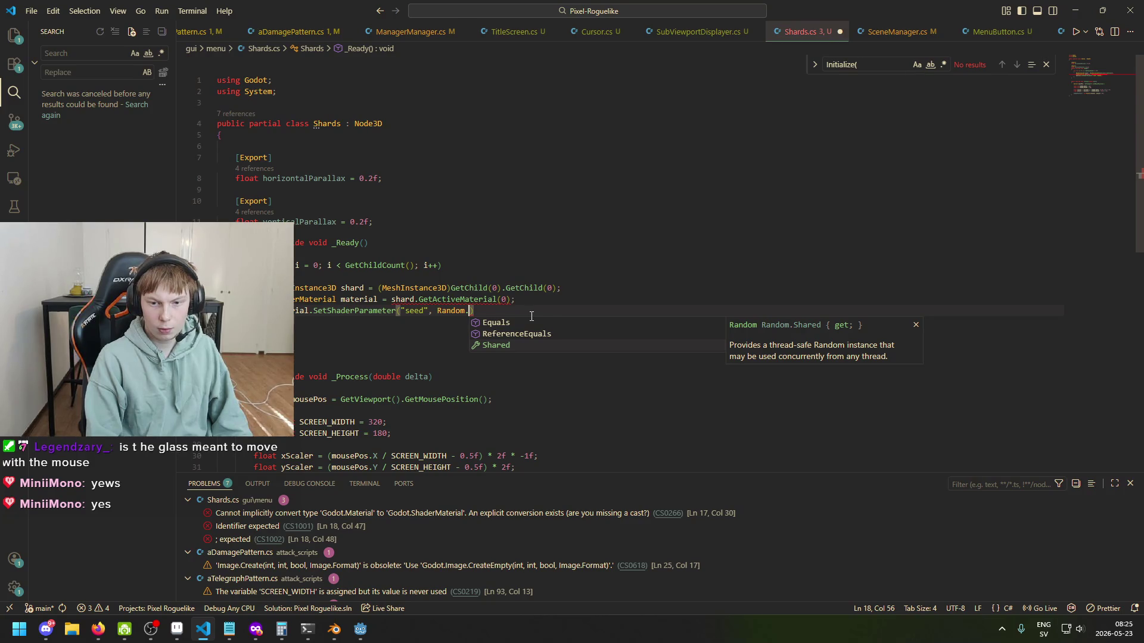
key("Down")
key("BackSpace")
type(".")
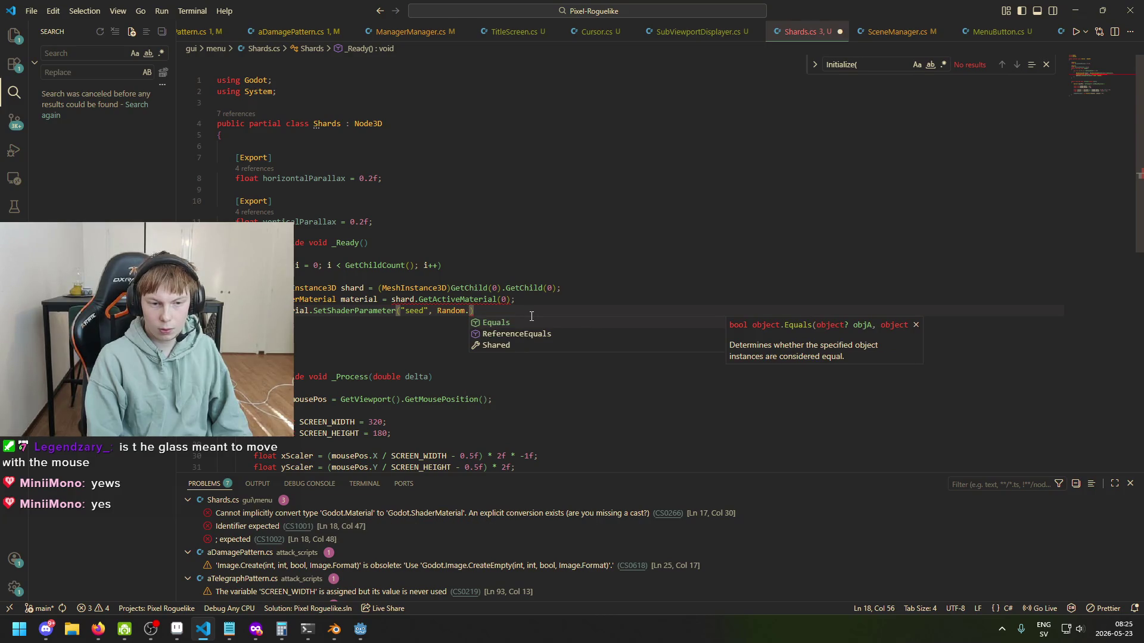
key("BackSpace")
key("BackSpace")
key("BackSpace")
Step: Use GD.Randi() as the seed value, close the statement and save Shards.cs
type("GD.")
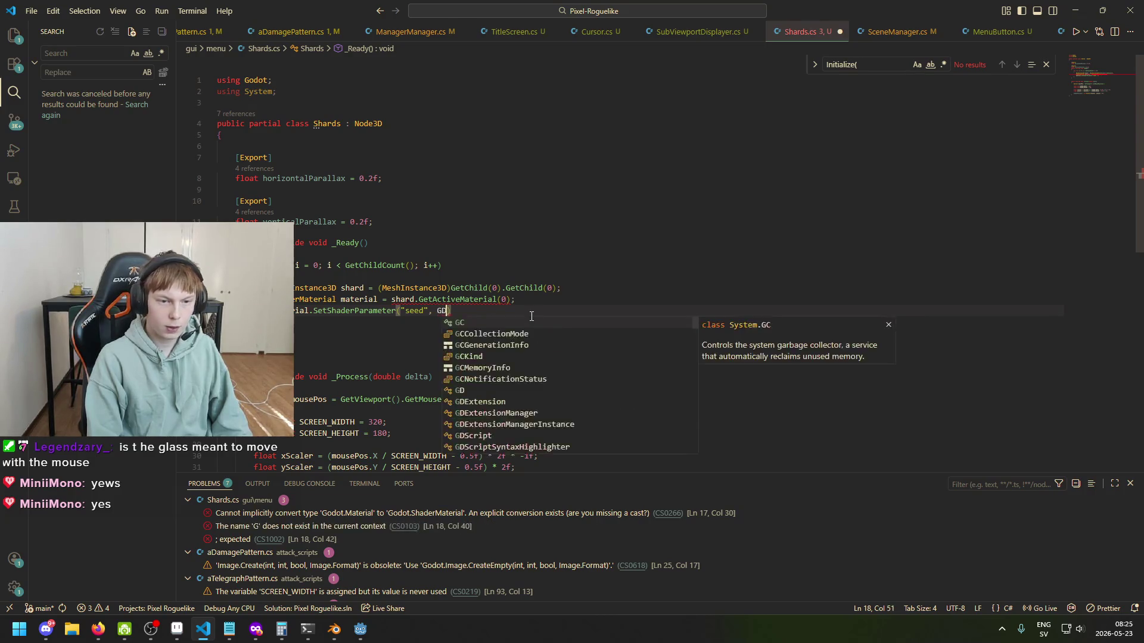
type("Rand")
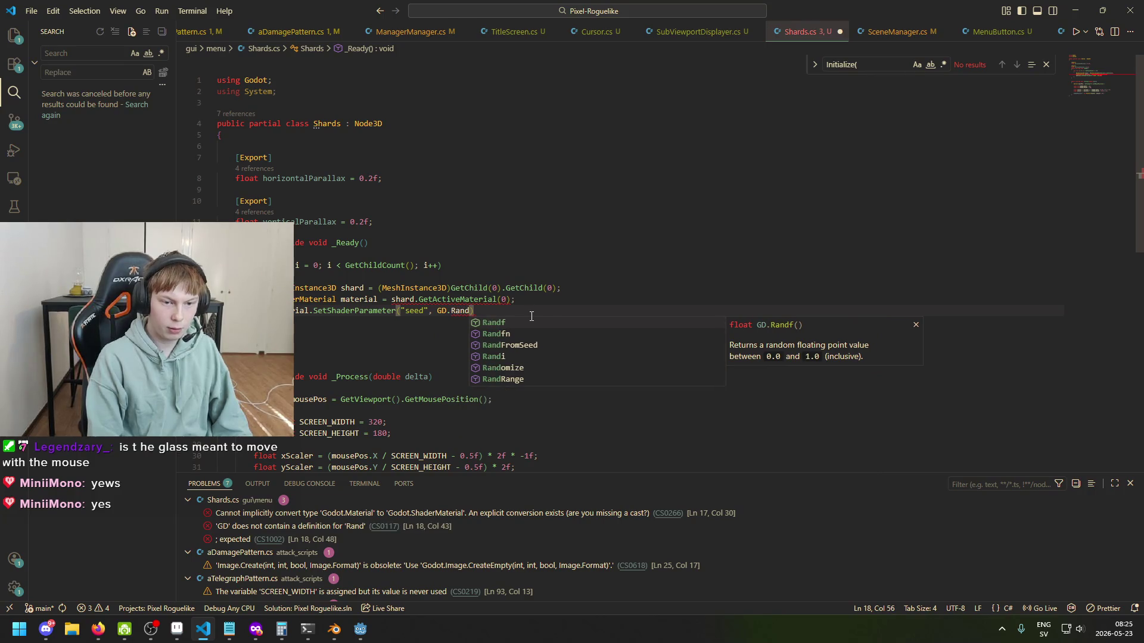
key("Down")
key("Down")
key("Down")
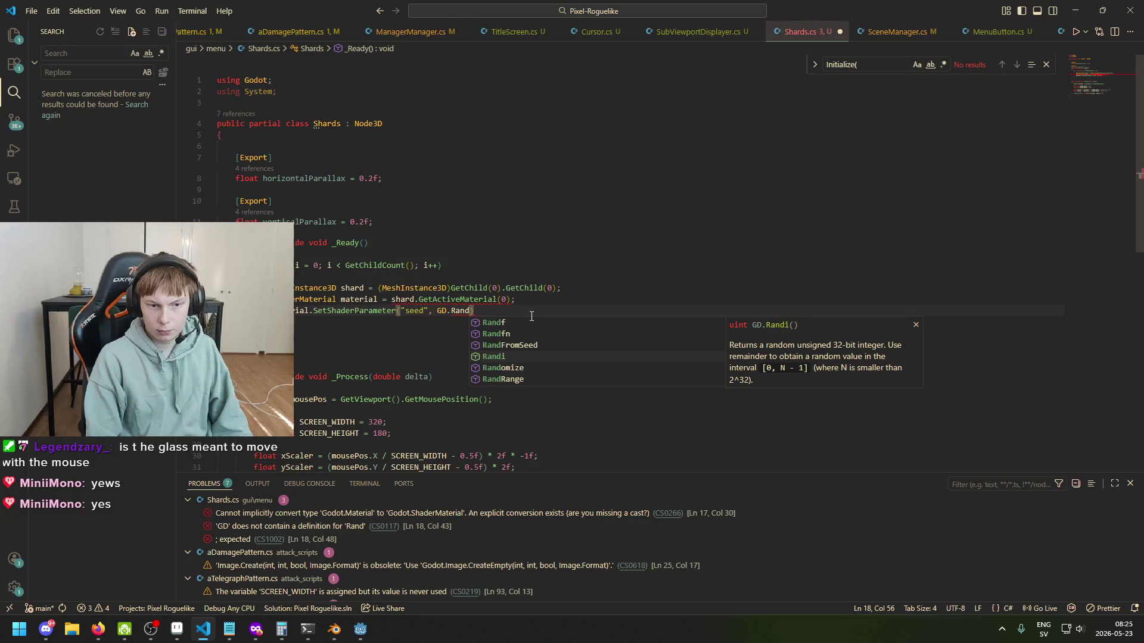
key("Tab")
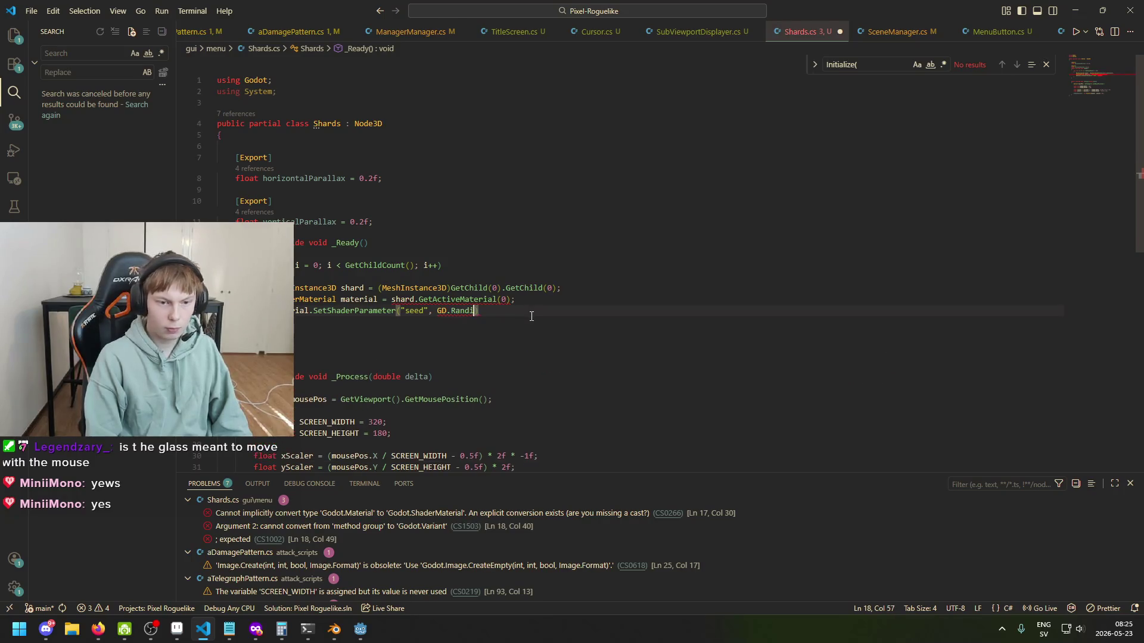
type(";")
key("ctrl+s")
key("Left")
key("Left")
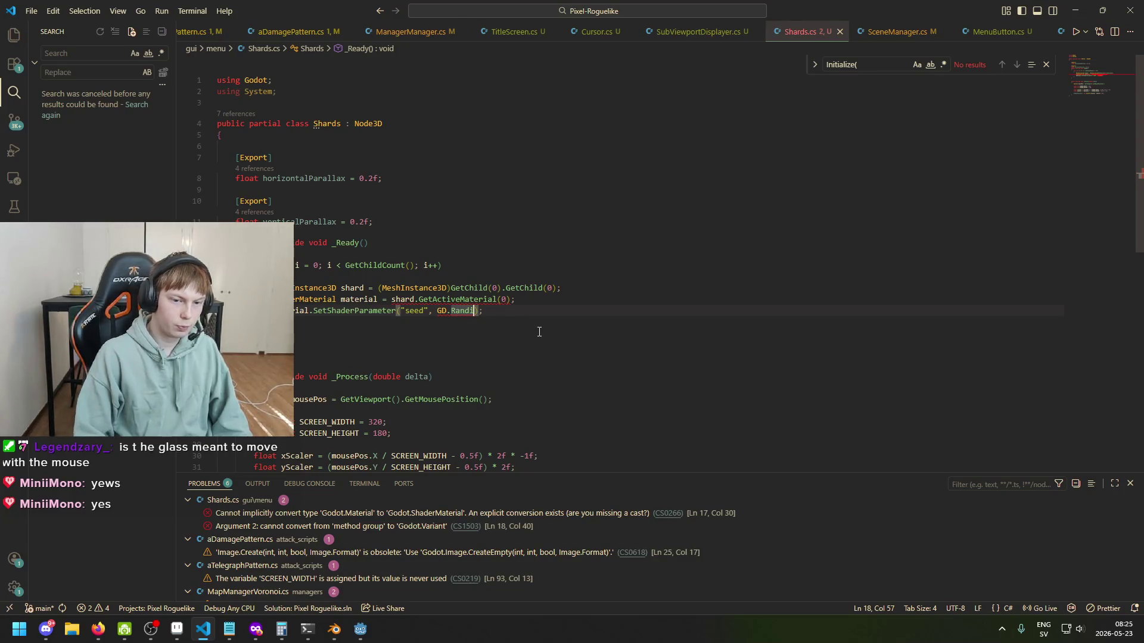
type("(")
key("Right")
key("Right")
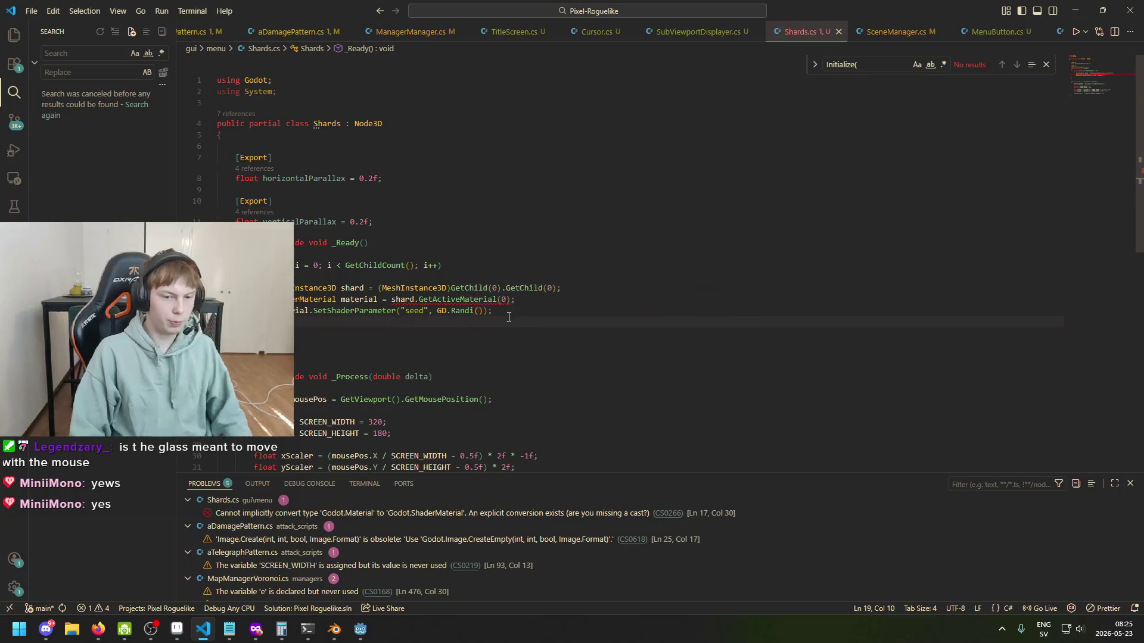
Step: Cast the active material to ShaderMaterial to fix the conversion error, and save
left_click(412, 299)
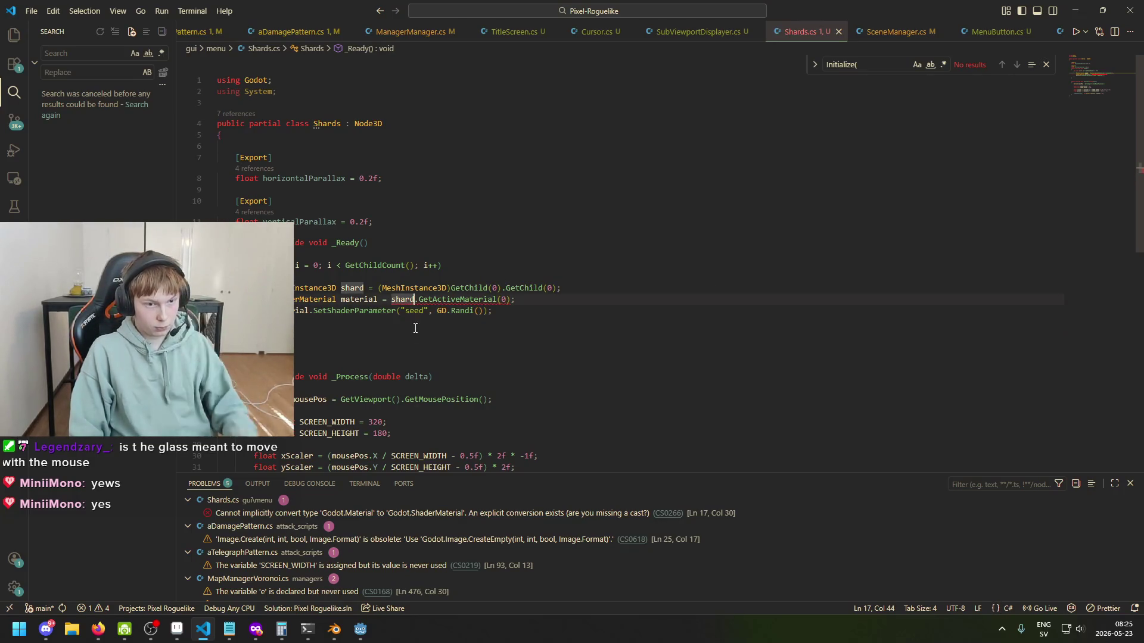
key("Left")
key("Left")
key("Left")
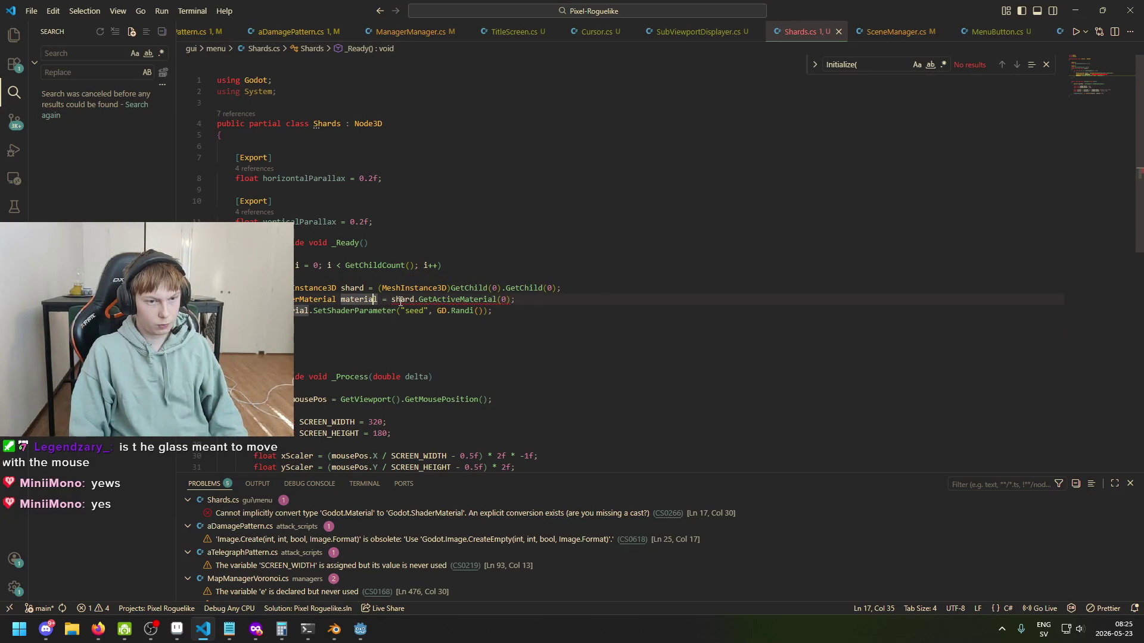
left_click(403, 299)
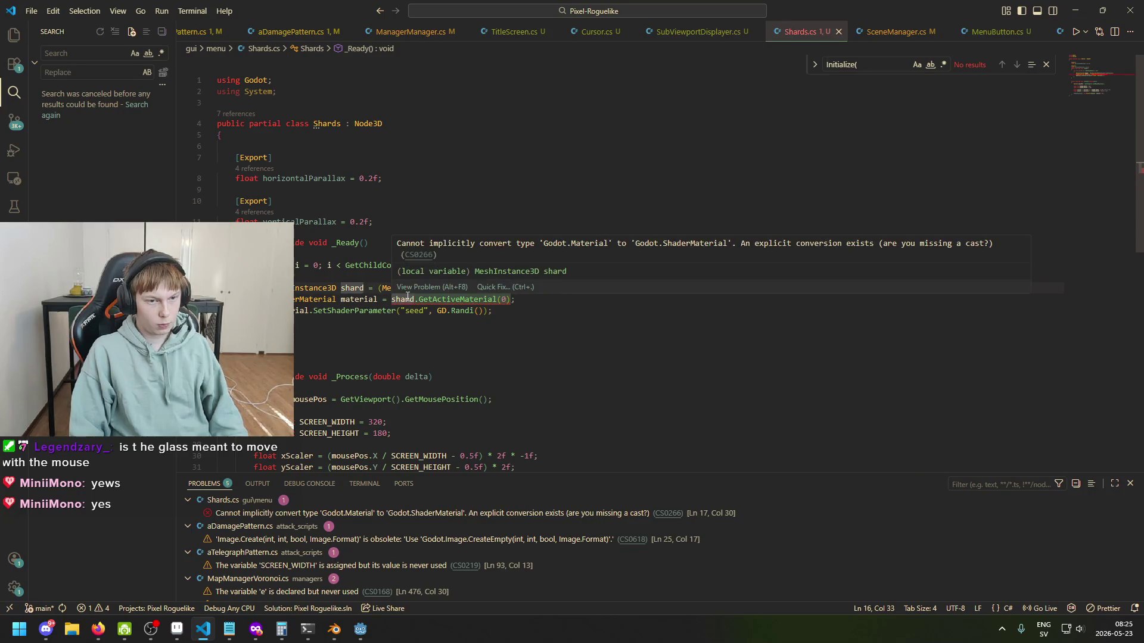
mouse_move(410, 299)
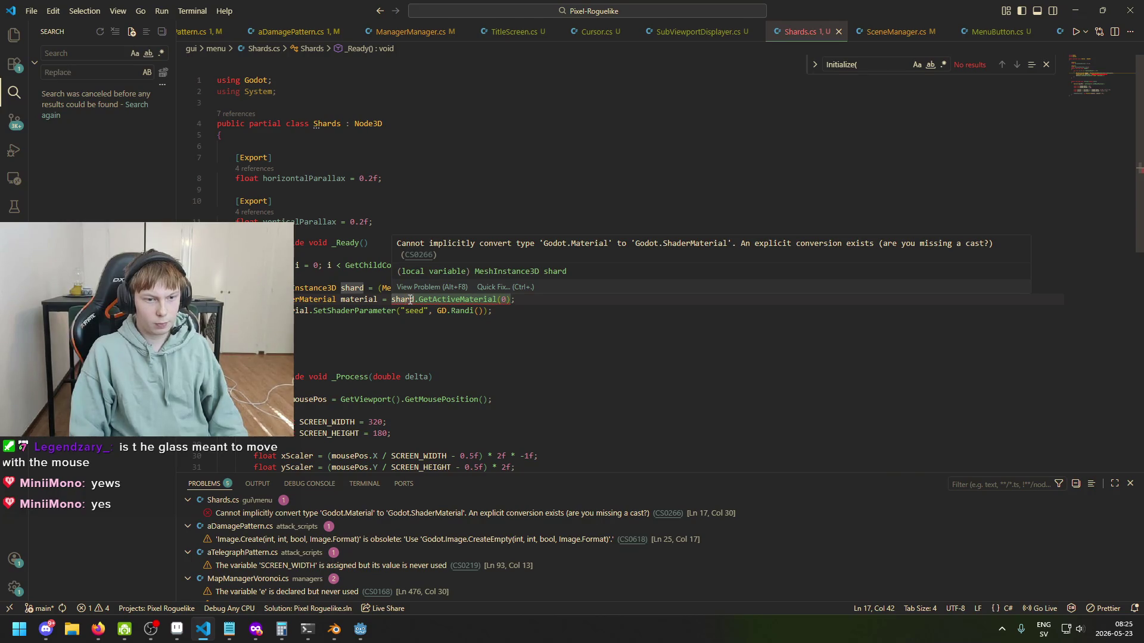
left_click(433, 331)
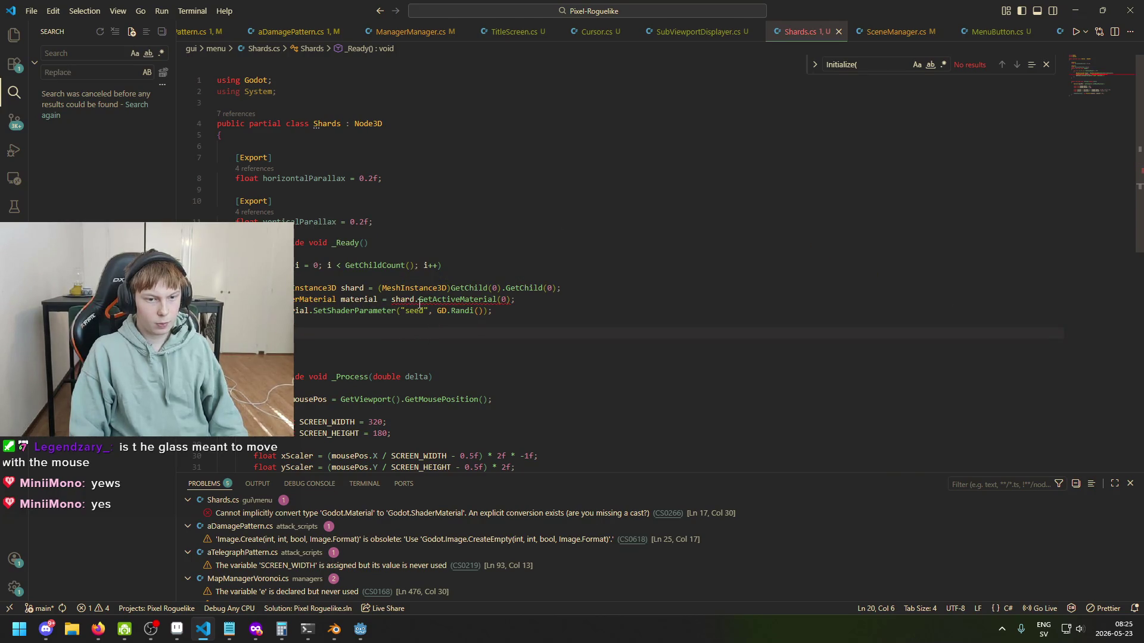
left_click(392, 299)
type("(")
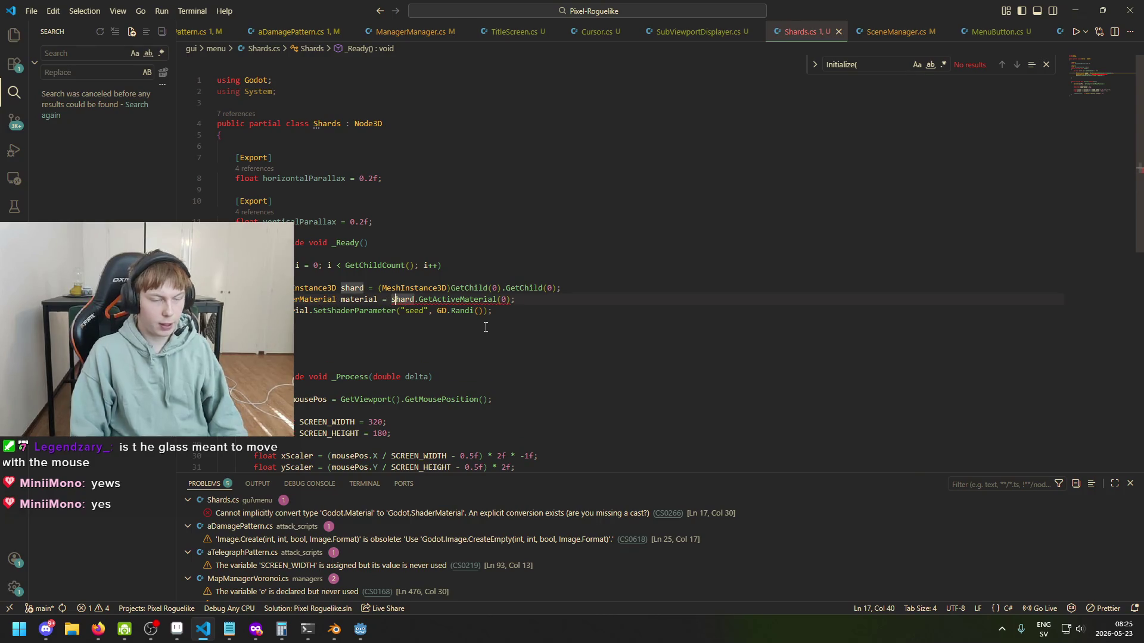
type("ShaderMaterial)")
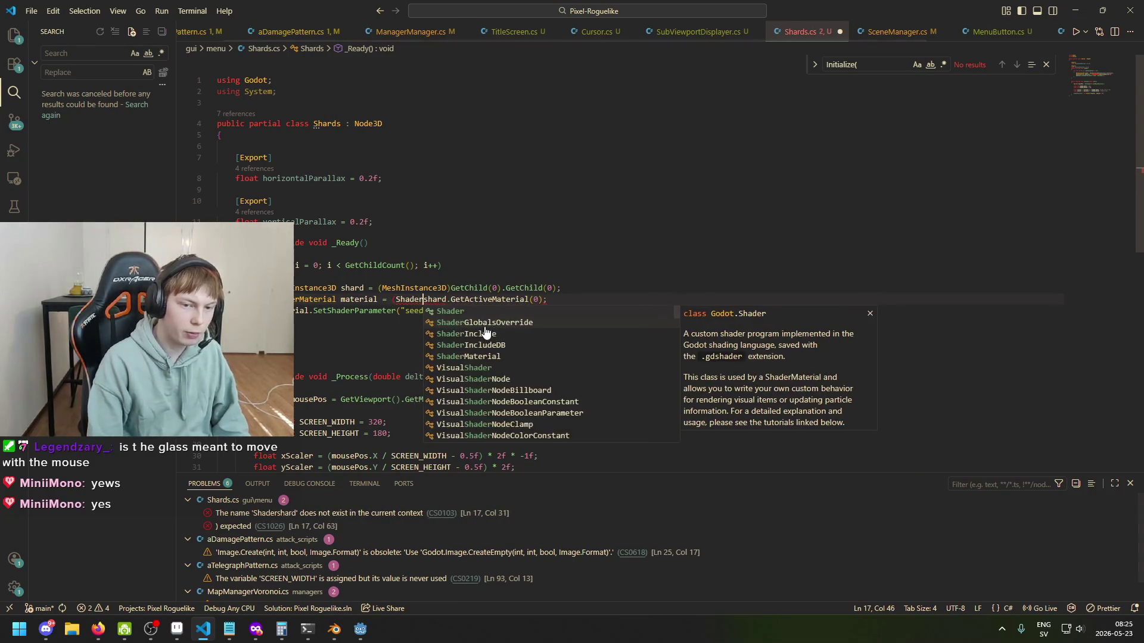
key("ctrl+s")
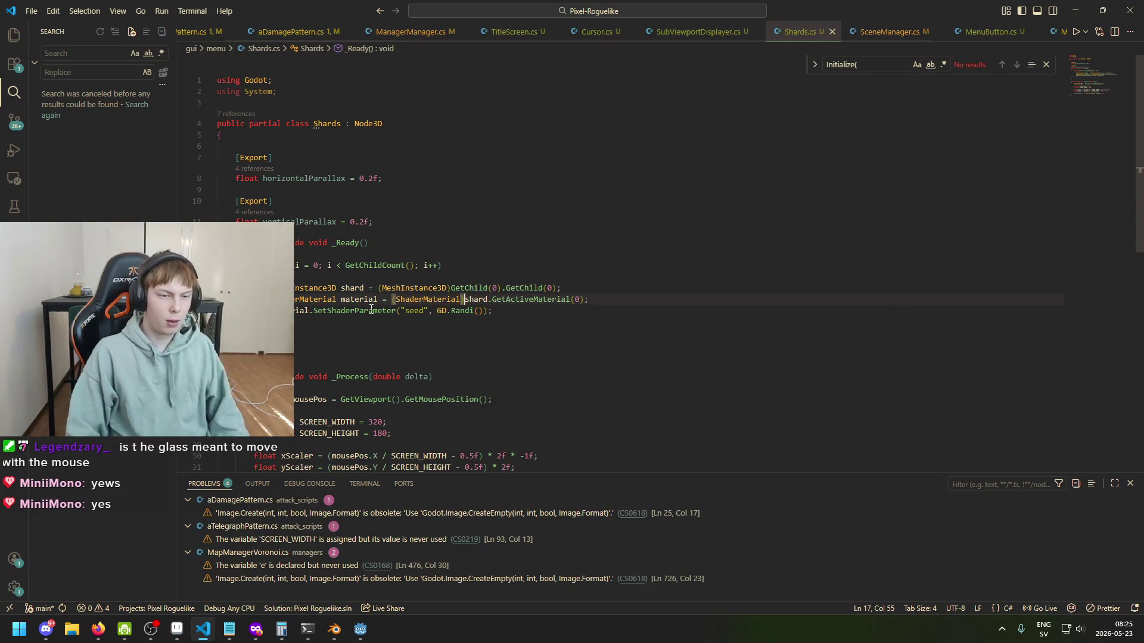
Step: Review the MeshInstance3D cast, the SetShaderParameter line and the Shards class declaration
left_click(326, 288)
mouse_move(451, 288)
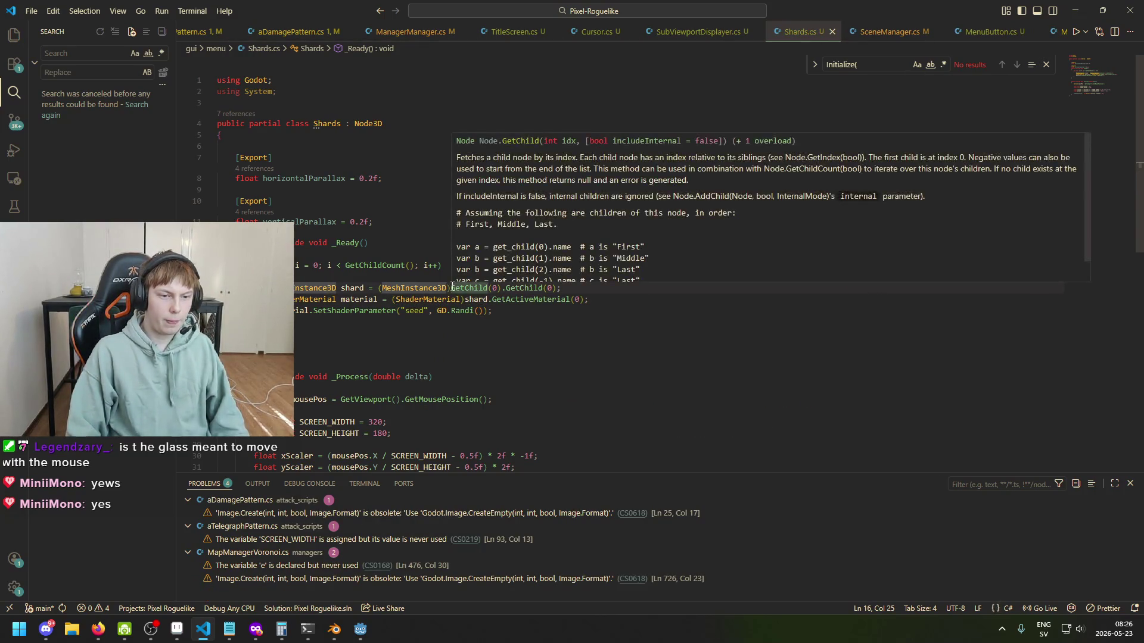
mouse_move(349, 285)
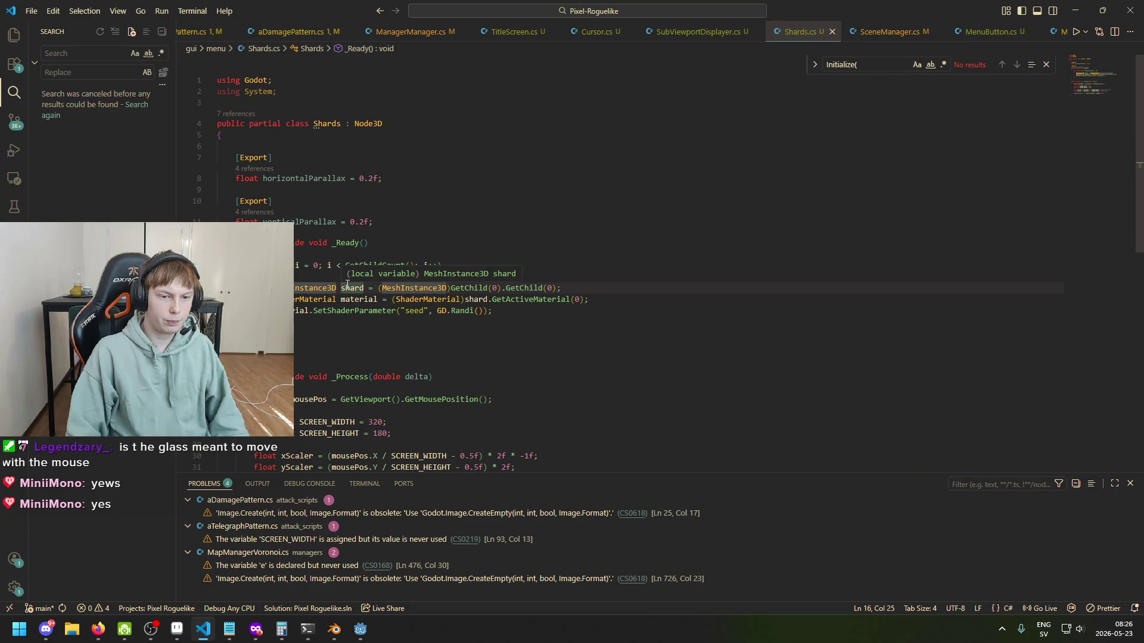
left_click(342, 288)
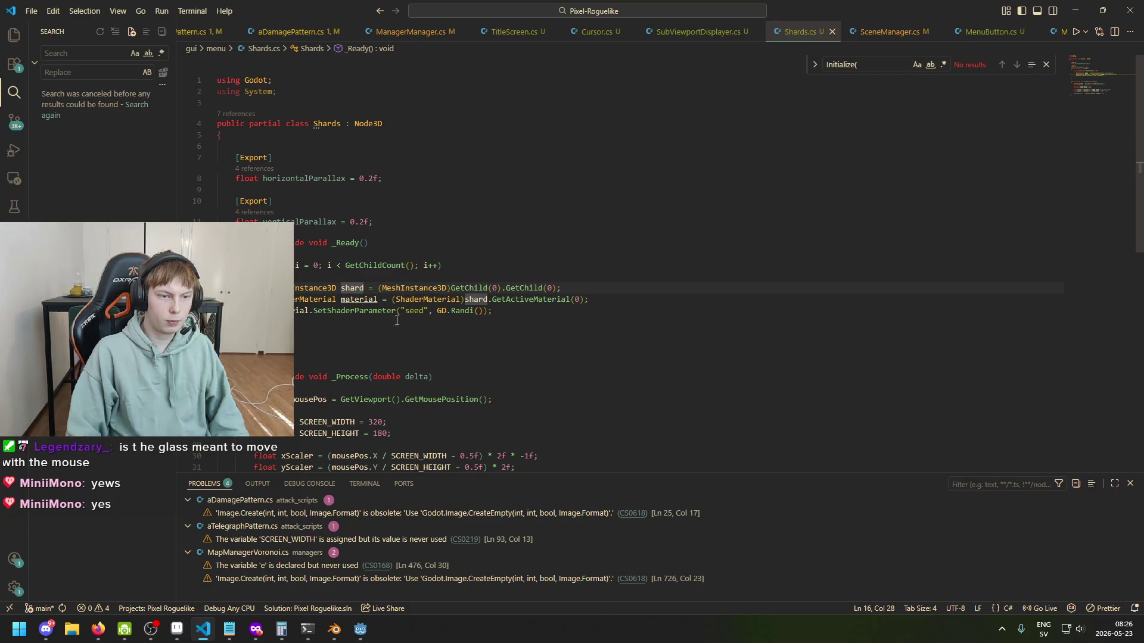
left_click(548, 314)
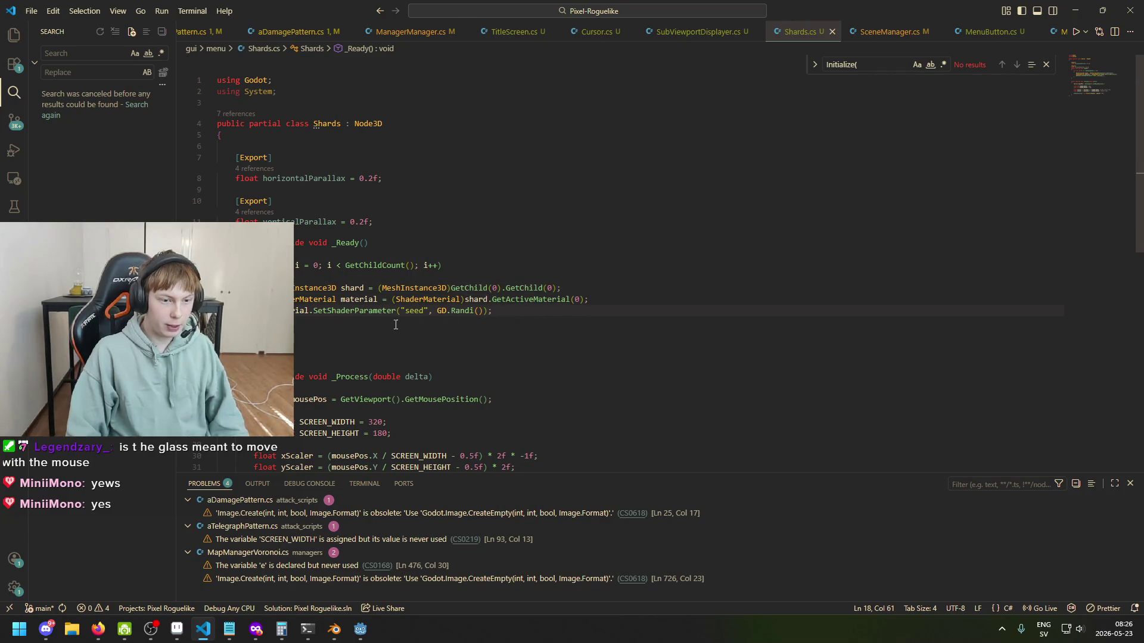
mouse_move(352, 316)
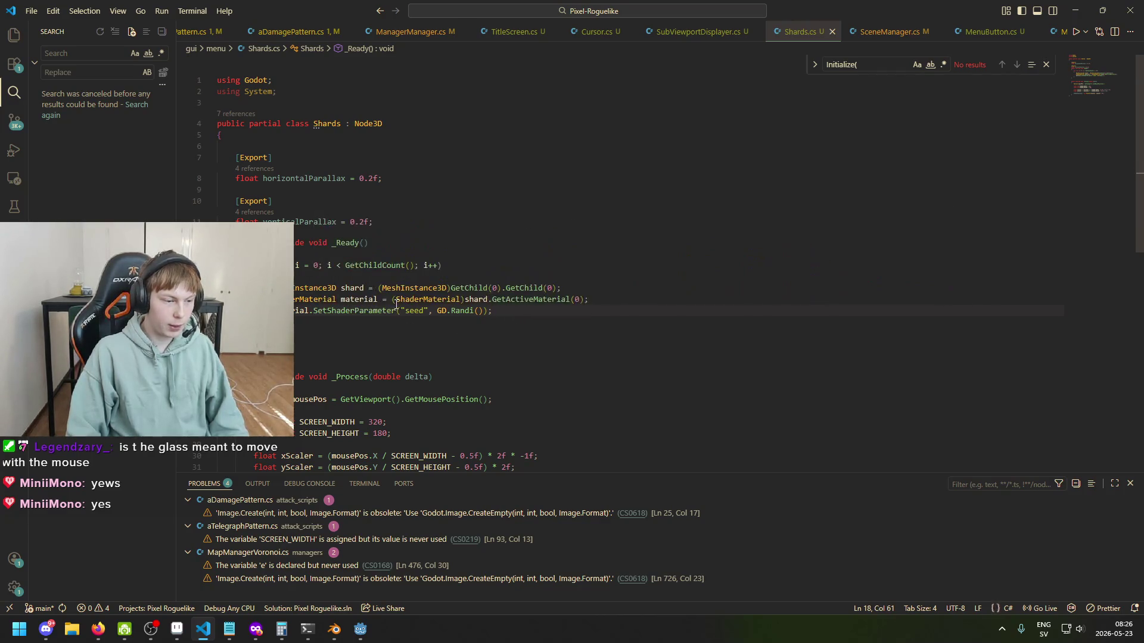
left_click(397, 299)
scroll(336, 304, "down", 1)
scroll(429, 315, "up", 1)
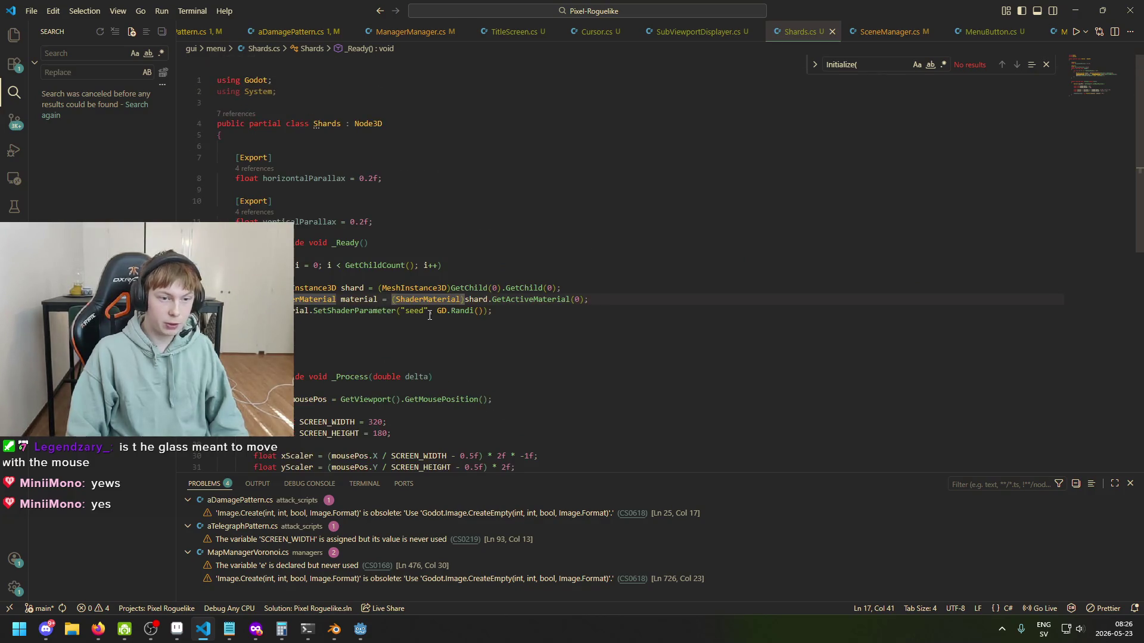
left_click(337, 124)
mouse_move(322, 125)
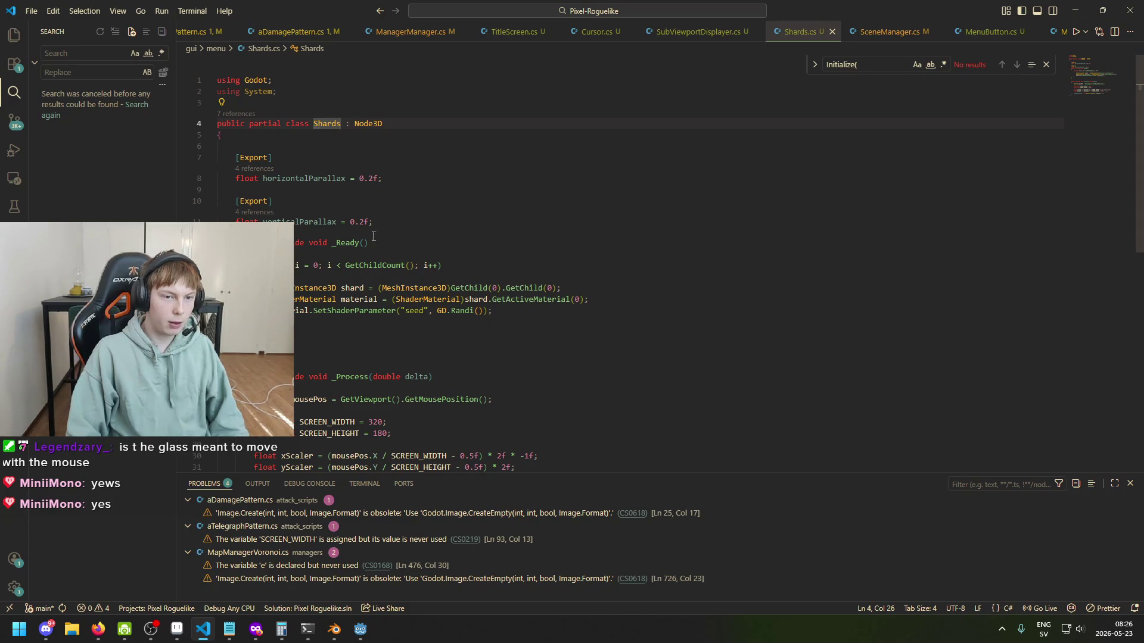
Step: Recheck the seed-setting line, then bring up the shard.tscn window in Godot
left_click(369, 299)
left_click(462, 310)
left_click(400, 311)
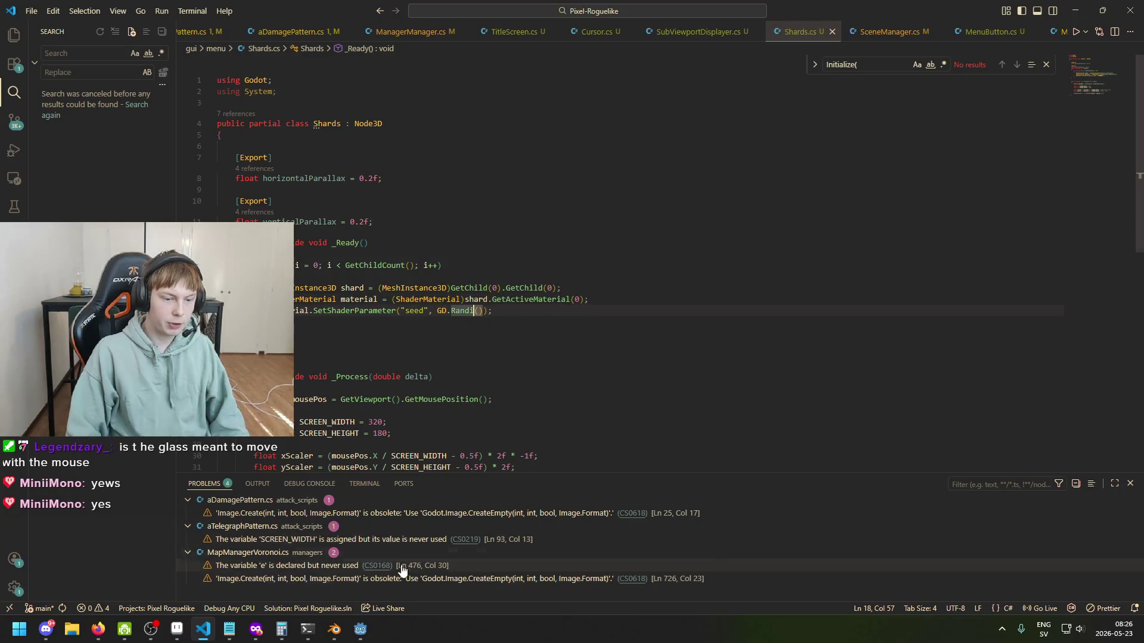
mouse_move(360, 629)
left_click(295, 569)
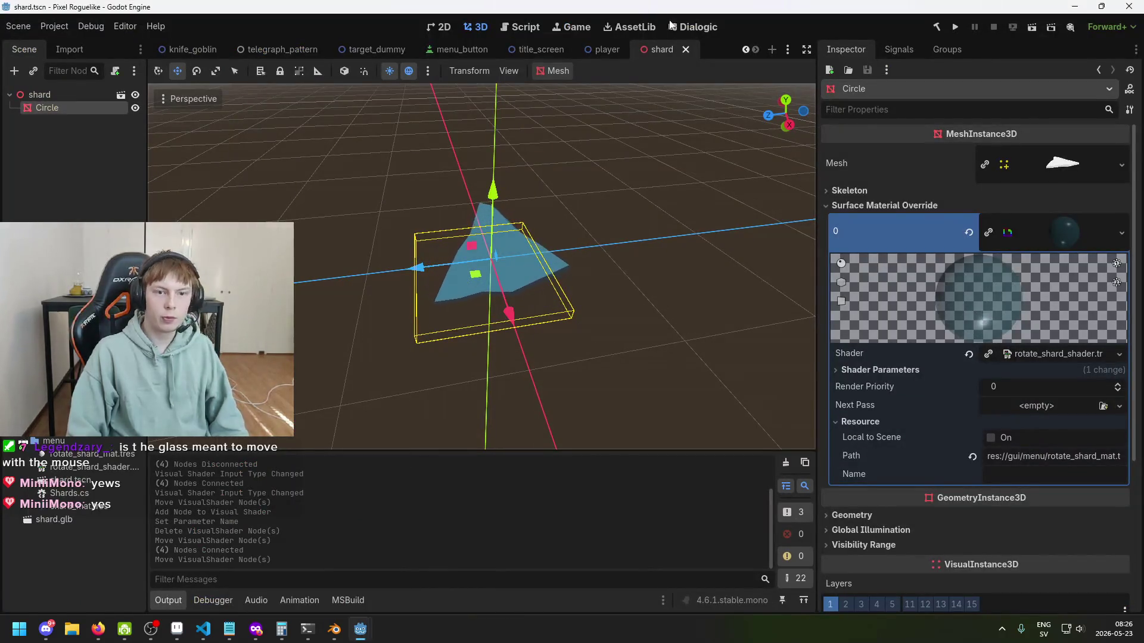
Step: Orbit the 3D viewport around the shard mesh to inspect it
scroll(523, 148, "down", 5)
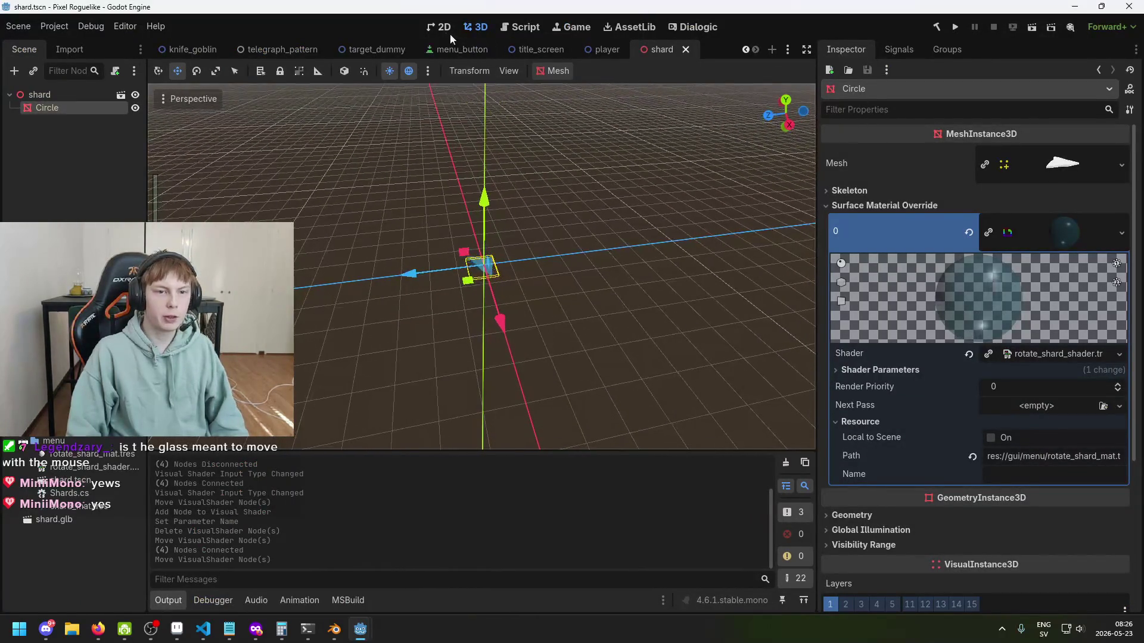
left_click(445, 31)
left_click(469, 30)
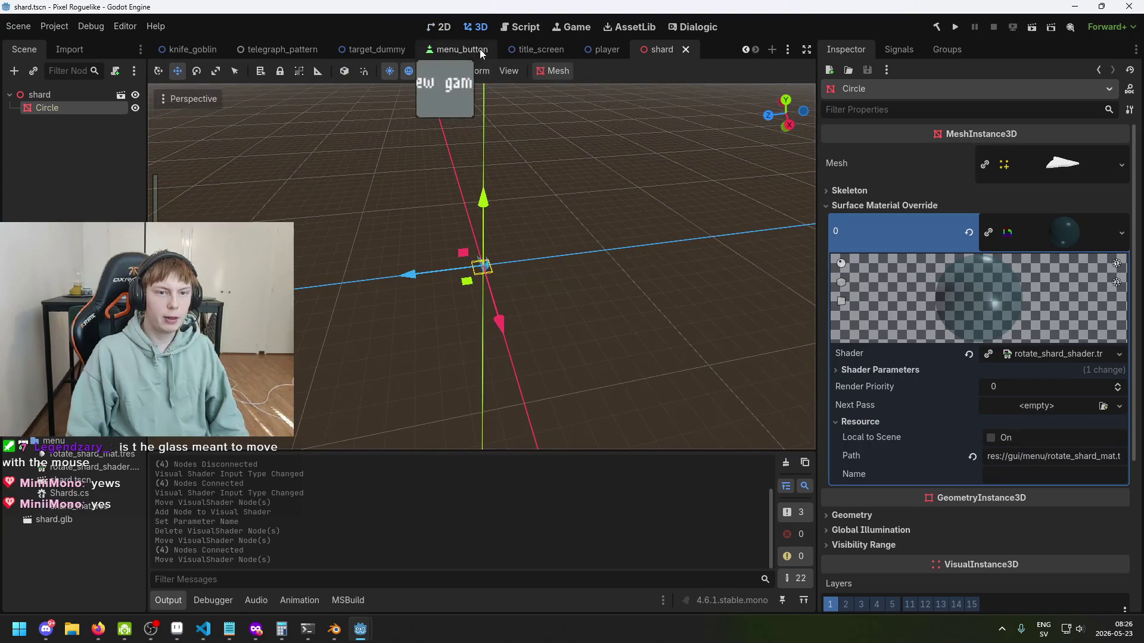
mouse_move(524, 151)
left_mouse_down()
mouse_move(423, 161)
mouse_move(393, 107)
left_mouse_up()
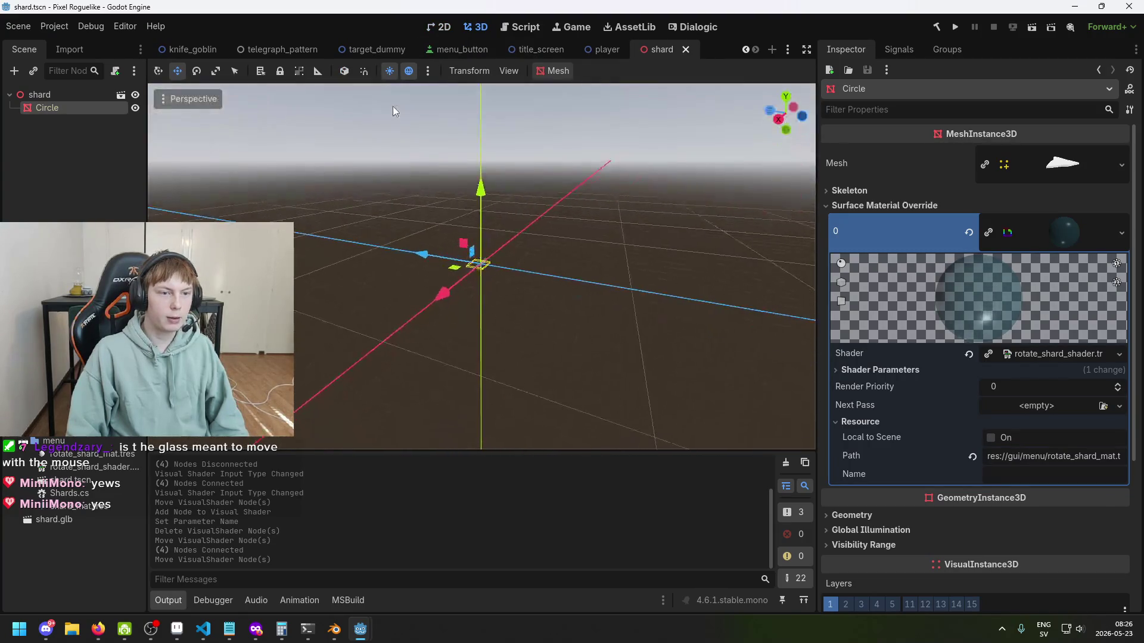
mouse_move(414, 146)
left_mouse_down()
mouse_move(595, 133)
mouse_move(596, 221)
left_mouse_up()
scroll(596, 222, "up", 3)
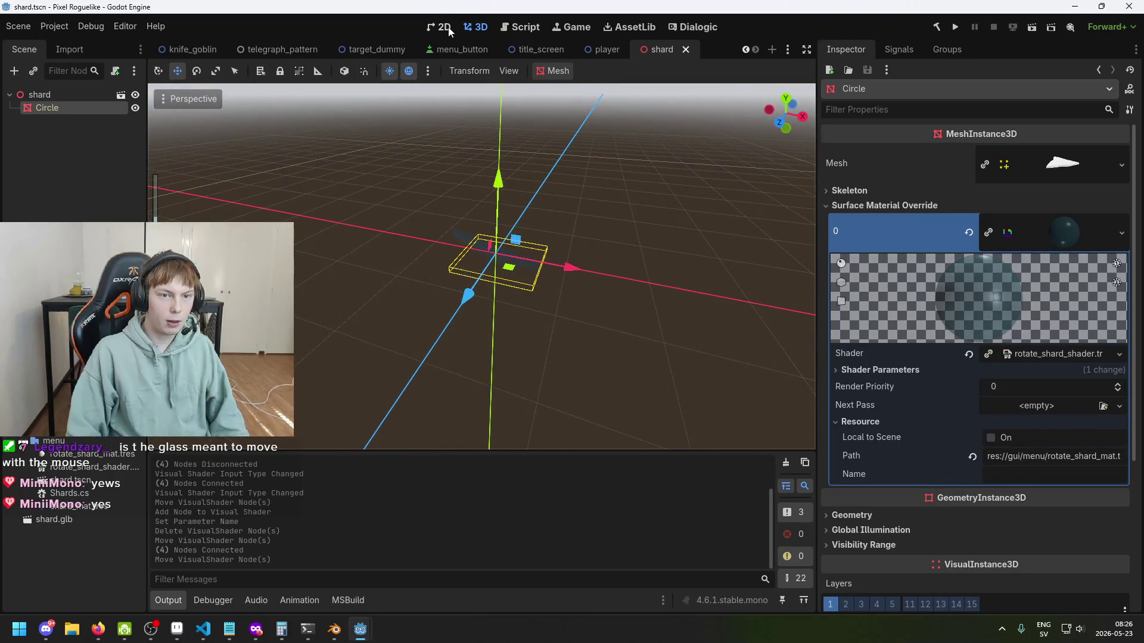
Step: Open the title_screen scene, save it and run the game
left_click(444, 27)
left_click(523, 51)
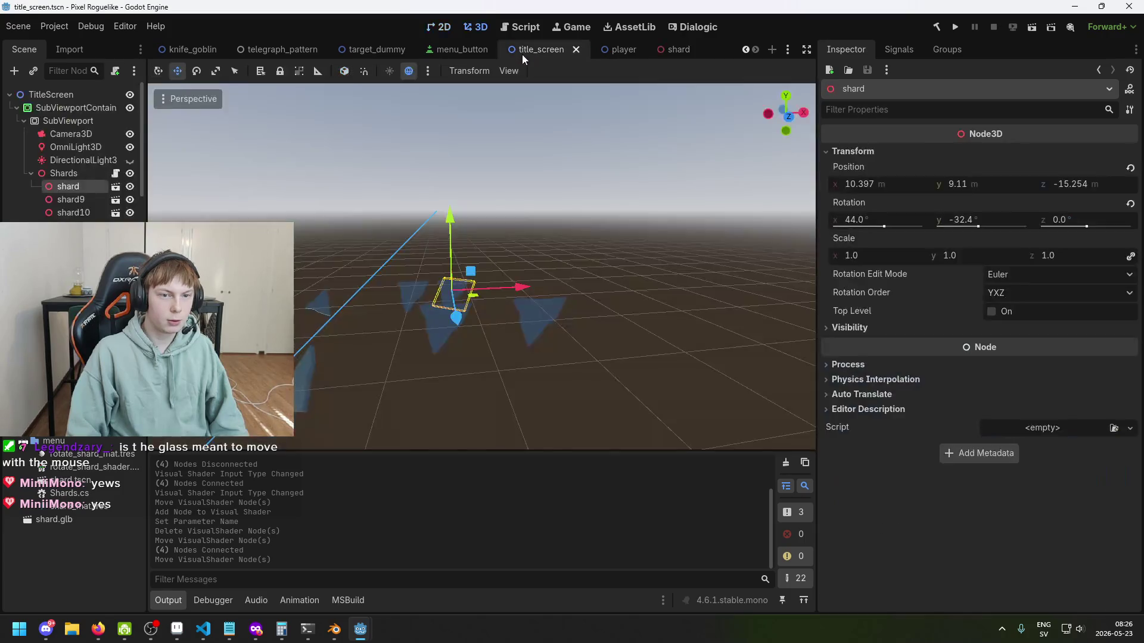
key("ctrl+s")
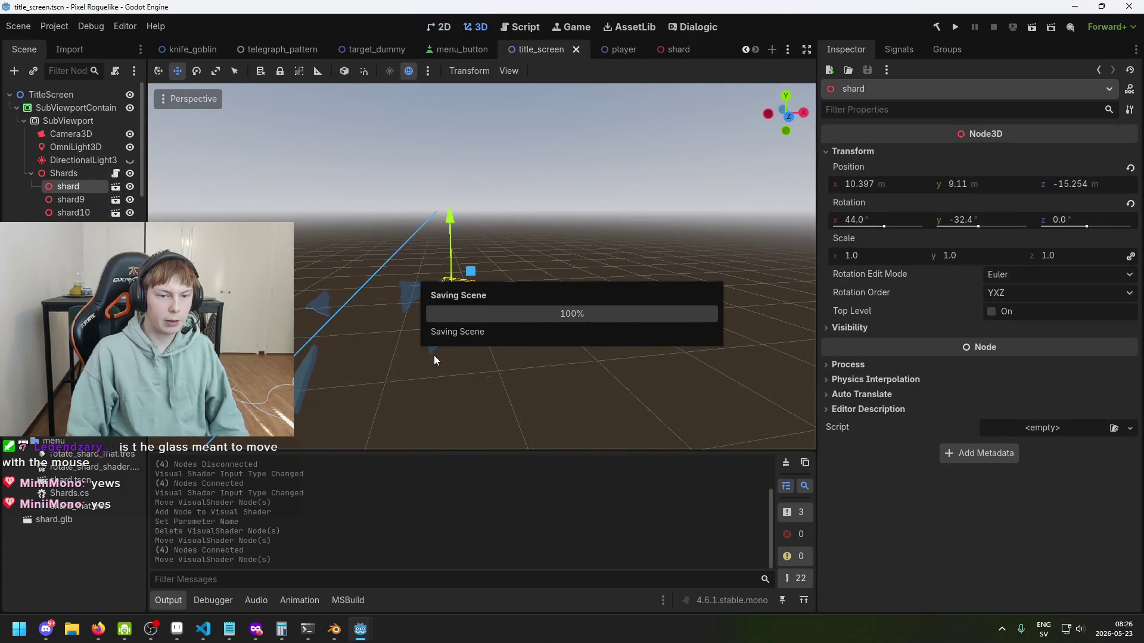
left_click(955, 27)
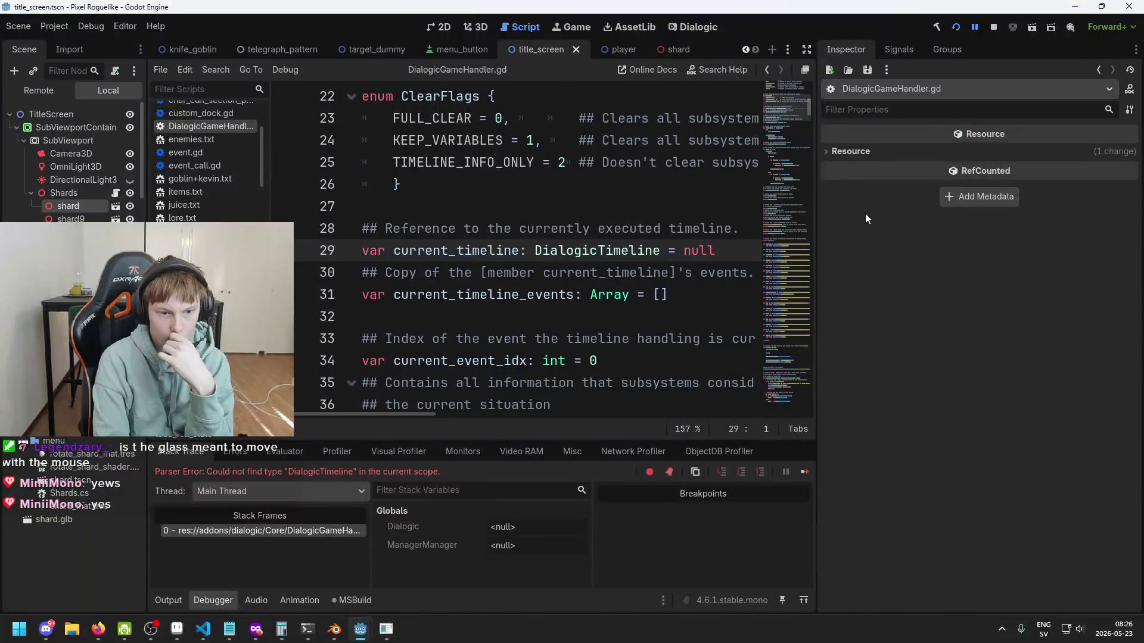
Step: Stop and relaunch the game to check the title-screen shards, then close it and return to Shards.cs
left_click(993, 27)
left_click(955, 27)
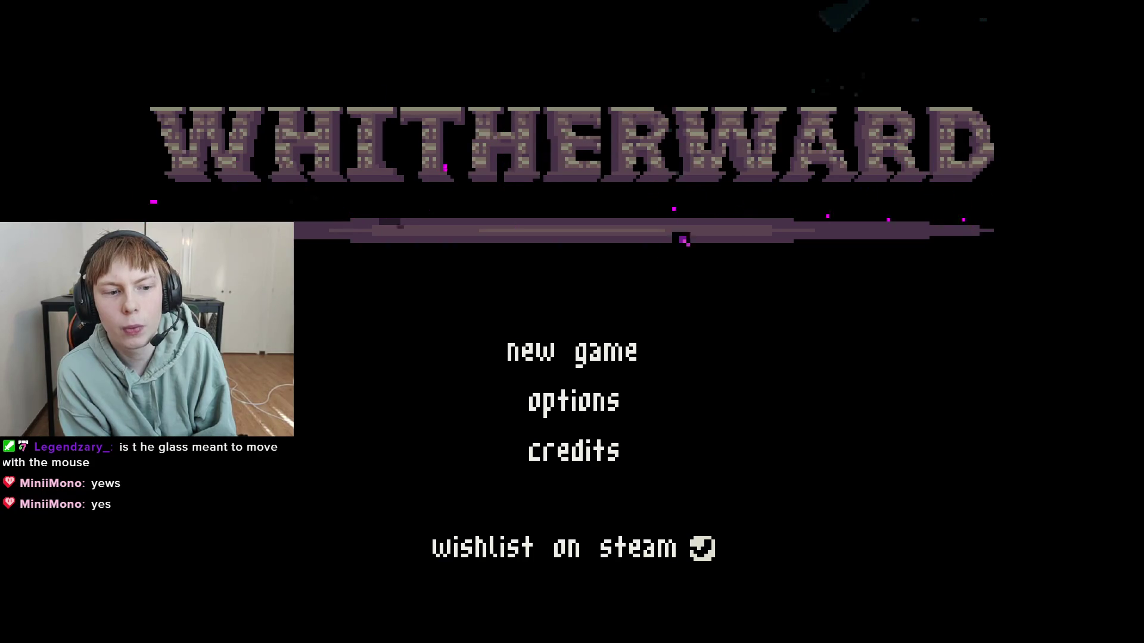
key("alt+F4")
key("ctrl+s")
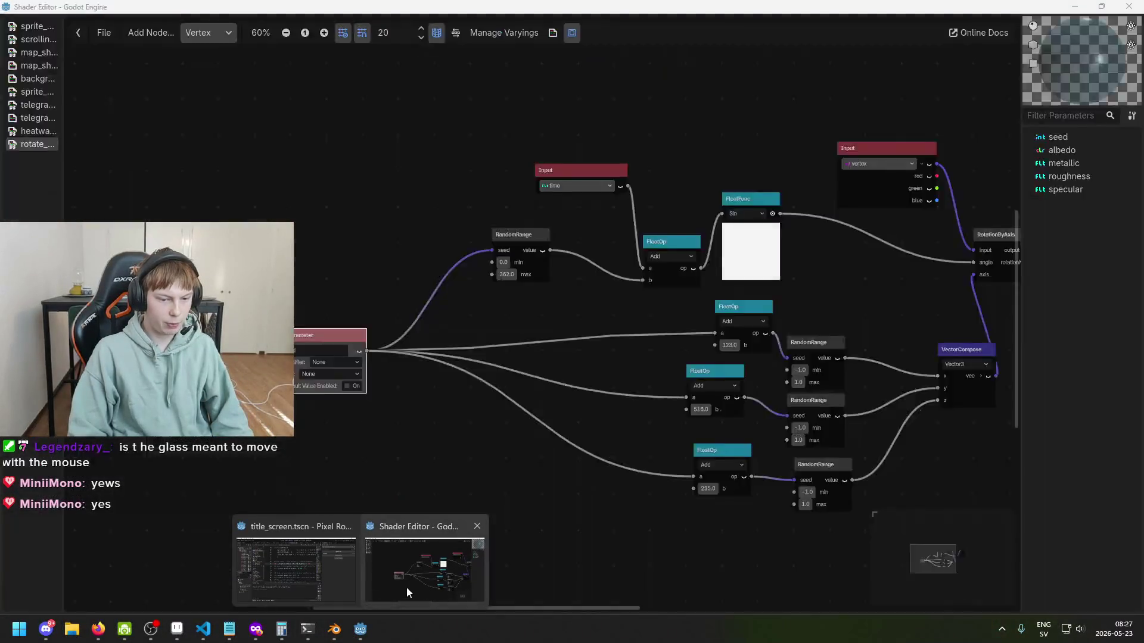
left_click(203, 629)
Step: Append .Duplicate() to GetActiveMaterial(0) on line 17 of Shards.cs
left_click(537, 306)
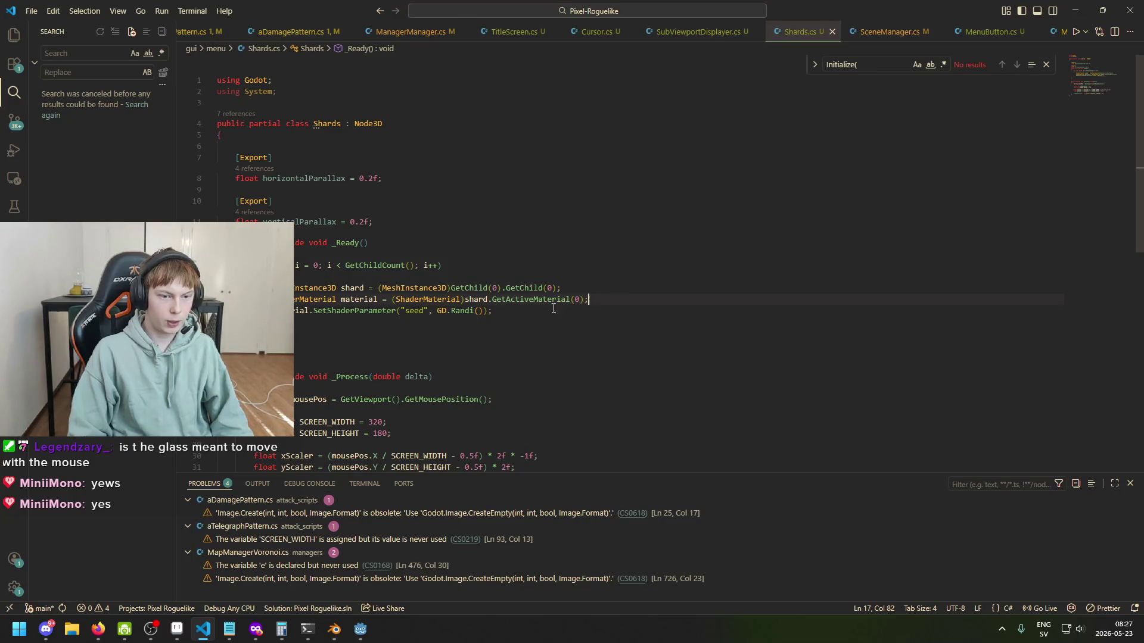
left_click(359, 300)
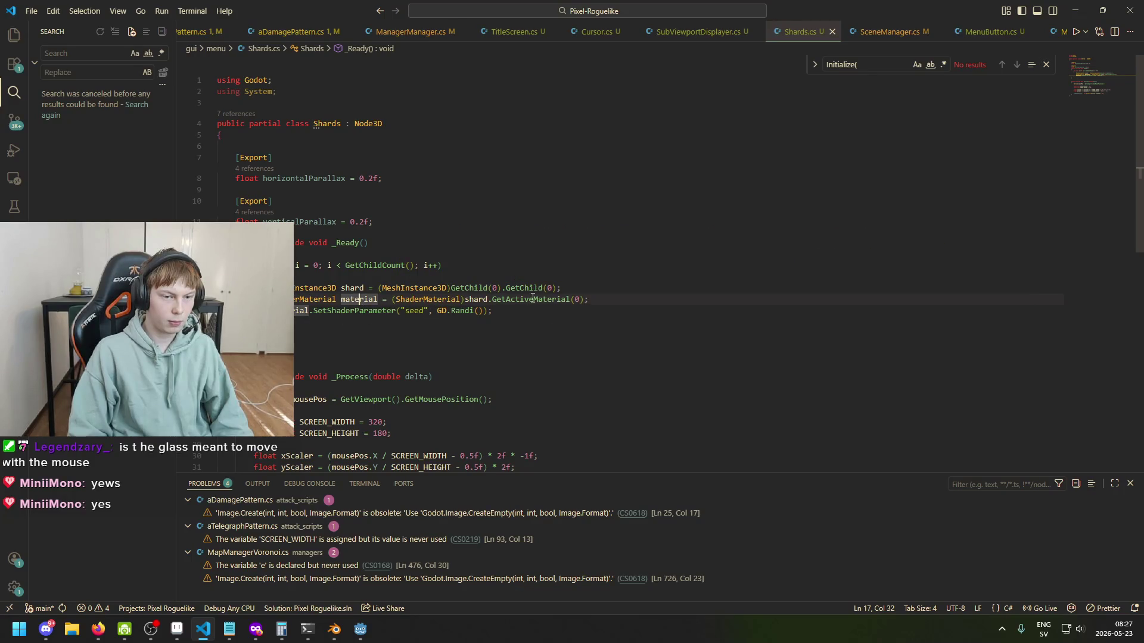
left_click(587, 300)
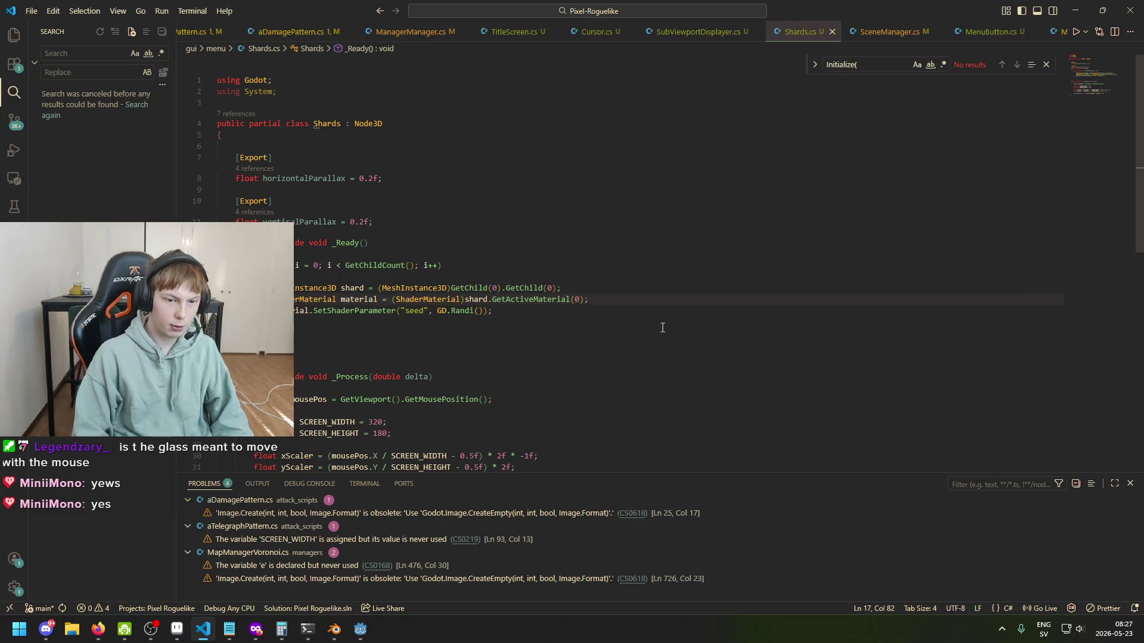
type(".Du")
key("Tab")
type("(")
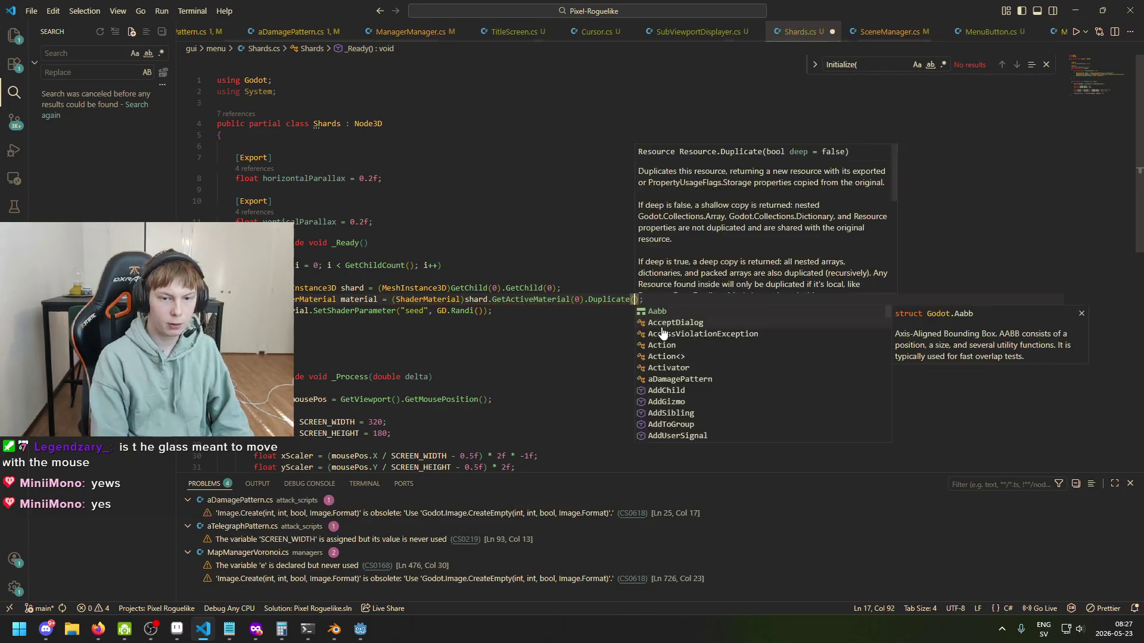
left_click(605, 301)
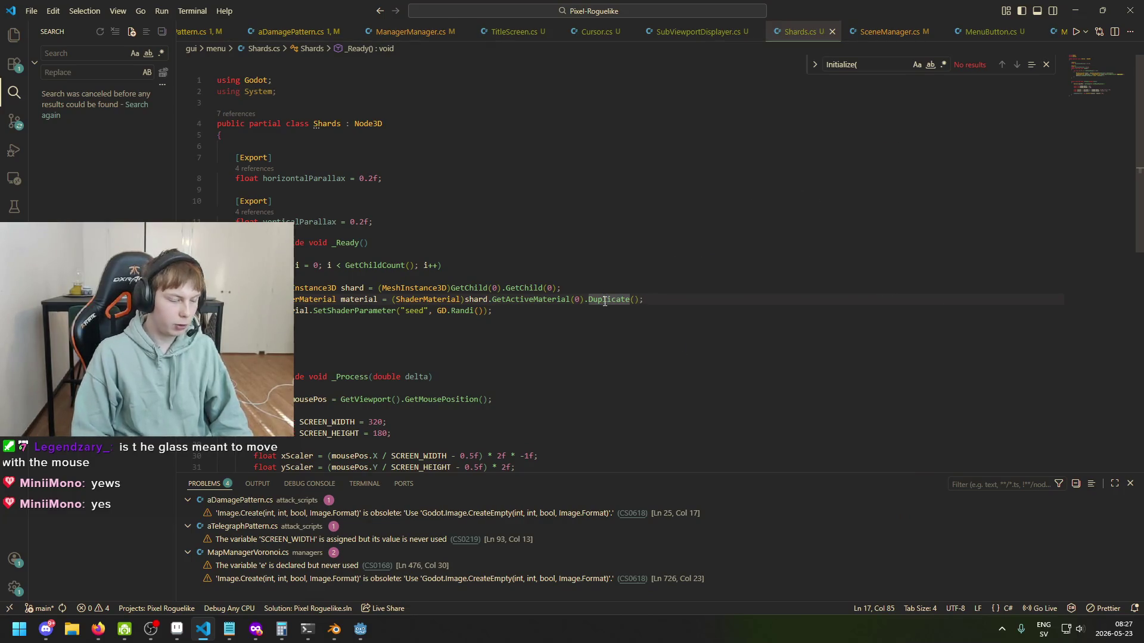
left_click(671, 299)
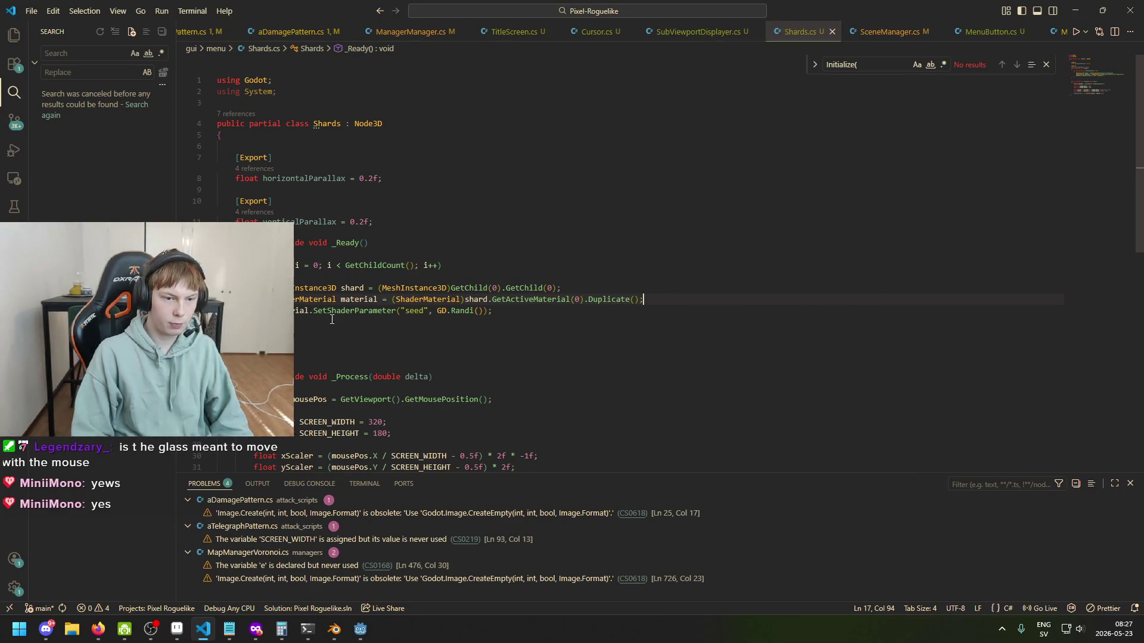
Step: Add a new empty line after the seed line 18
left_click(281, 310)
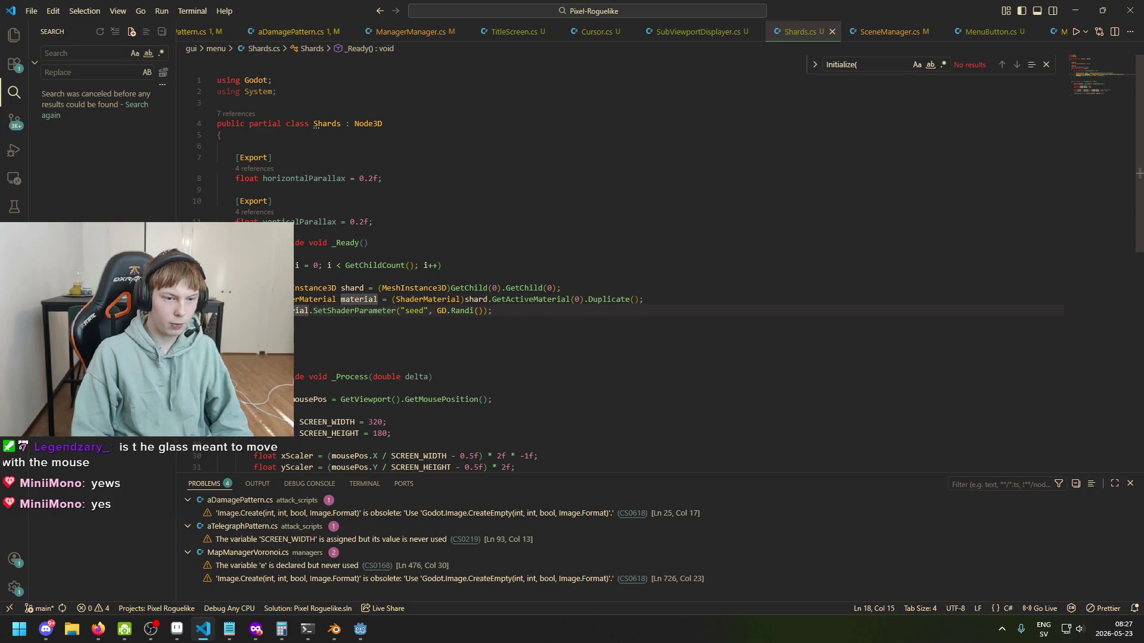
left_click(508, 311)
key("Return")
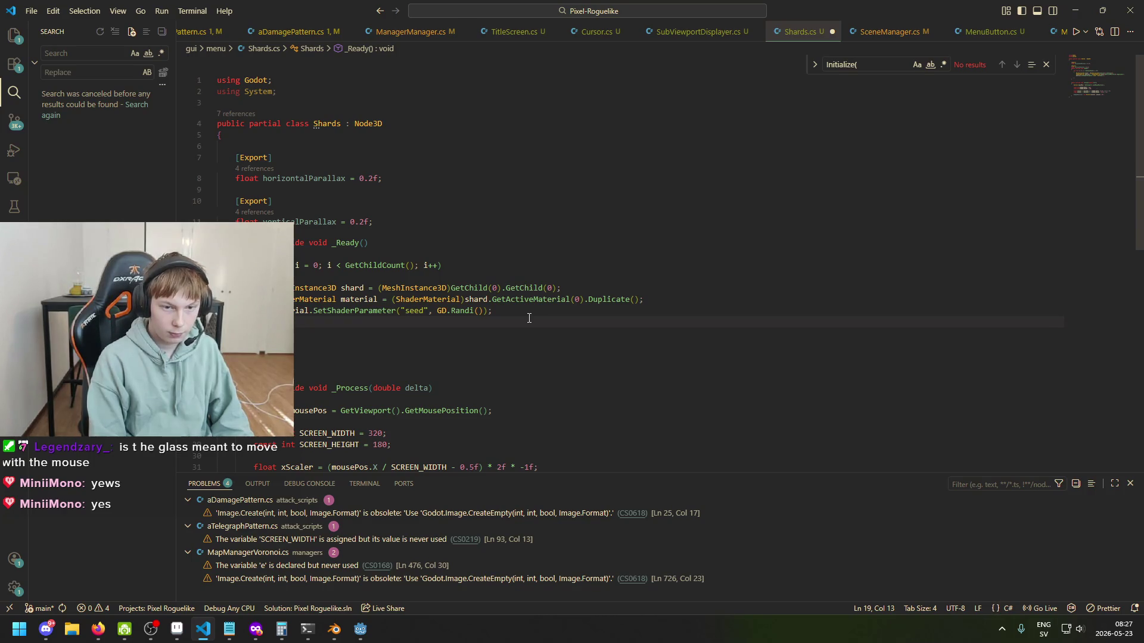
Step: Start the new line by trying material member names Set, Material and SetActive
type("material.Set")
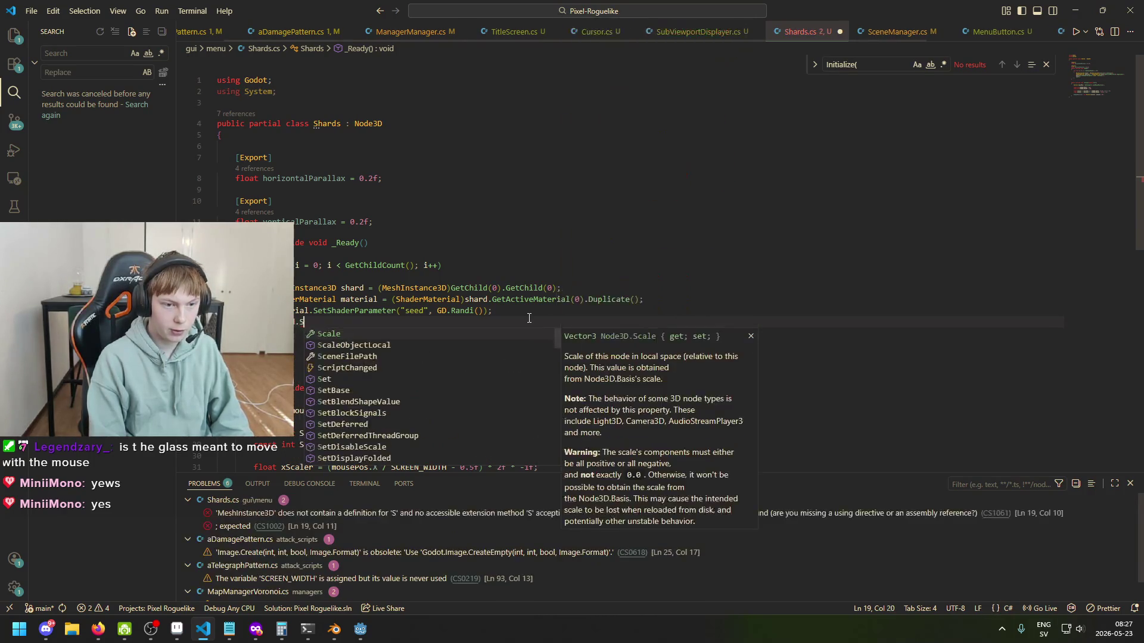
key("BackSpace")
key("BackSpace")
key("BackSpace")
type("Material")
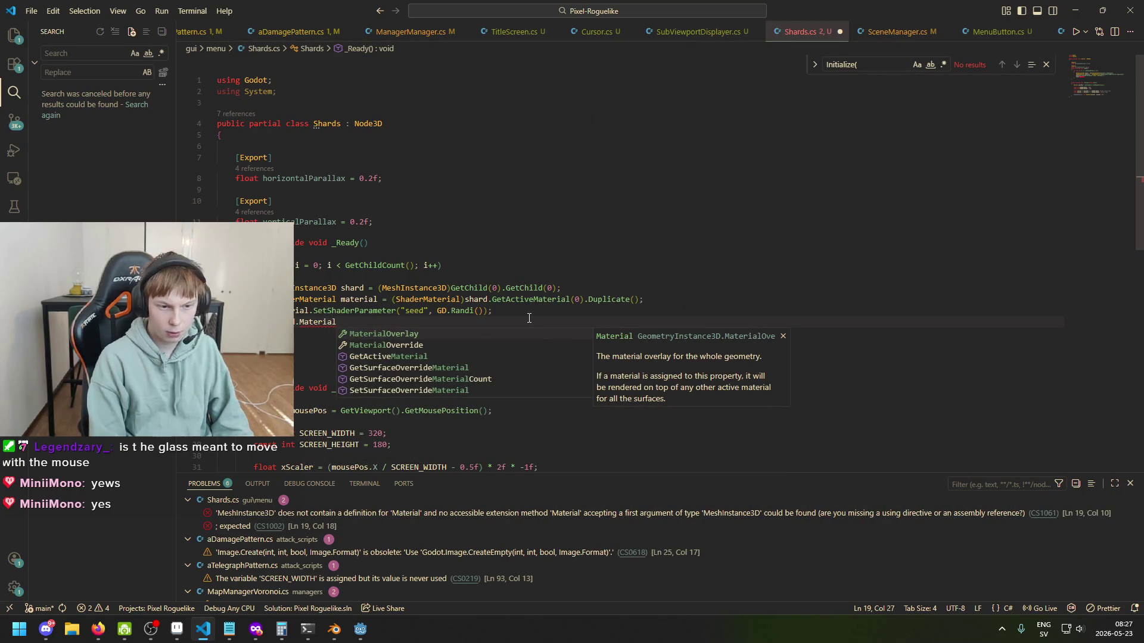
key("BackSpace")
key("BackSpace")
key("BackSpace")
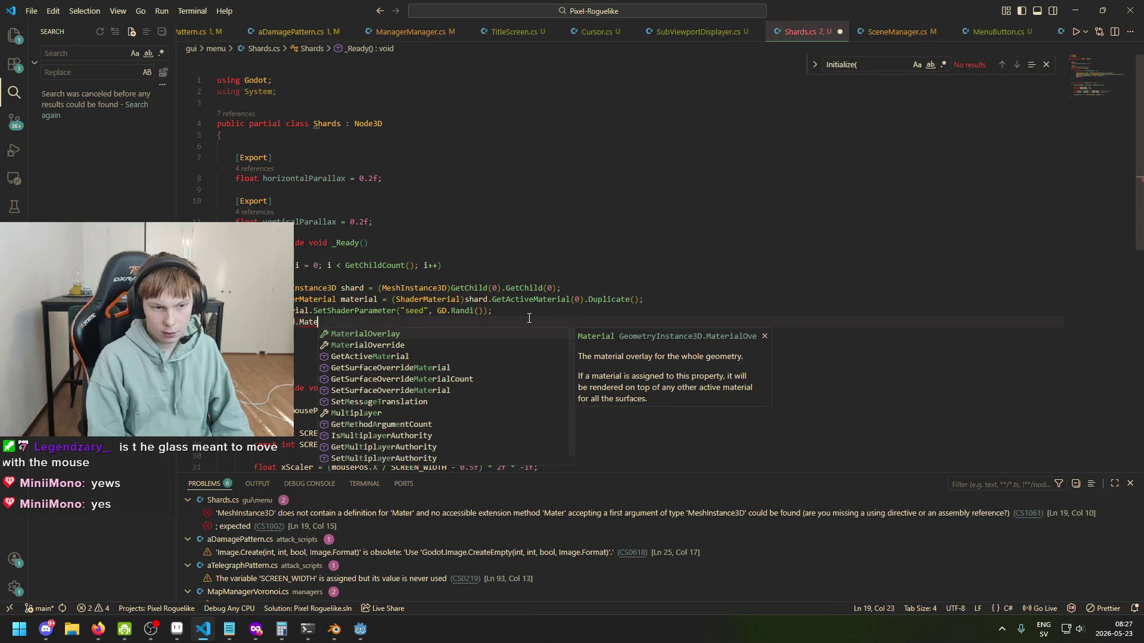
key("BackSpace")
key("BackSpace")
type("SetActive")
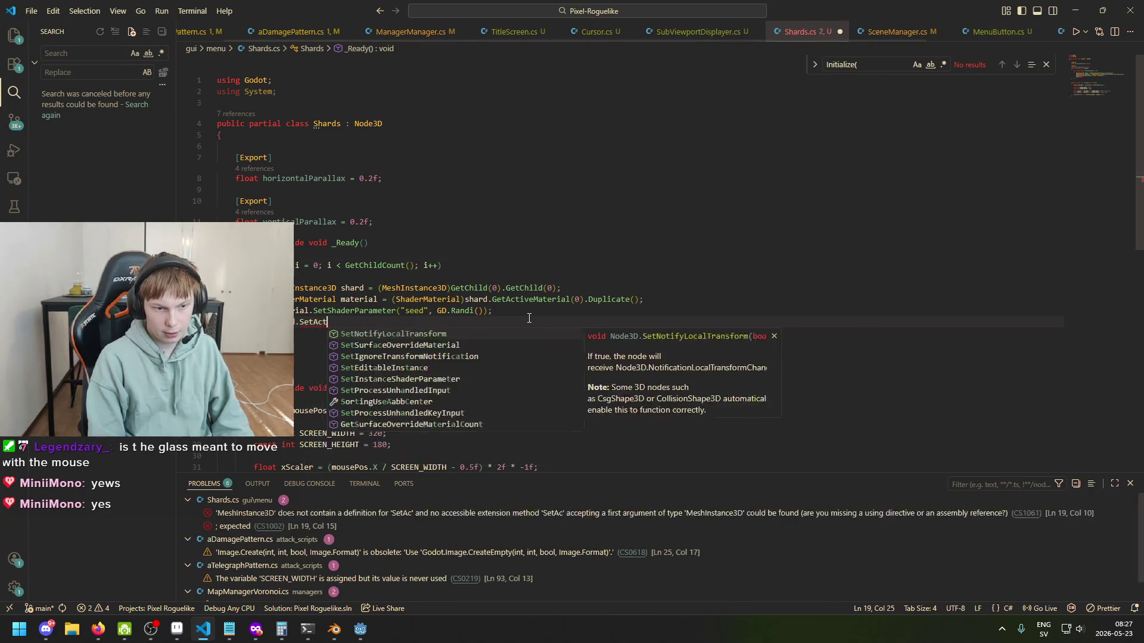
key("BackSpace")
key("BackSpace")
key("BackSpace")
type("Mateir")
key("BackSpace")
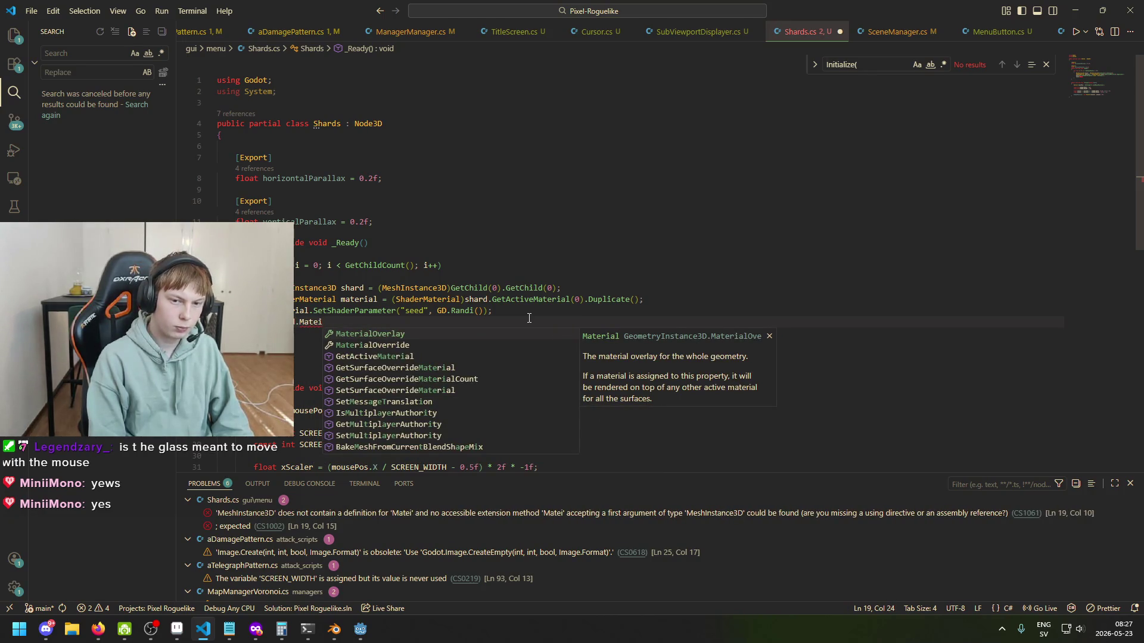
Step: Complete the line as MaterialOverride = material; and save Shards.cs
mouse_move(545, 298)
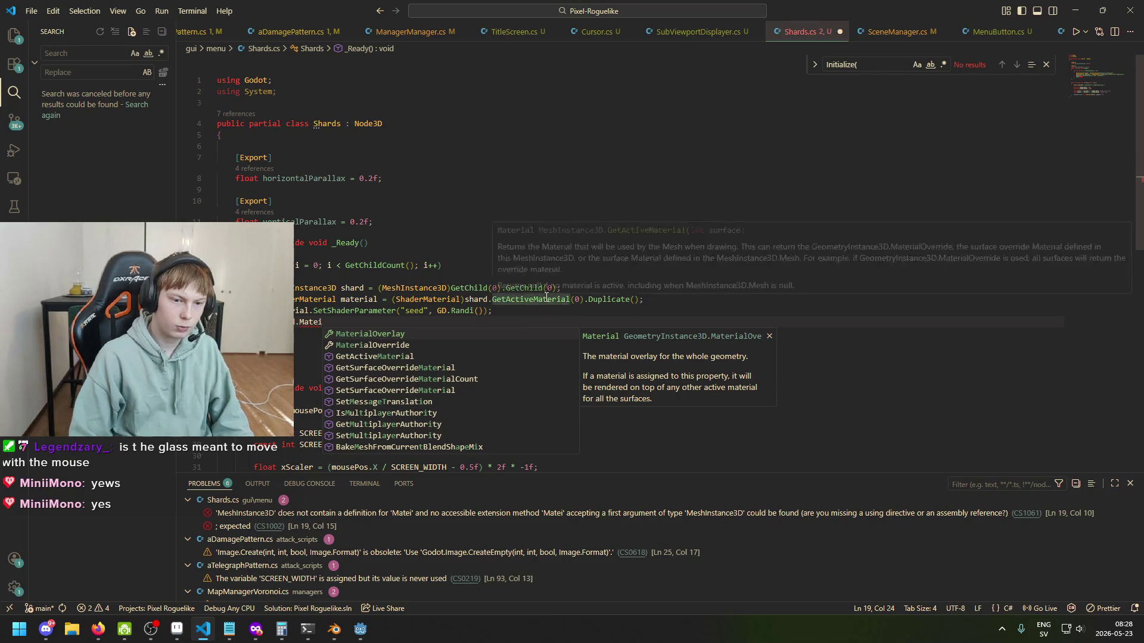
left_click(434, 345)
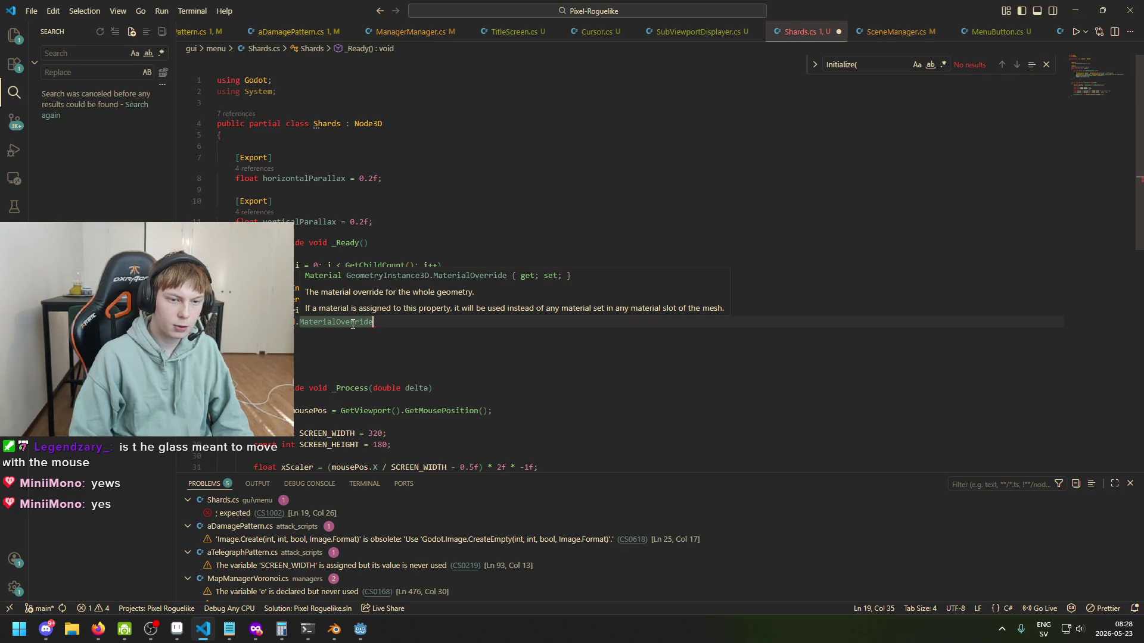
type(" = m")
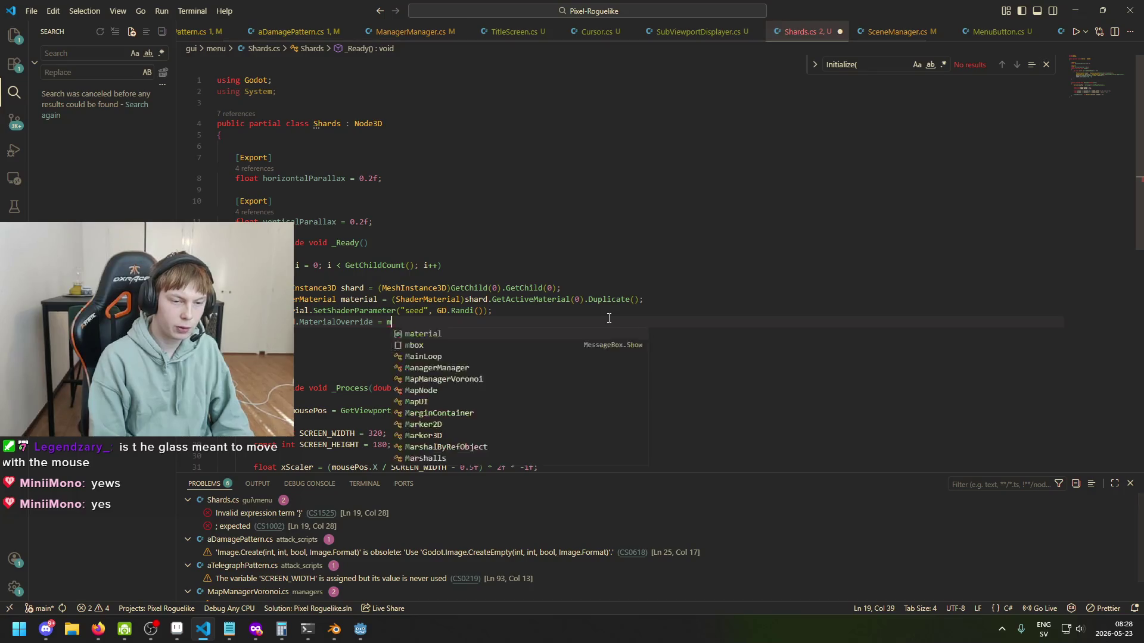
type("aterial;")
key("ctrl+s")
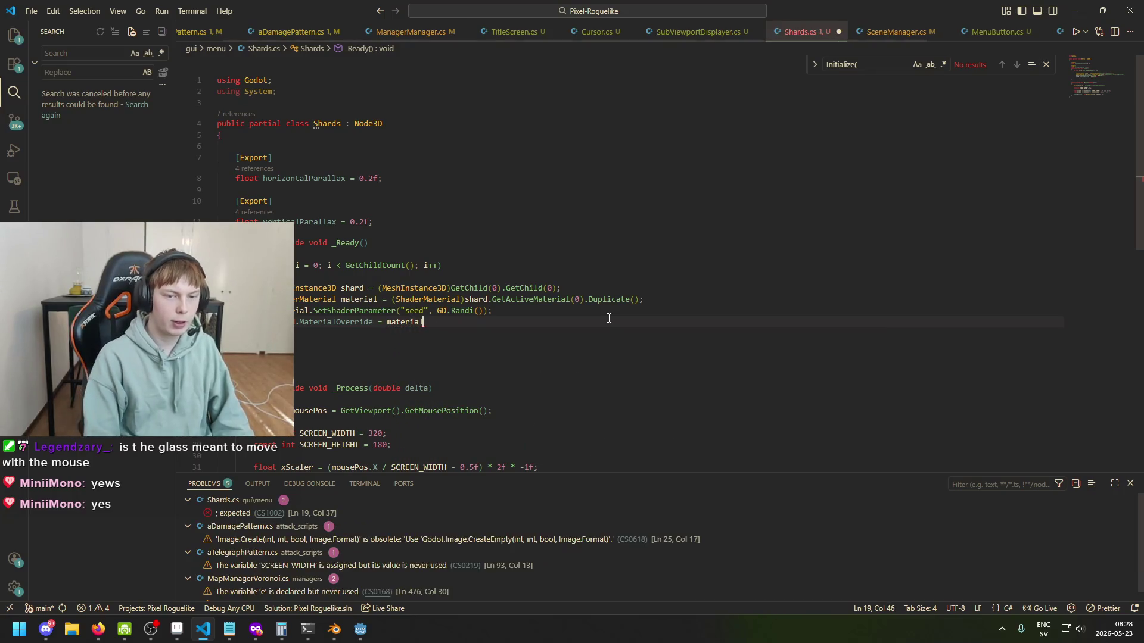
mouse_move(361, 630)
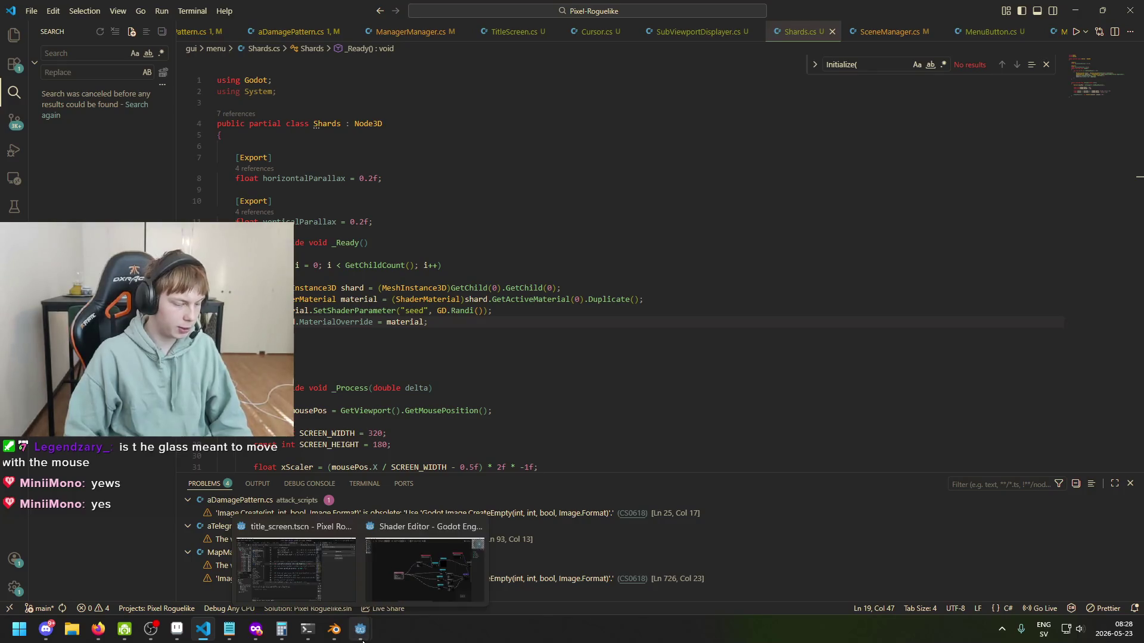
left_click(296, 569)
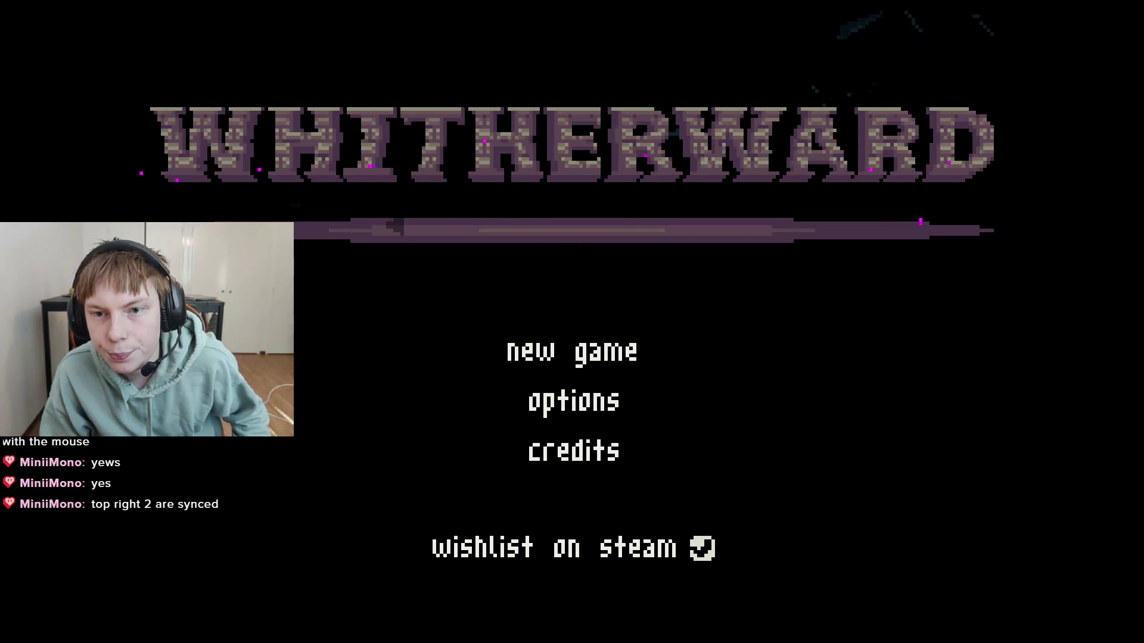
Step: Close the running Whitherward title-screen game with Alt+F4
key("alt+F4")
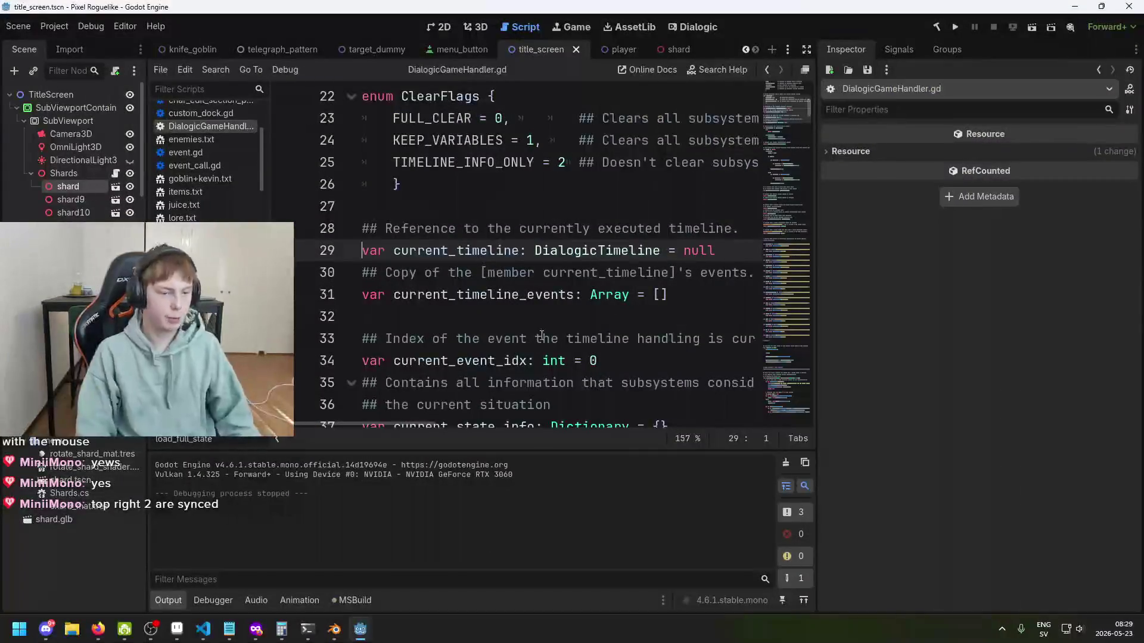
Step: Review the Duplicate, ShaderMaterial cast and GD.Randi() seed lines 16–18 in Shards.cs
left_click(203, 630)
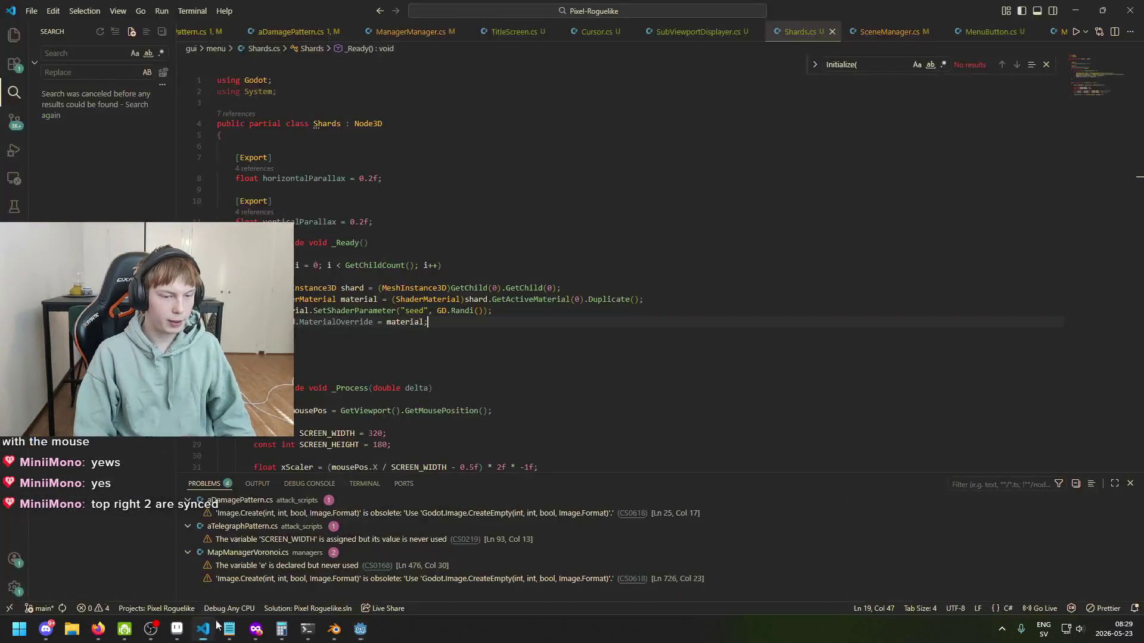
left_click(581, 289)
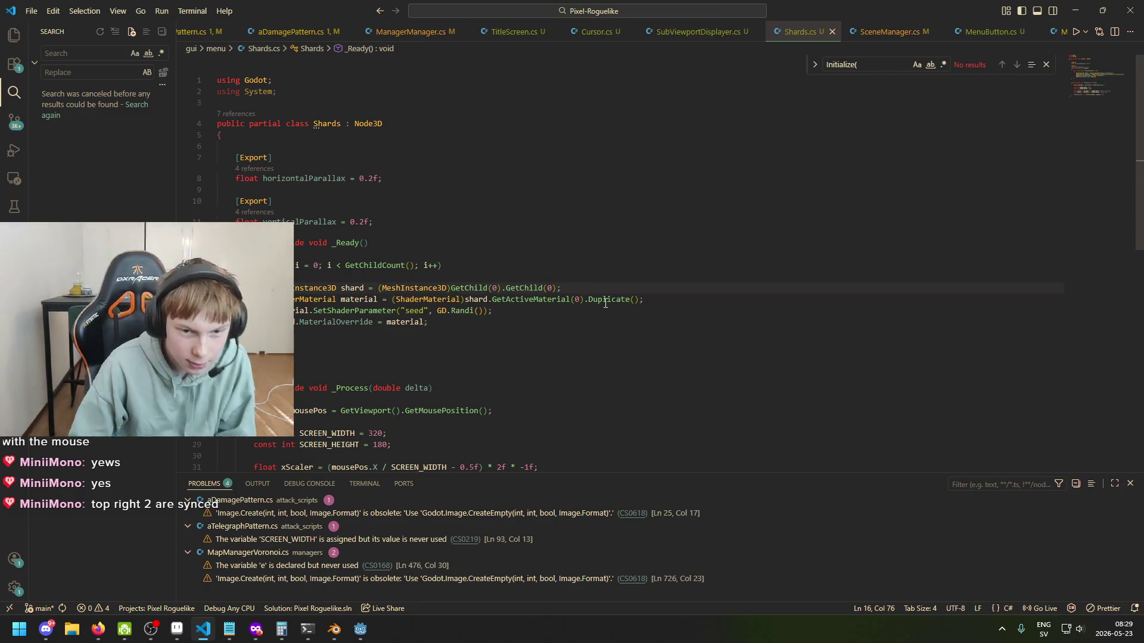
left_click(586, 299)
left_click(392, 299)
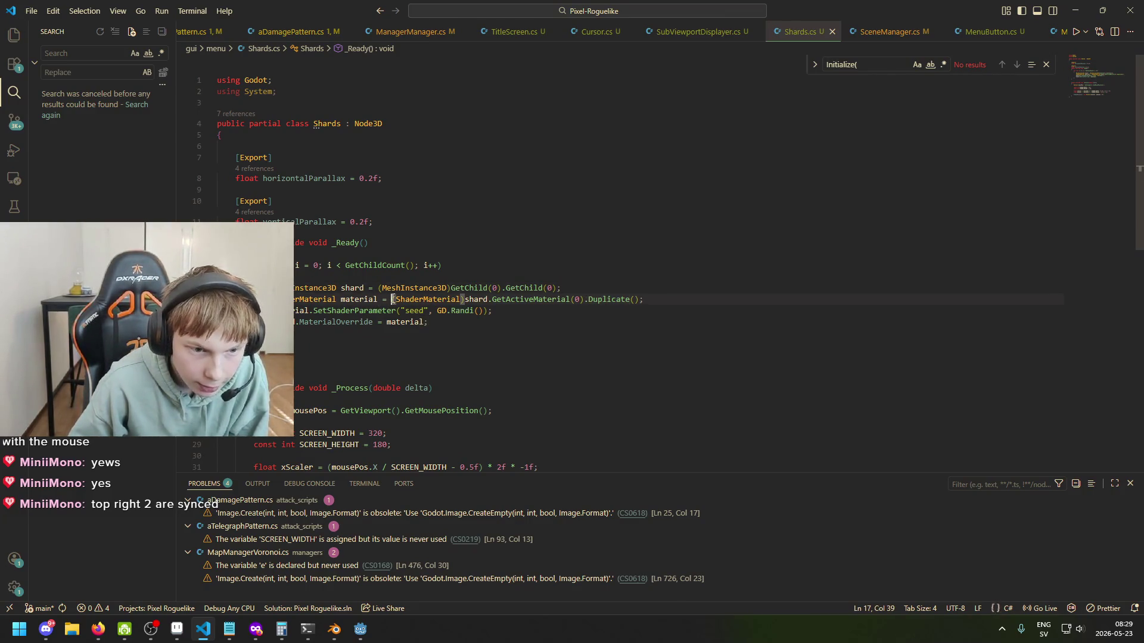
left_click(602, 290)
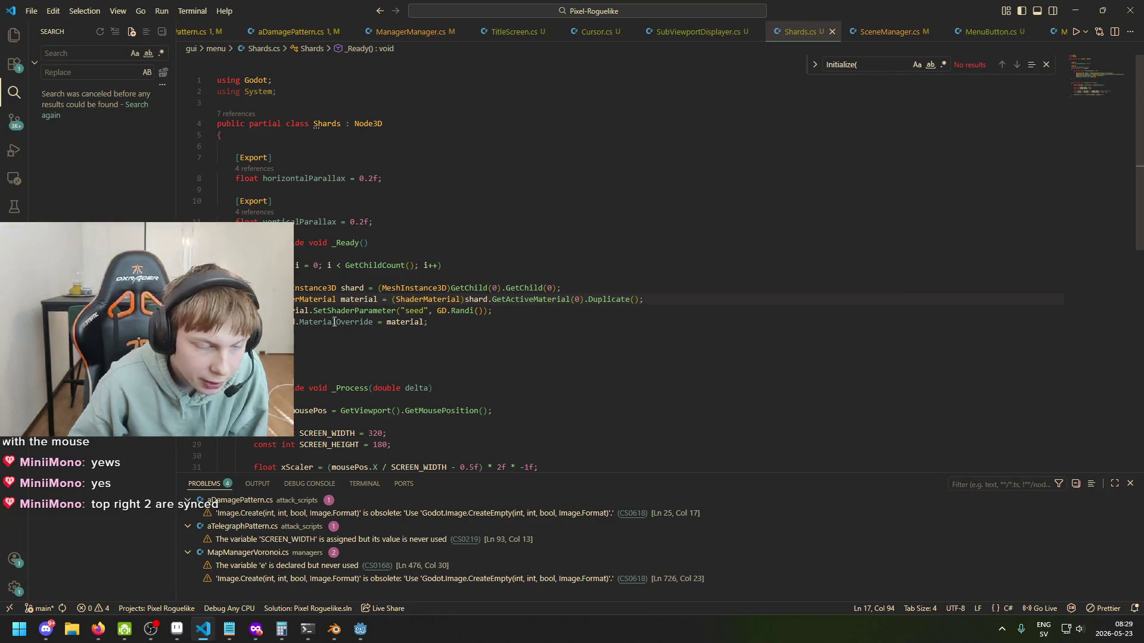
left_click(368, 311)
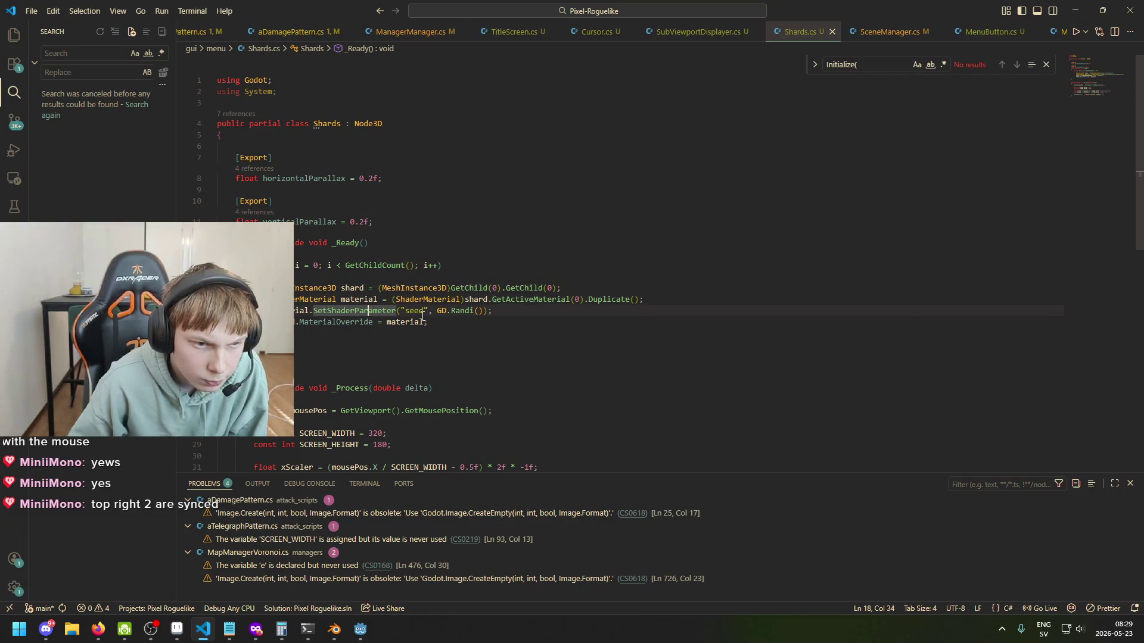
left_click(432, 310)
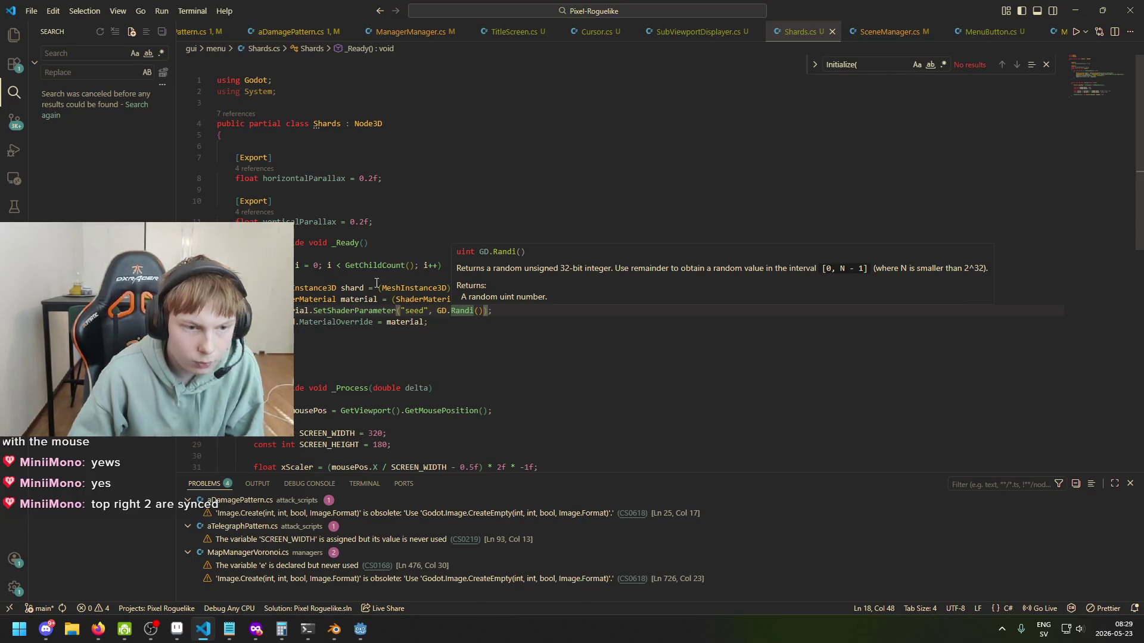
left_click(465, 253)
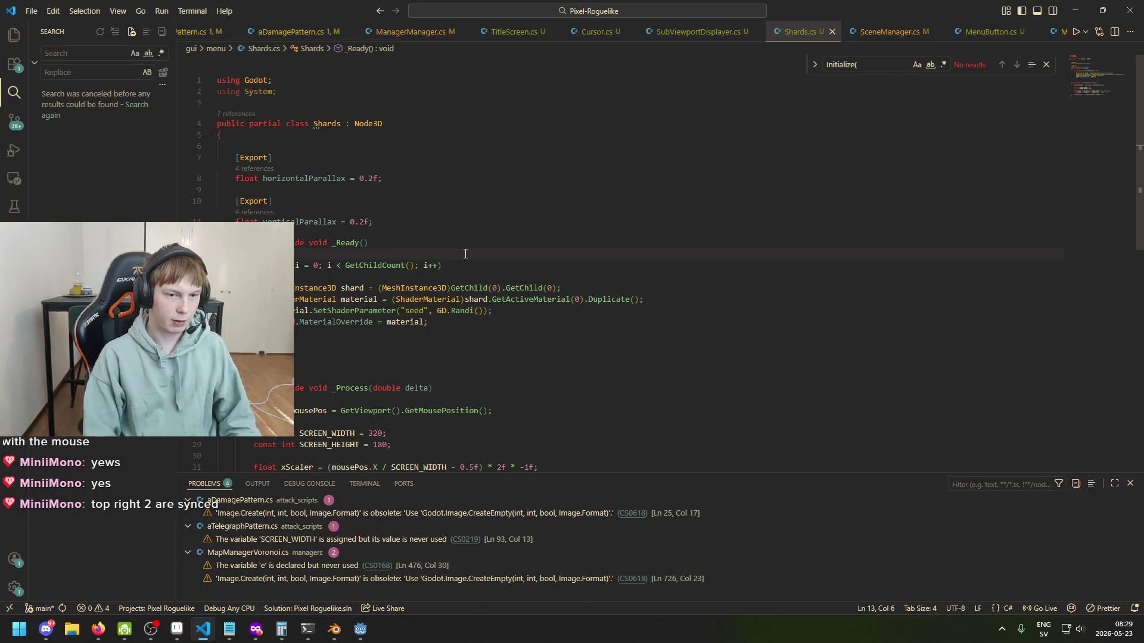
Step: Replace the GD.Randi() seed argument with i and save Shards.cs
double_click(480, 310)
left_click(438, 313, "shift")
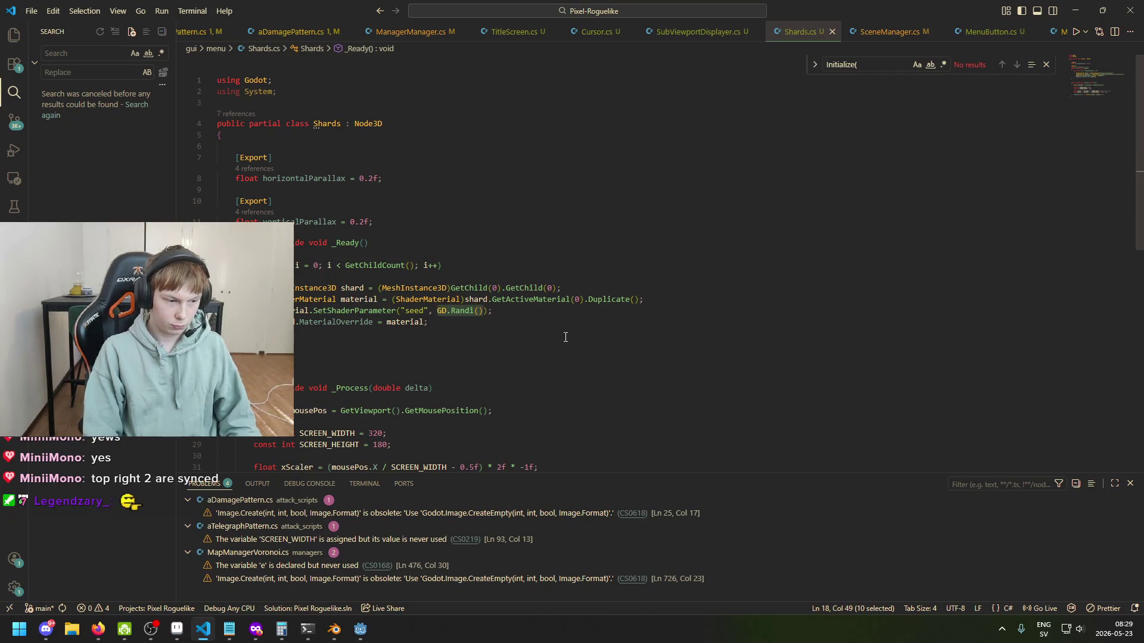
type("0")
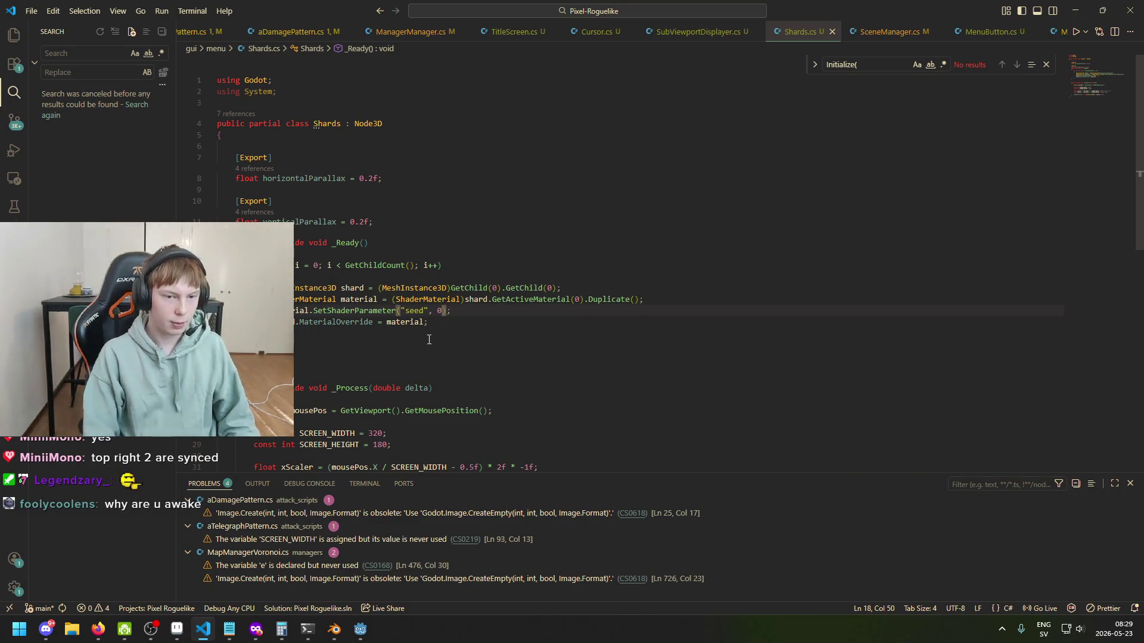
key("BackSpace")
type("i")
key("ctrl+s")
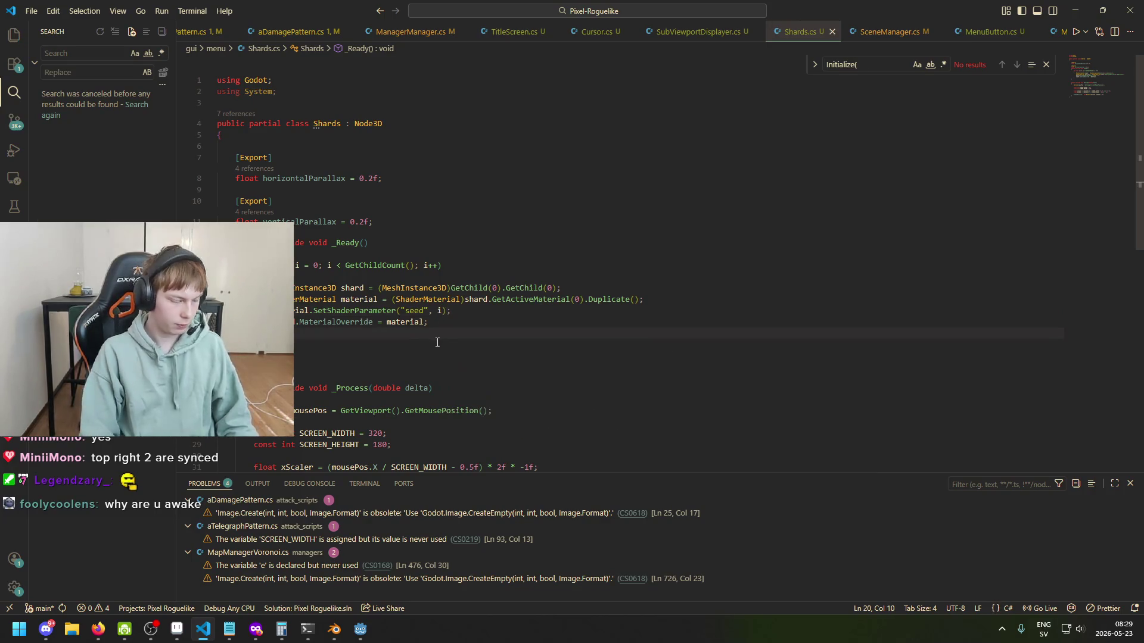
left_click(445, 311)
Step: Highlight the loop index i to check where it is used
double_click(438, 310)
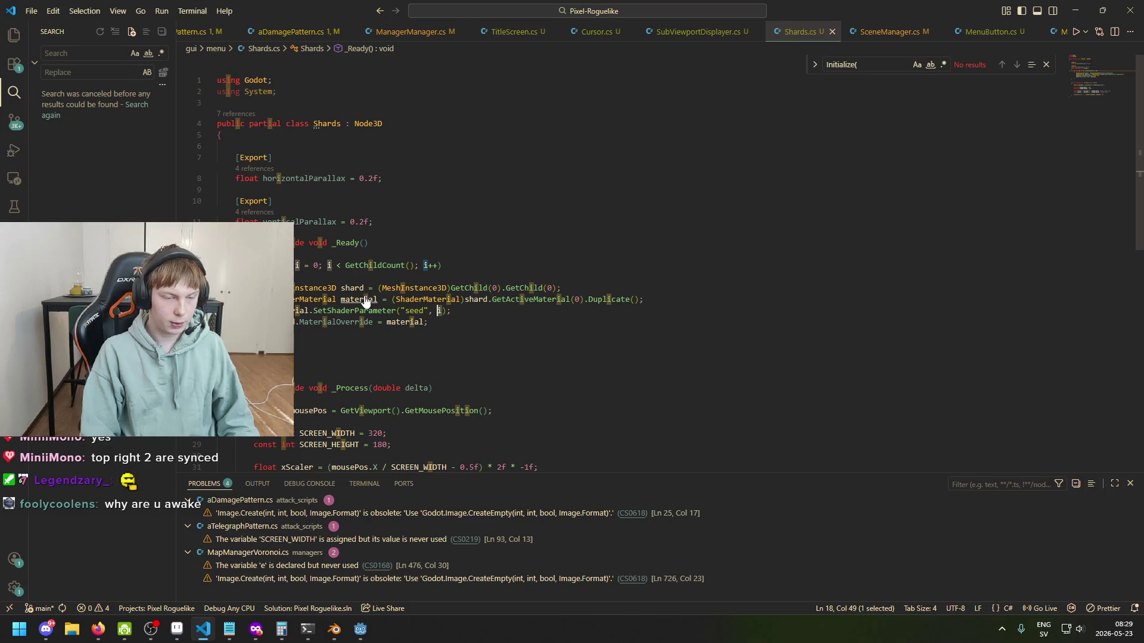
left_click(448, 314)
type("i")
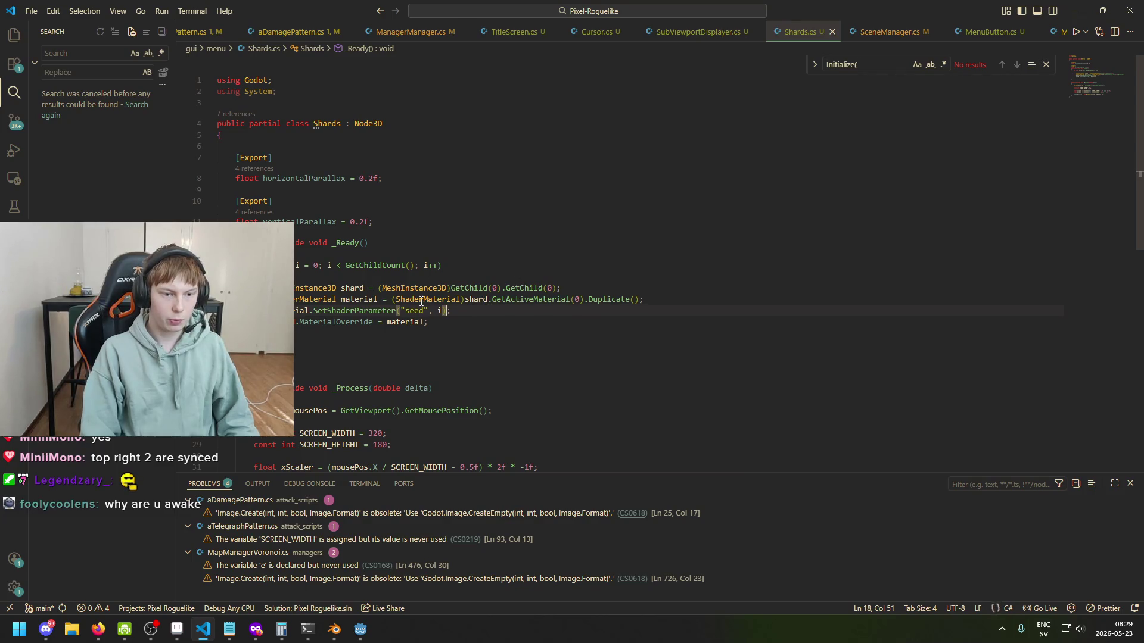
mouse_move(360, 629)
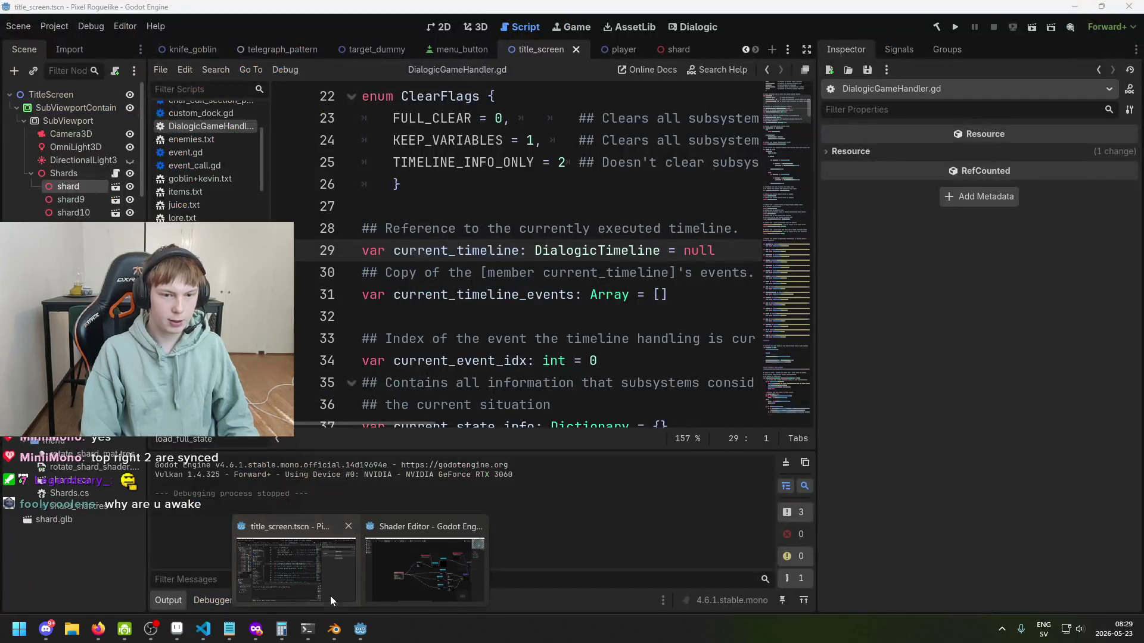
left_click(330, 596)
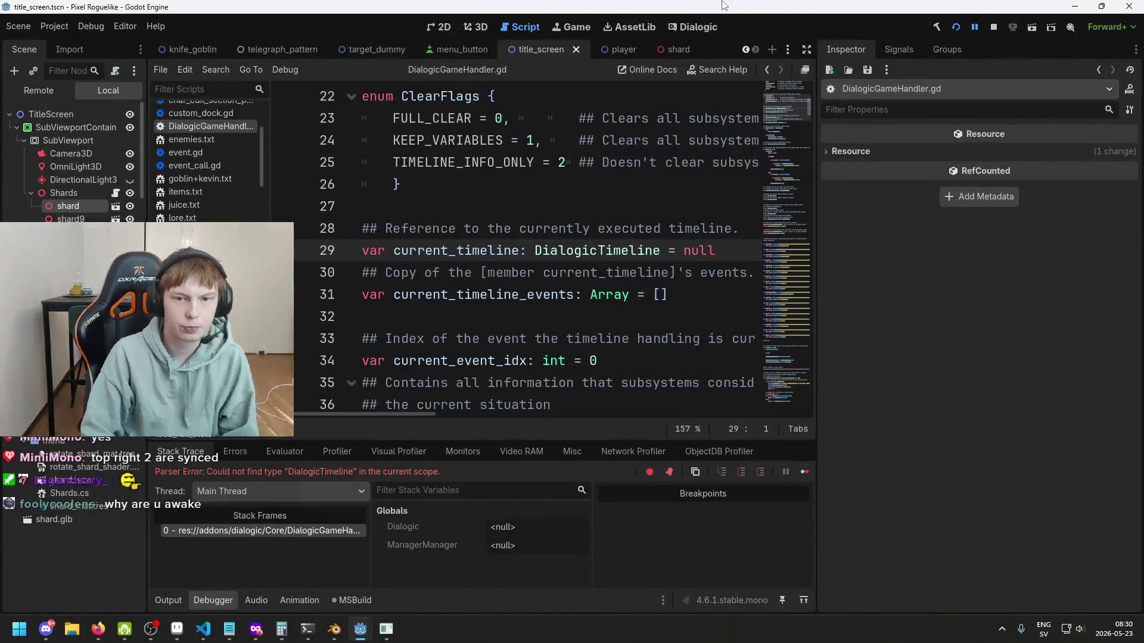
Step: Rebuild and launch the game with index-seeded shards, then close it with Alt+F4
left_click(994, 27)
left_click(954, 26)
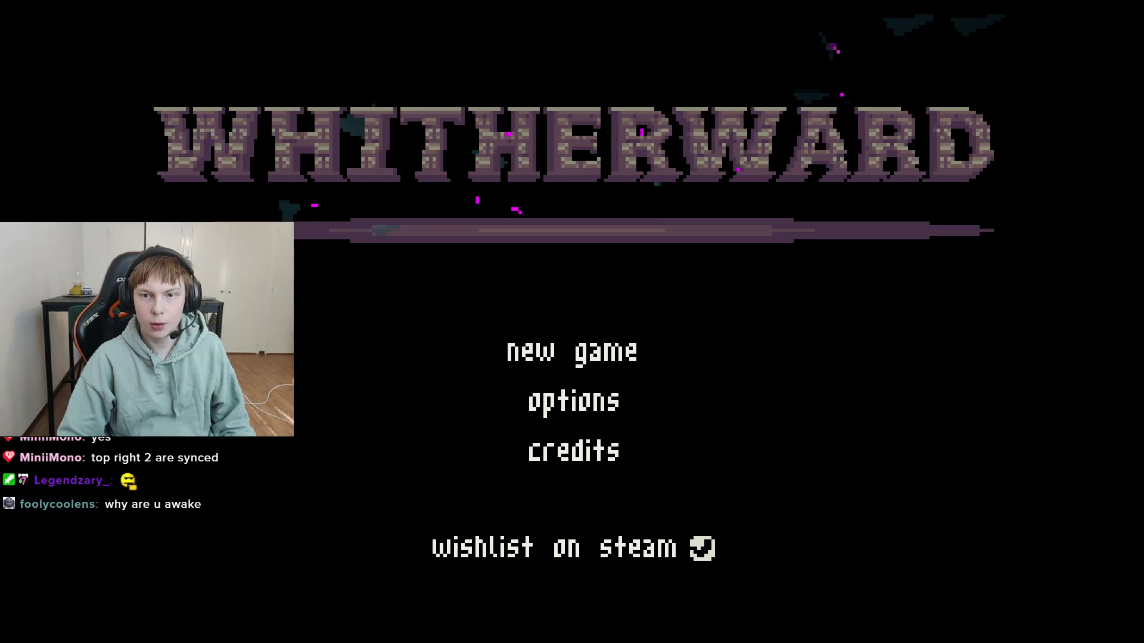
key("alt+F4")
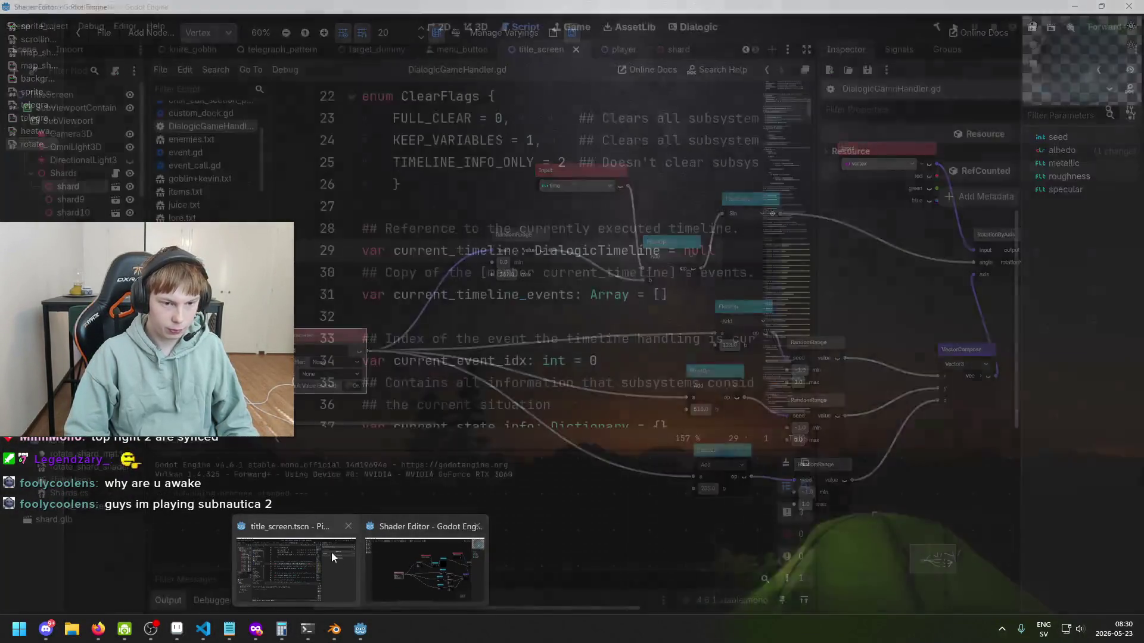
left_click(331, 554)
Step: Inspect the _Ready loop over child shards and its material variable in Shards.cs
key("ctrl+s")
left_click(203, 629)
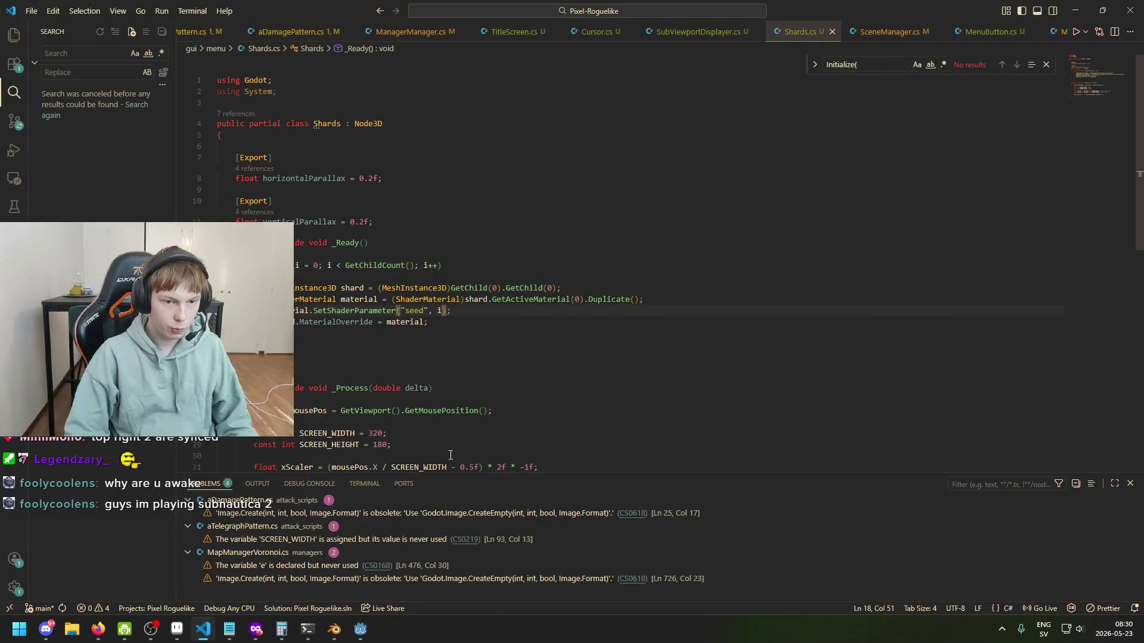
left_click(409, 321)
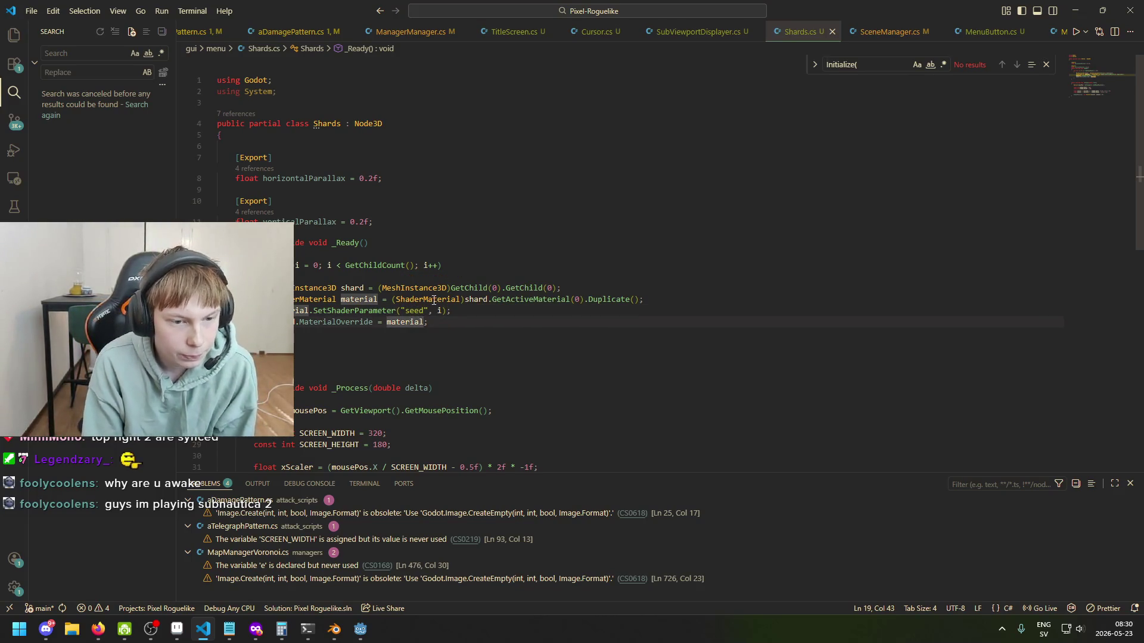
left_click(321, 273)
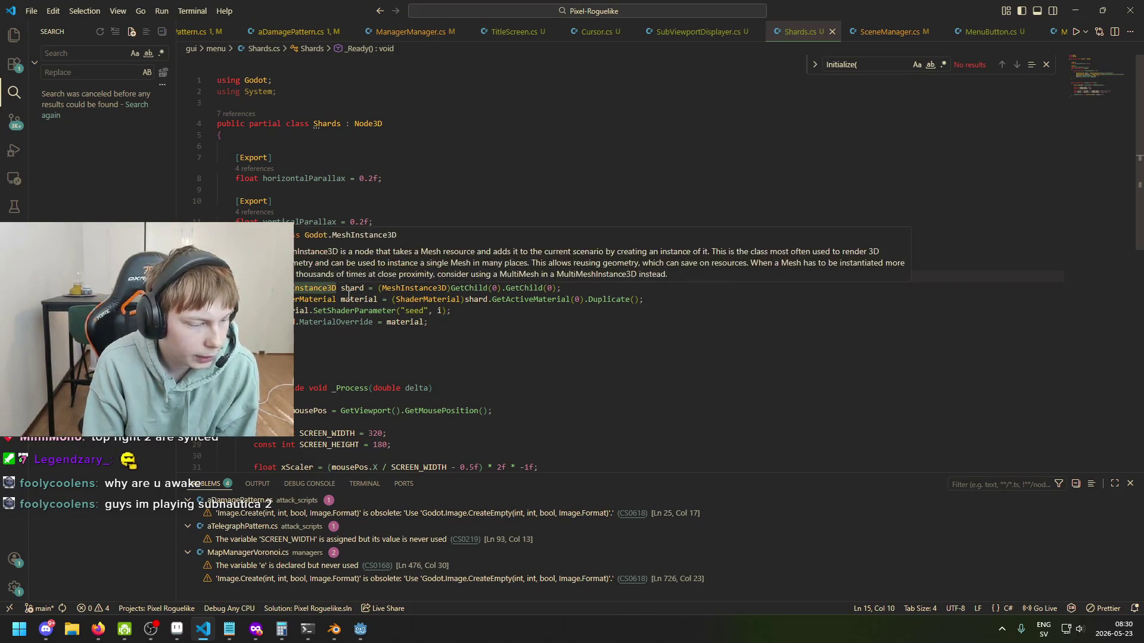
mouse_move(435, 323)
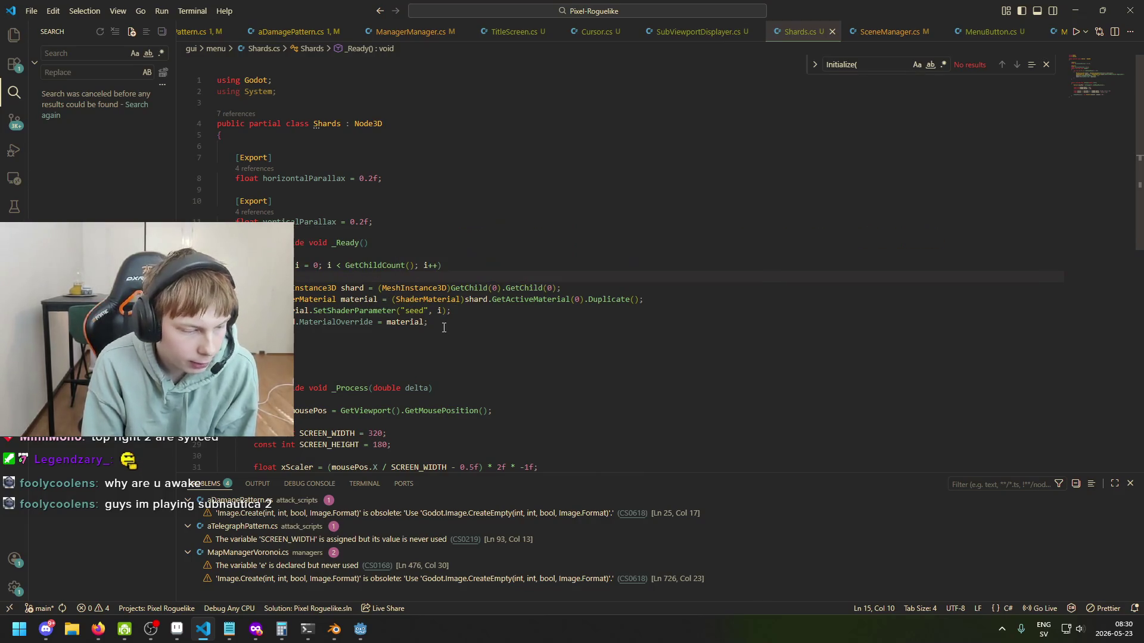
left_click(393, 264)
mouse_move(336, 268)
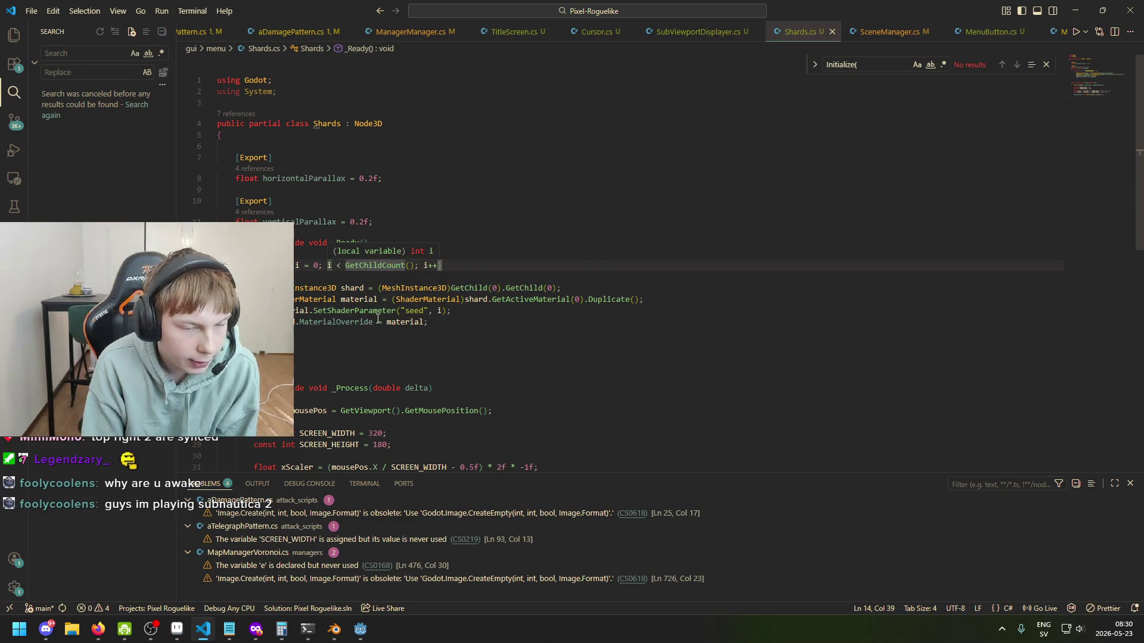
Step: Check the seed parameter line and the MaterialOverride assignment line
scroll(377, 319, "down", 1)
left_click(348, 293)
left_click(357, 281)
left_click(419, 281)
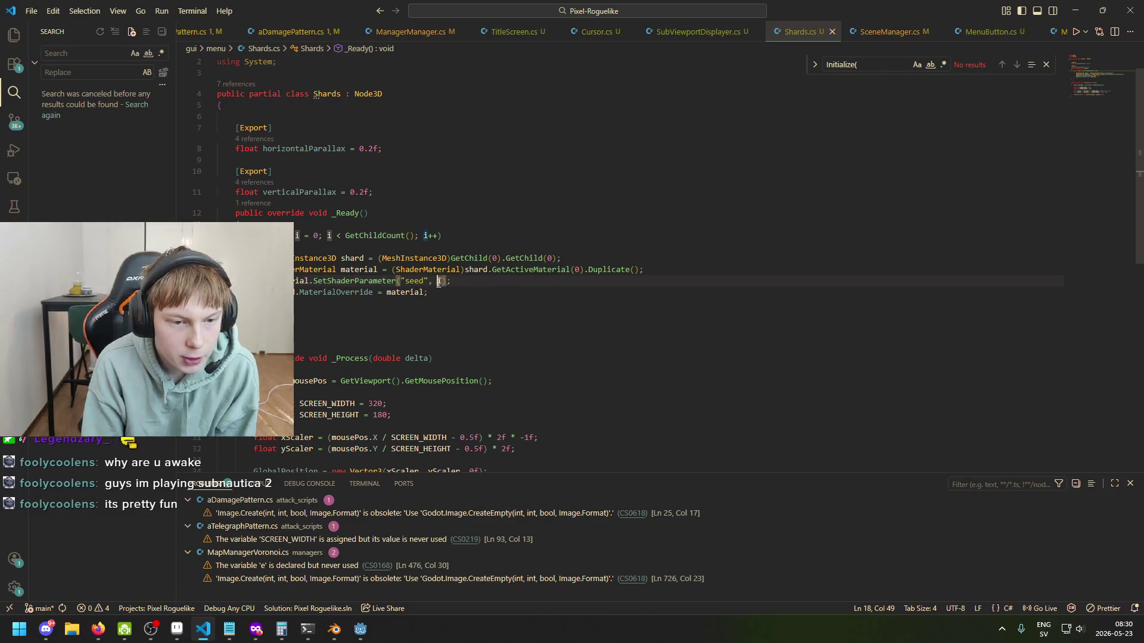
key("shift+End")
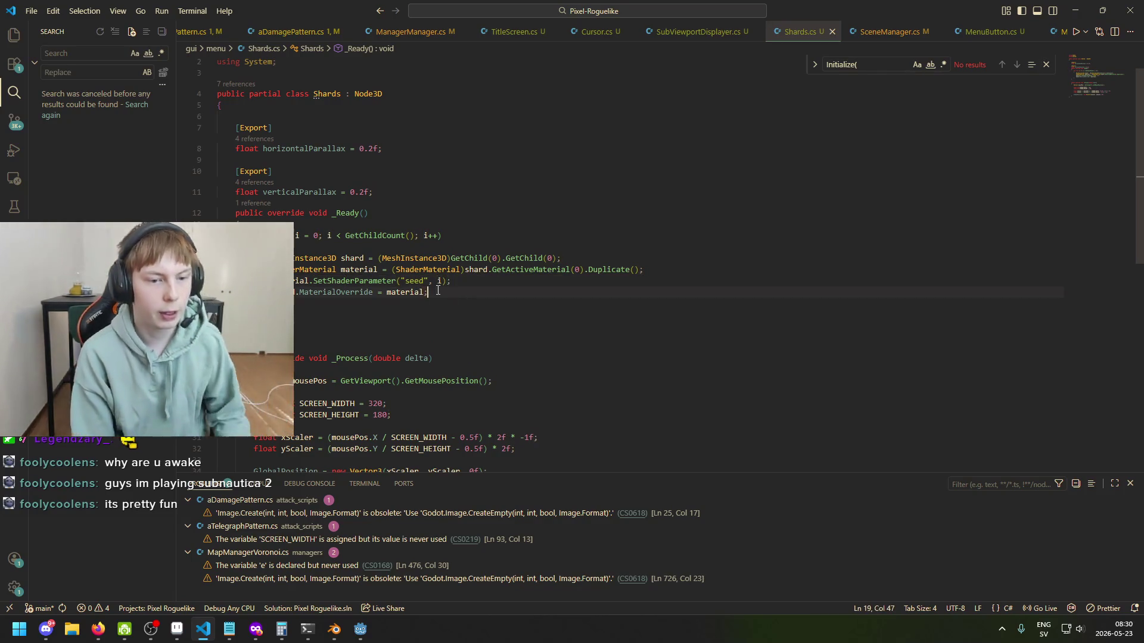
left_click(428, 290)
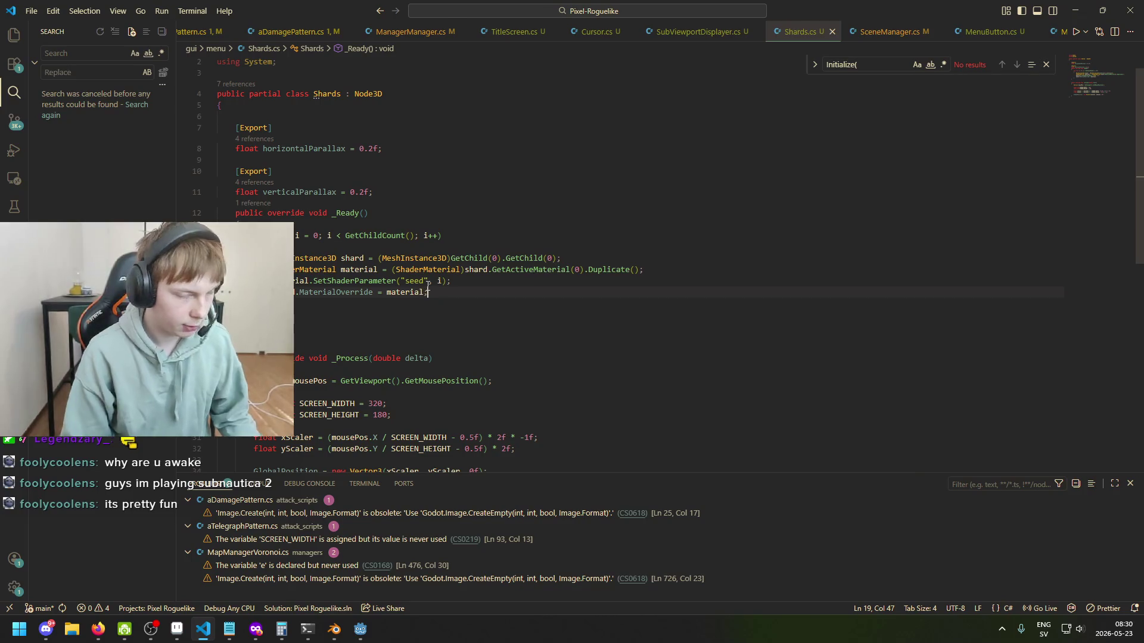
left_click(464, 291)
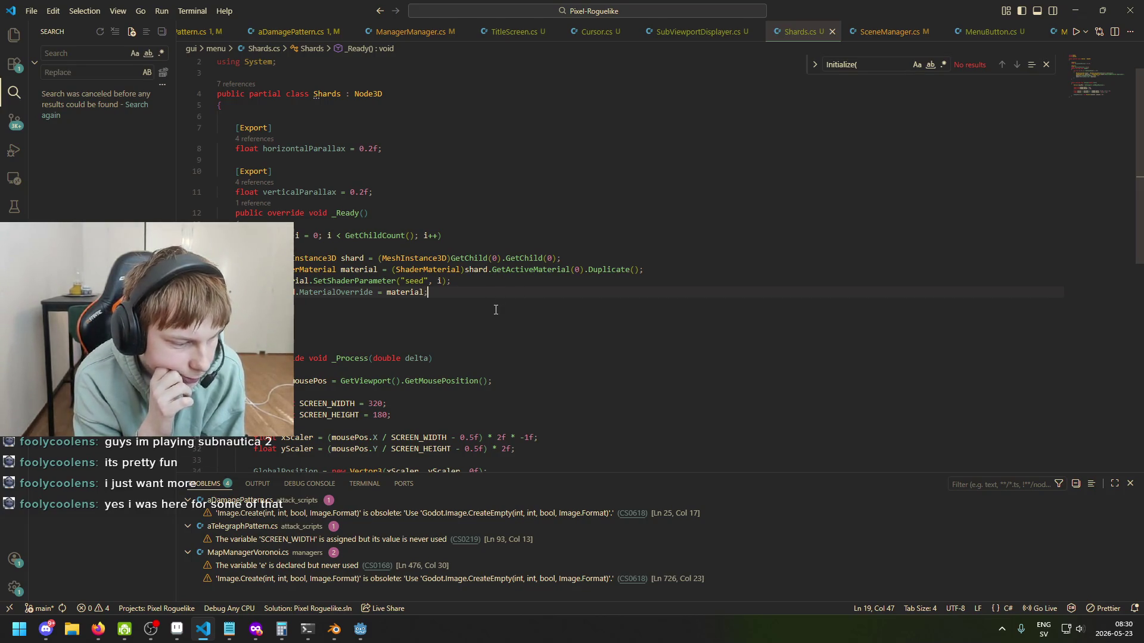
left_click(350, 259)
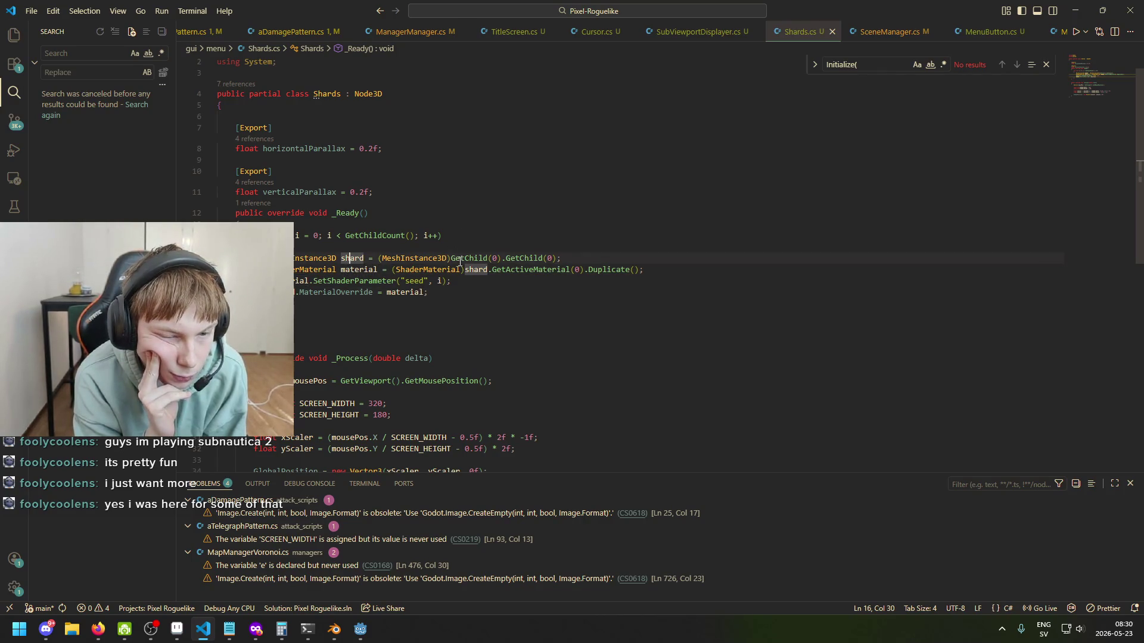
mouse_move(459, 261)
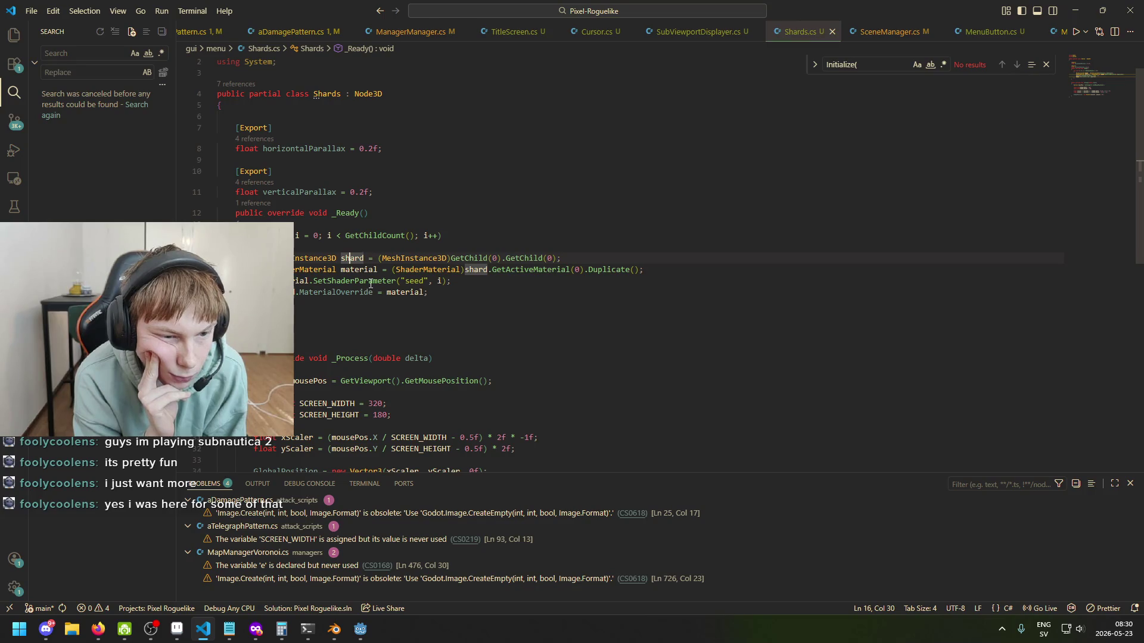
mouse_move(507, 274)
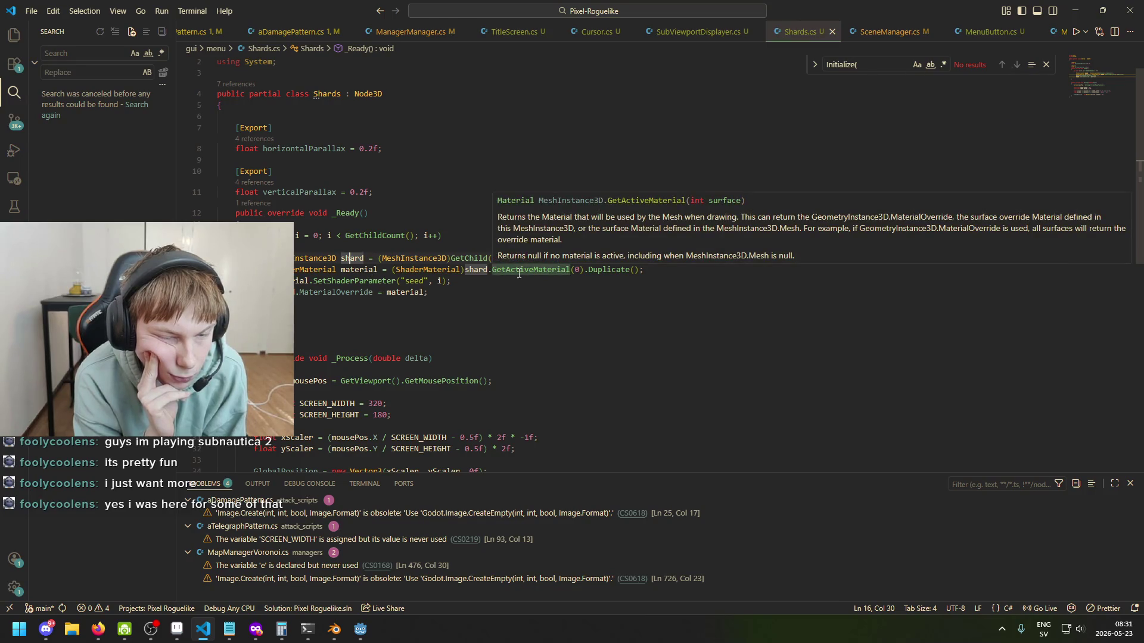
mouse_move(576, 266)
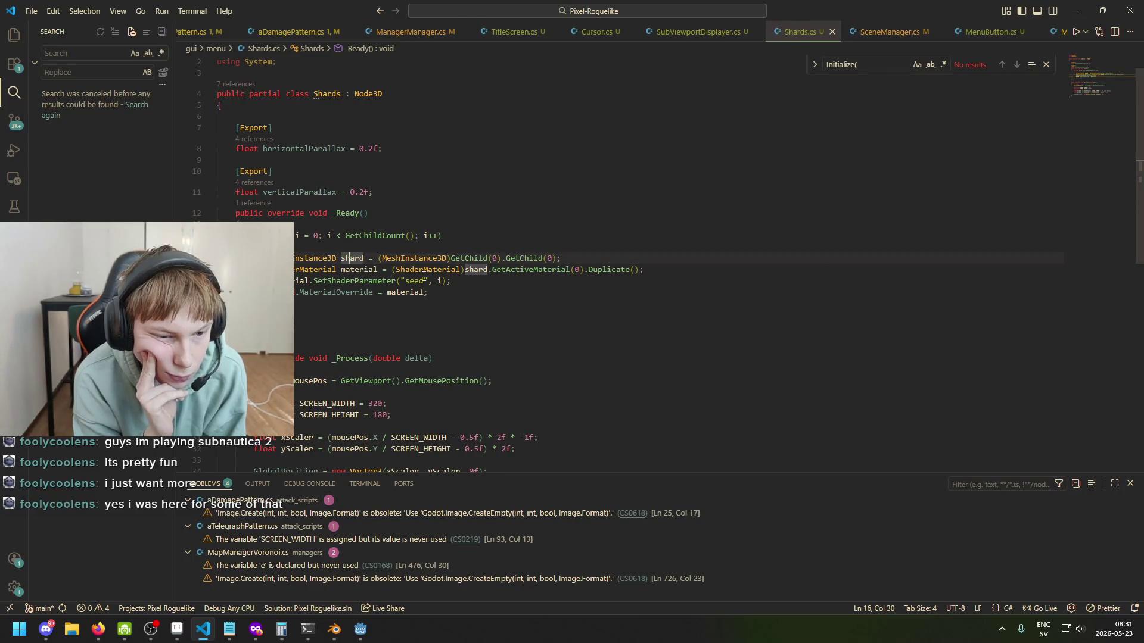
mouse_move(379, 290)
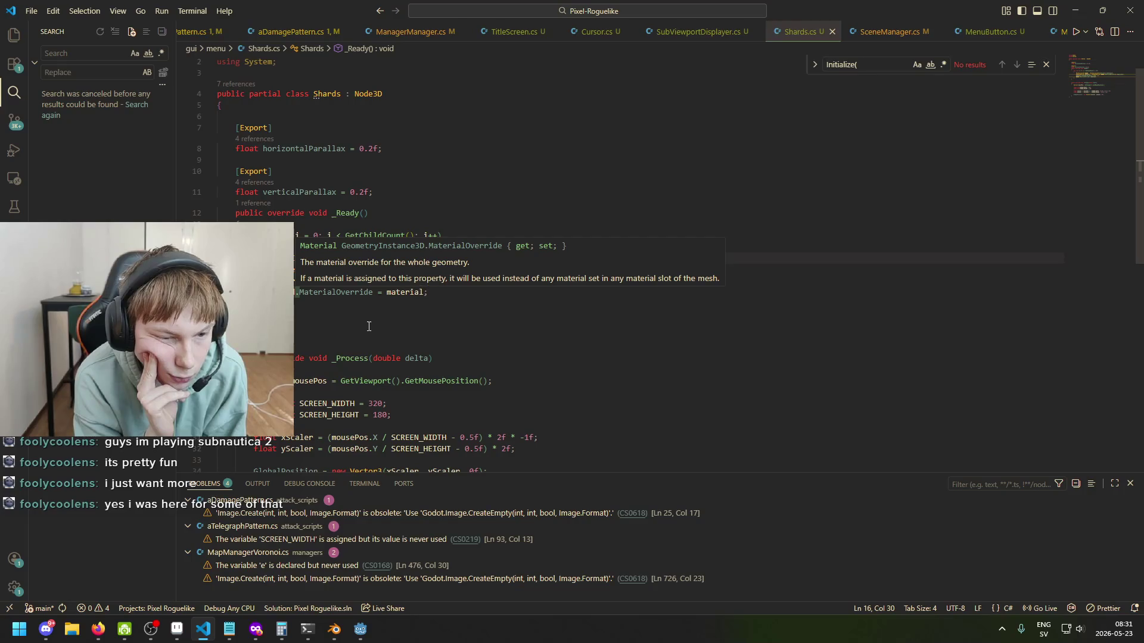
left_click(597, 268)
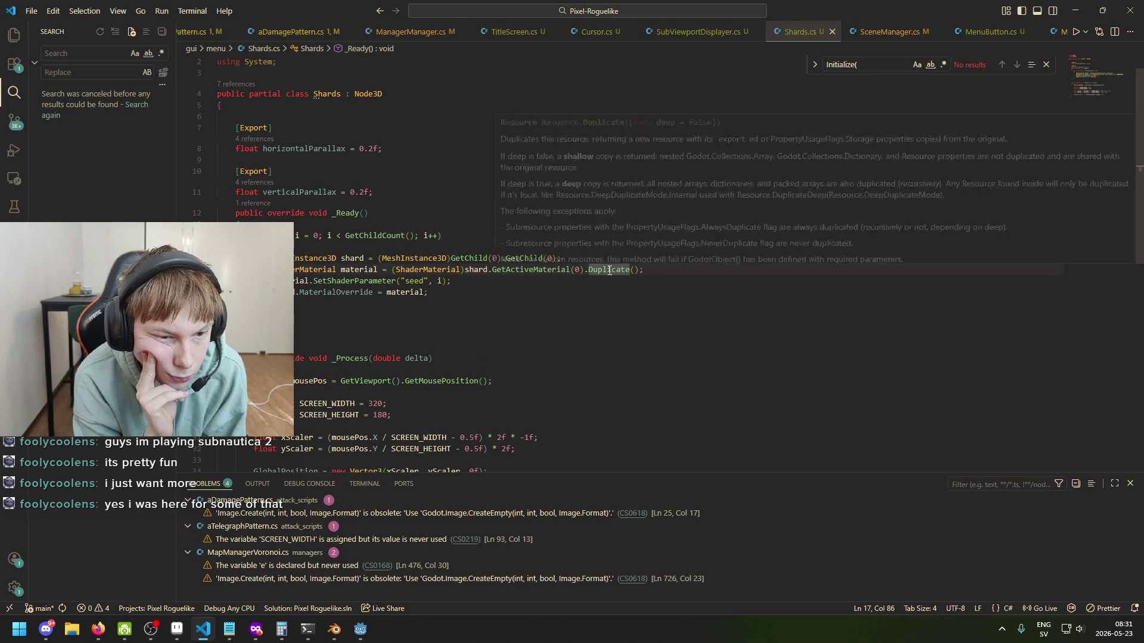
mouse_move(366, 279)
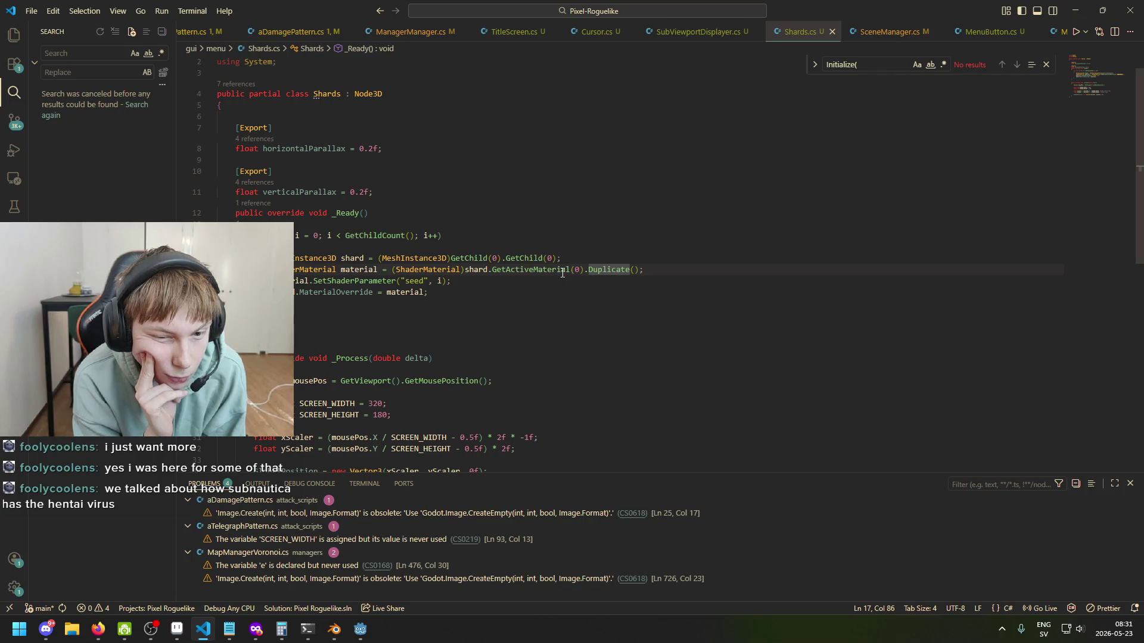
mouse_move(562, 272)
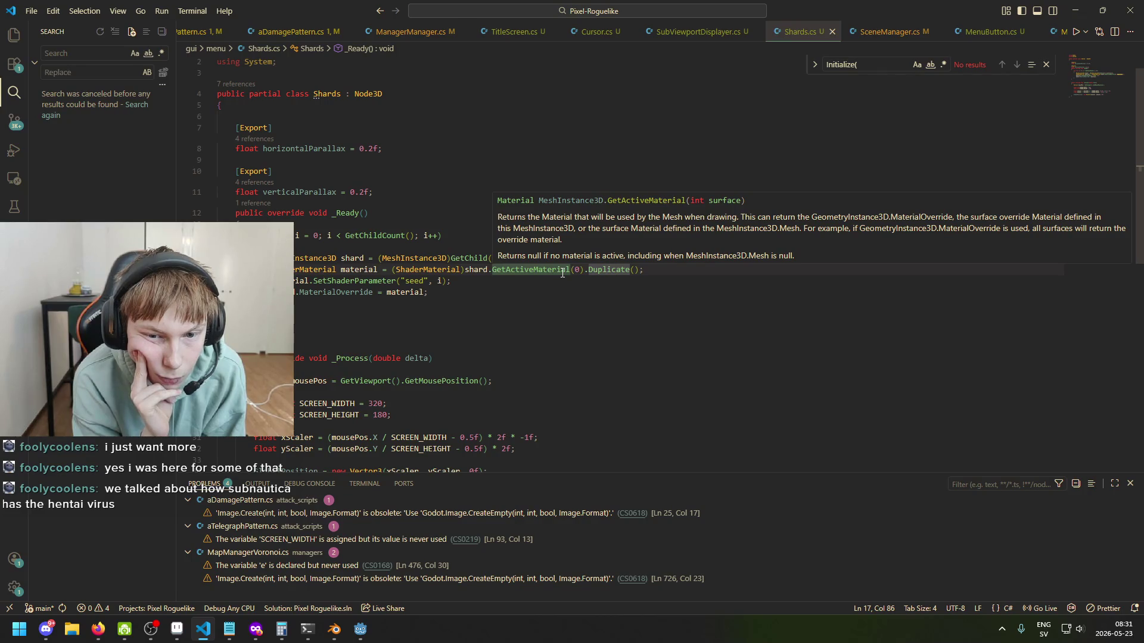
left_click(374, 291)
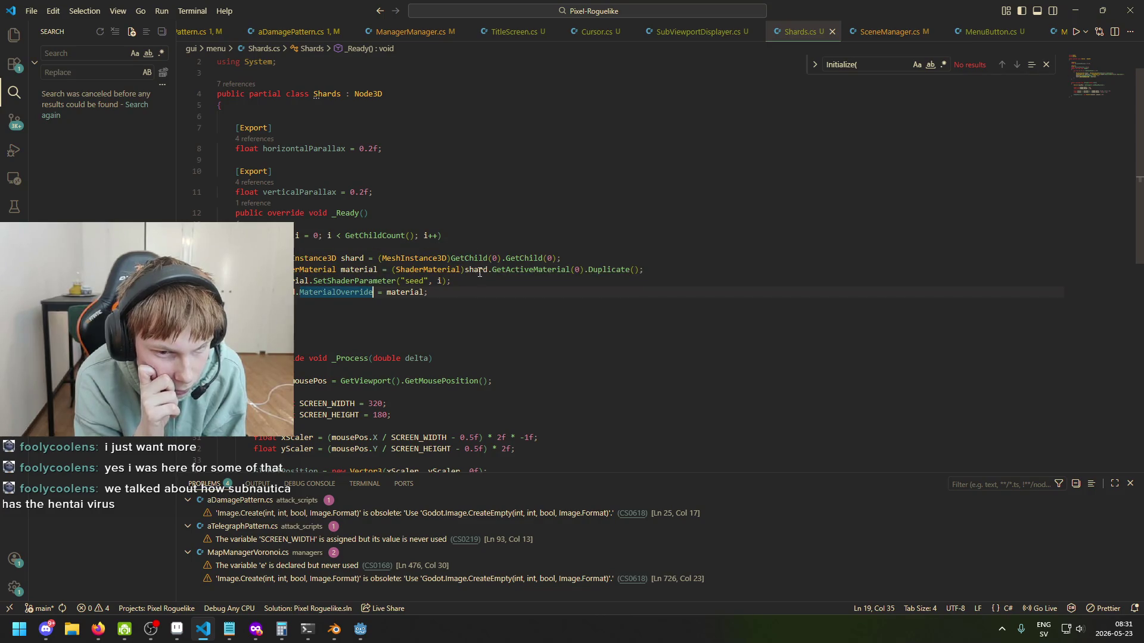
left_click(451, 285)
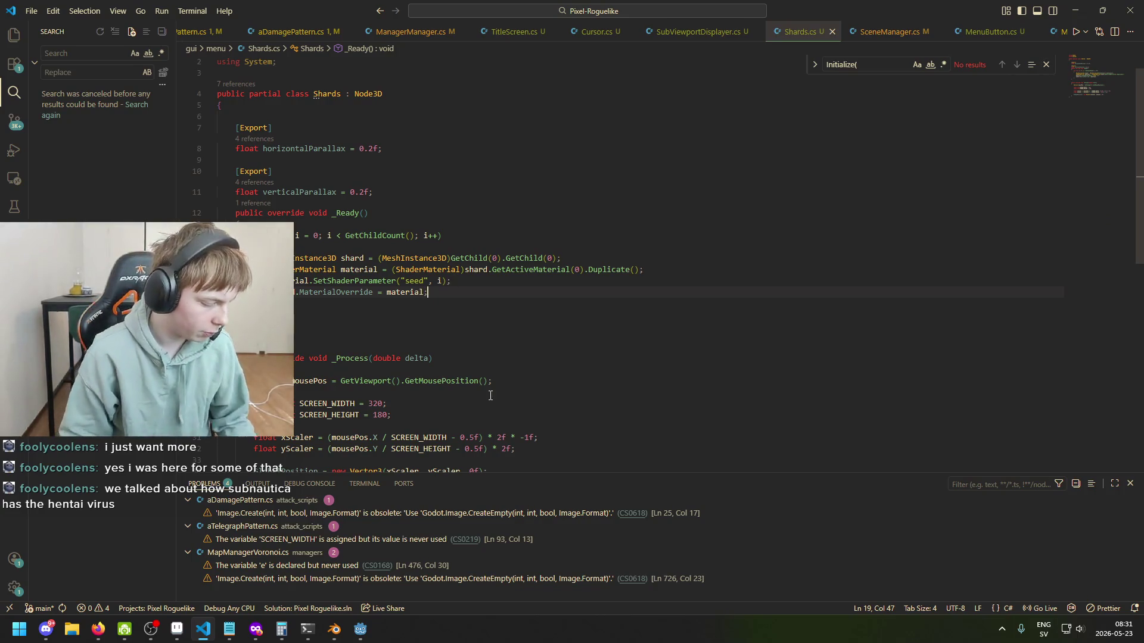
left_click(340, 296)
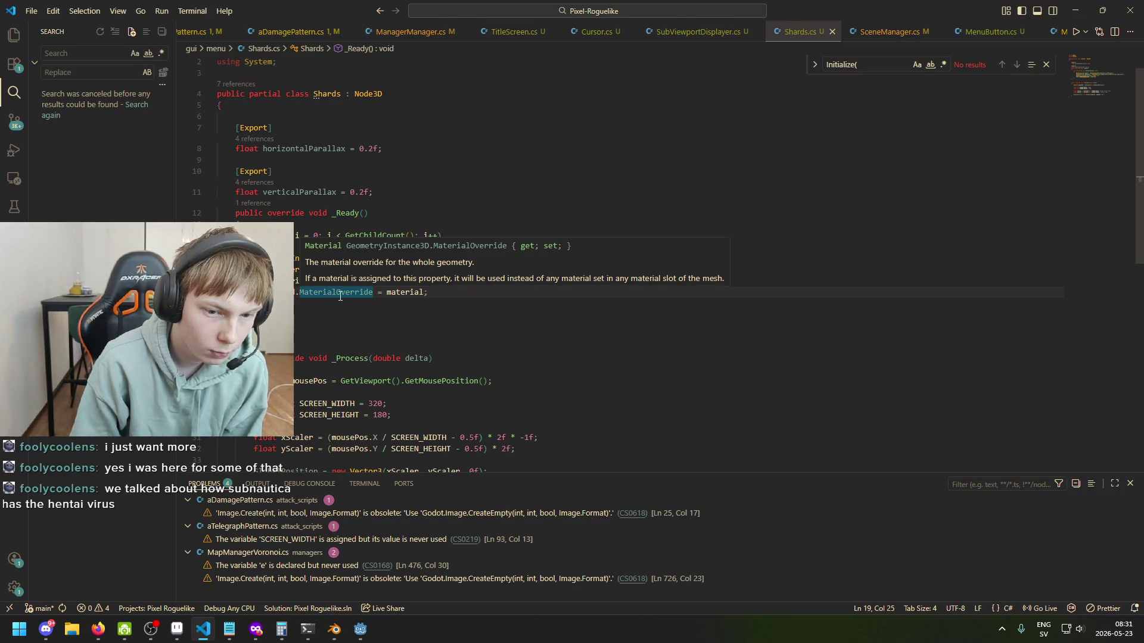
mouse_move(360, 629)
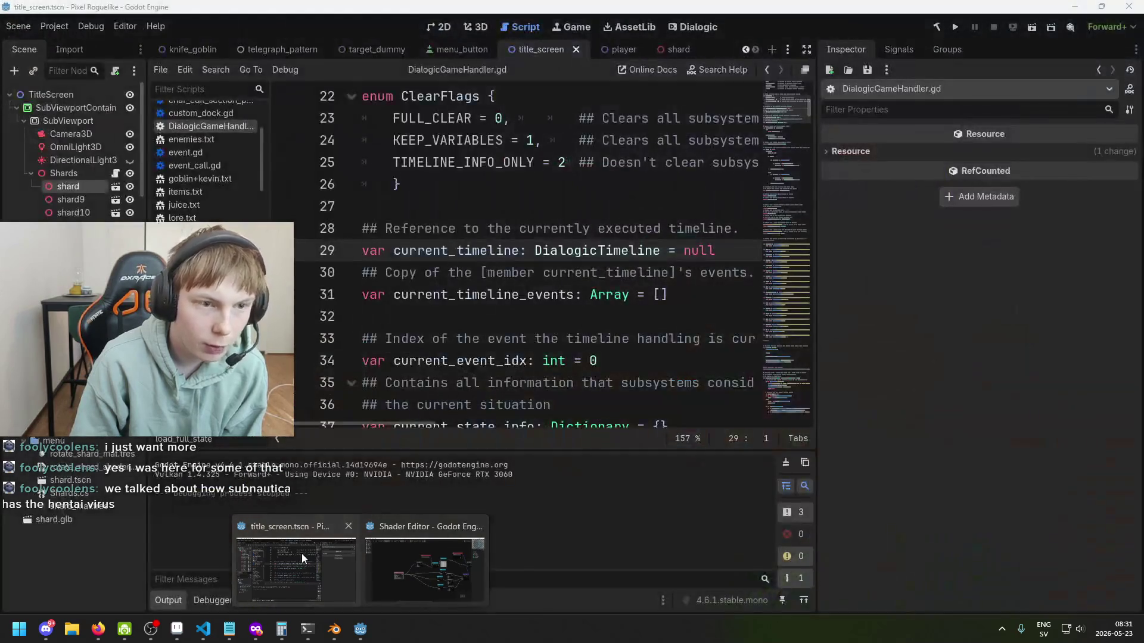
Step: In the shard scene, replace the Circle's Surface Material Override 0 with shard_mat.tres
left_click(302, 554)
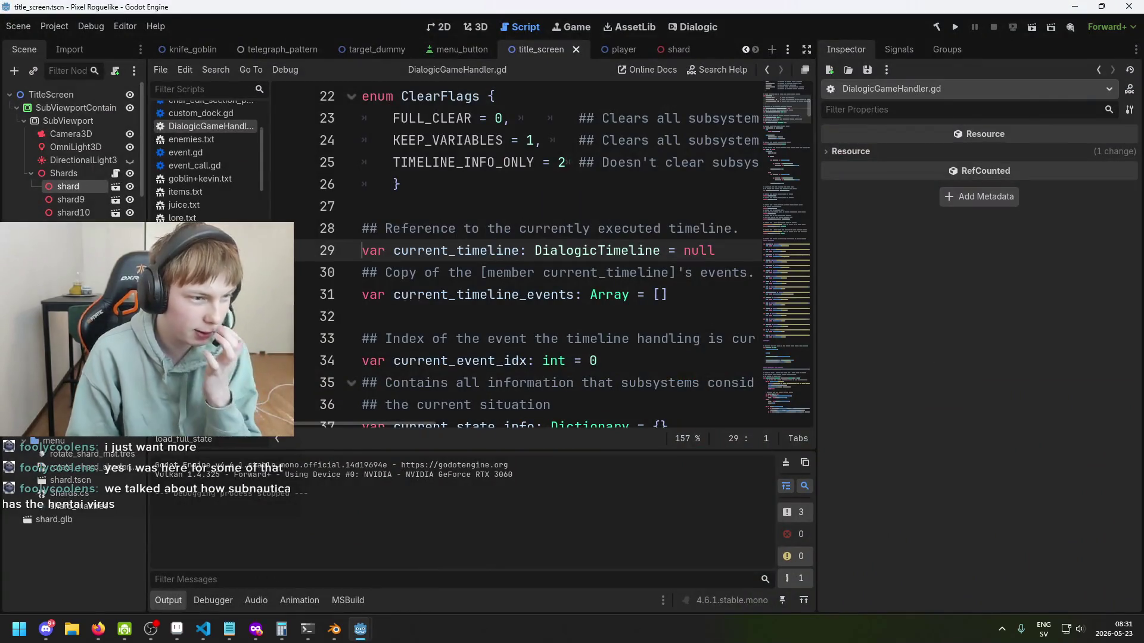
left_click(673, 49)
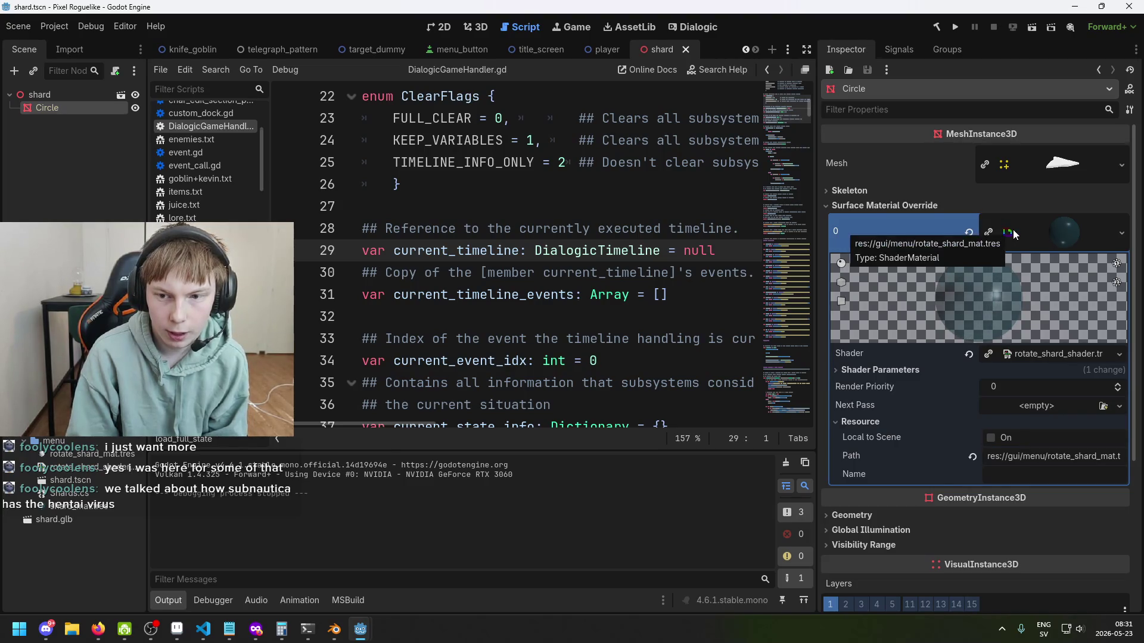
left_click(1041, 231)
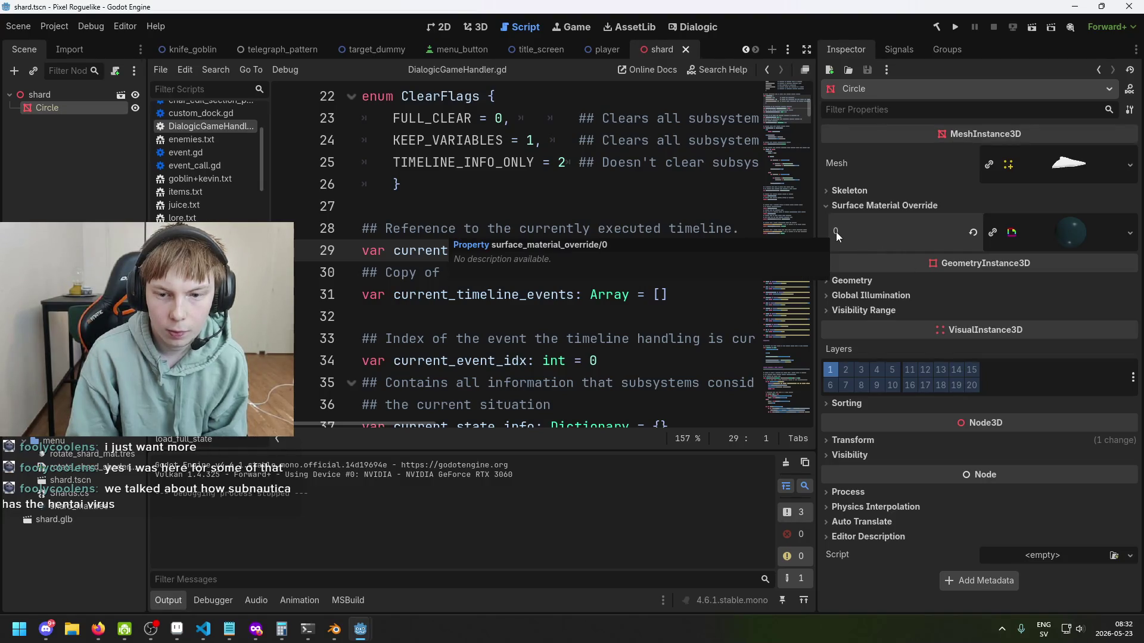
left_click(973, 233)
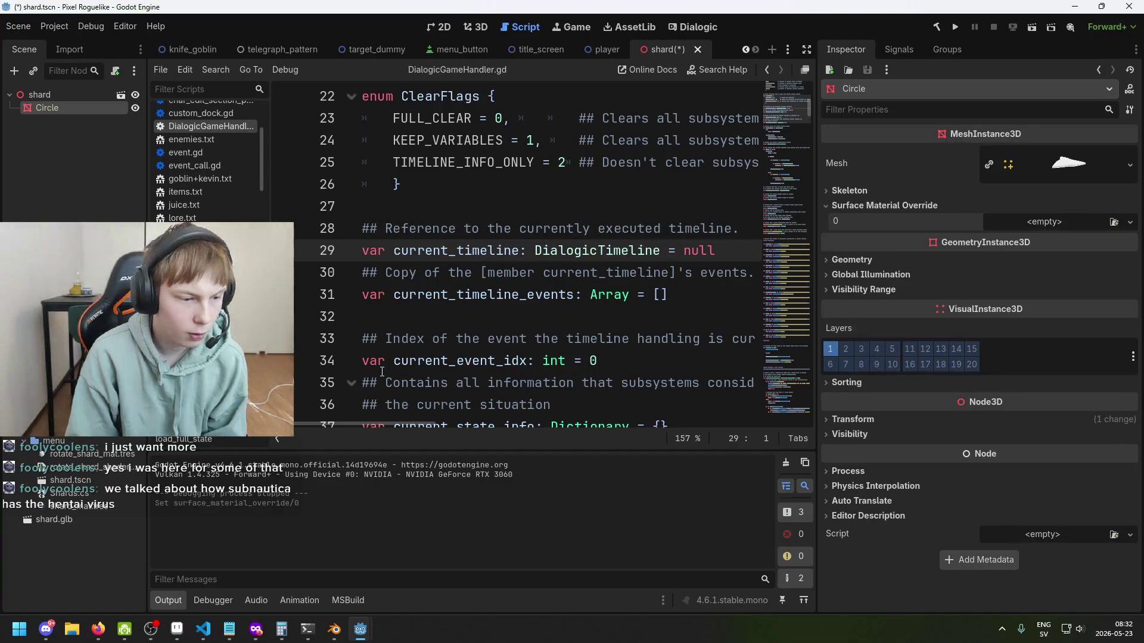
mouse_move(77, 505)
left_mouse_down()
mouse_move(994, 359)
mouse_move(1012, 223)
left_mouse_up()
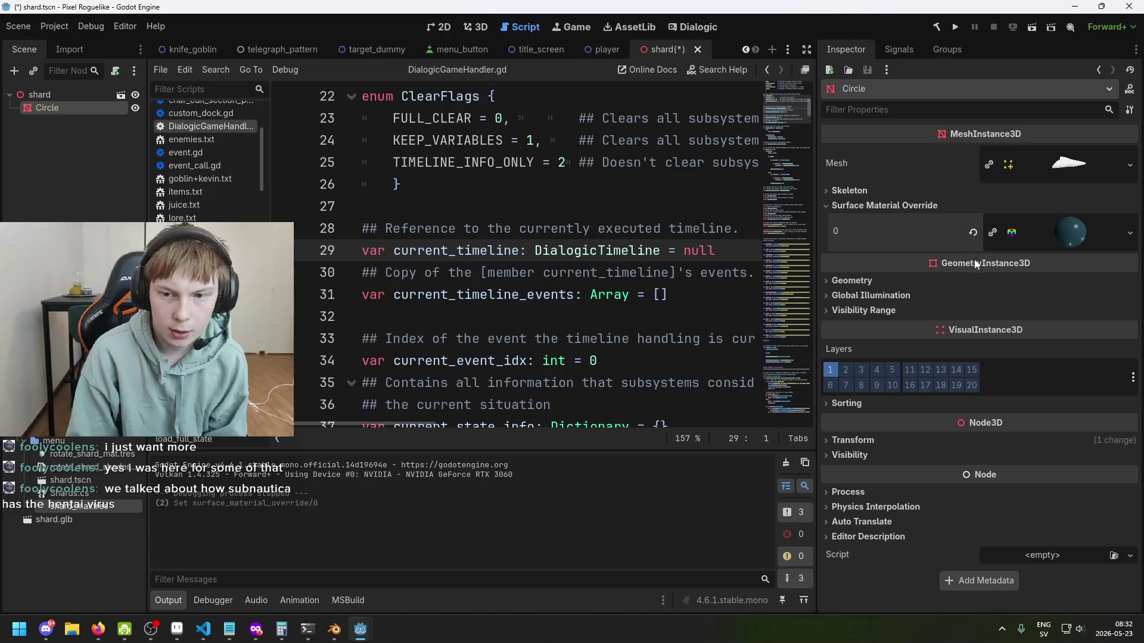
Step: Clear shard_mat.tres's Next Pass, save the shard scene and run the project
left_click(1026, 232)
scroll(953, 271, "down", 10)
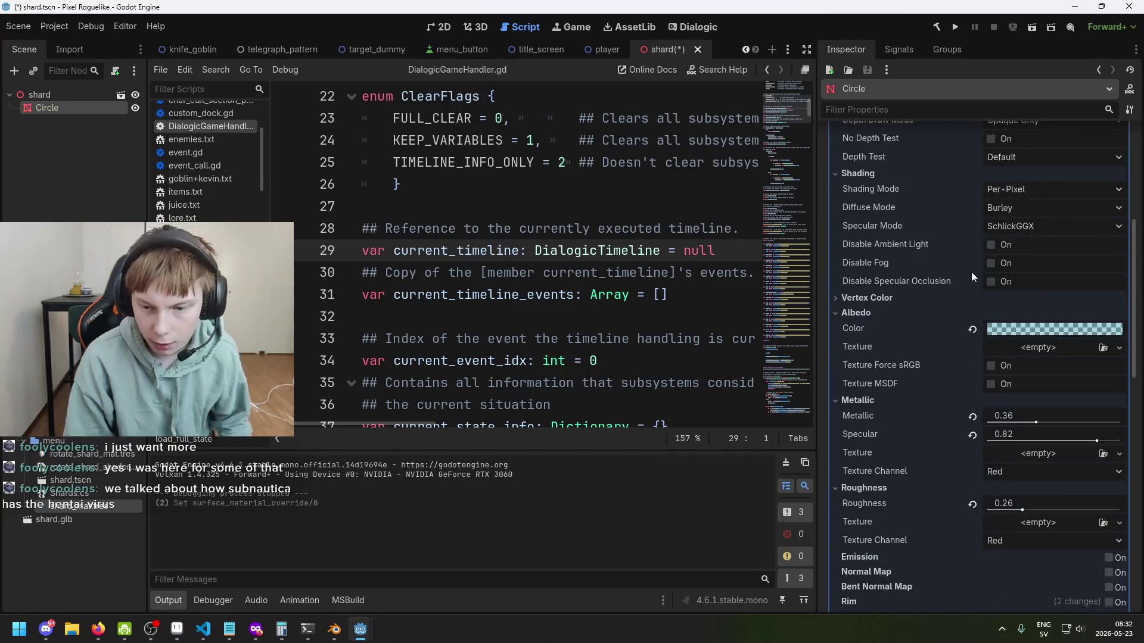
key("ctrl+s")
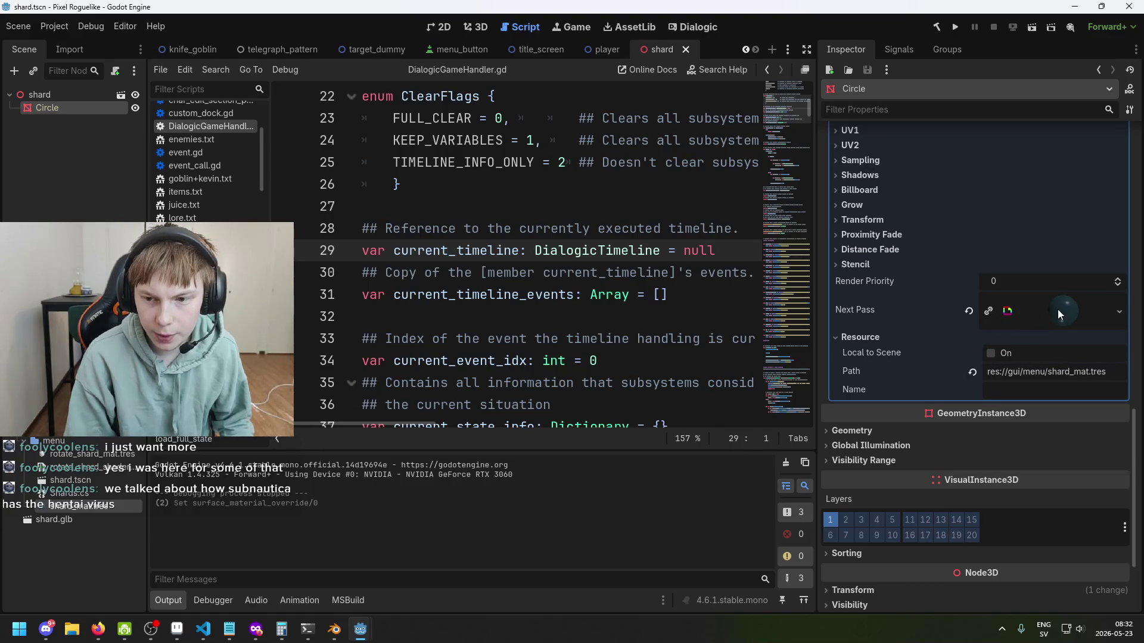
left_click(968, 311)
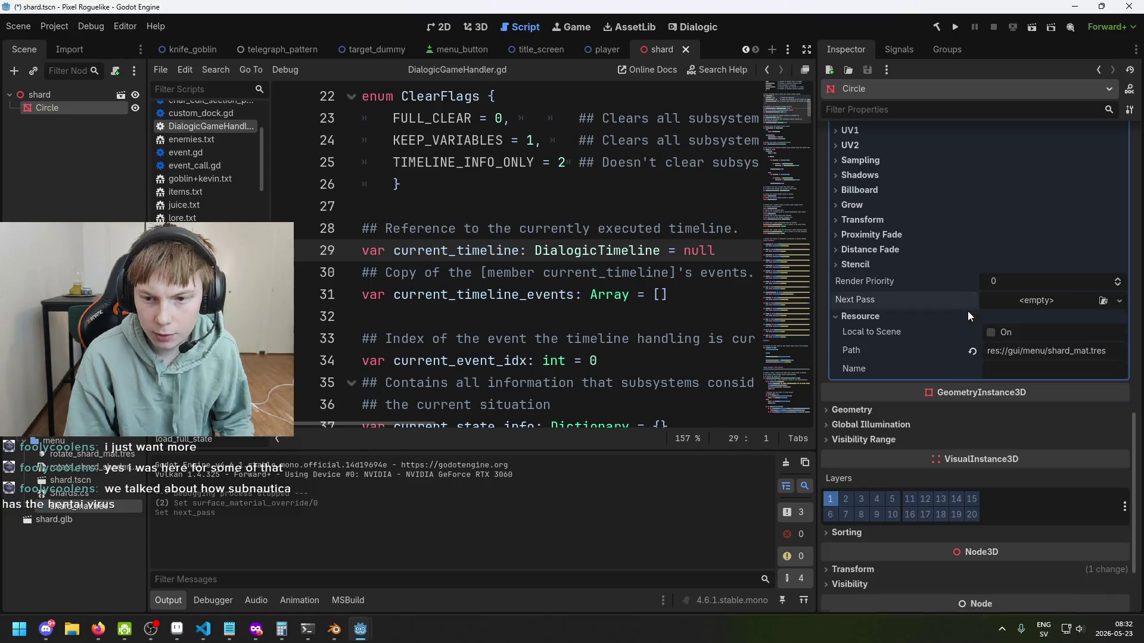
key("ctrl+s")
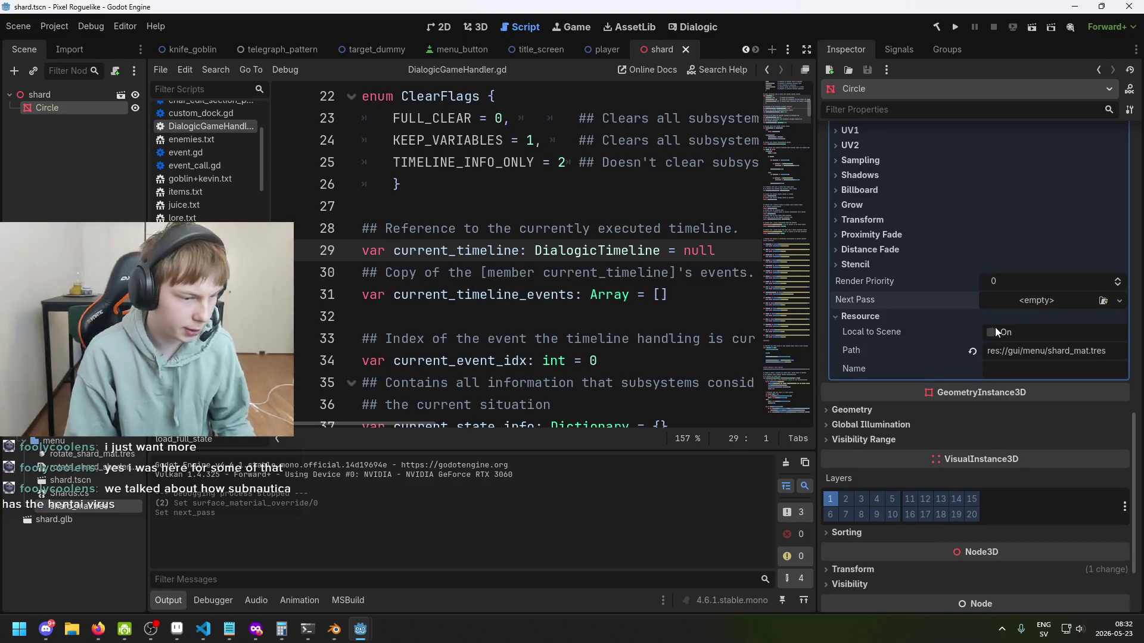
key("ctrl+s")
scroll(1015, 305, "up", 10)
key("ctrl+s")
left_click(955, 27)
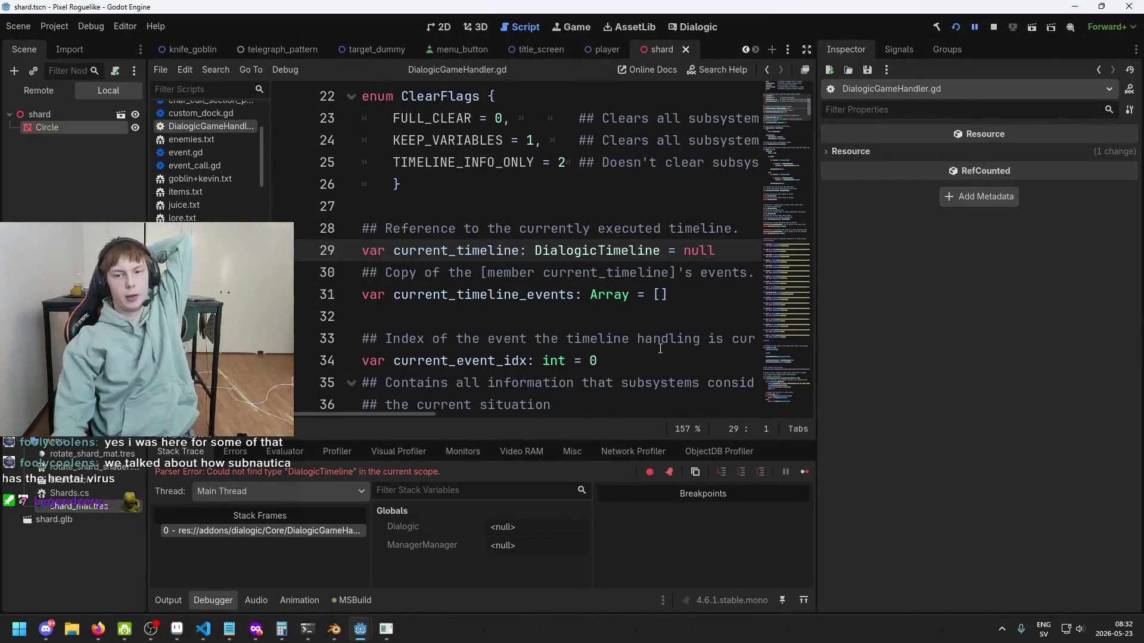
Step: Run the game to its title screen, quit it, and show the InvalidCastException errors
left_click(957, 27)
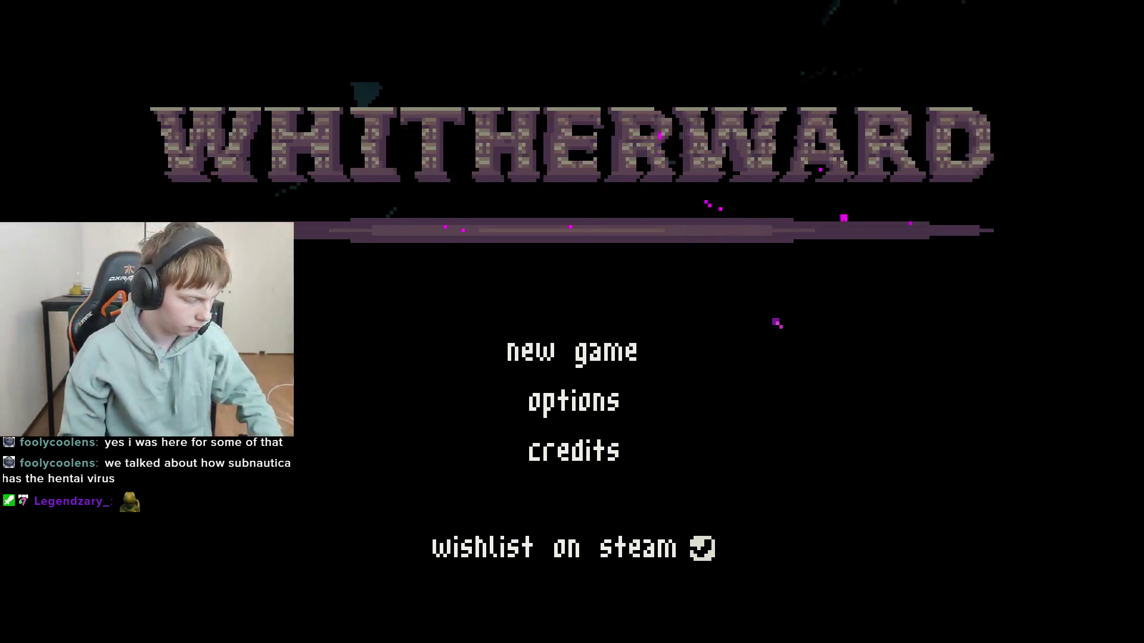
key("alt+F4")
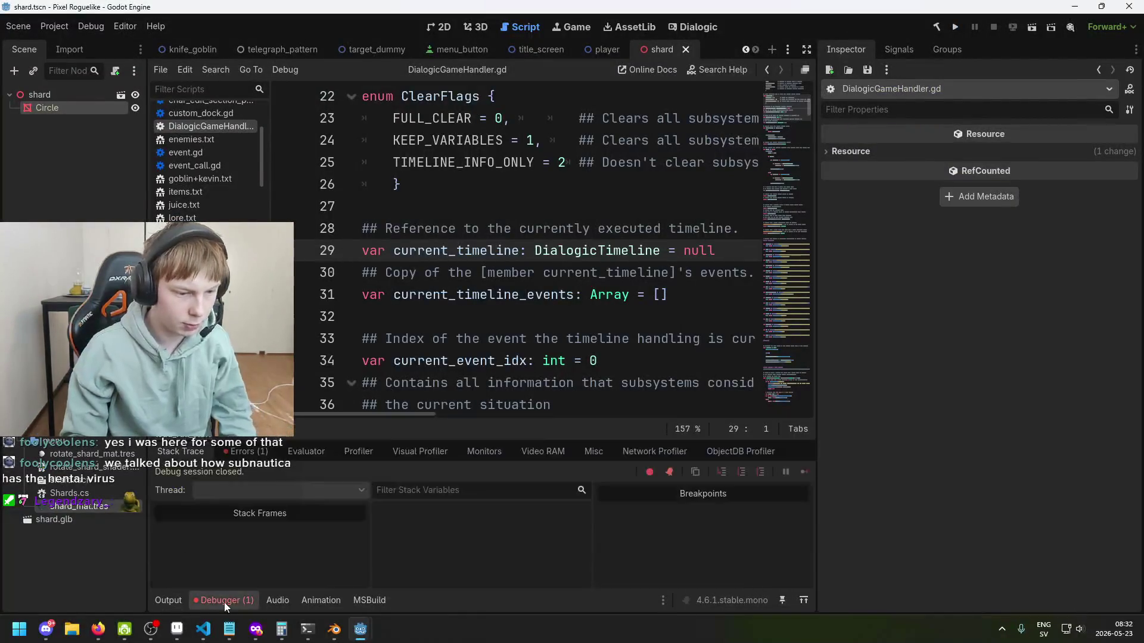
left_click(244, 451)
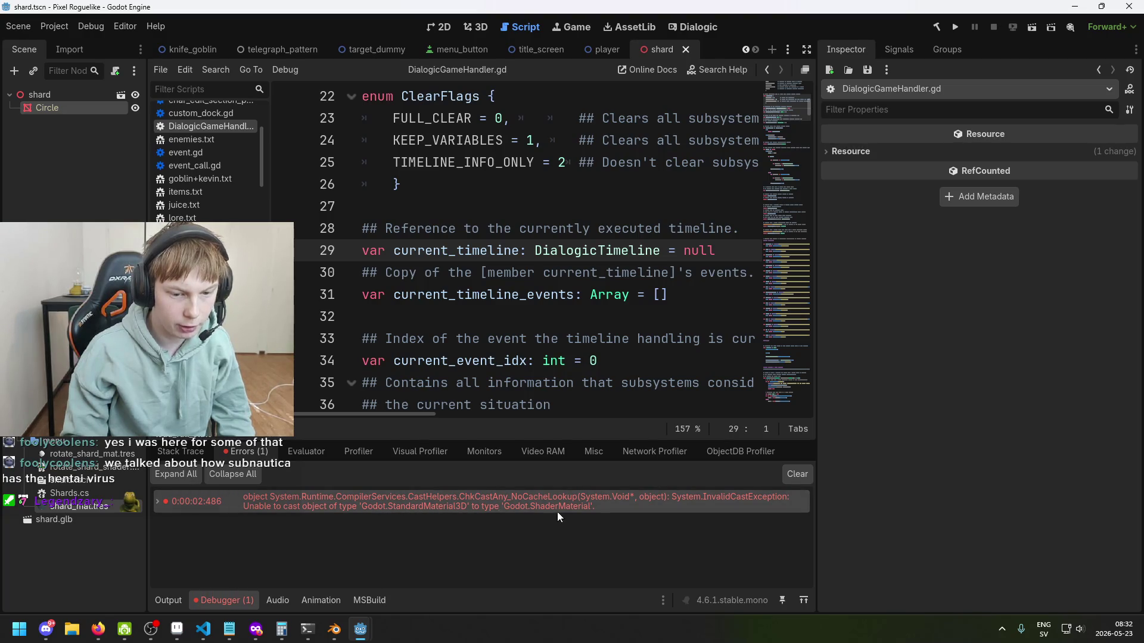
Step: Confirm the Circle mesh uses StandardMaterial3D shard_mat.tres and save the shard scene
left_click(66, 110)
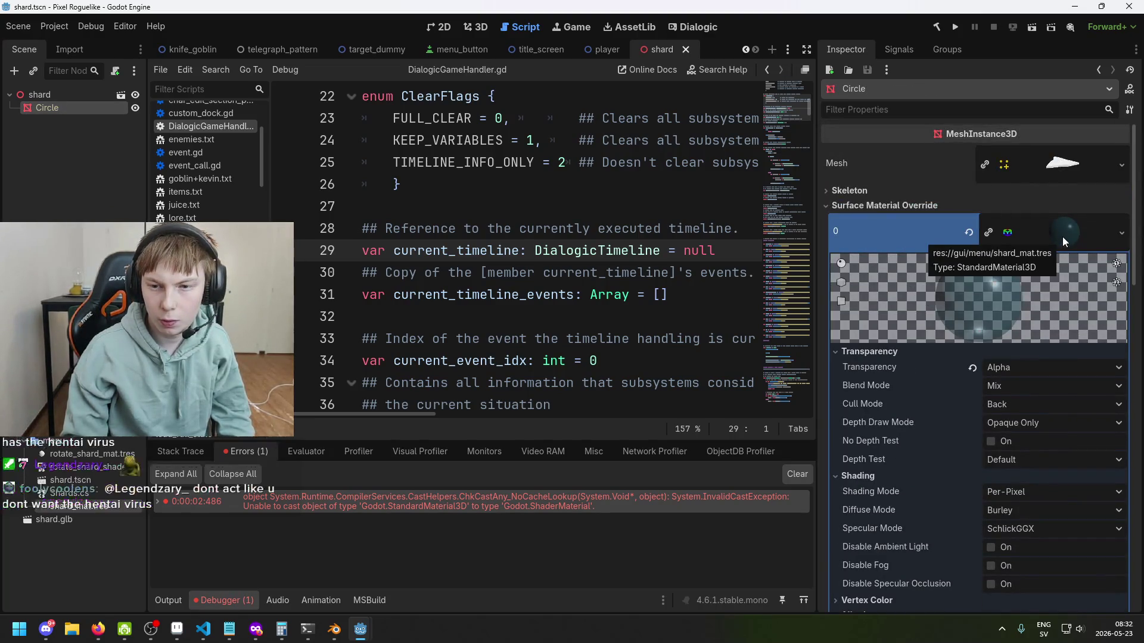
key("ctrl+s")
left_click(1068, 166)
left_click(1068, 166)
scroll(1031, 286, "down", 10)
scroll(1019, 326, "down", 6)
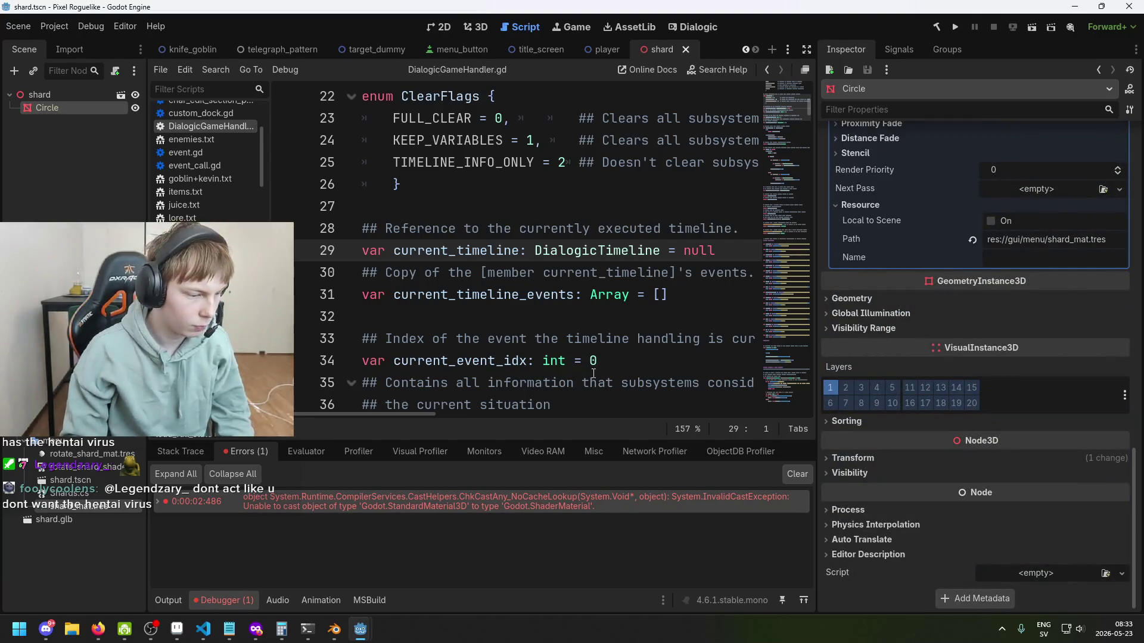
Step: Select the shard root node and show the scene in the 3D viewport
left_click(108, 184)
left_click(69, 93)
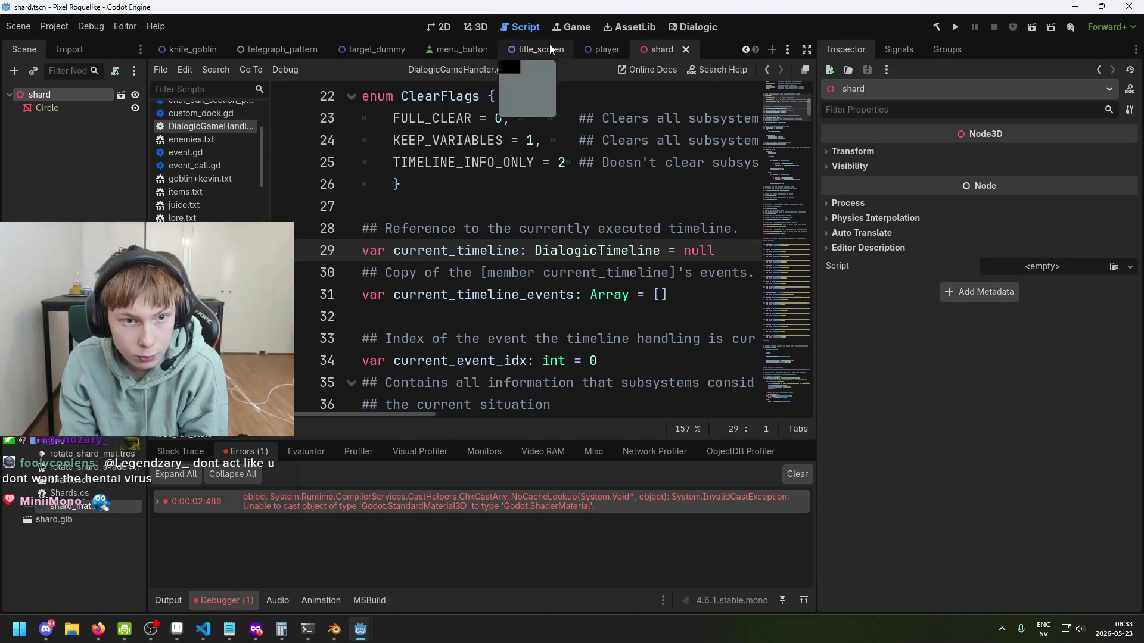
left_click(440, 27)
left_click(470, 30)
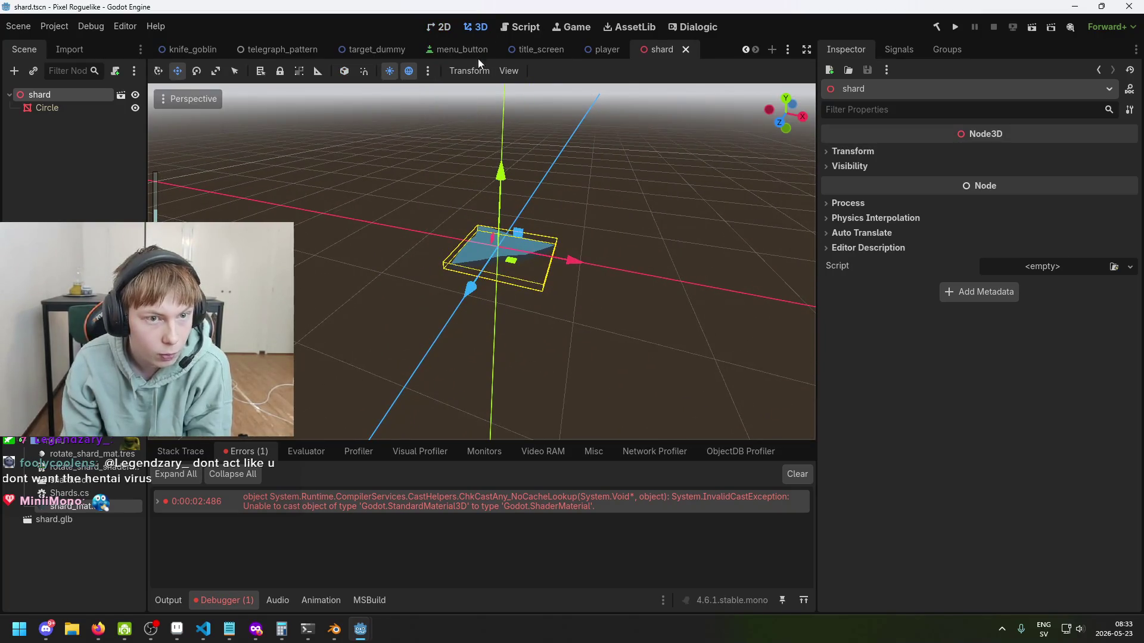
Step: Glance at Shards.cs in the code editor, then return to the Godot editor
left_click(542, 49)
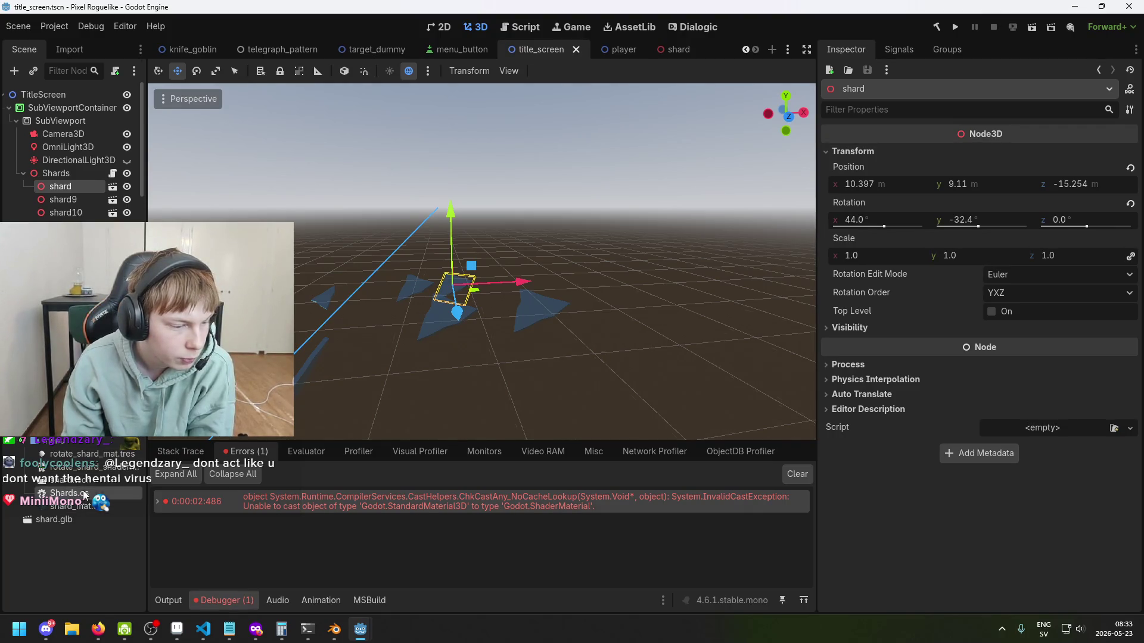
double_click(109, 484)
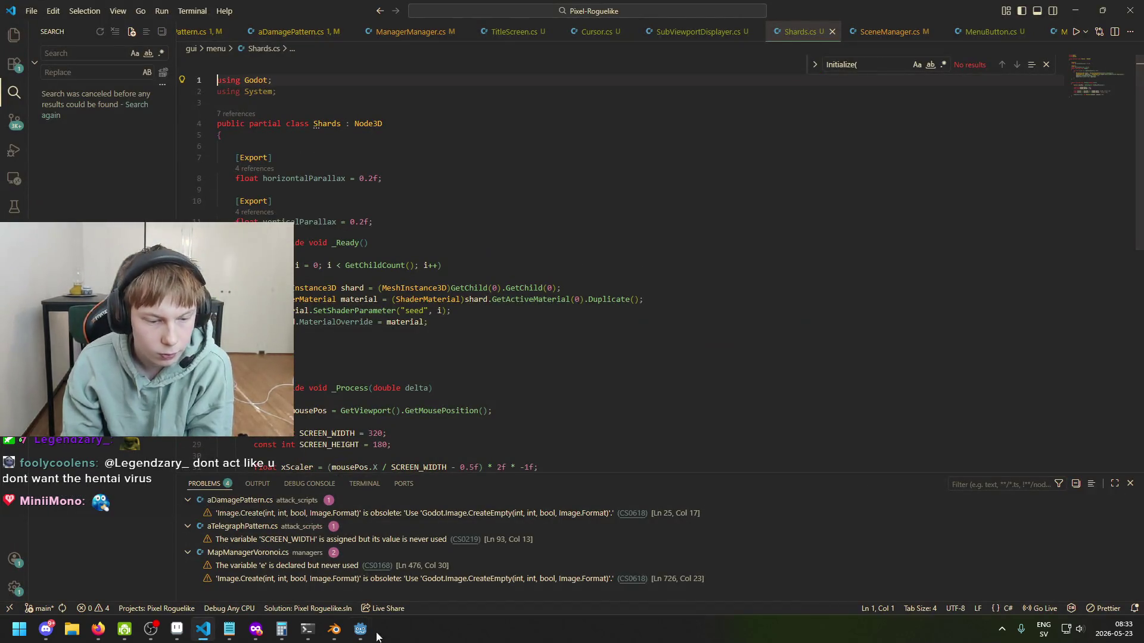
mouse_move(359, 629)
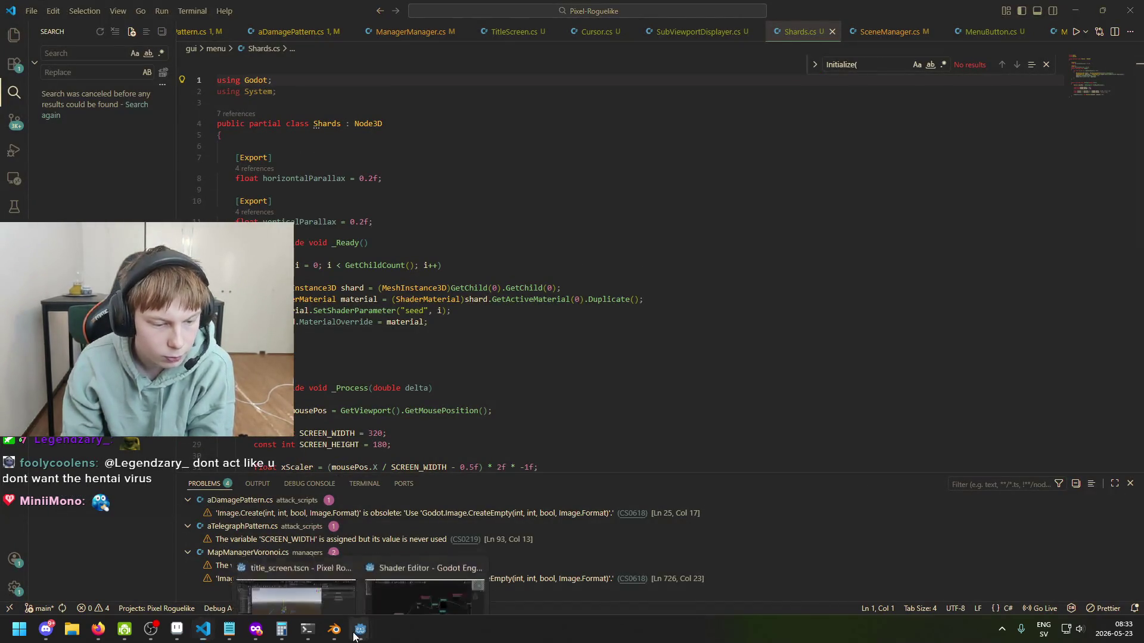
left_click(340, 588)
Step: Open shard.tscn and select its Circle mesh node to inspect its properties
double_click(94, 483)
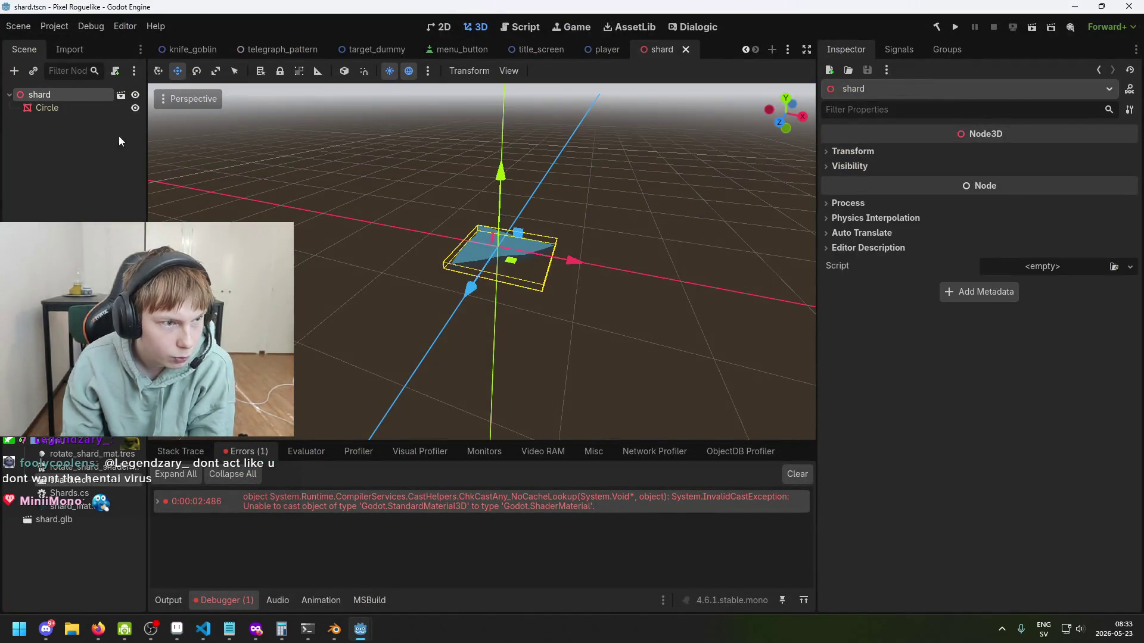
left_click(98, 108)
scroll(731, 265, "up", 2)
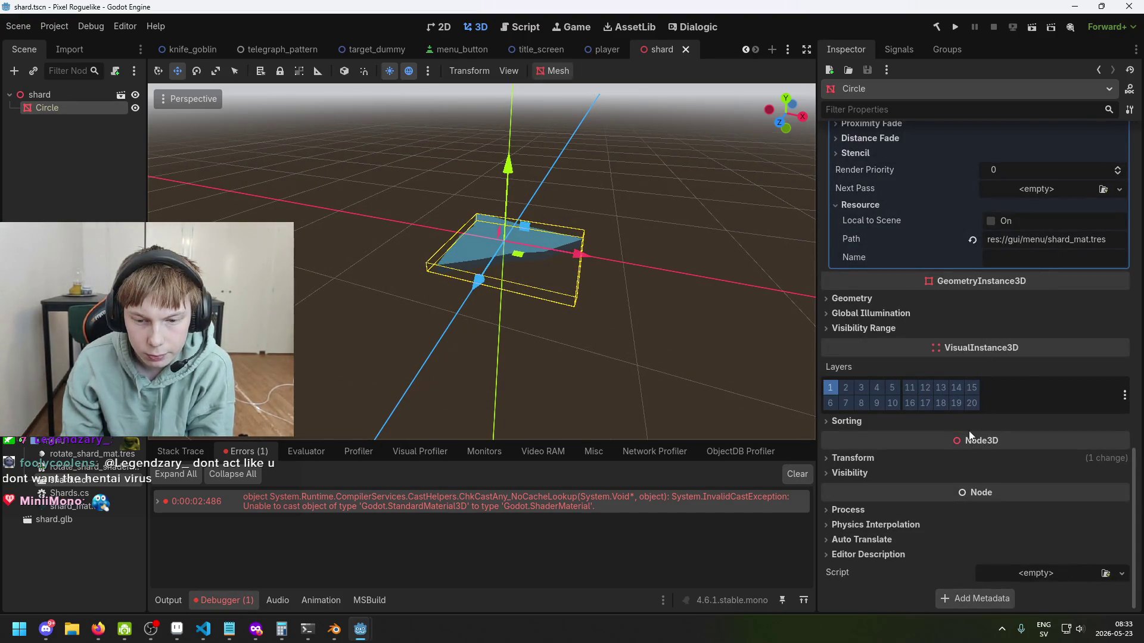
left_click(957, 471)
Step: Clear the Circle's surface material override 0 and drop shard_mat.tres back into it
left_click(956, 473)
scroll(995, 458, "up", 4)
scroll(1007, 440, "up", 10)
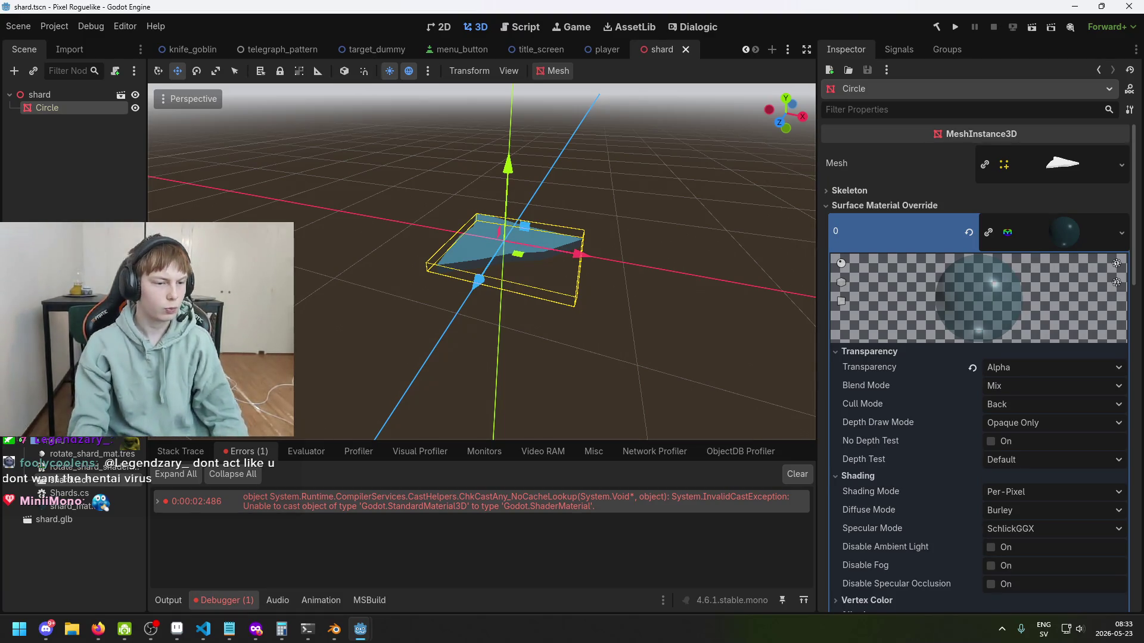
mouse_move(120, 507)
left_mouse_down()
mouse_move(848, 354)
mouse_move(1054, 229)
left_mouse_up()
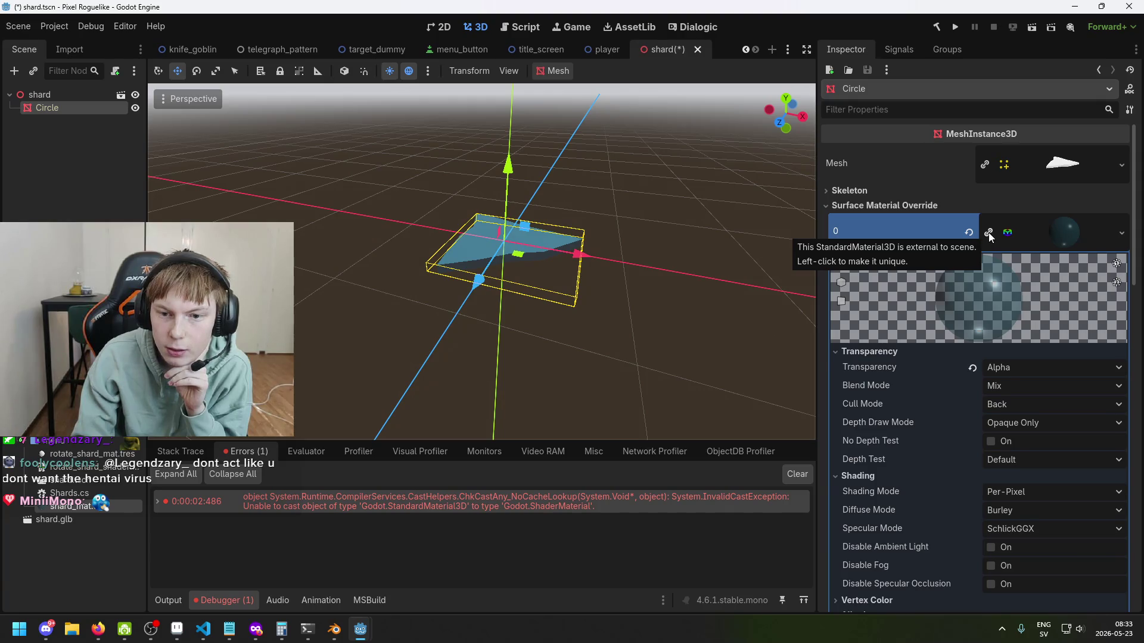
left_click(969, 232)
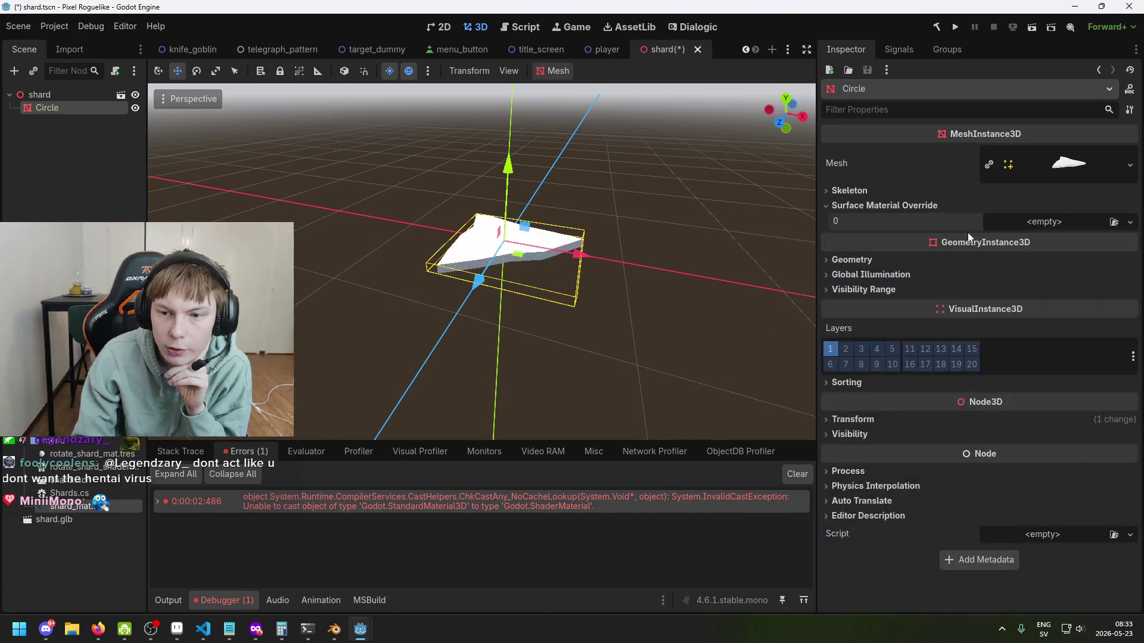
left_click_drag(57, 507, 1049, 222)
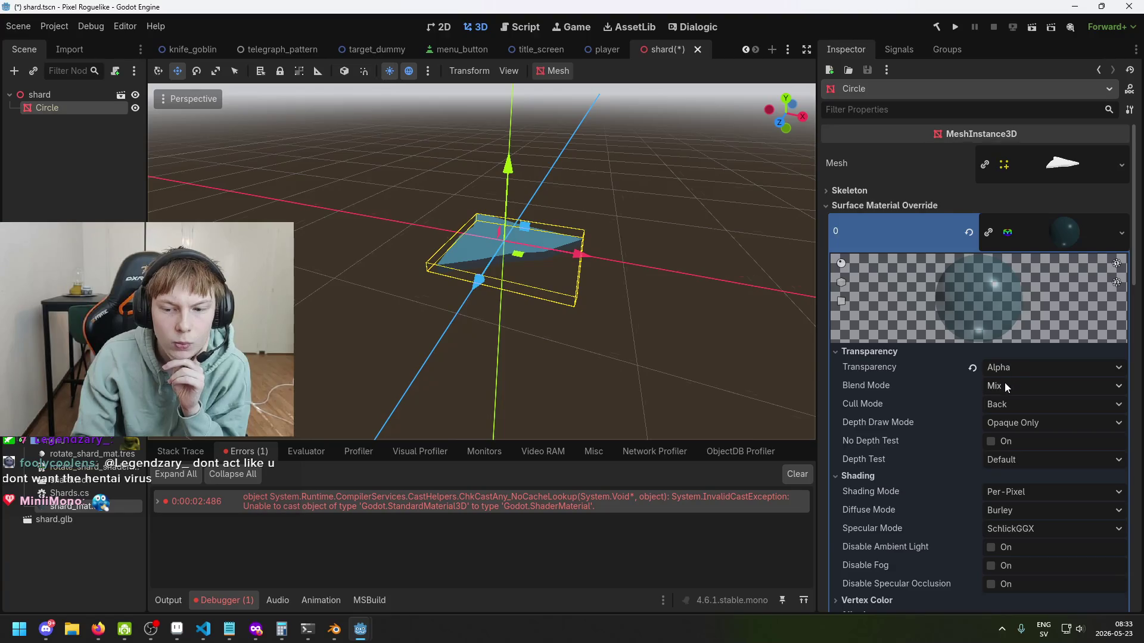
Step: Assign rotate_shard_mat.tres to surface material override 0, expand its Shader Parameters, and save
scroll(1005, 386, "down", 3)
scroll(1009, 410, "down", 10)
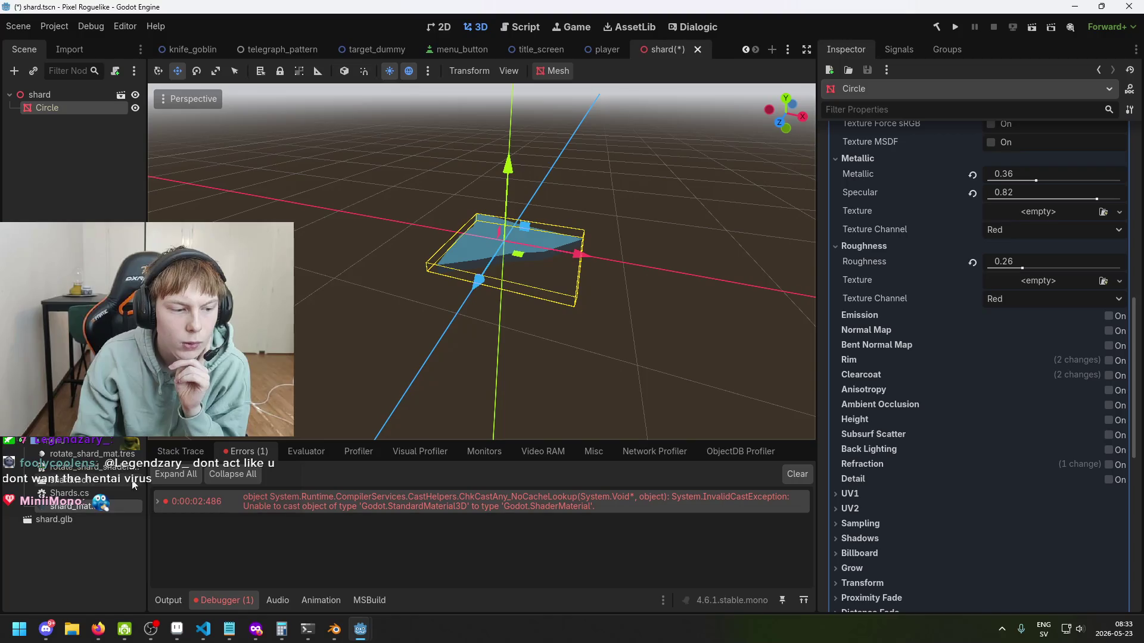
scroll(1051, 287, "up", 8)
scroll(1099, 297, "up", 5)
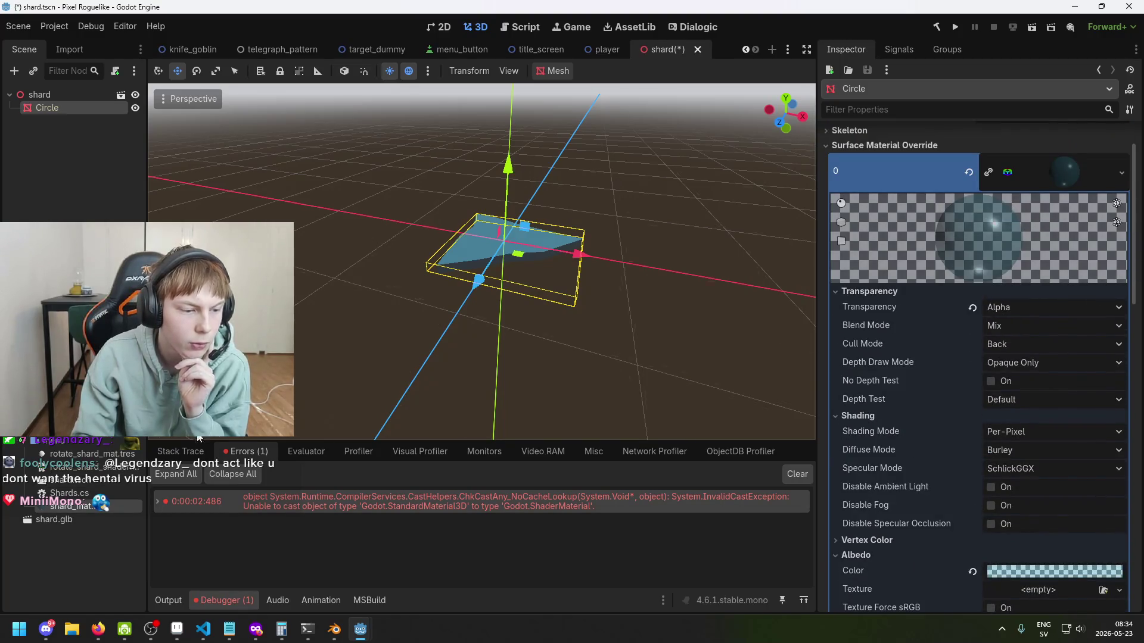
mouse_move(90, 454)
left_mouse_down()
mouse_move(1107, 197)
mouse_move(1068, 183)
left_mouse_up()
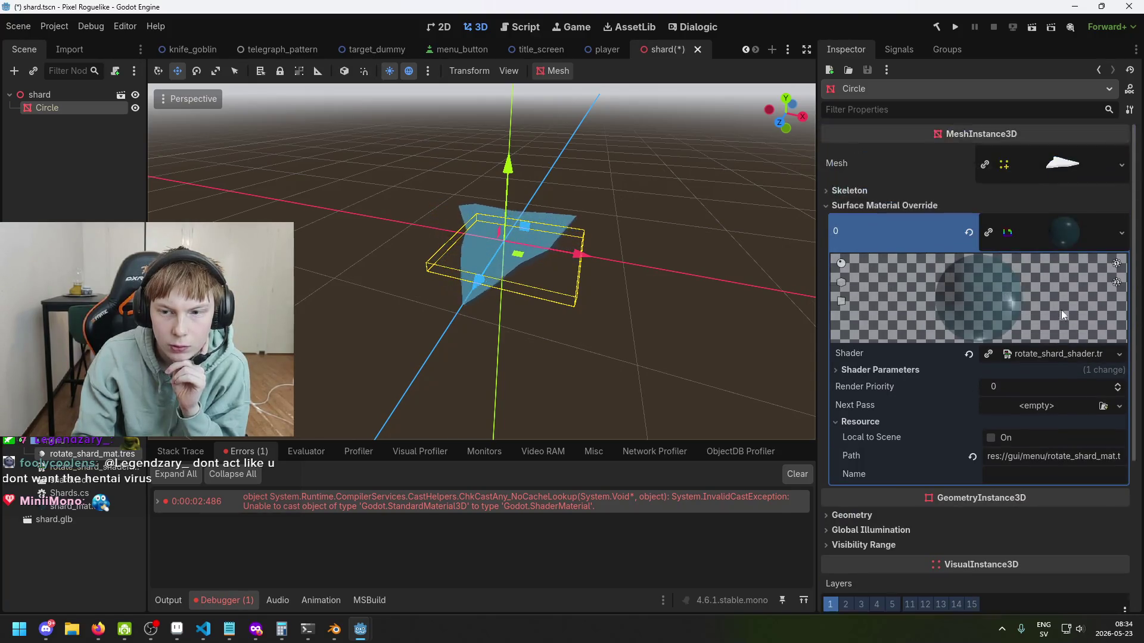
left_click(1068, 228)
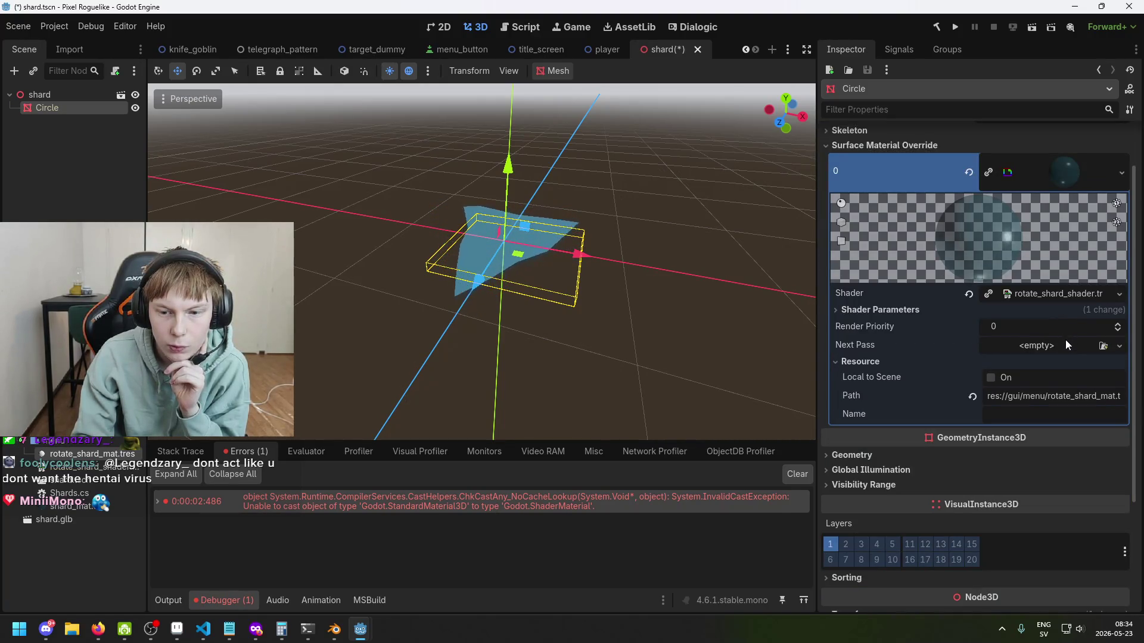
left_click(911, 311)
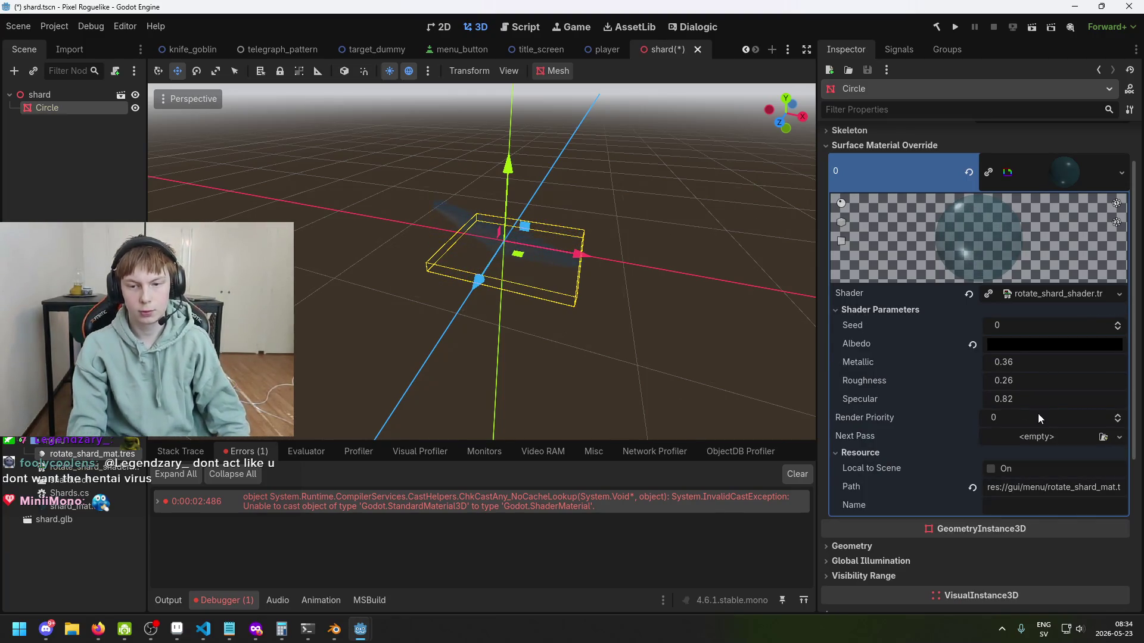
key("ctrl+s")
left_click(962, 30)
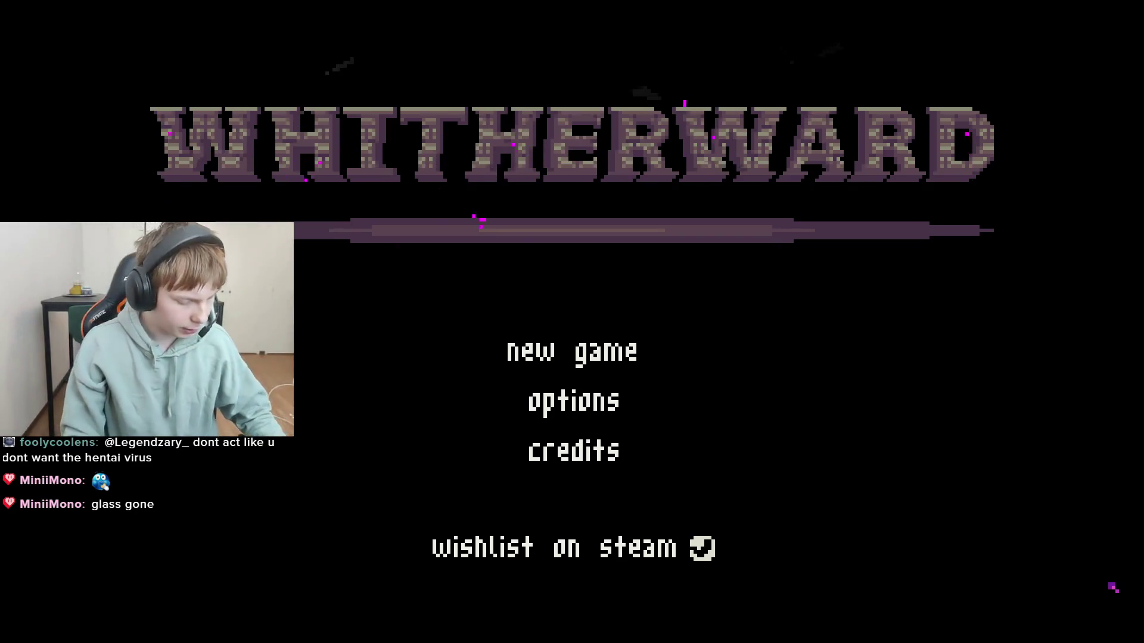
key("alt+F4")
key("ctrl+s")
mouse_move(577, 366)
left_mouse_down()
mouse_move(487, 309)
mouse_move(609, 386)
left_mouse_up()
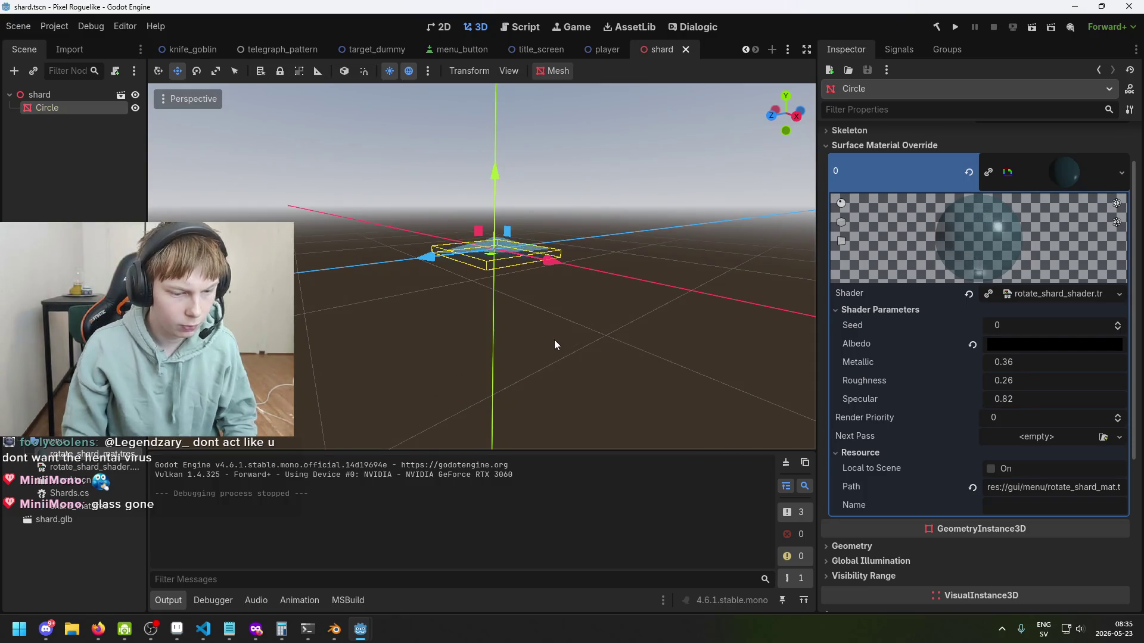
Step: Open rotate_shard_mat from the Circle, test the Seed parameter, revert it to 0, and save
left_click(70, 111)
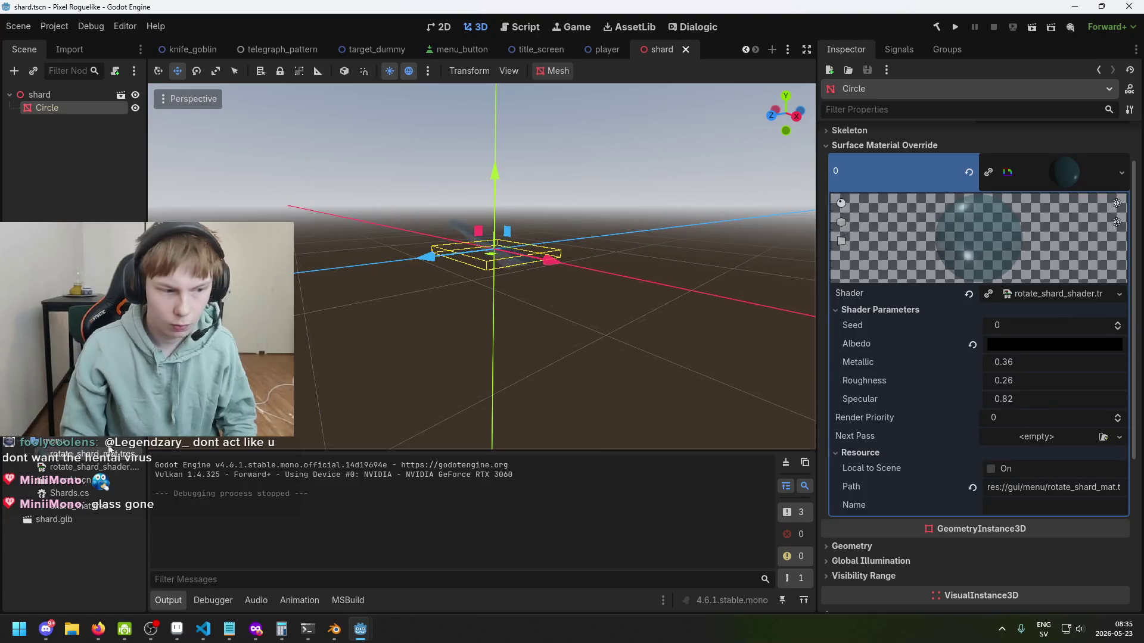
left_click(1064, 172)
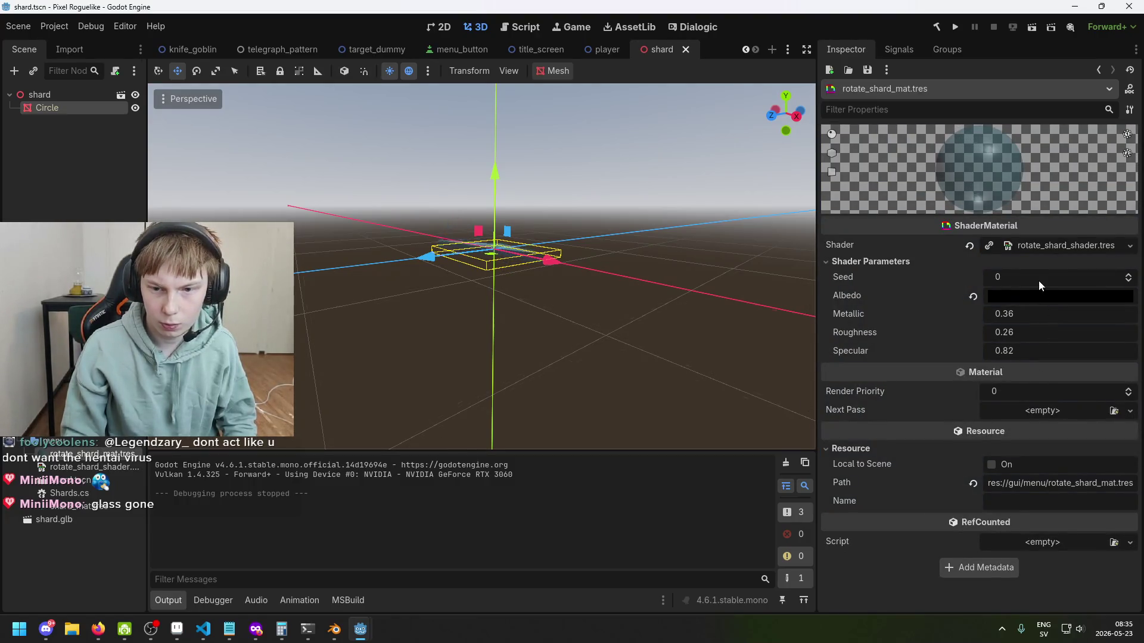
mouse_move(1026, 273)
left_mouse_down()
mouse_move(1060, 274)
mouse_move(998, 280)
left_mouse_up()
left_click(973, 277)
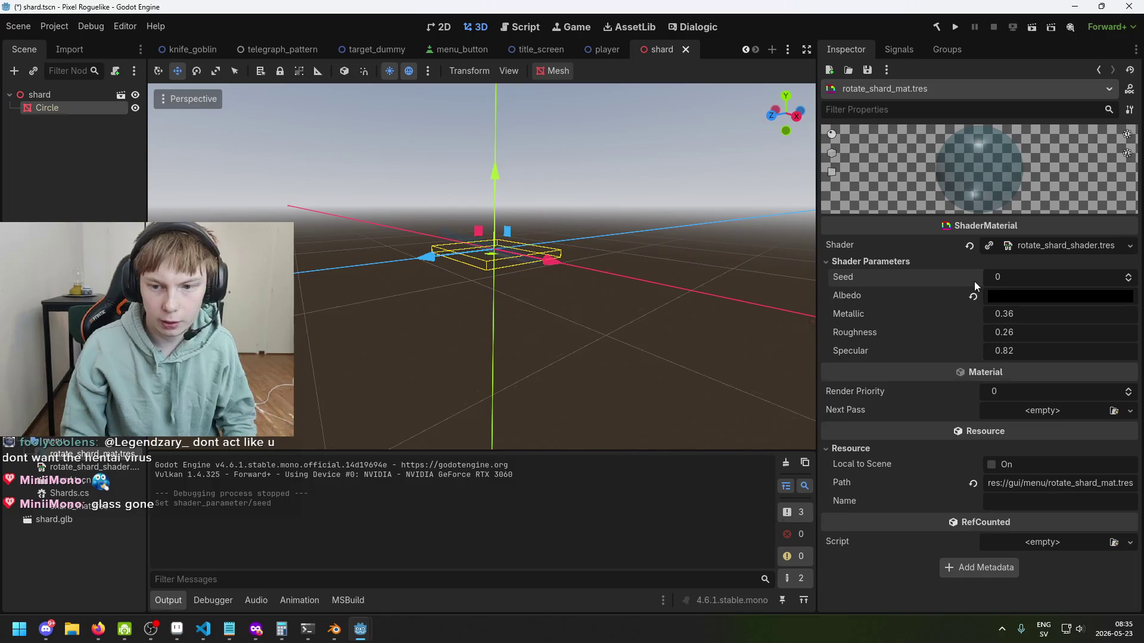
key("ctrl+s")
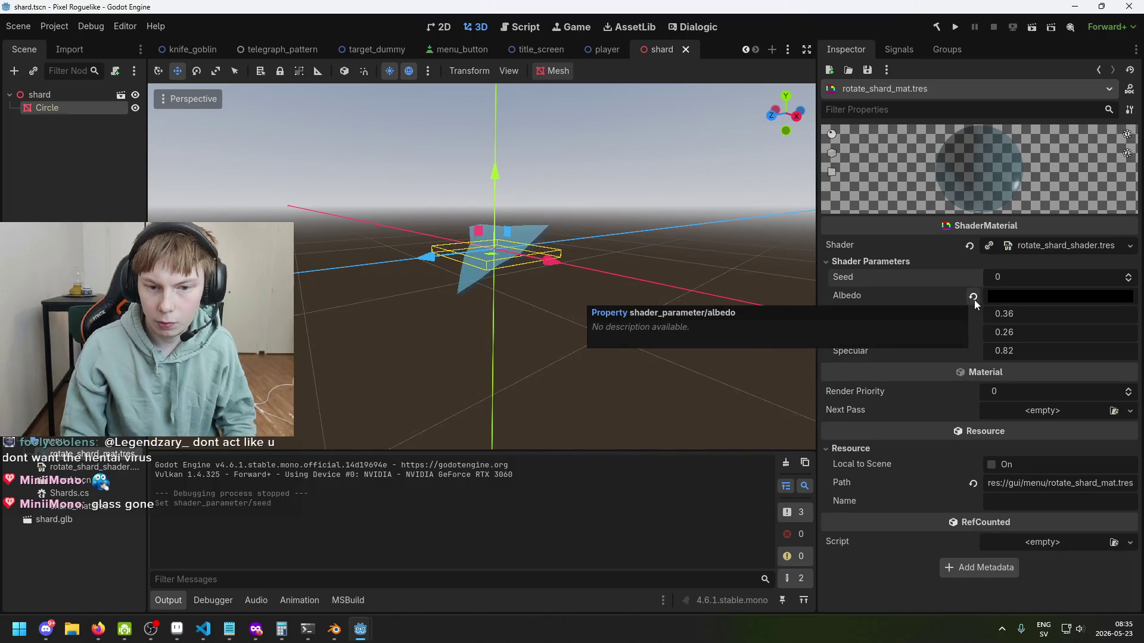
Step: Revert Albedo to its default transparent colour, save, and run the game
left_click(973, 296)
key("ctrl+s")
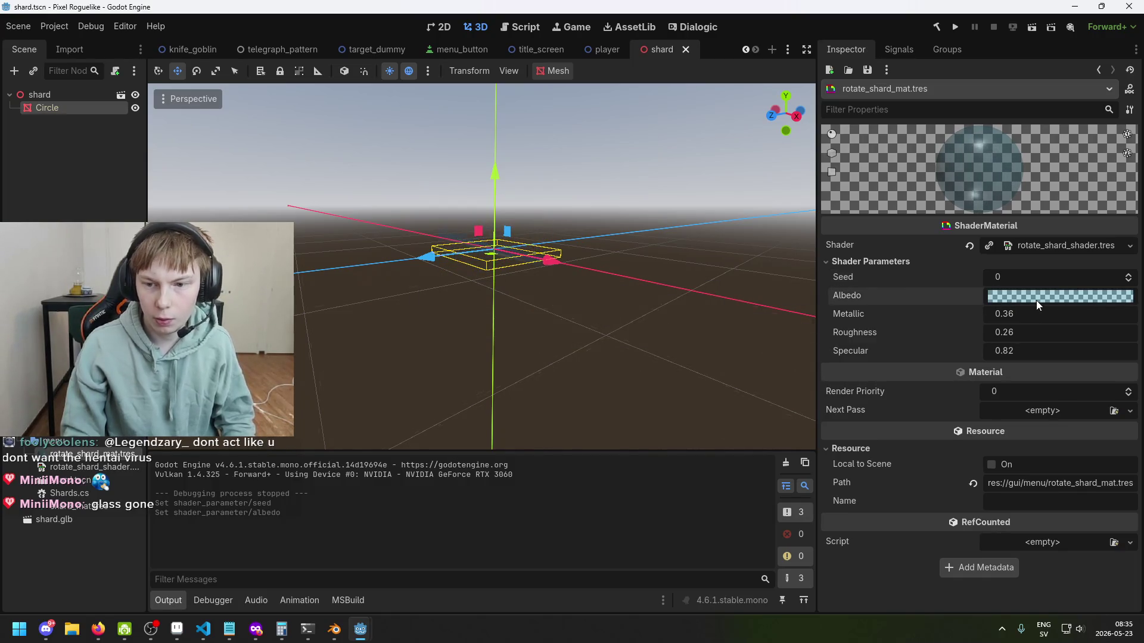
key("ctrl+s")
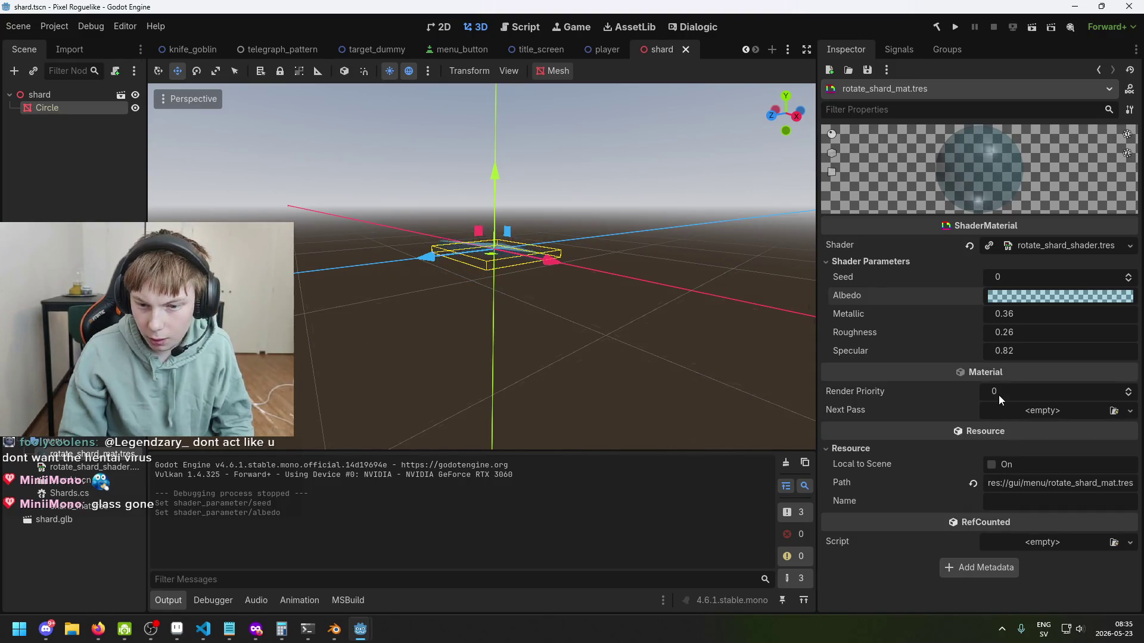
key("ctrl+s")
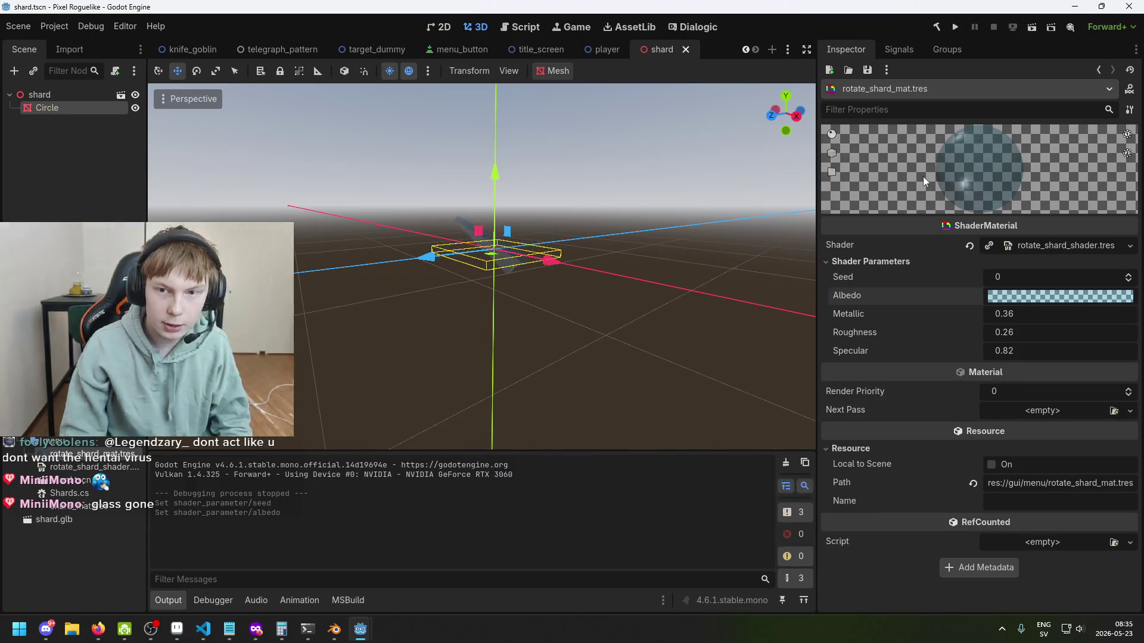
left_click(957, 34)
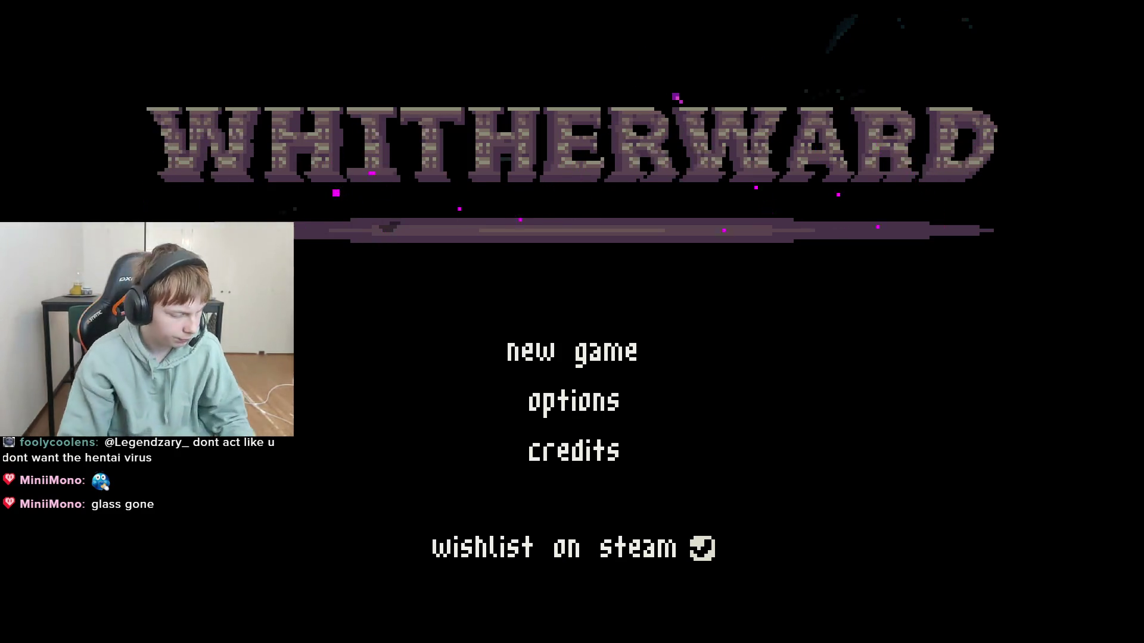
Step: Close the game, enable Local to Scene on rotate_shard_mat.tres, save, and rerun the test
key("alt+F4")
left_click(991, 465)
key("ctrl+s")
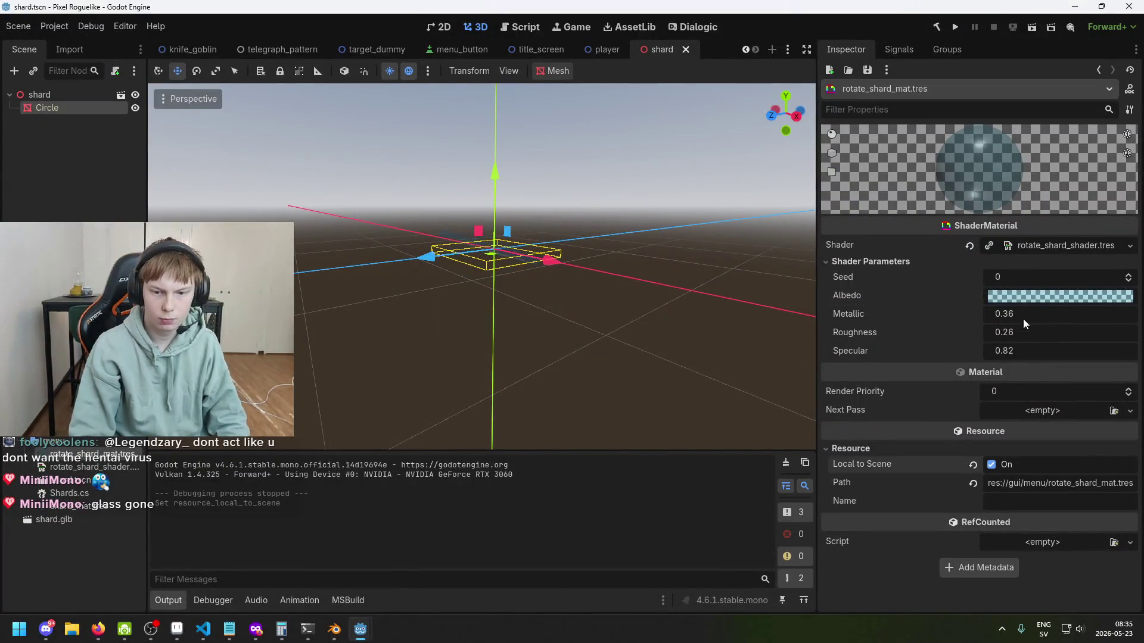
left_click(953, 26)
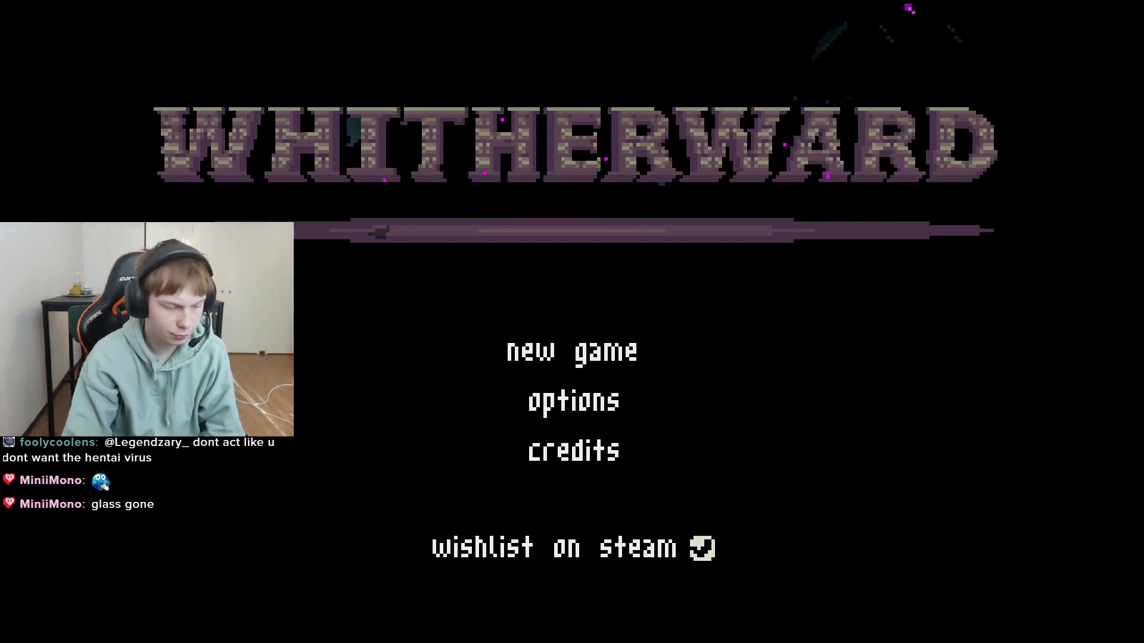
key("alt+F4")
key("ctrl+s")
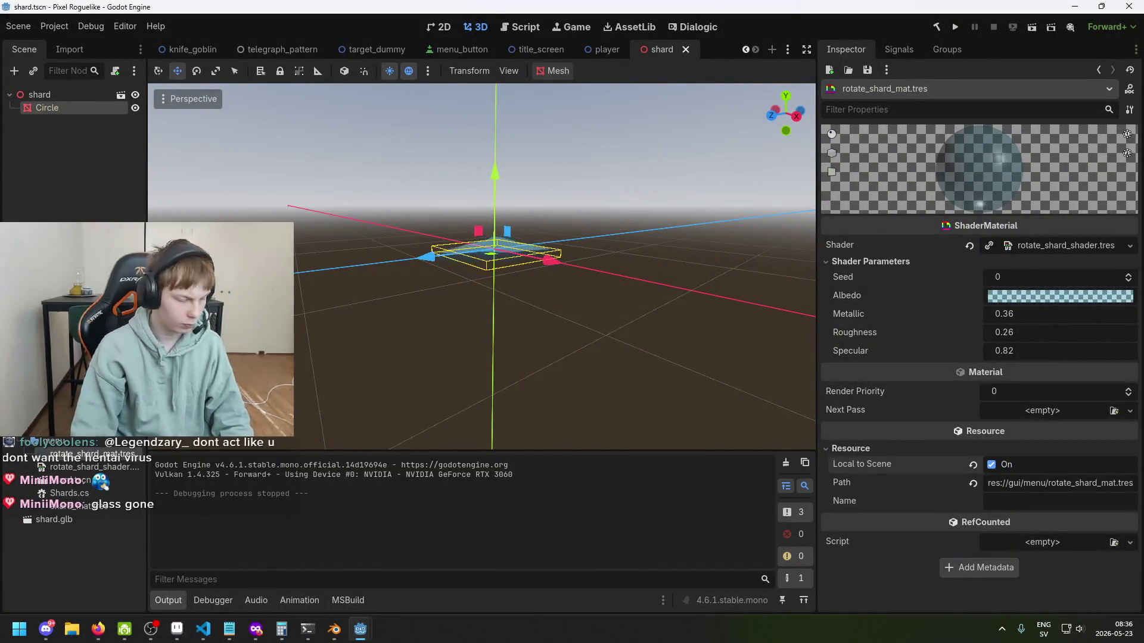
Step: Browse the Circle node's properties, including its sorting settings, and frame the view on it
left_click(47, 108)
scroll(1002, 444, "down", 4)
scroll(1001, 439, "down", 1)
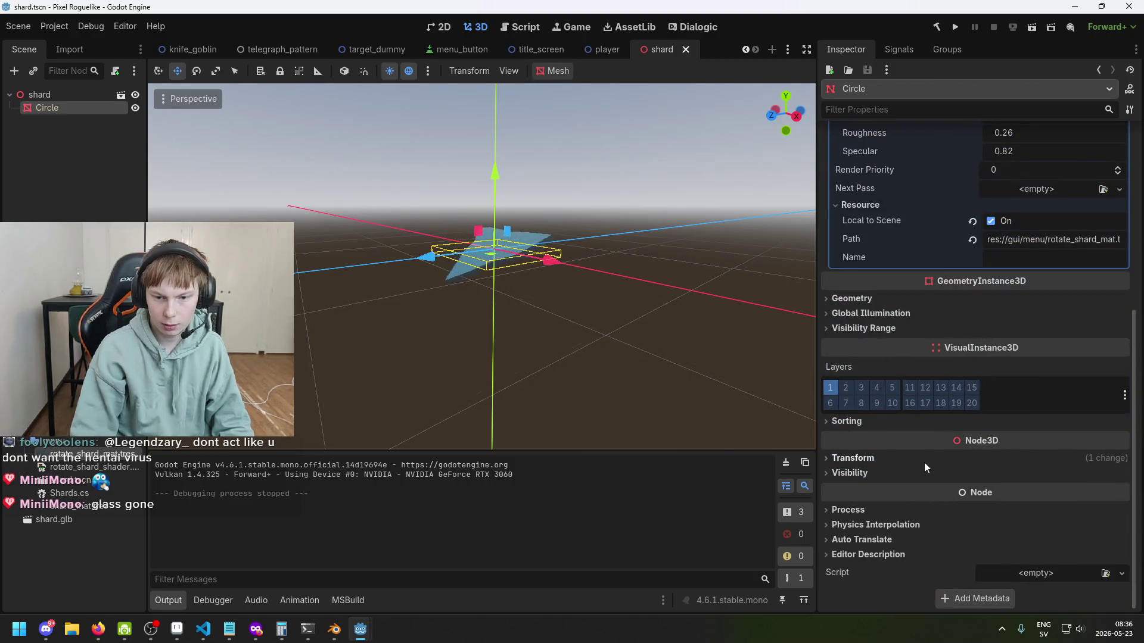
left_click(896, 424)
left_click(896, 424)
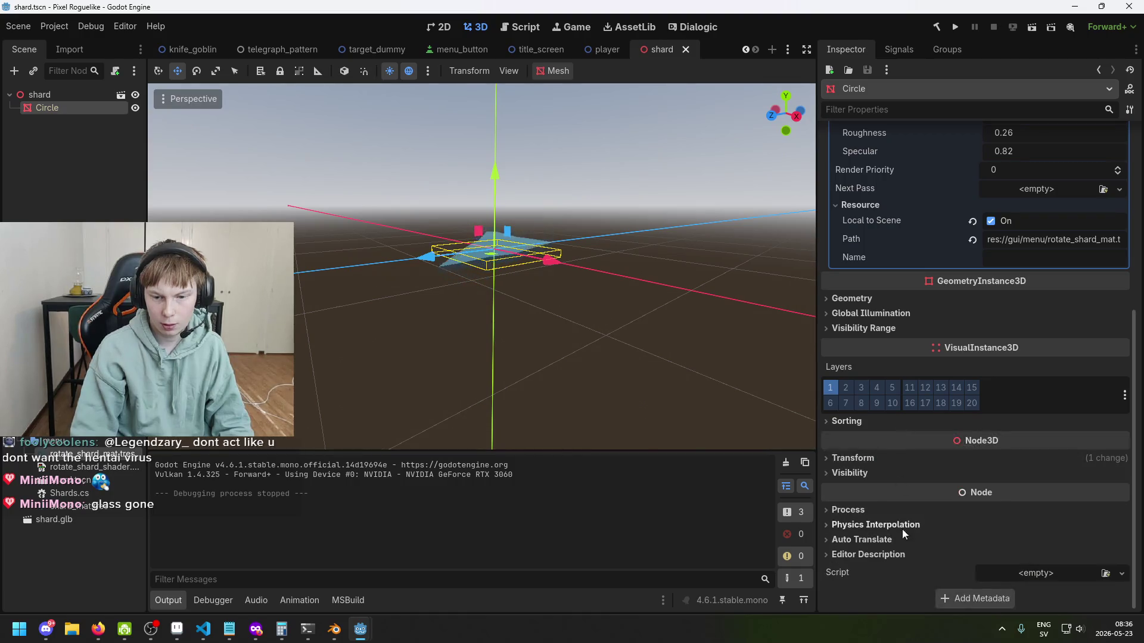
scroll(913, 534, "up", 5)
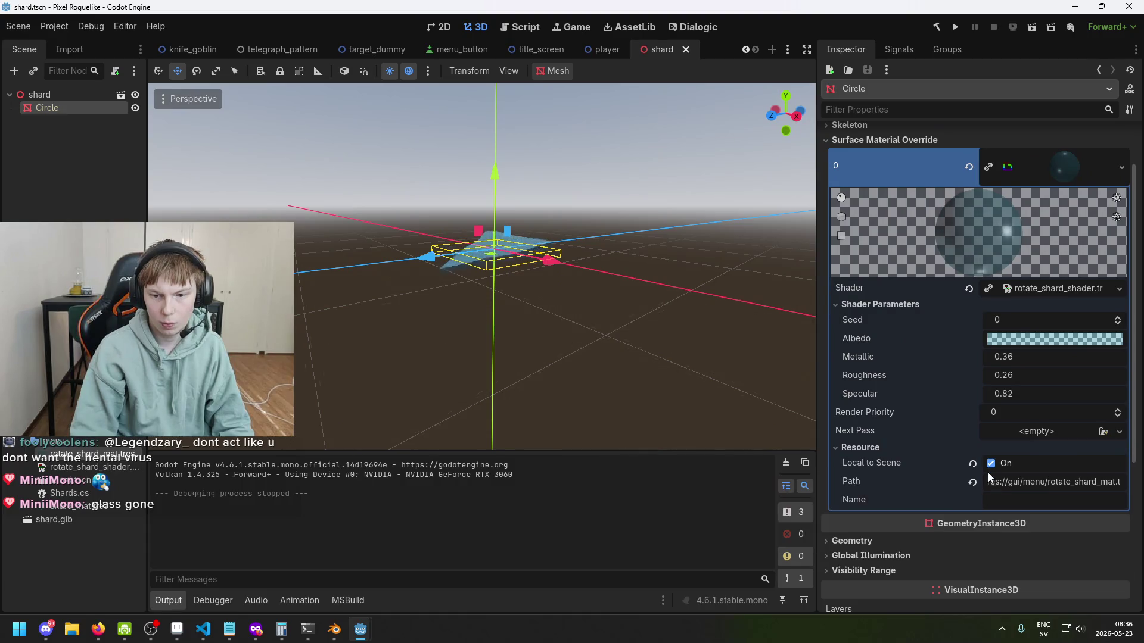
double_click(56, 105)
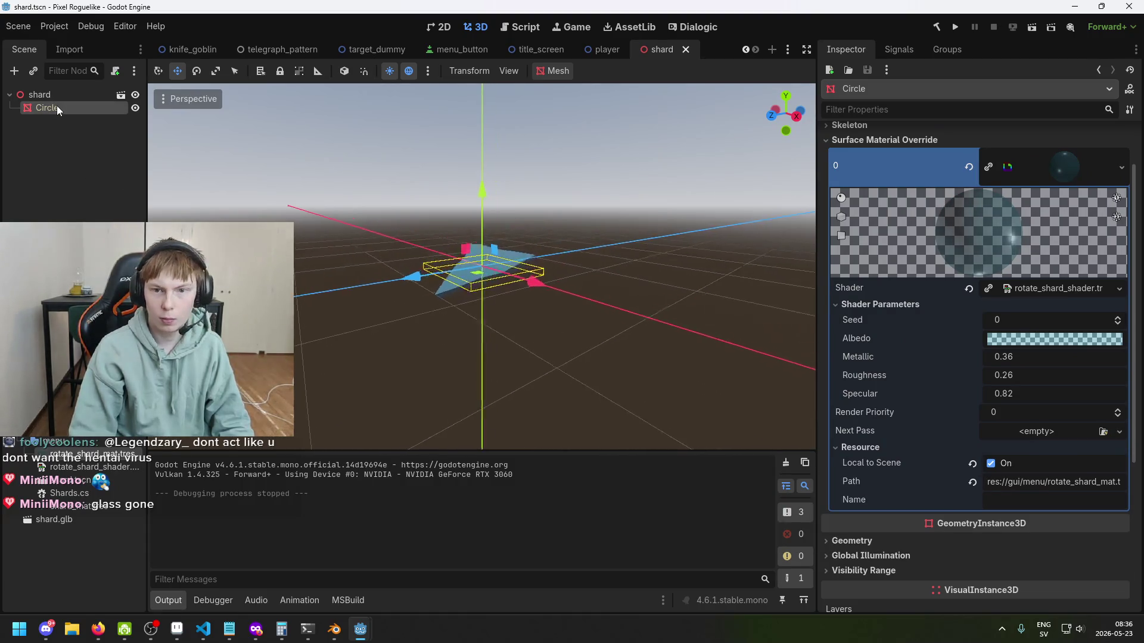
Step: Compare rotate_shard_mat.tres with the Circle's surface override, then select the shard root and save
left_click(87, 458)
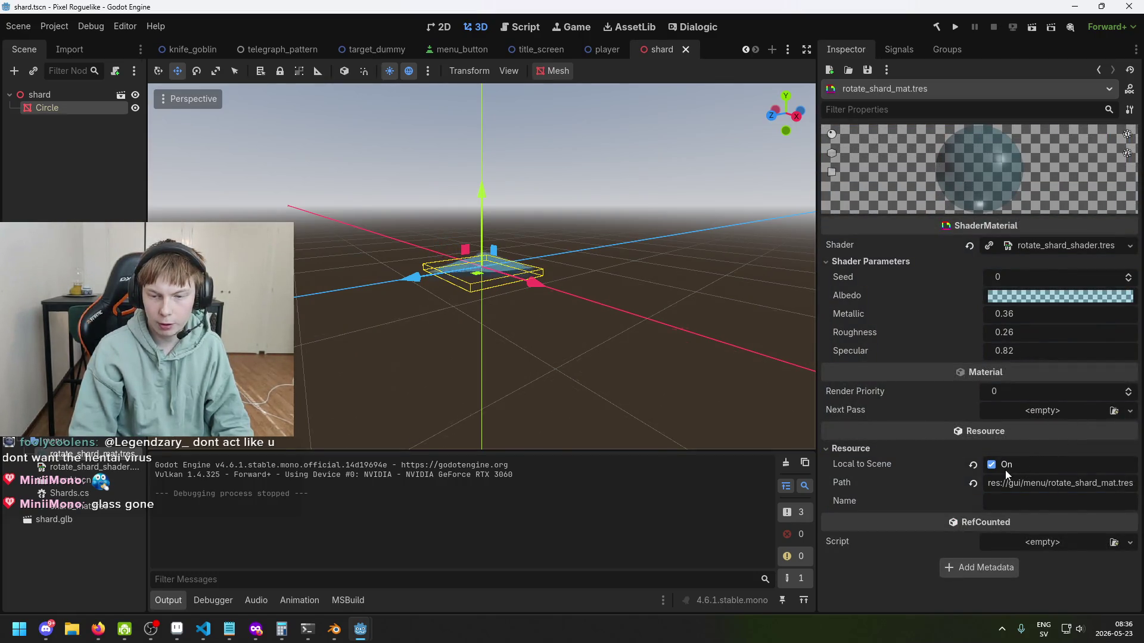
left_click(64, 108)
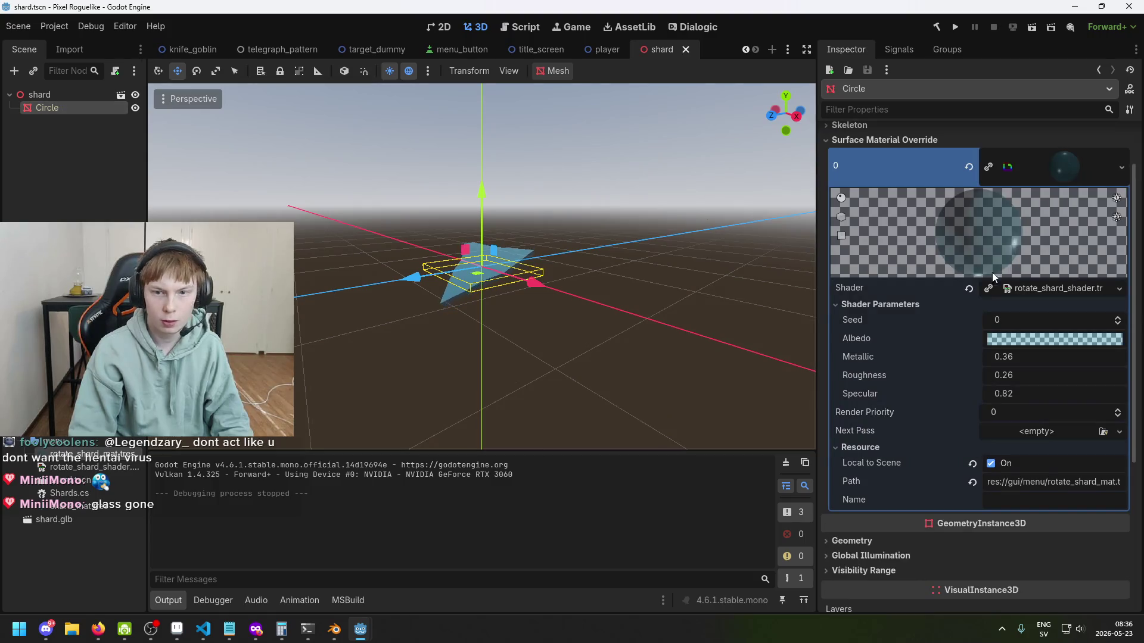
scroll(953, 256, "up", 2)
left_click(896, 206)
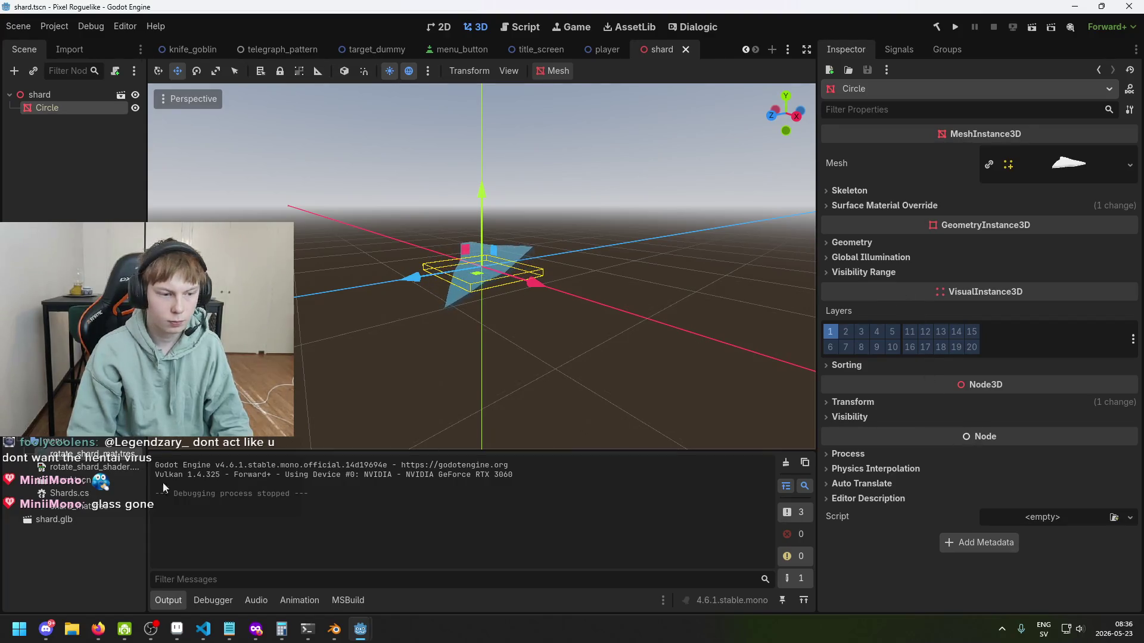
left_click(89, 454)
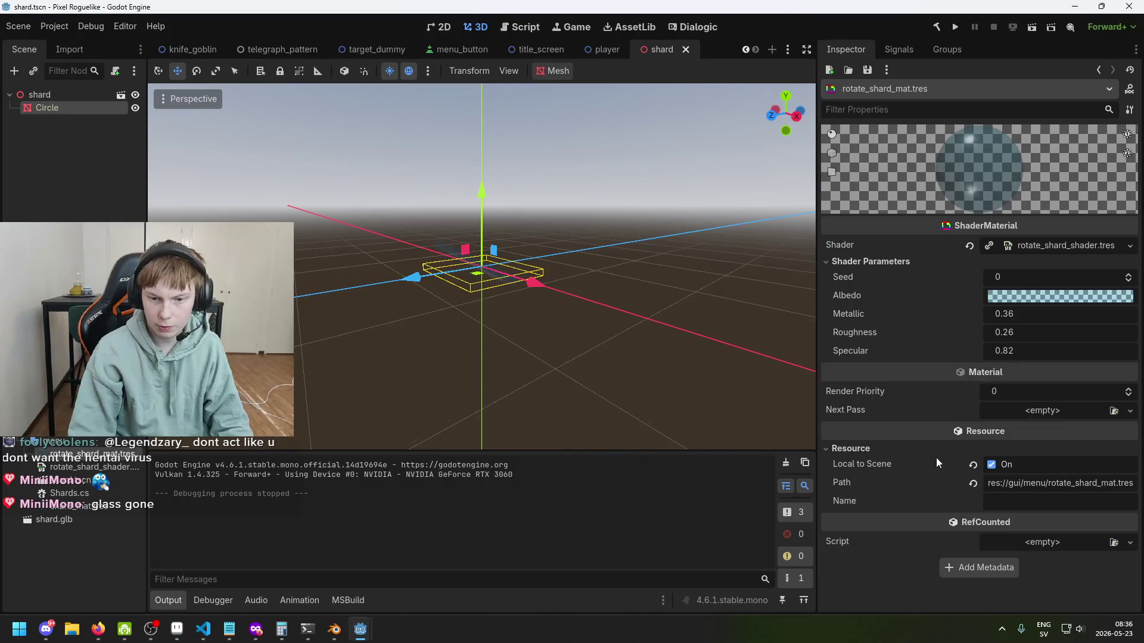
left_click(72, 108)
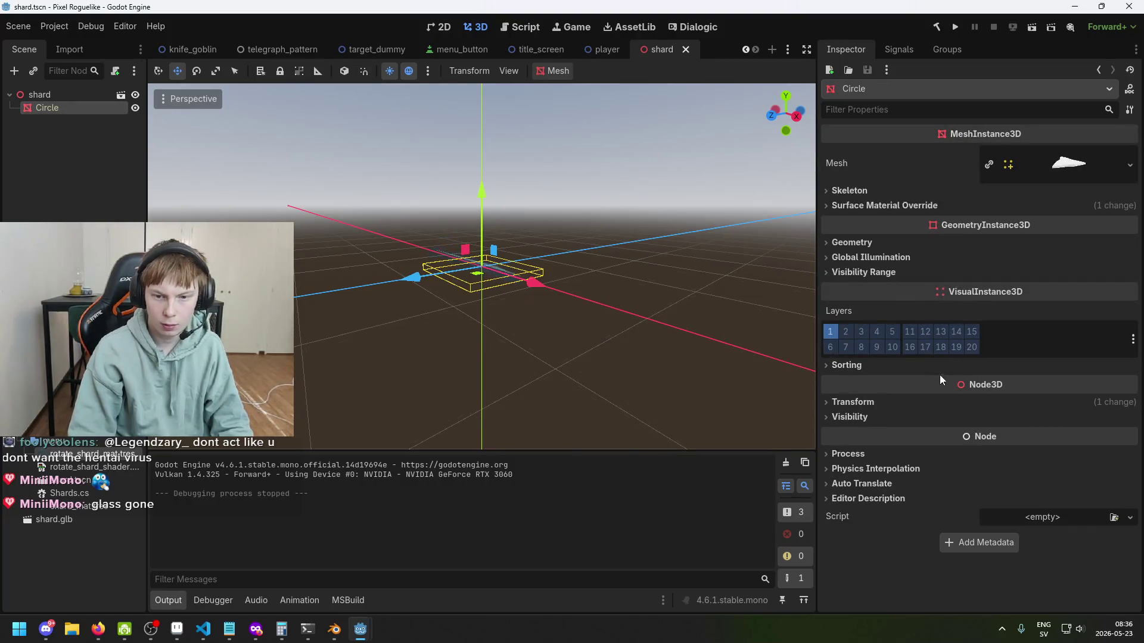
left_click(62, 96)
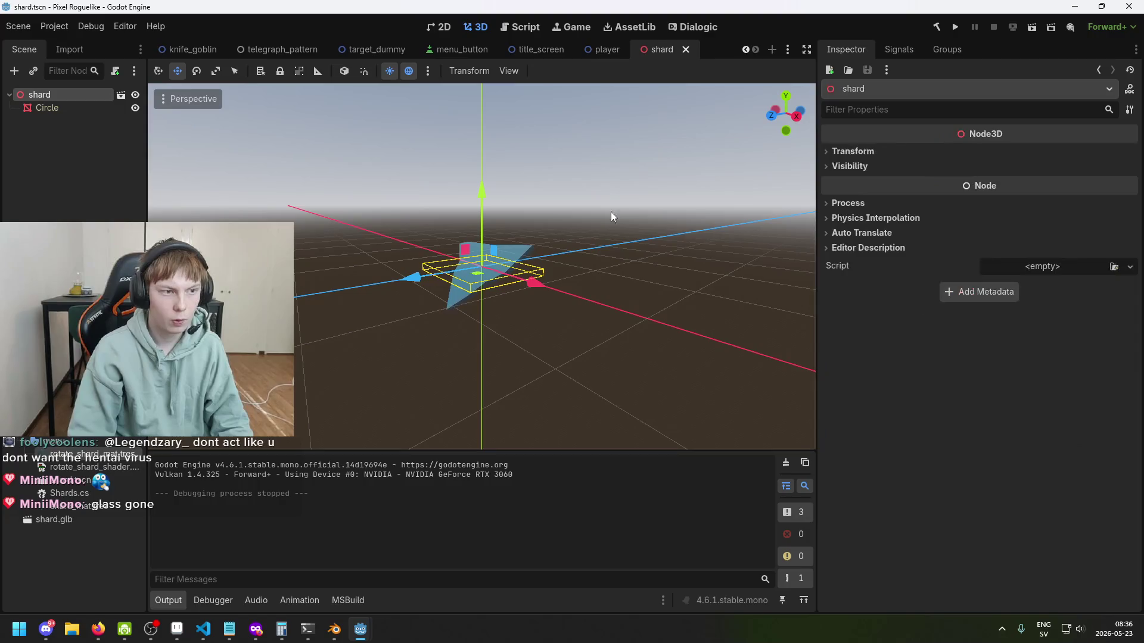
key("ctrl+s")
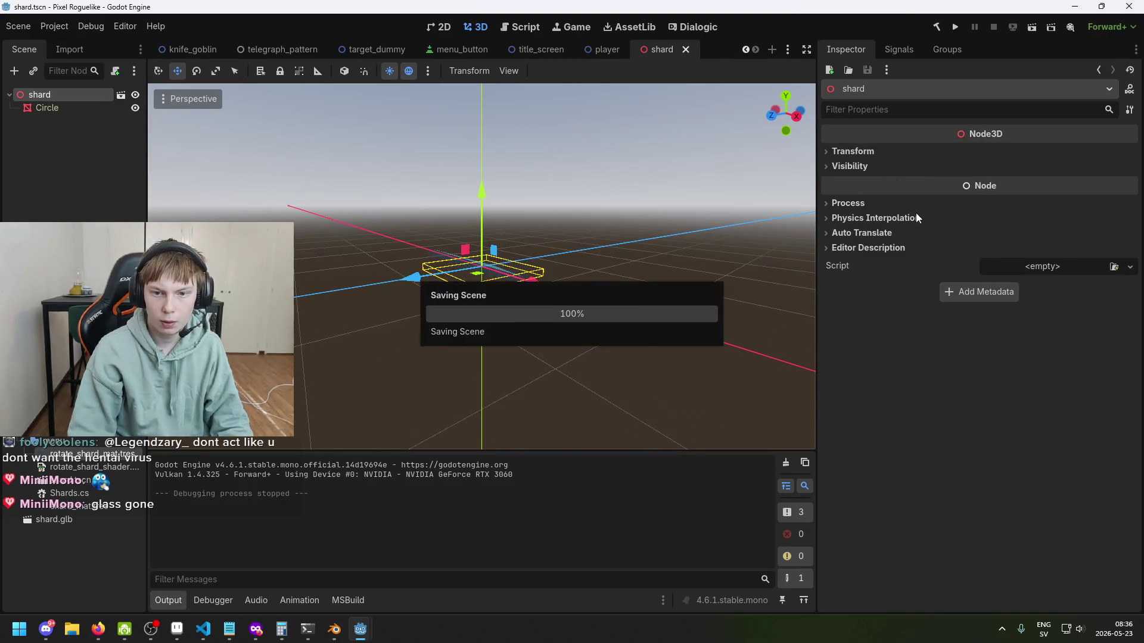
Step: Reinspect rotate_shard_mat.tres, then view the GetActiveMaterial call on line 17 of Shards.cs
left_click(89, 457)
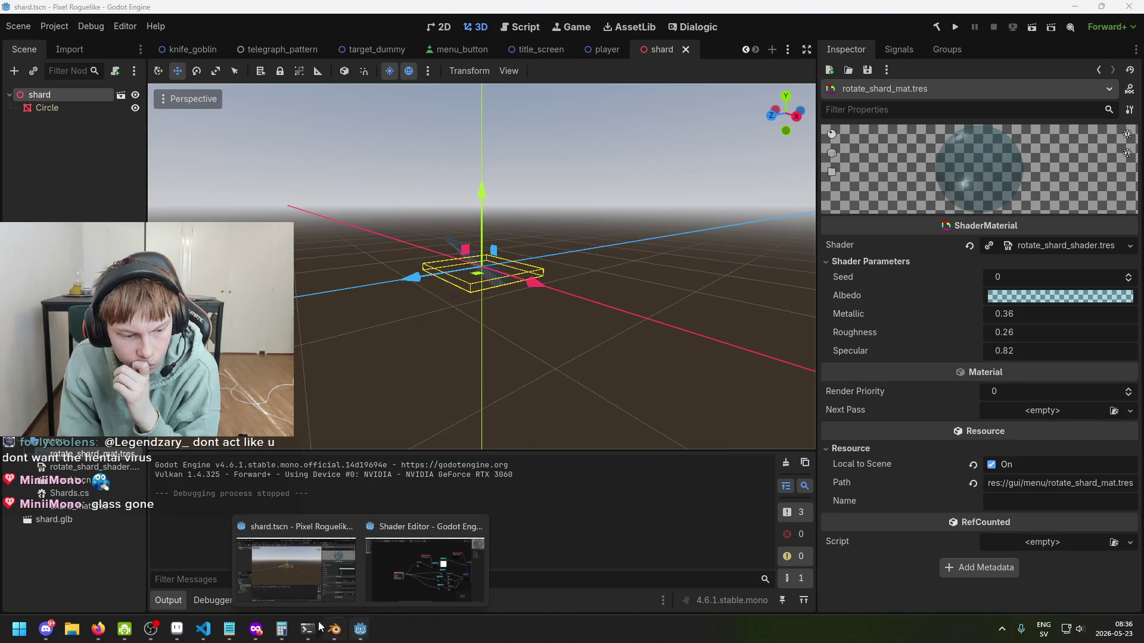
left_click(206, 635)
left_click(572, 299)
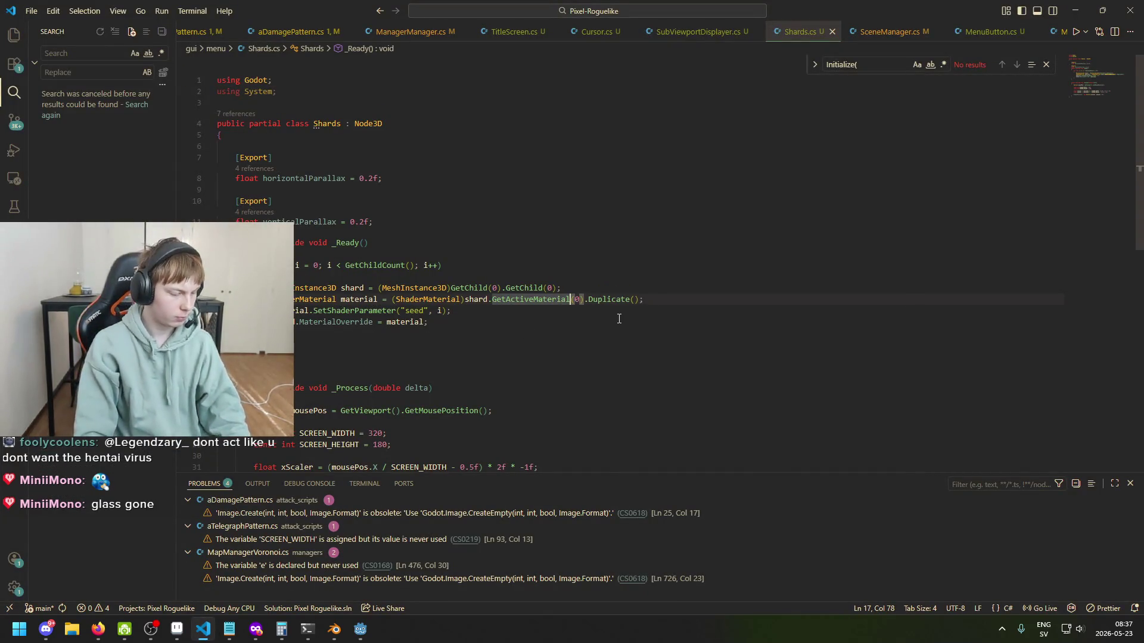
Step: Look over the MapManagerVoronoi.cs and MenuButton.cs tabs, then return to line 16 of Shards.cs
left_click(558, 299)
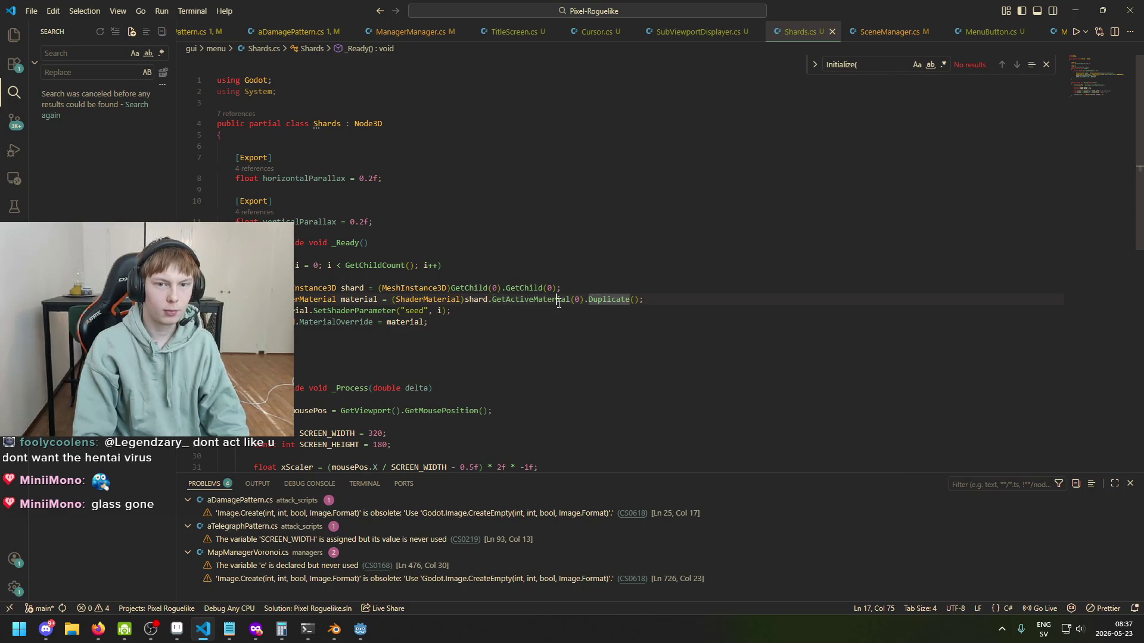
left_click(15, 92)
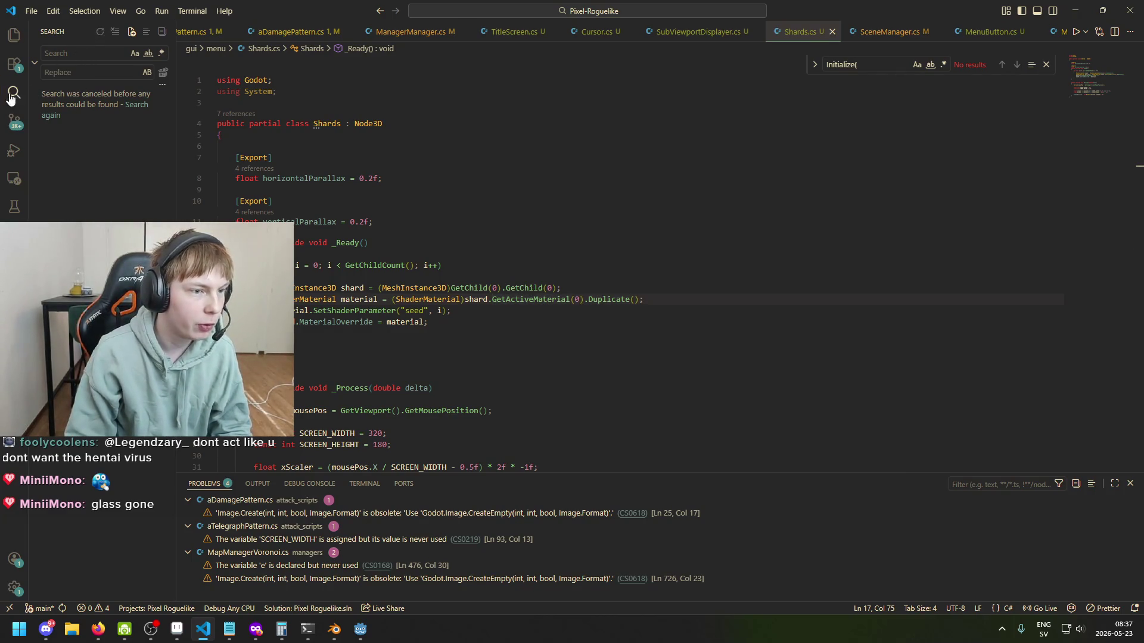
left_click(68, 48)
left_click(935, 37)
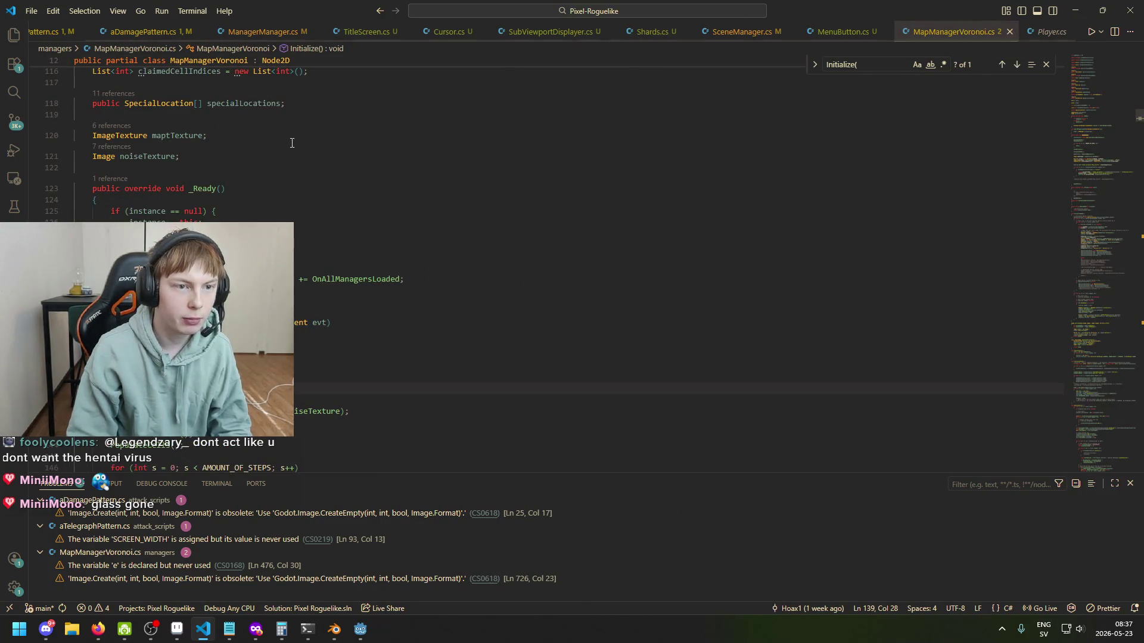
left_click(875, 35)
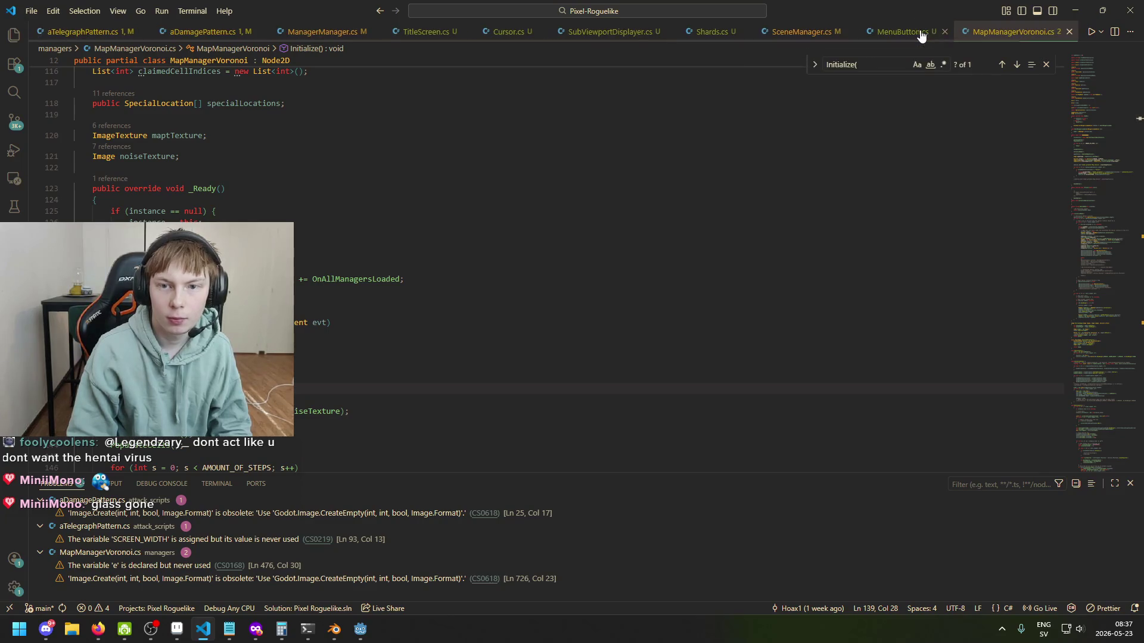
left_click(799, 32)
left_click(712, 32)
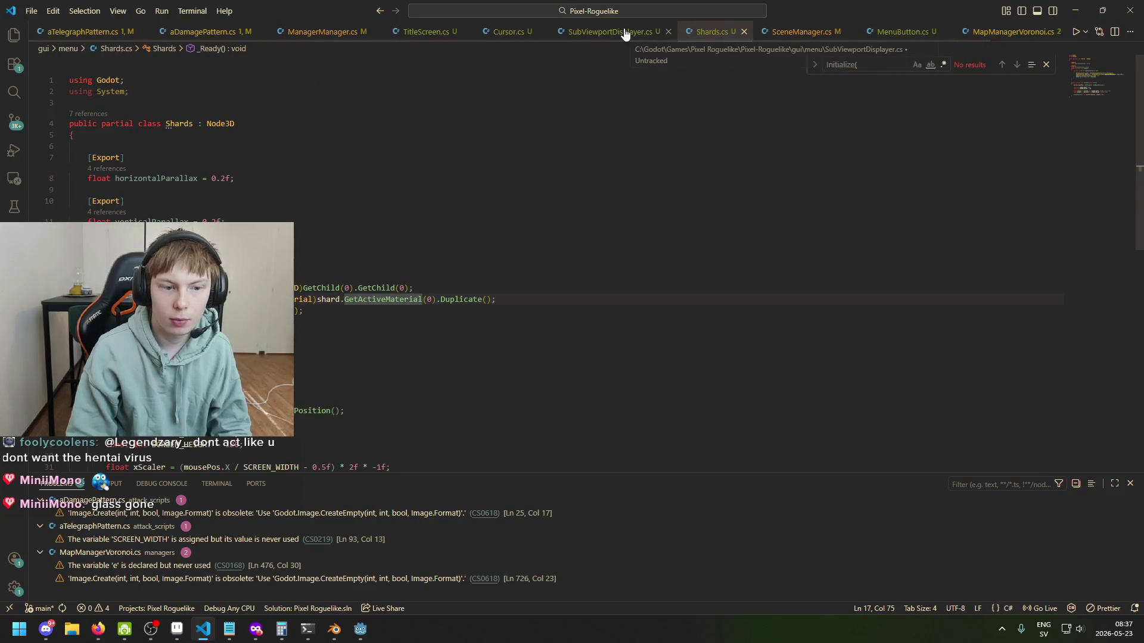
left_click(628, 288)
Step: Search the project for 'unique' and select the Material.Duplicate() line in EntityLayer.cs
left_click(14, 92)
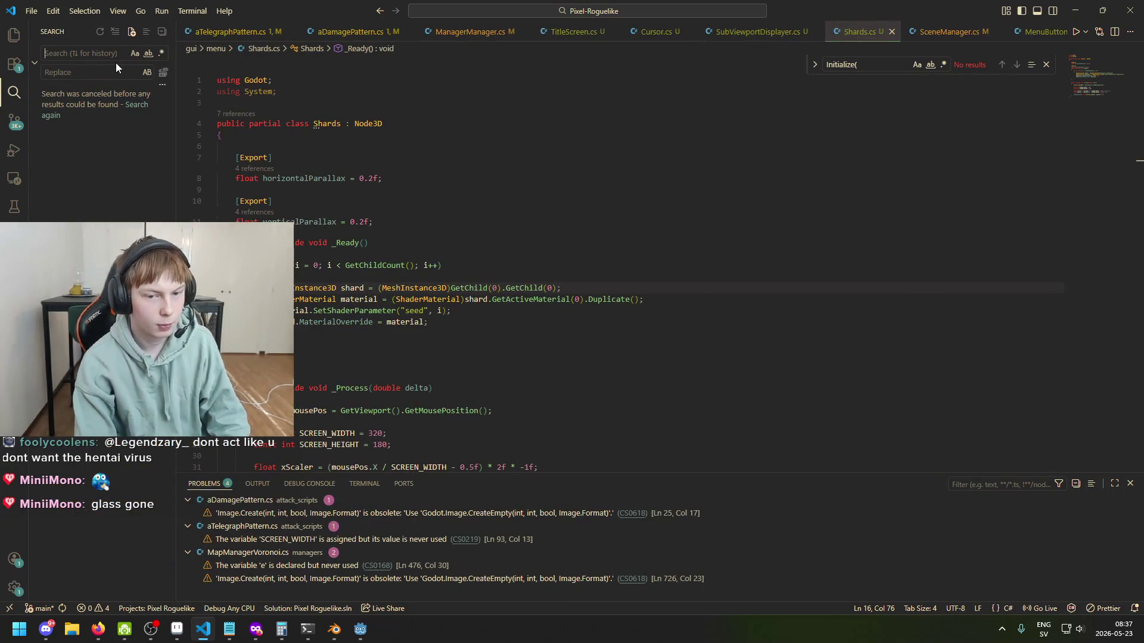
type("in")
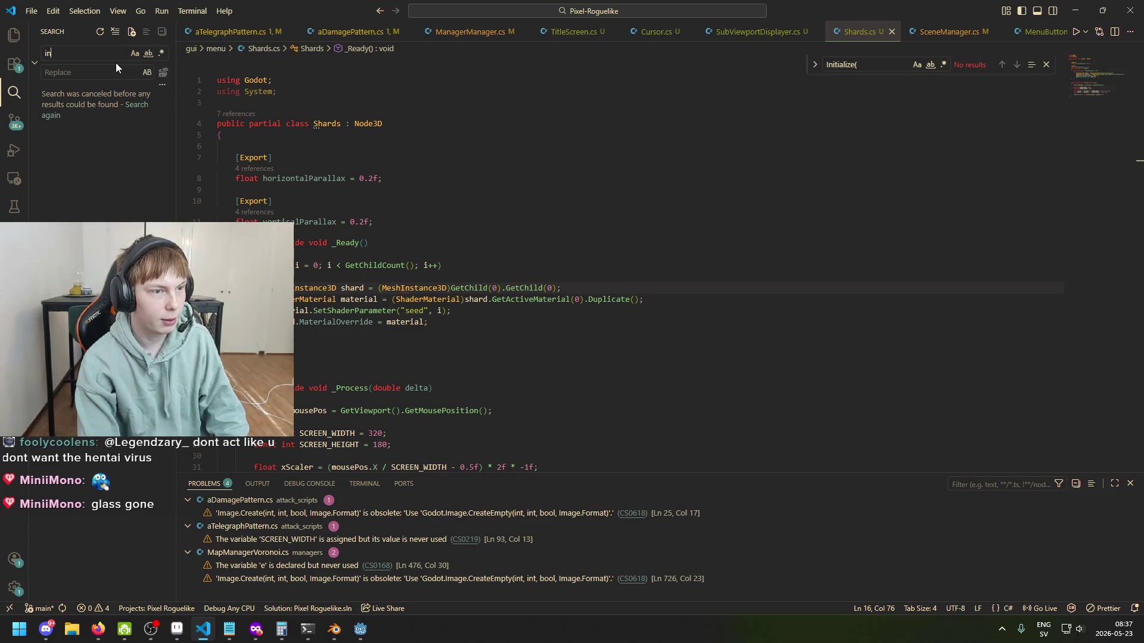
type("stance")
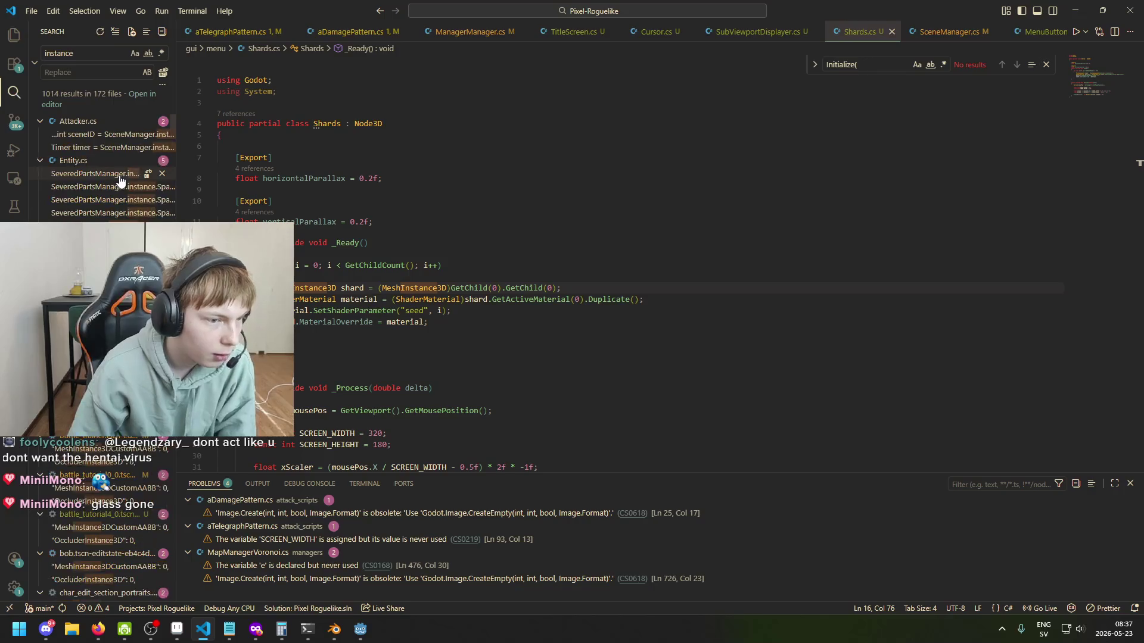
type("unique")
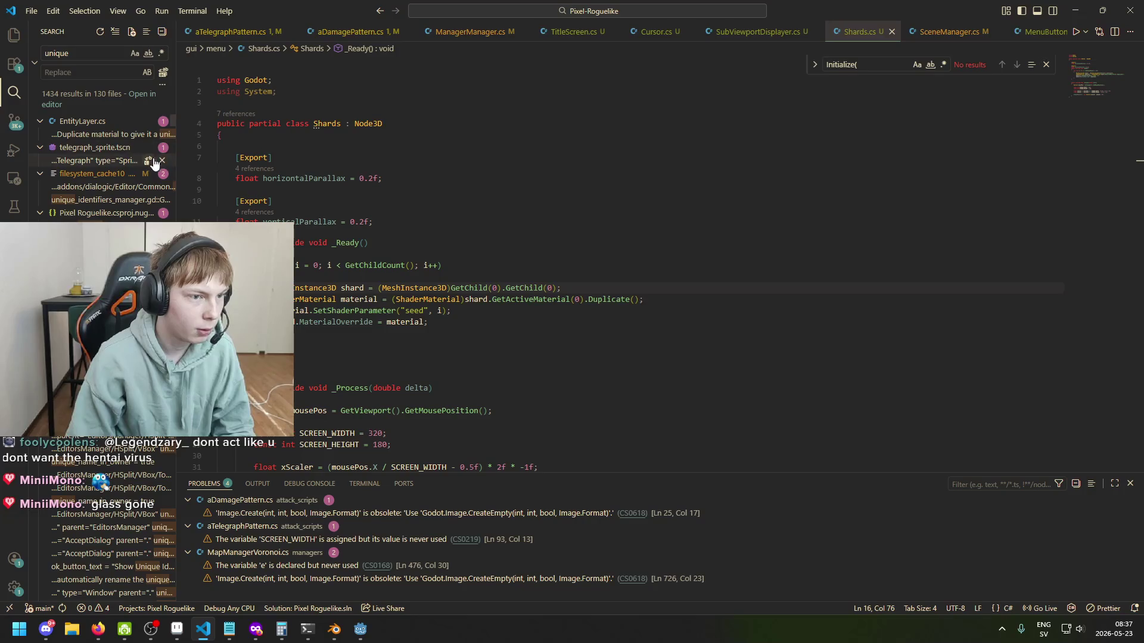
left_click(102, 134)
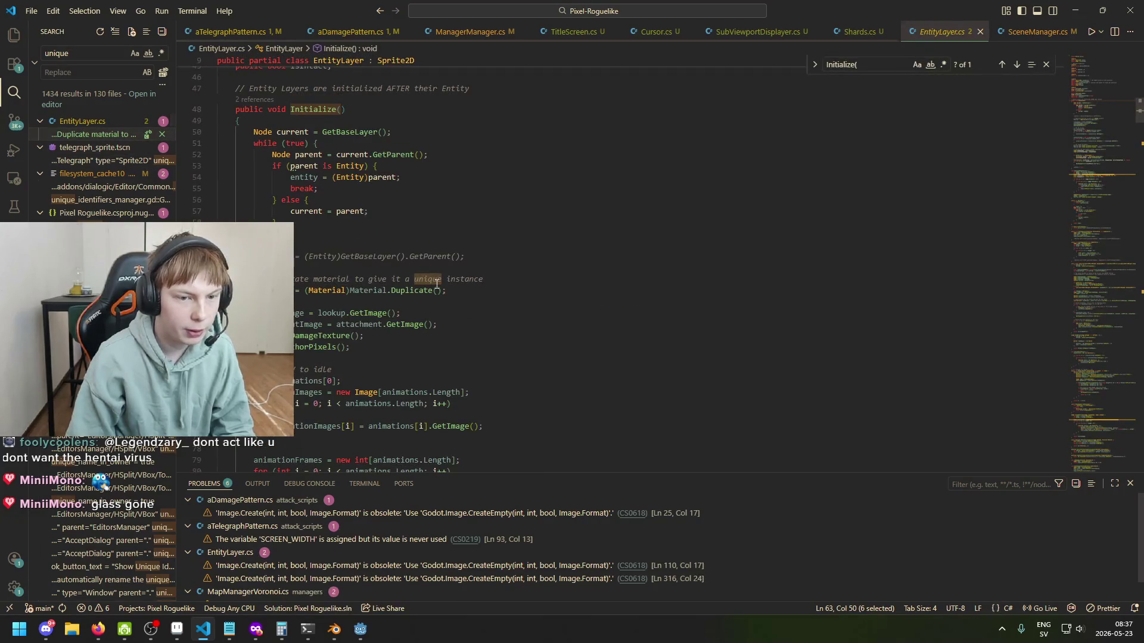
scroll(414, 305, "up", 1)
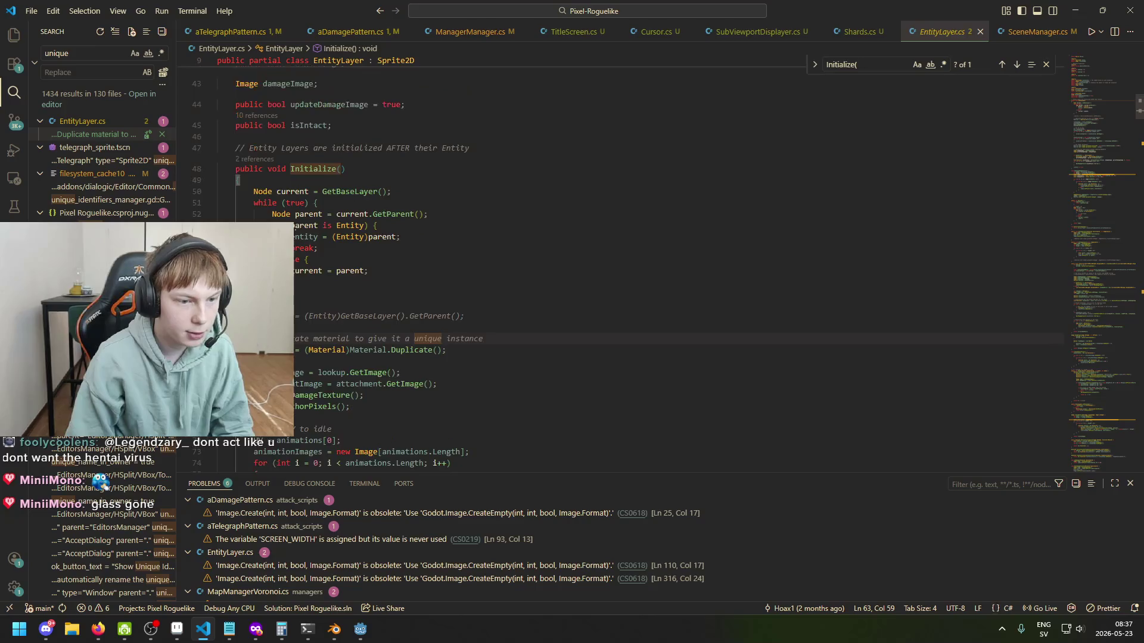
left_click_drag(255, 321, 321, 322)
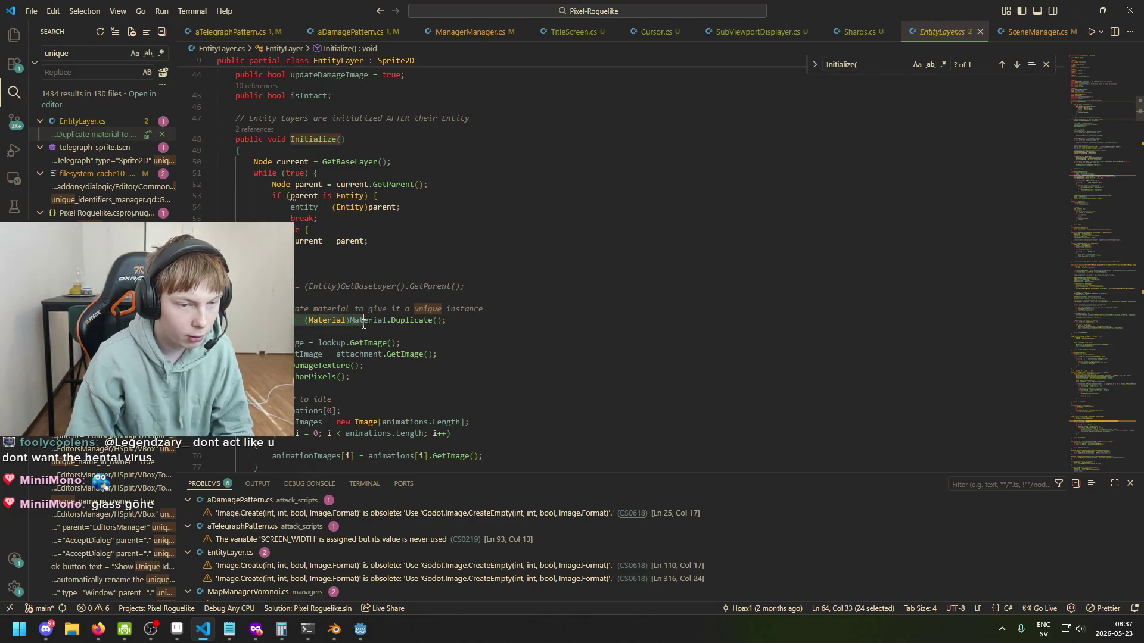
left_click_drag(392, 321, 453, 321)
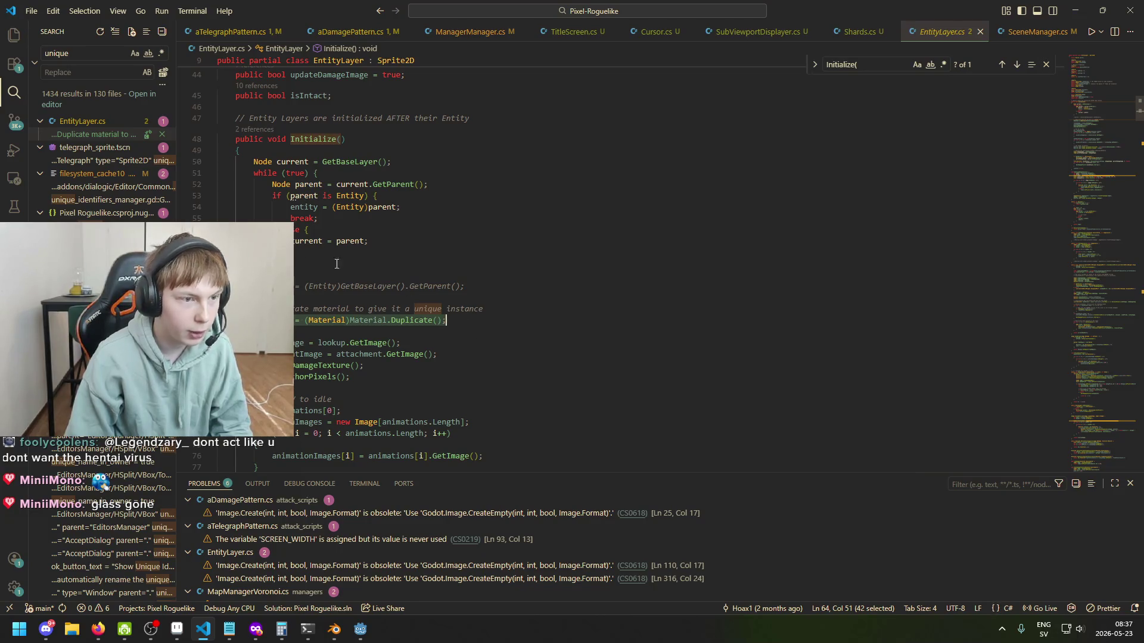
Step: Review the shard variable, GetChild calls and MaterialOverride assignment on lines 16–19 of Shards.cs
left_click(858, 36)
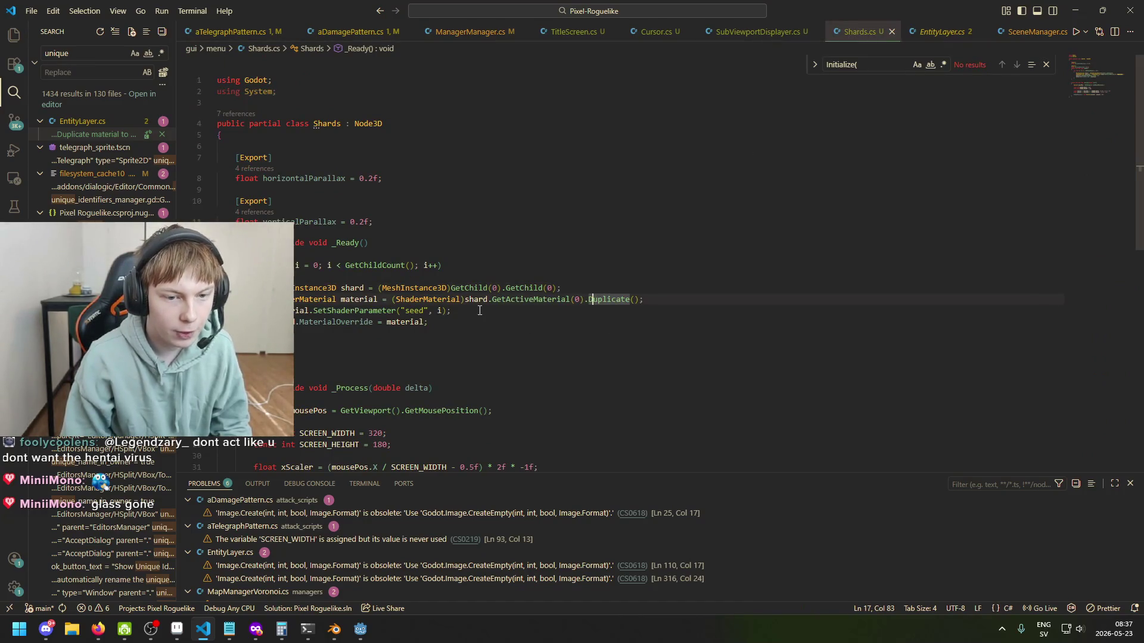
left_click(350, 289)
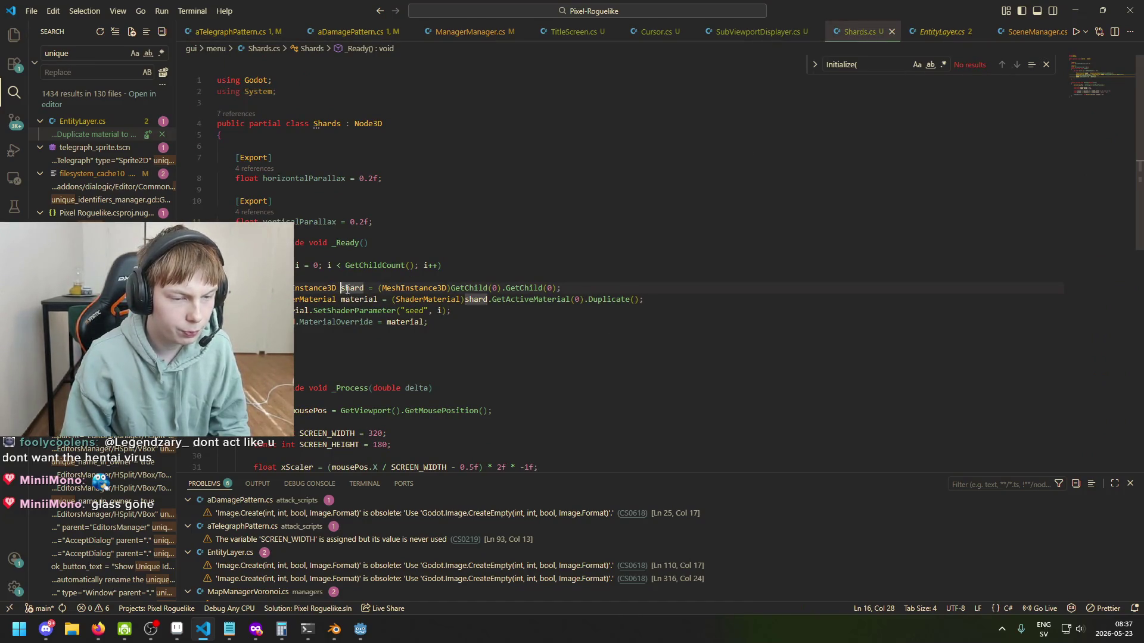
left_click(543, 287)
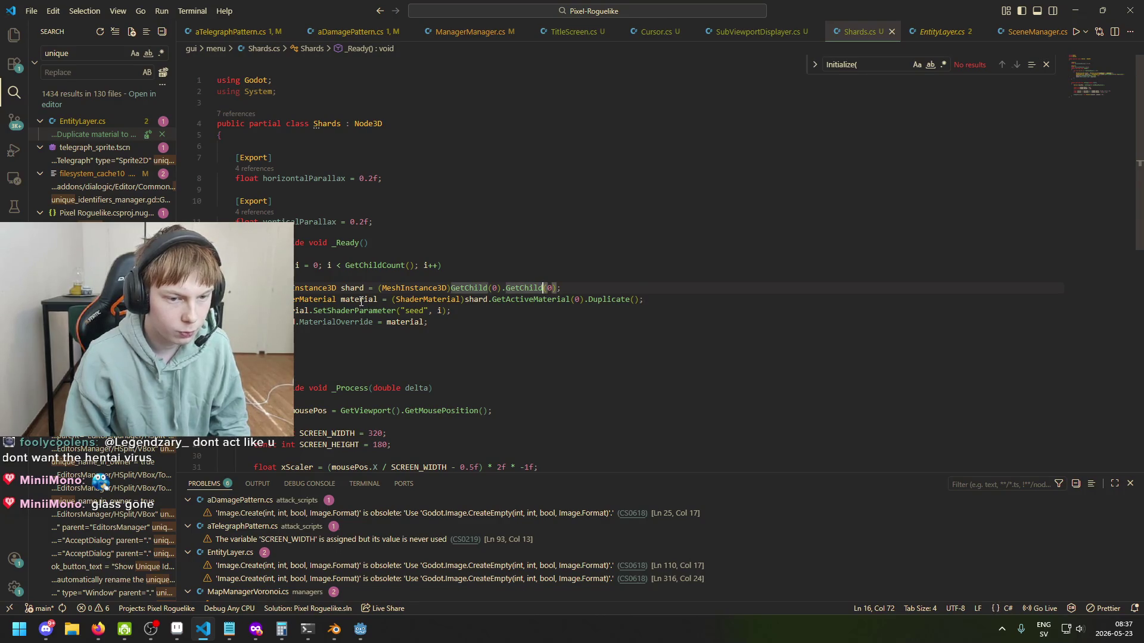
mouse_move(576, 302)
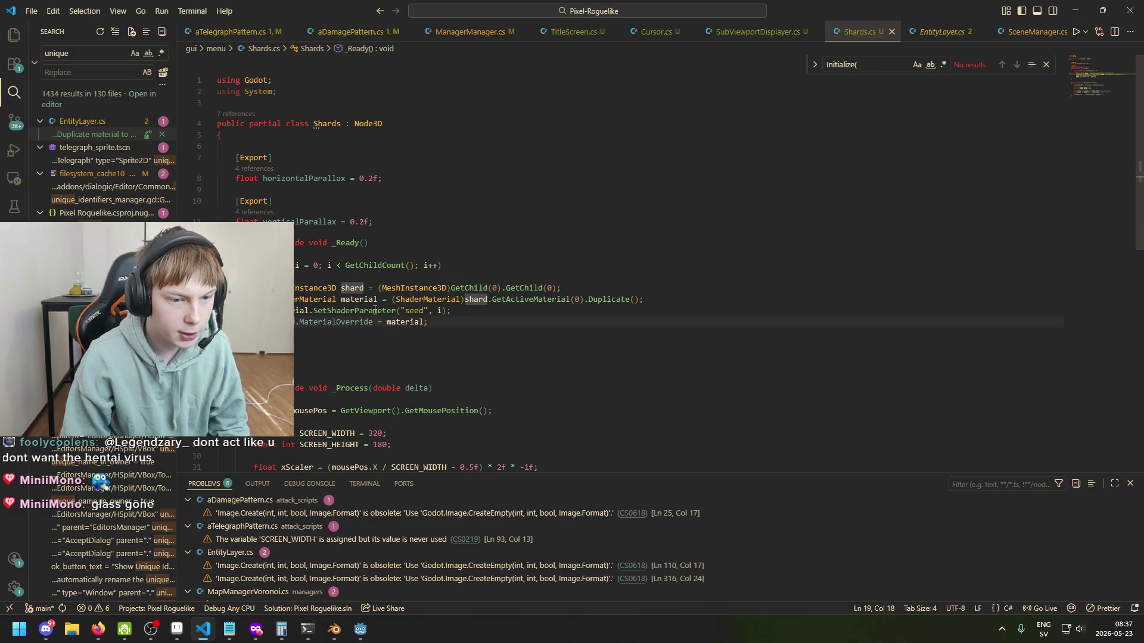
left_click(303, 322)
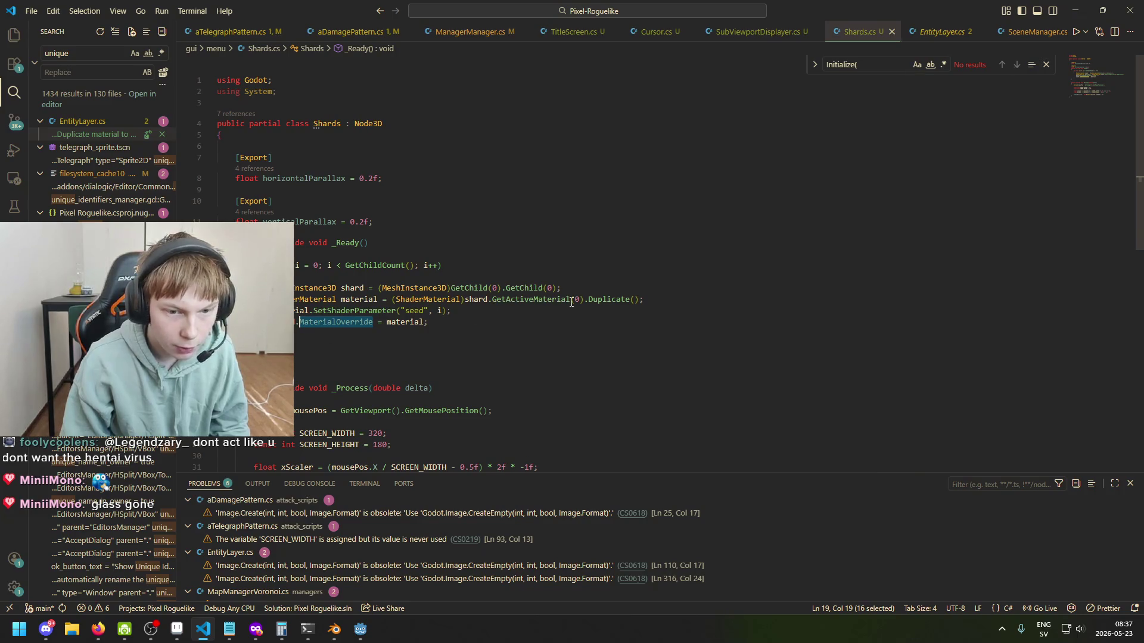
Step: Replace shard.GetActiveMaterial(0) with shard.MaterialOverride, save Shards.cs, and return to Godot
left_click_drag(571, 302, 418, 297)
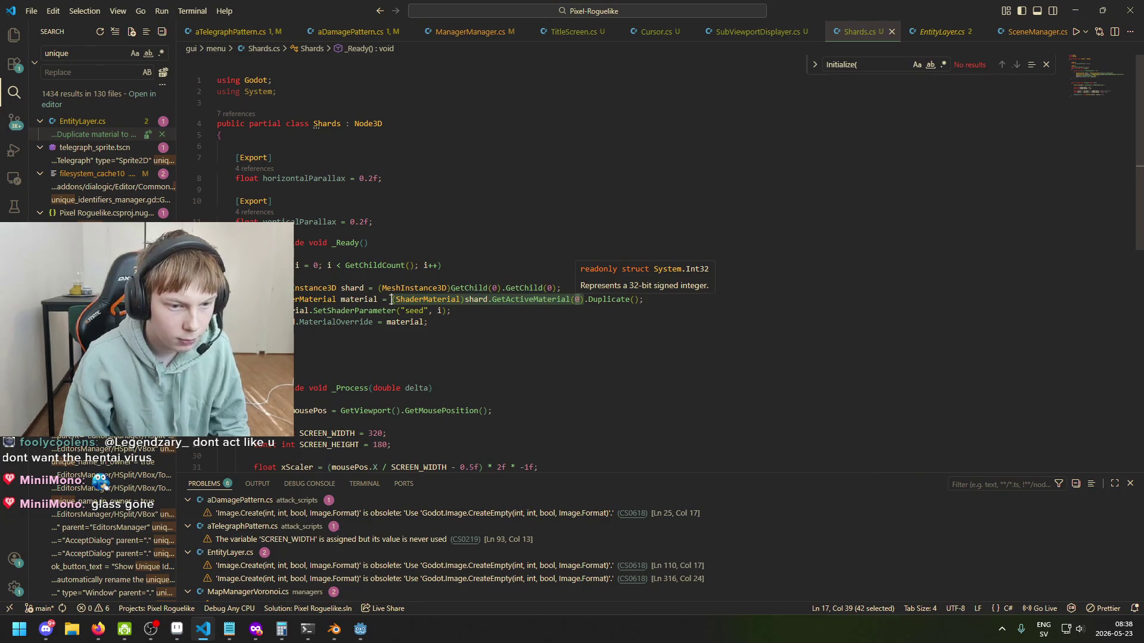
type("shard.Mater")
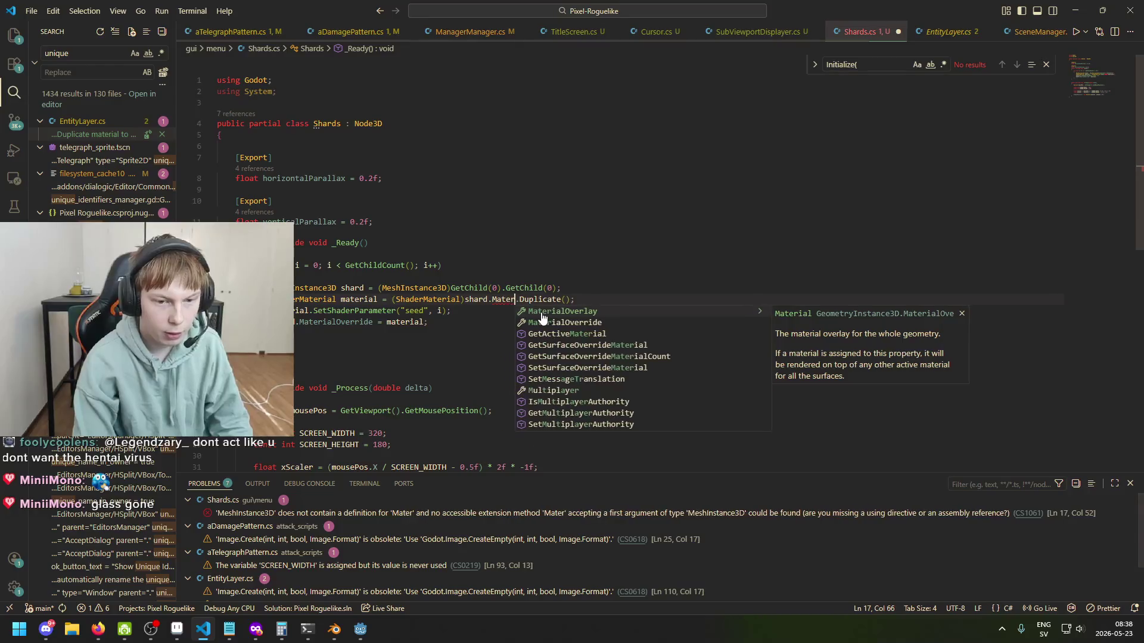
key("Down")
key("Tab")
key("ctrl+s")
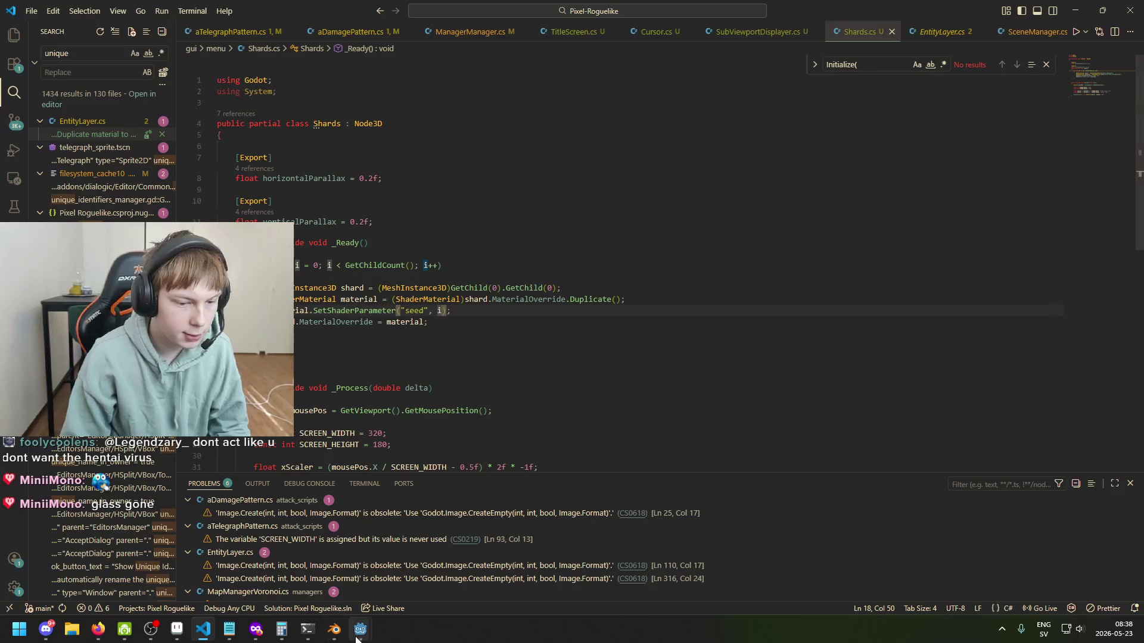
mouse_move(356, 638)
left_click(281, 581)
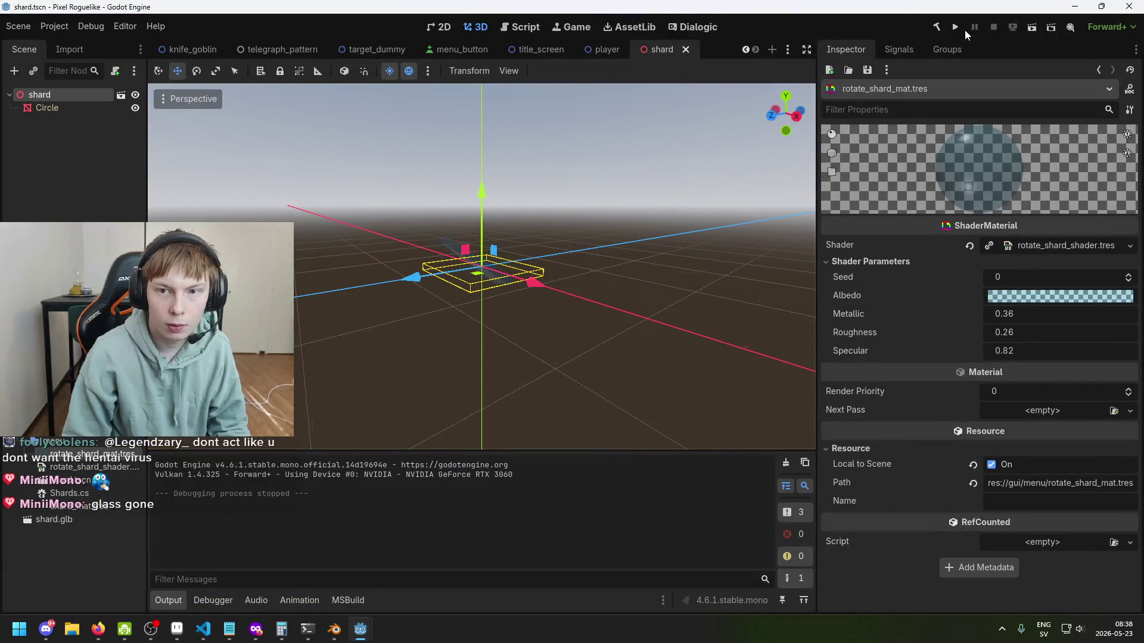
Step: Run the game, close it, and follow the NullReferenceException error to its Shards.cs source line
mouse_move(359, 632)
left_click(206, 636)
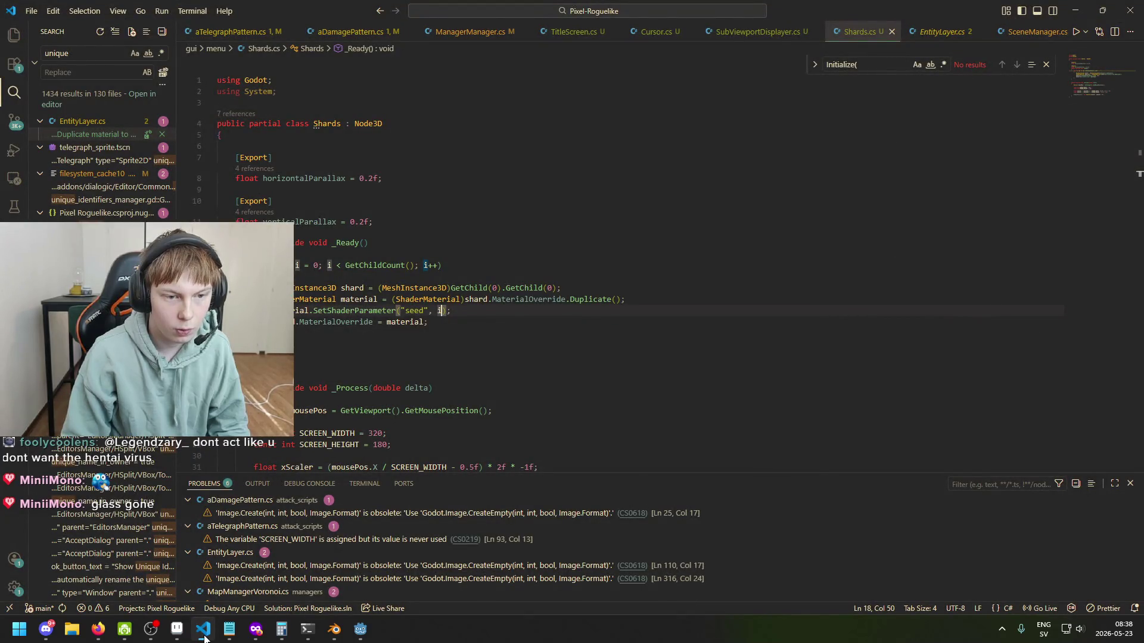
left_click(360, 629)
left_click(955, 27)
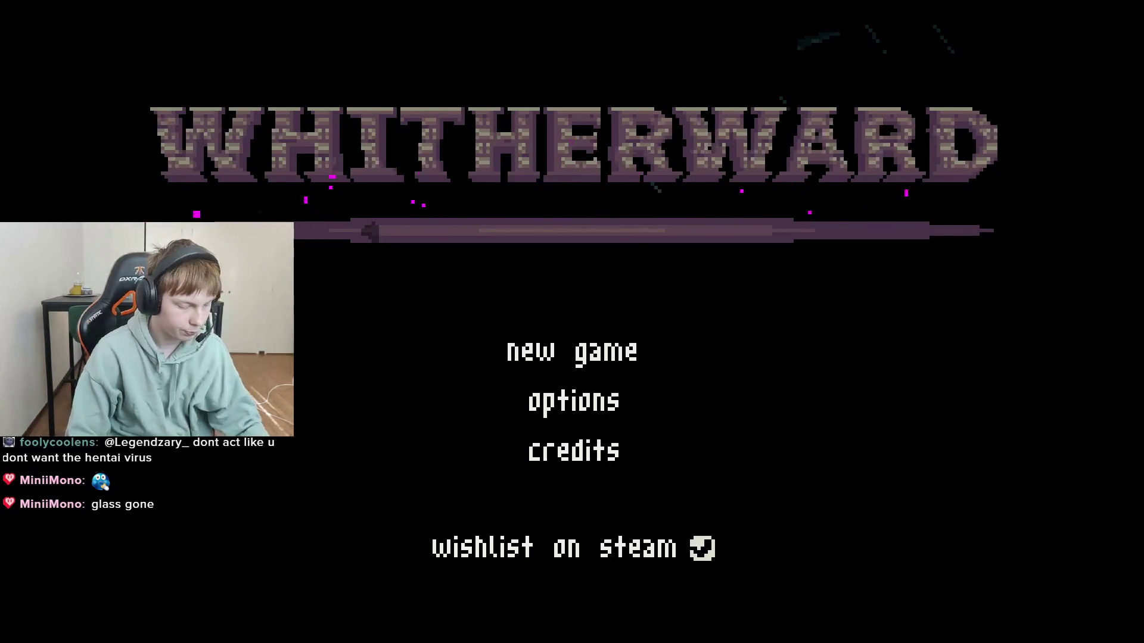
key("alt+F4")
left_click(221, 600)
double_click(477, 497)
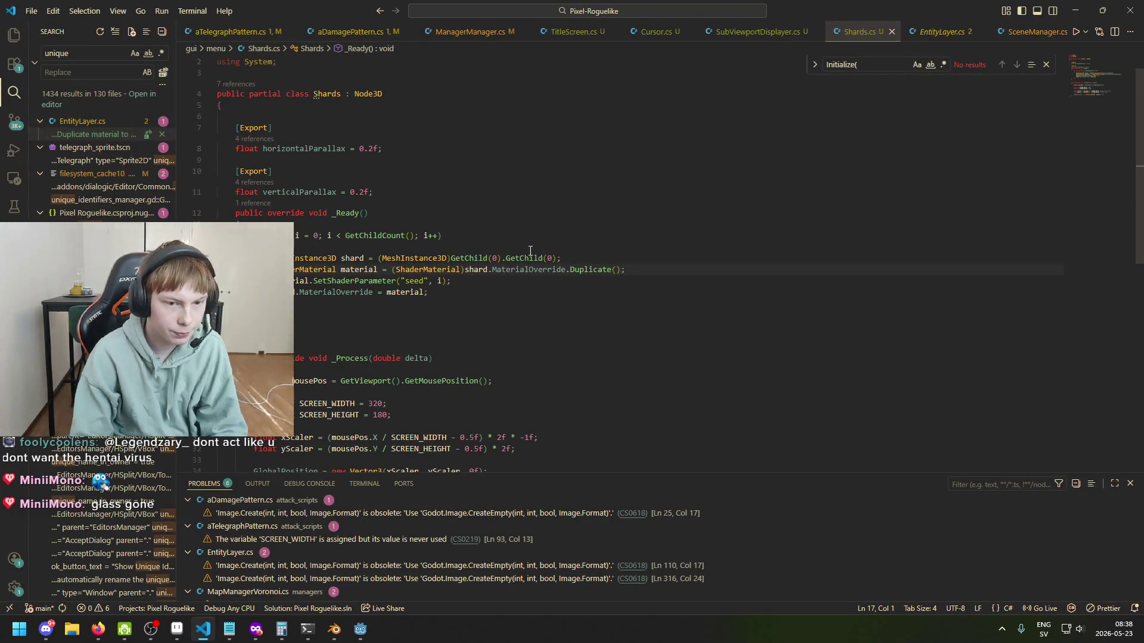
Step: Inspect the shard variable and ShaderMaterial cast on line 17, then reopen the error's source line
left_click(484, 270)
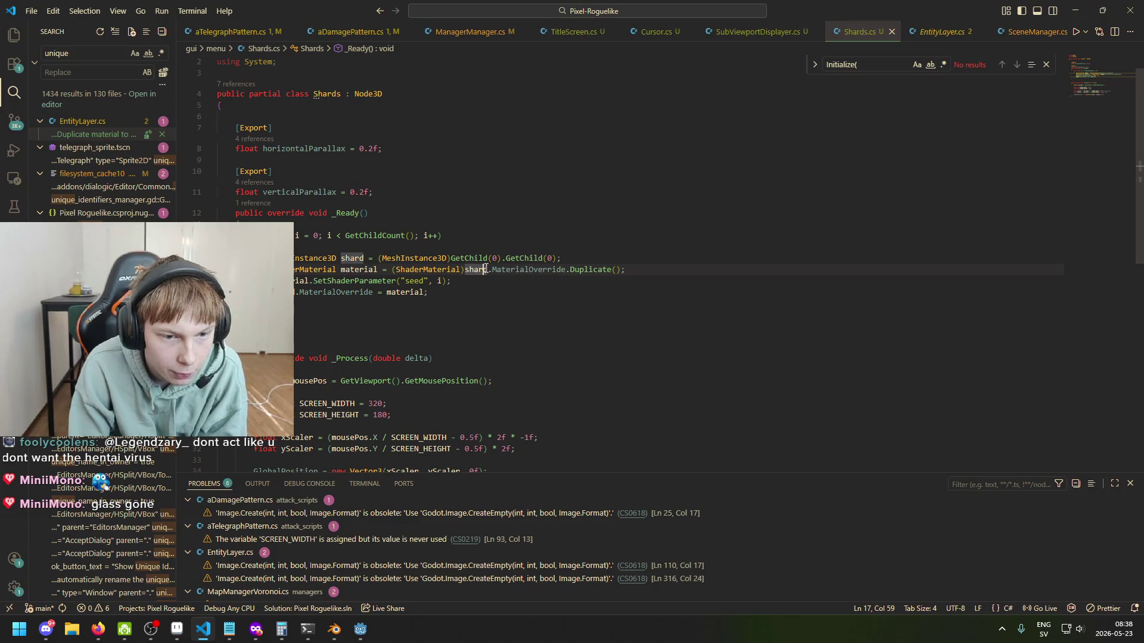
left_click(432, 270)
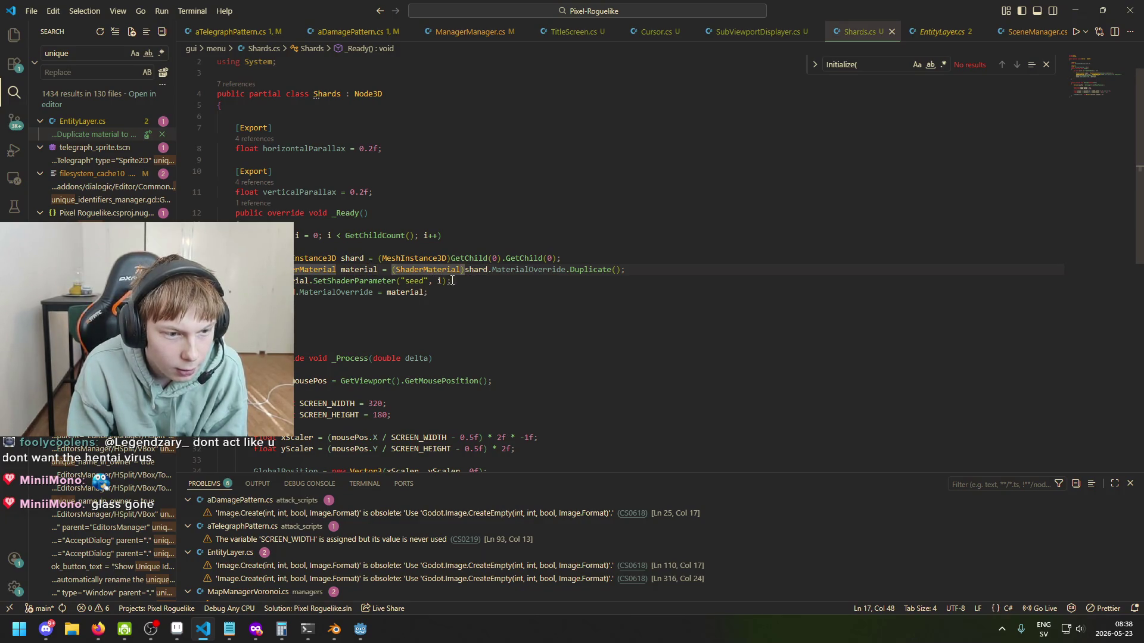
mouse_move(360, 629)
left_click(308, 588)
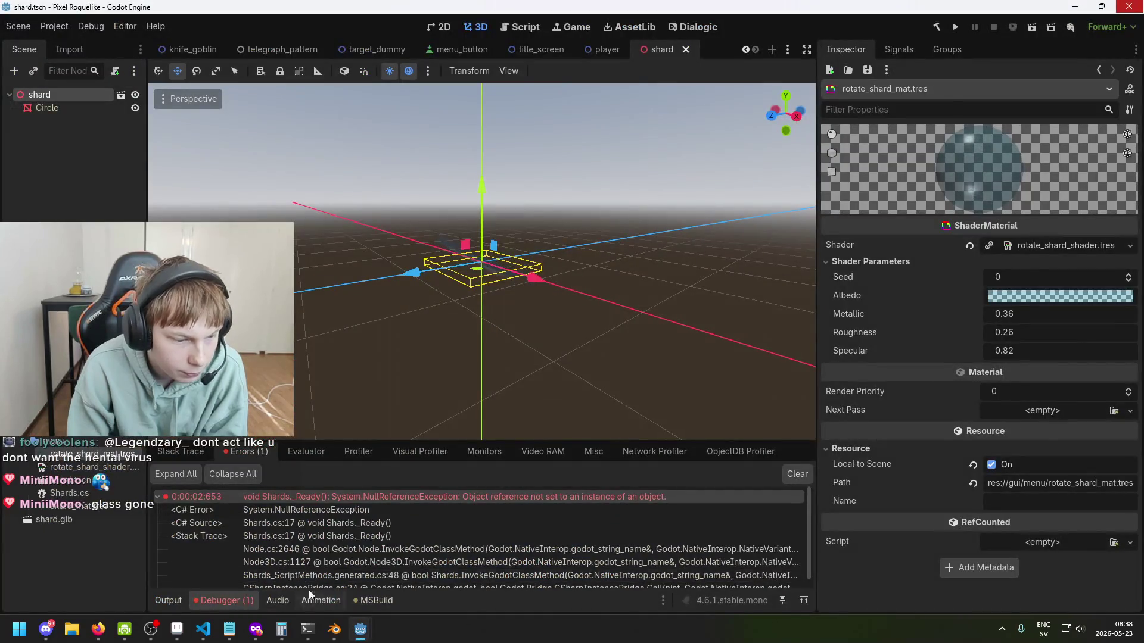
double_click(455, 500)
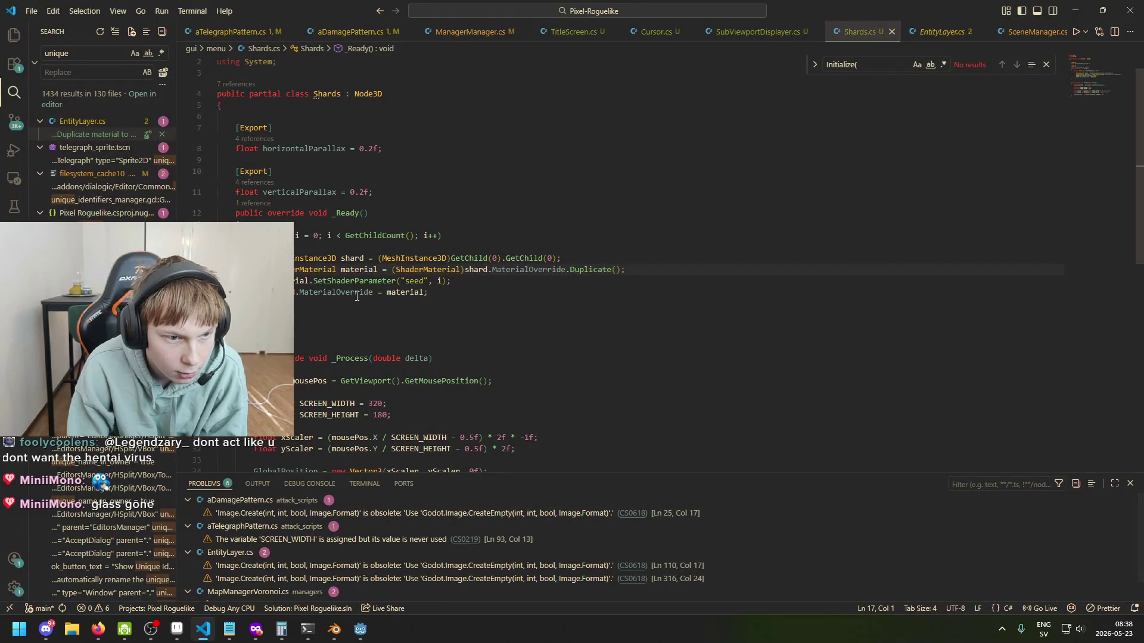
Step: Examine MaterialOverride on line 17 and the GetChild call on line 16, then return to Godot
left_click(479, 271)
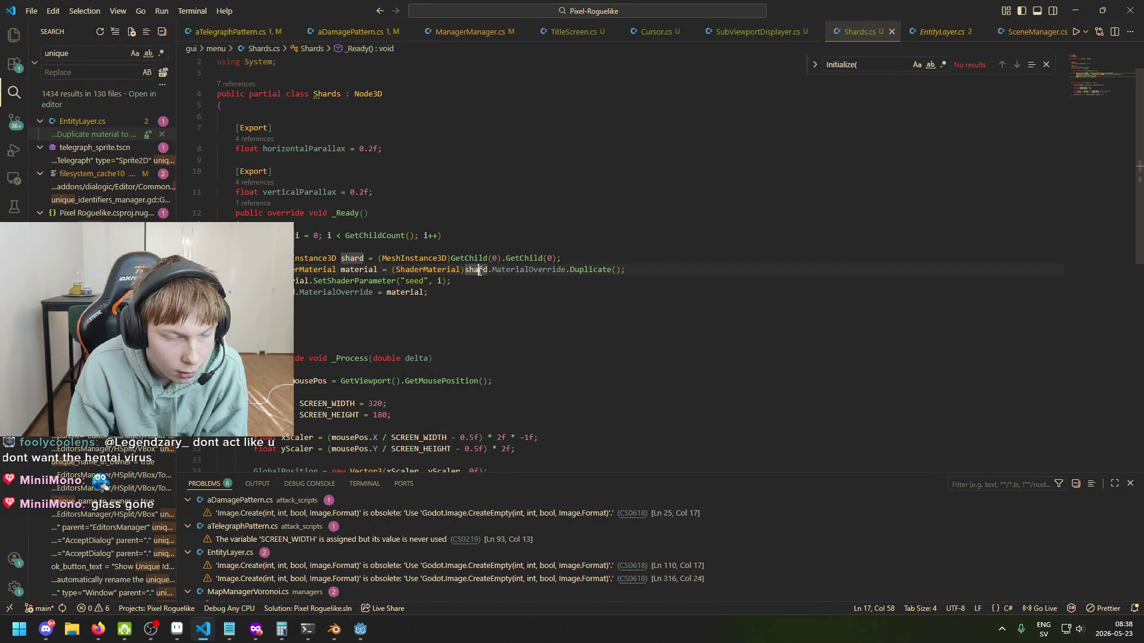
left_click(543, 271)
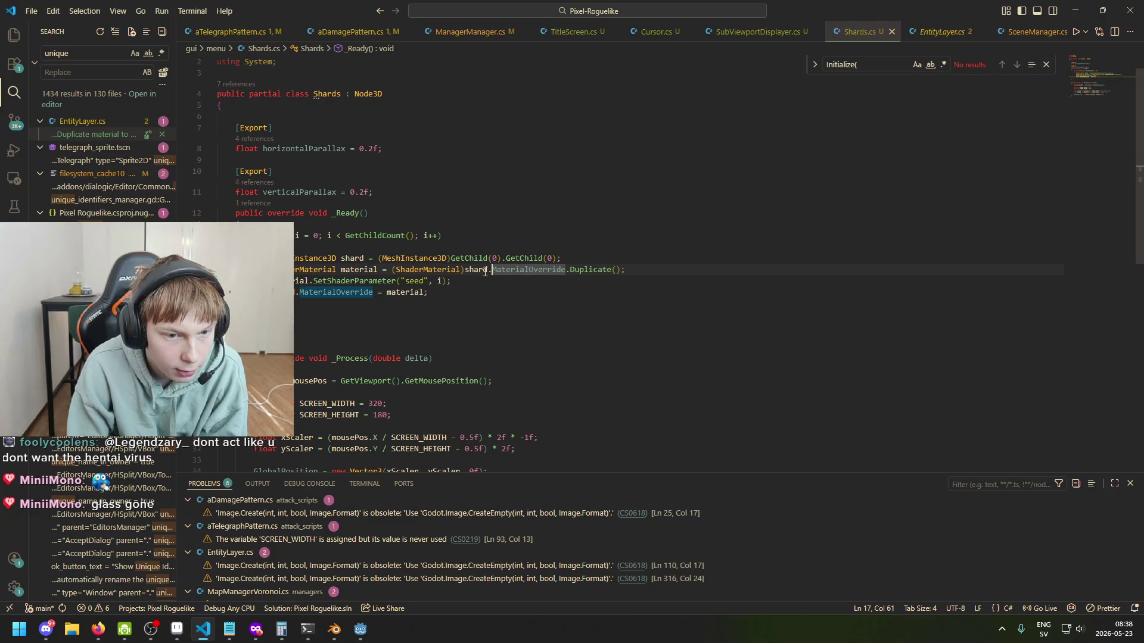
key("Left")
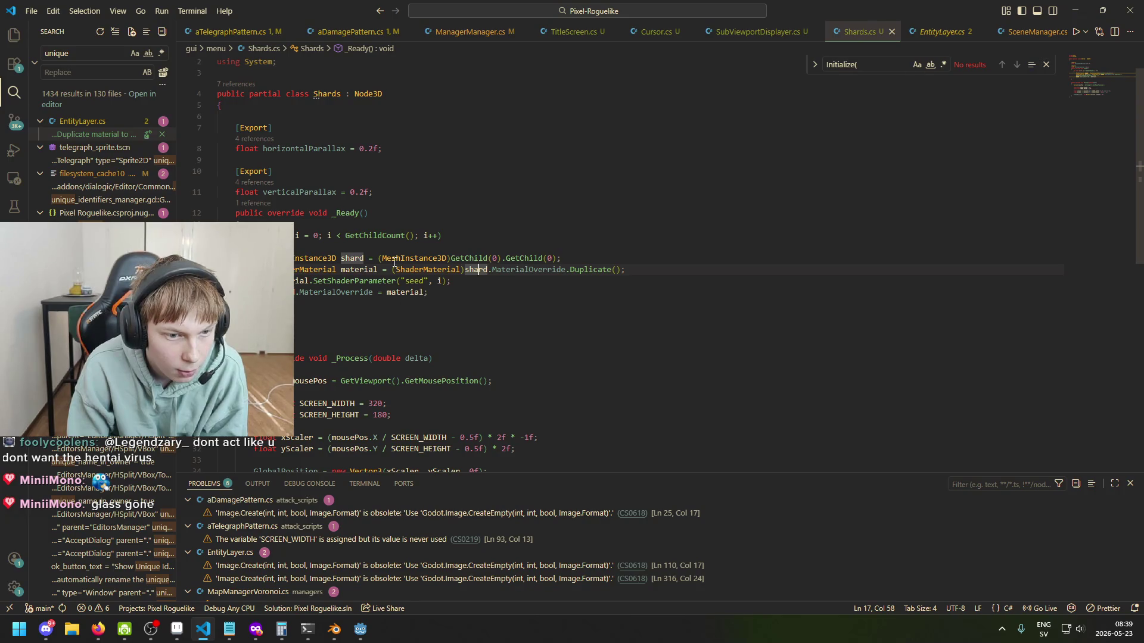
mouse_move(445, 257)
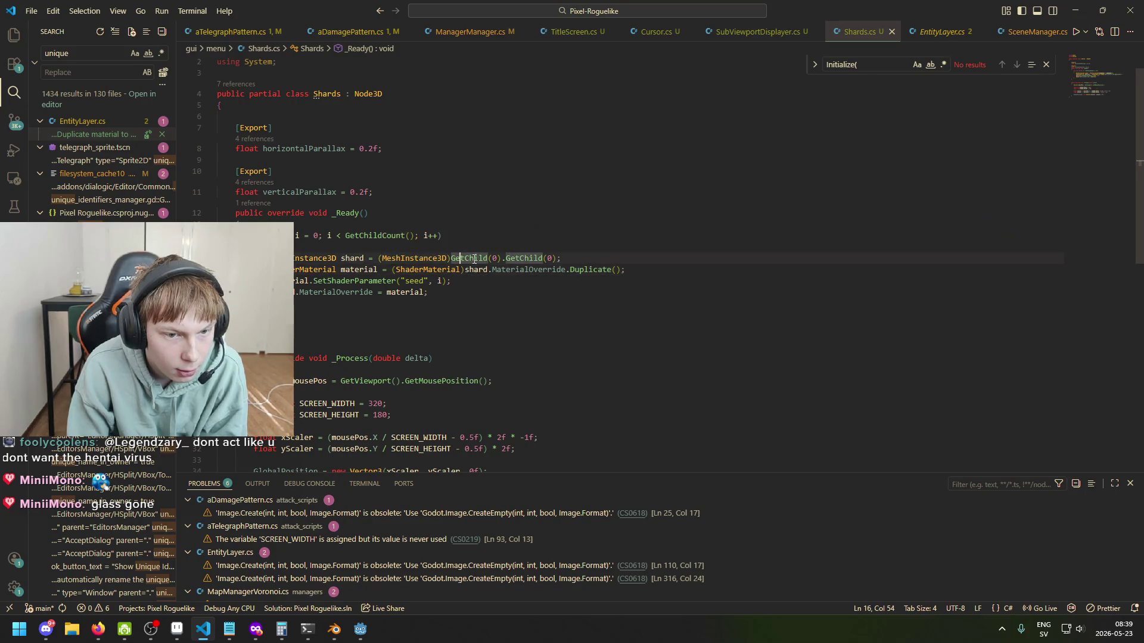
left_click(524, 260)
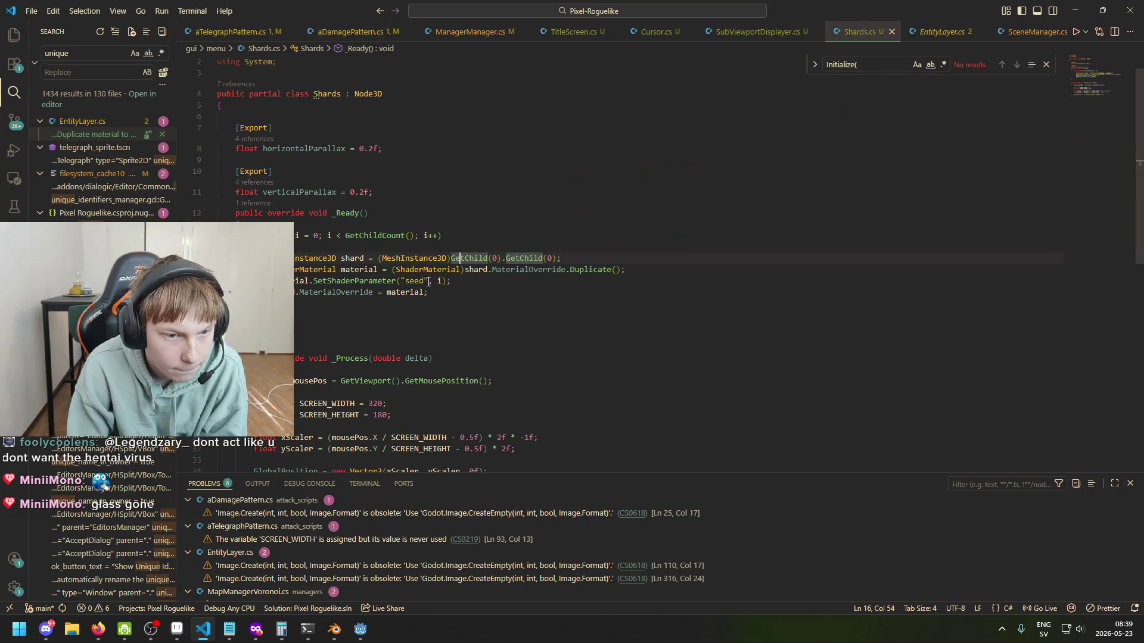
mouse_move(334, 629)
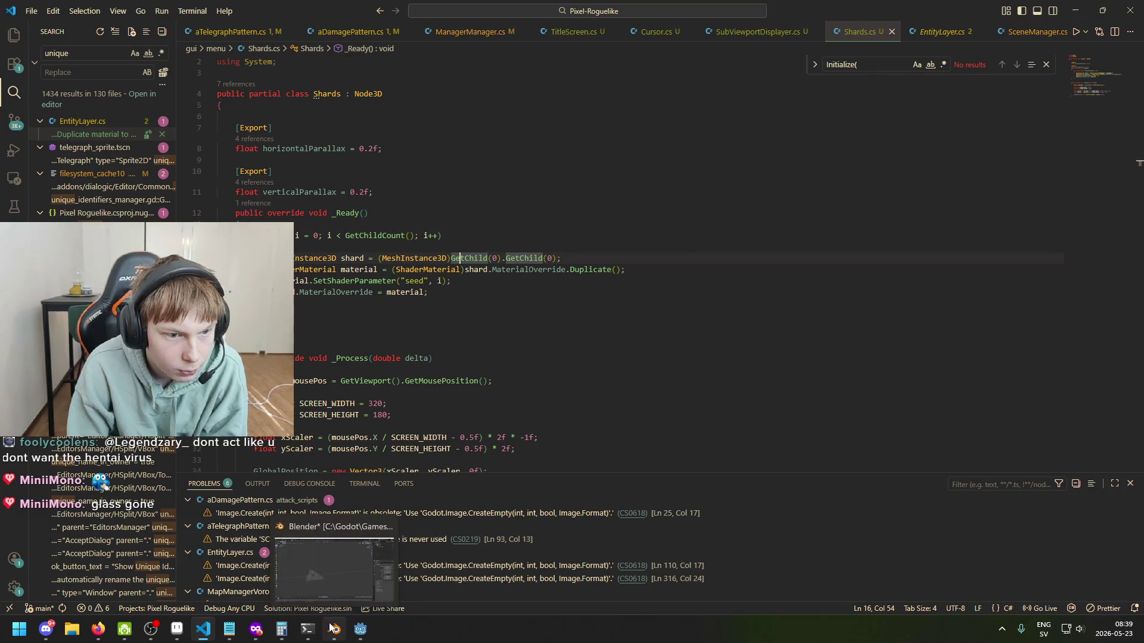
left_click(560, 271)
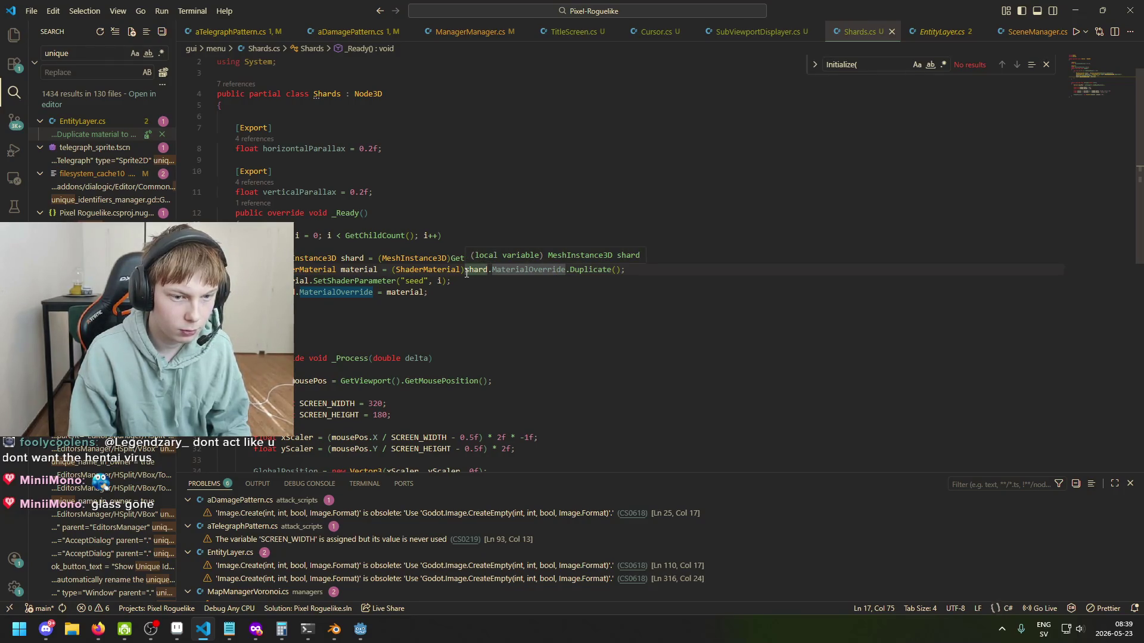
mouse_move(359, 629)
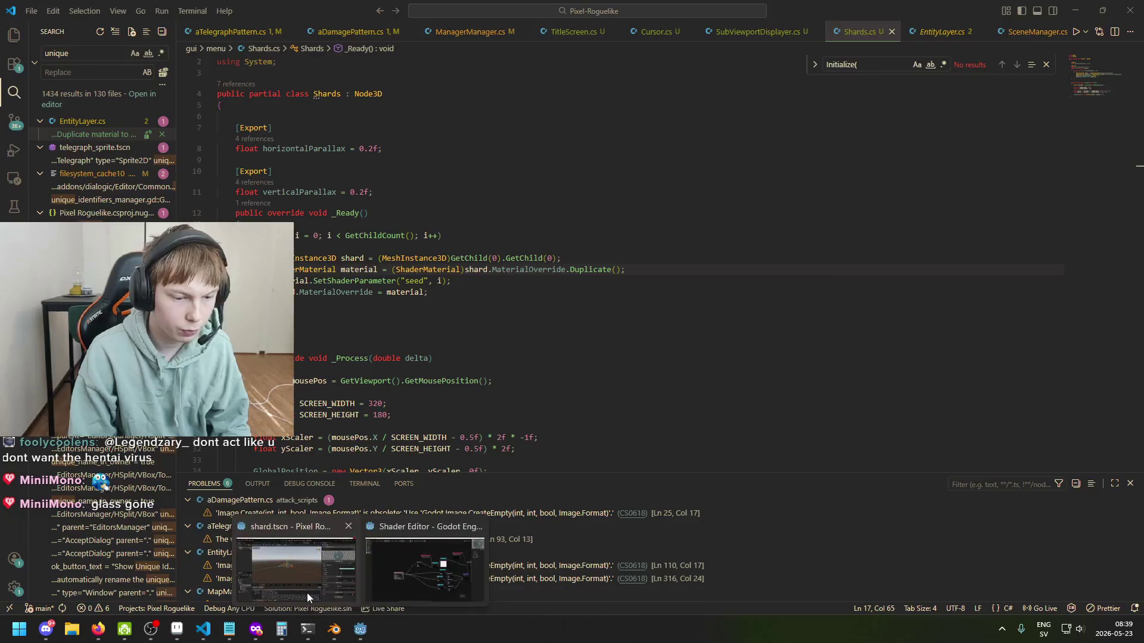
left_click(306, 592)
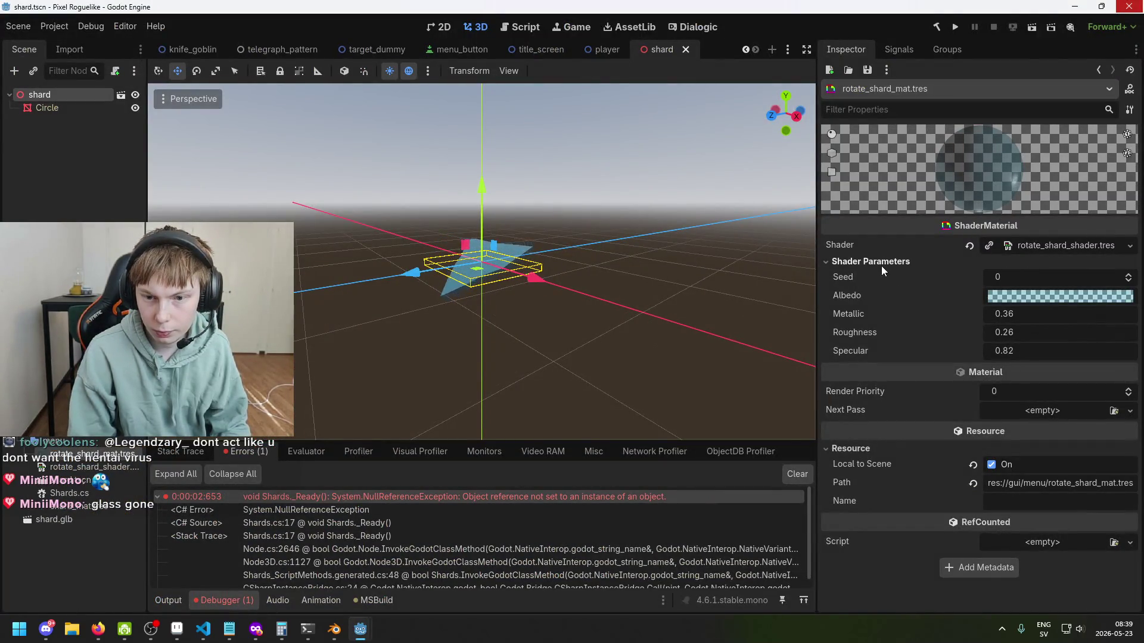
Step: Switch between the shard root and Circle nodes, peeking at Visibility, Process and rotate_shard_mat.tres
left_click(47, 108)
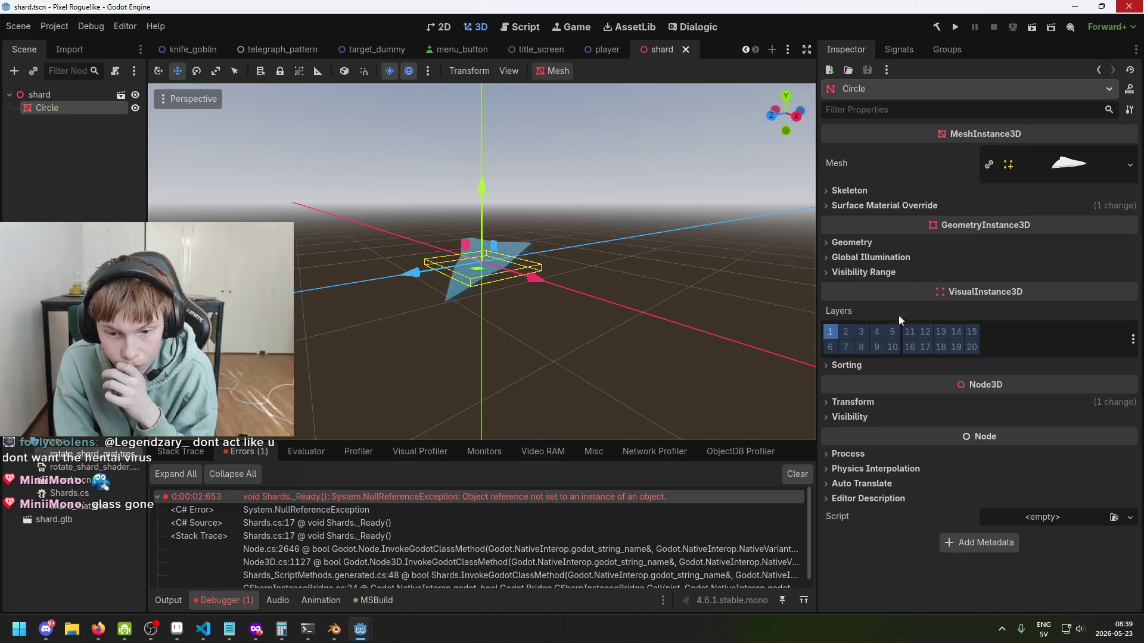
left_click(48, 98)
left_click(48, 109)
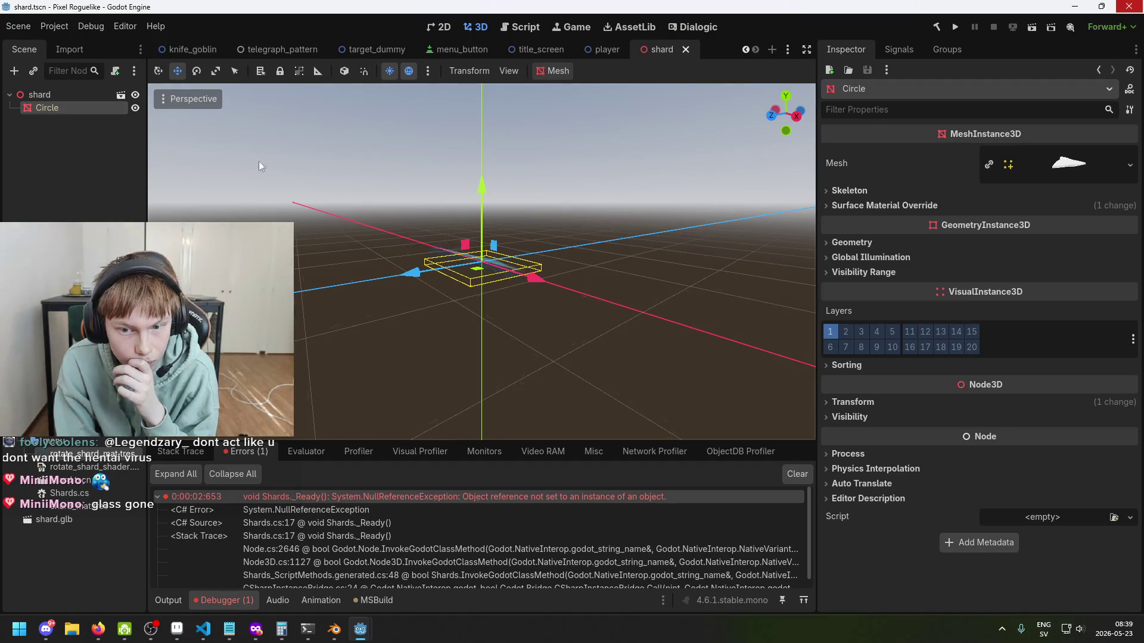
left_click(62, 96)
left_click(916, 172)
left_click(917, 171)
left_click(921, 205)
left_click(920, 205)
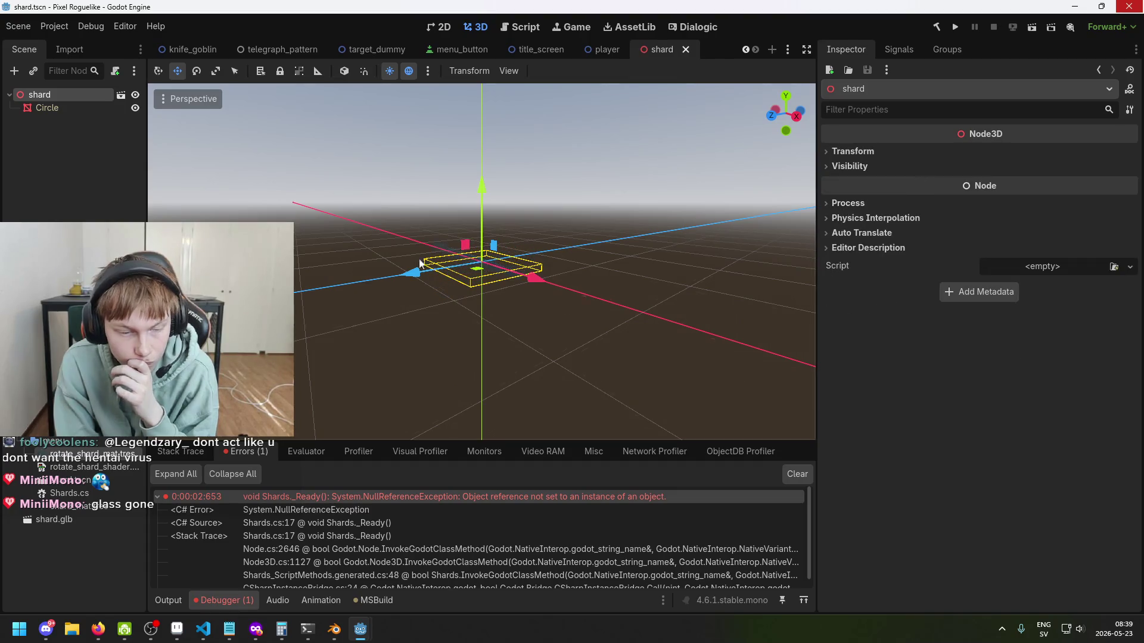
left_click(74, 456)
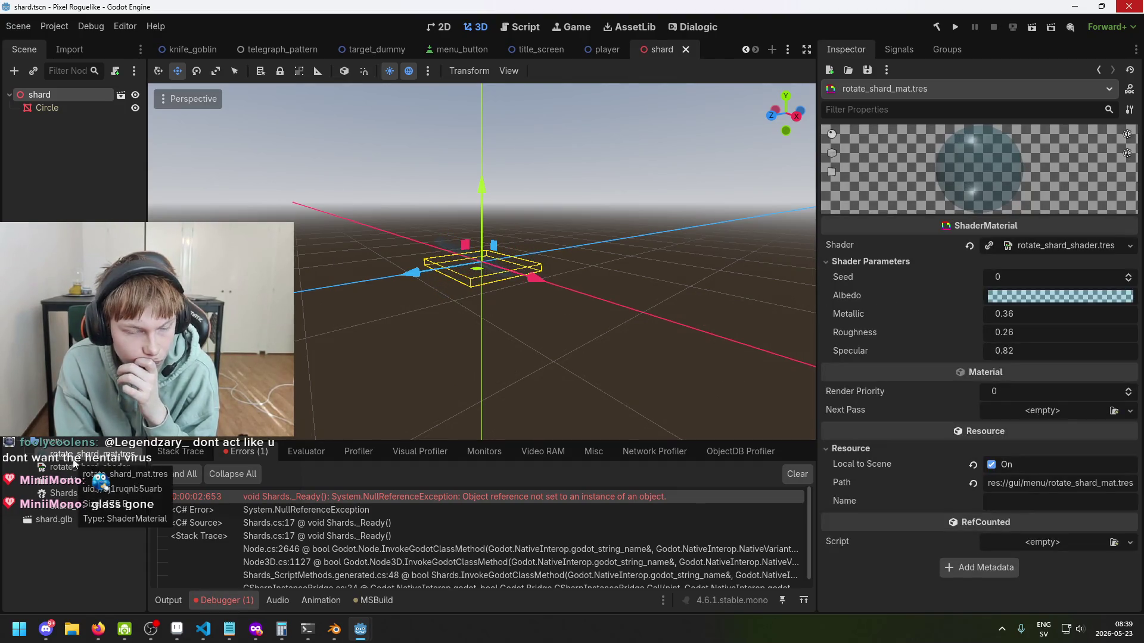
left_click(47, 108)
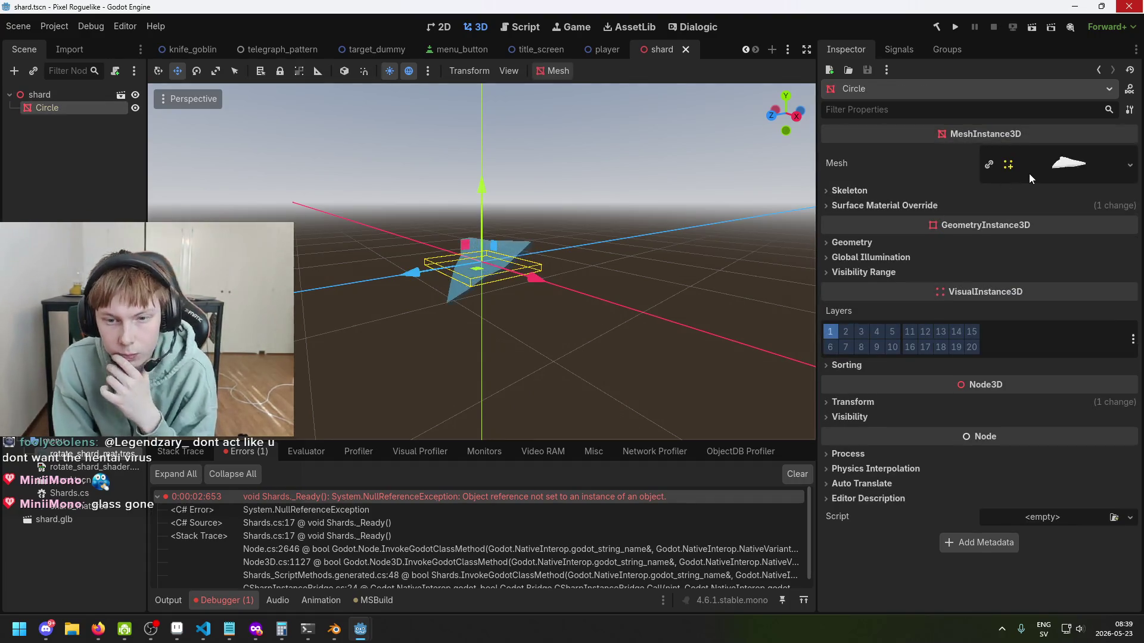
Step: Expand the Circle's Mesh properties to see the material assigned on Surface 0
left_click(1051, 167)
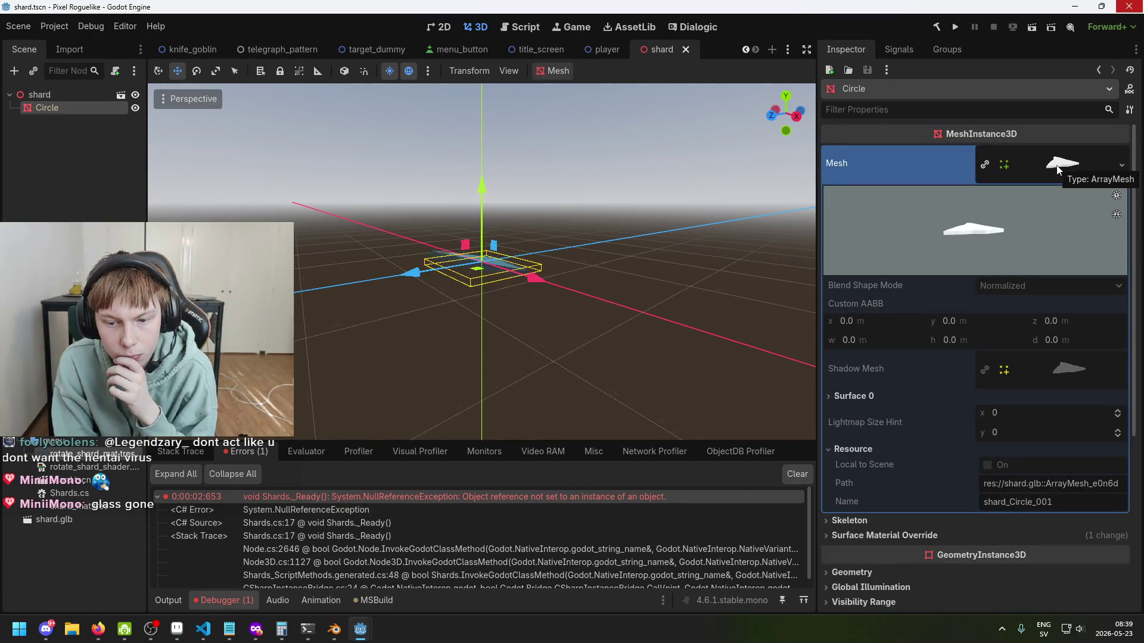
left_click(1055, 168)
left_click(1051, 168)
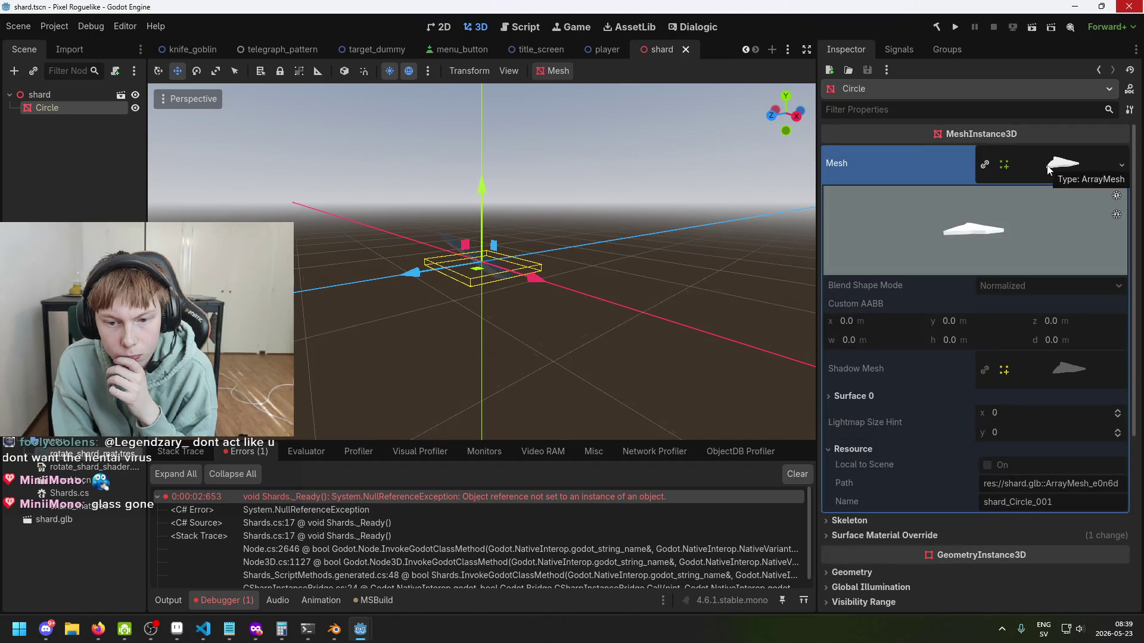
left_click(863, 396)
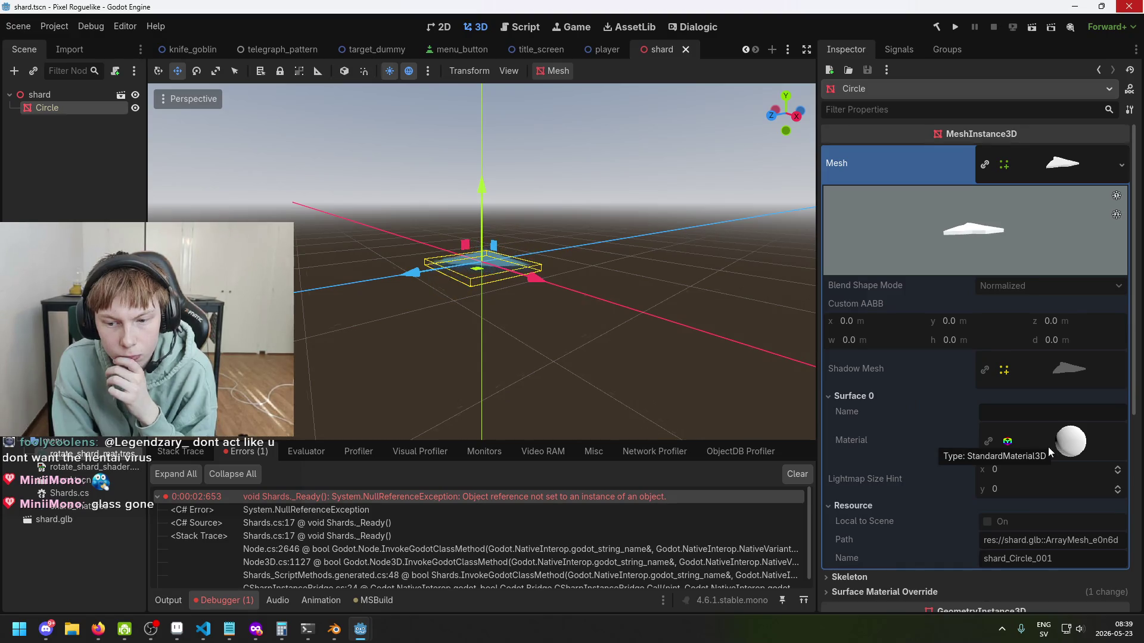
left_click(1066, 164)
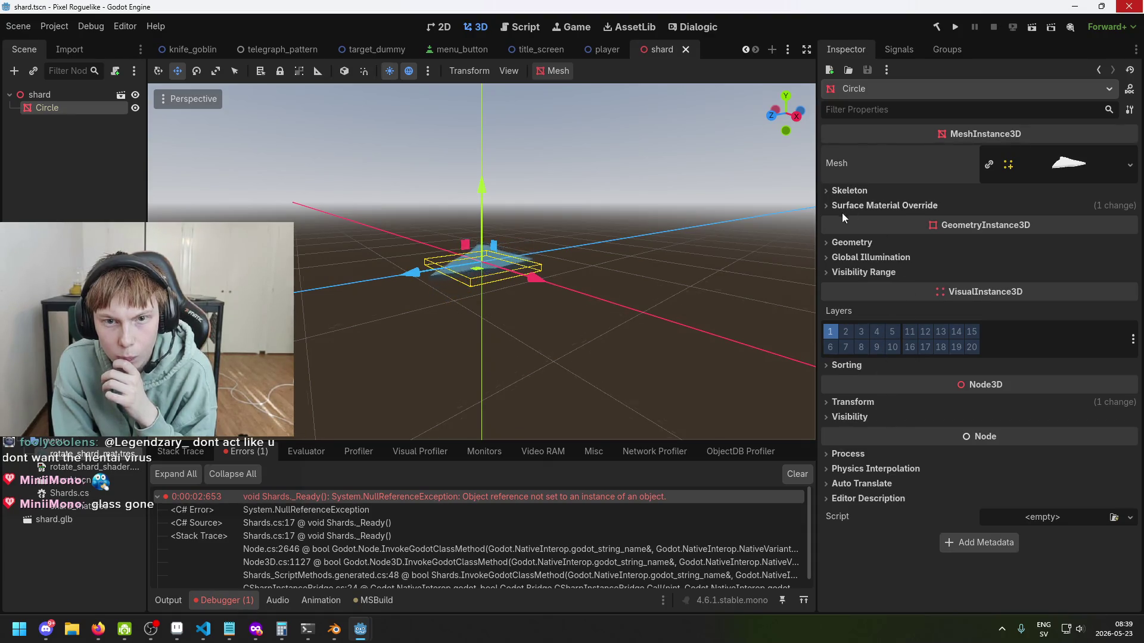
Step: Check that the Geometry Material Override is empty and save the shard scene
left_click(877, 238)
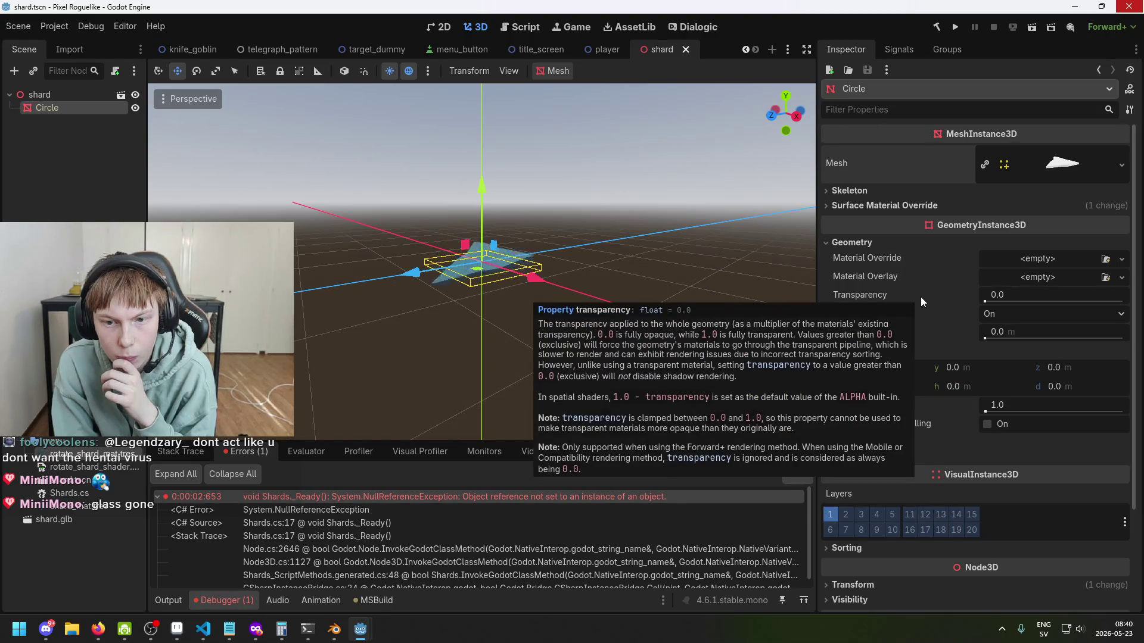
mouse_move(888, 257)
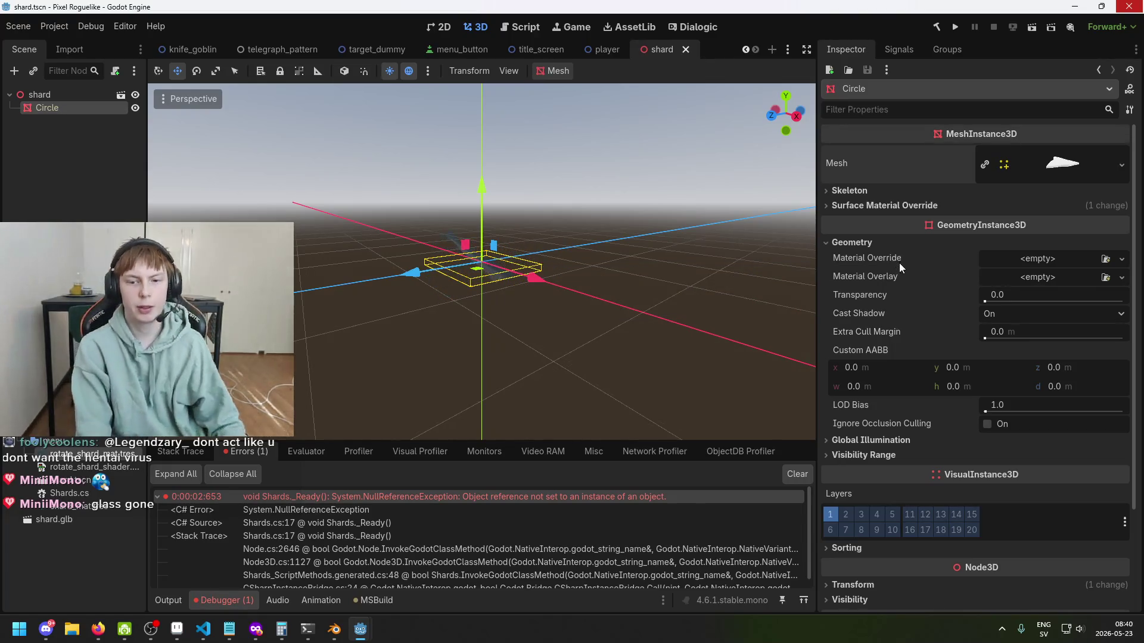
key("ctrl+s")
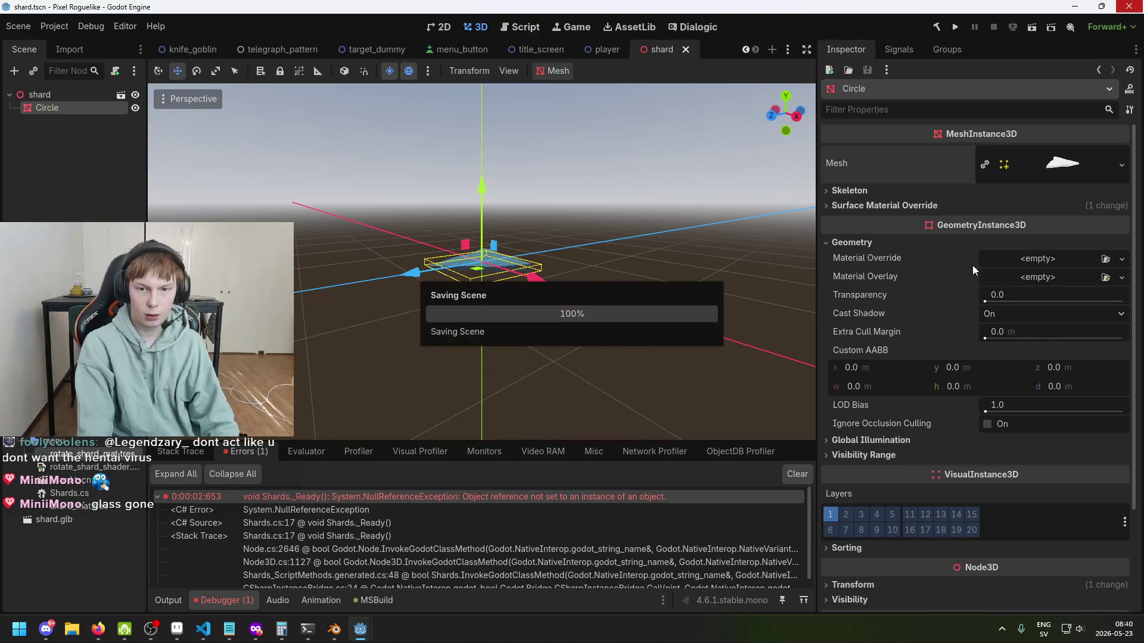
left_click(84, 93)
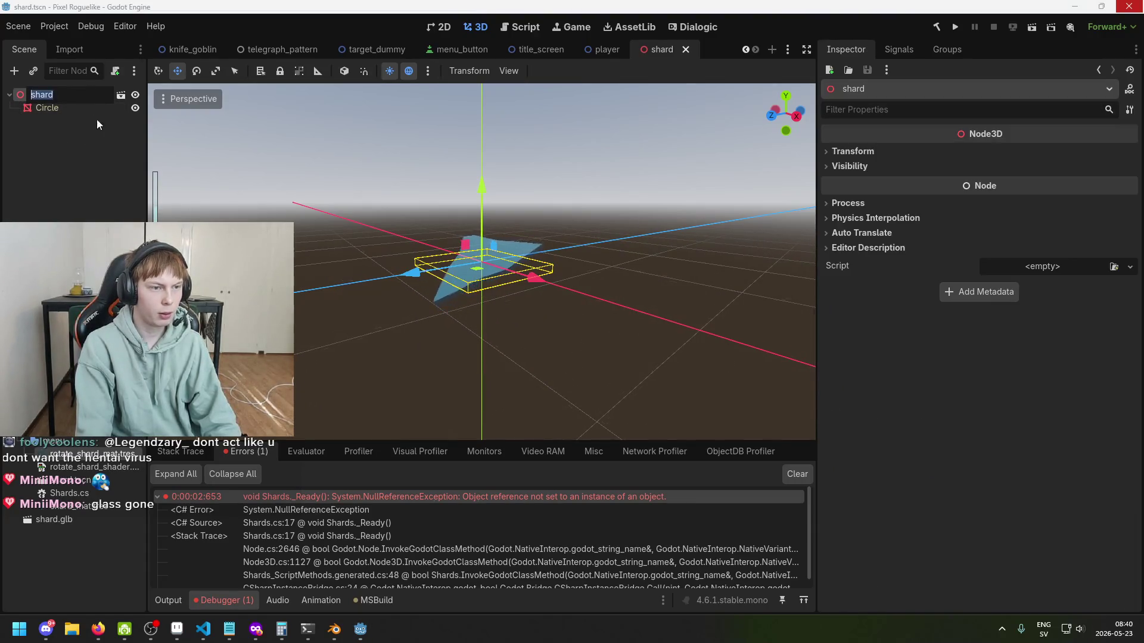
Step: Try opening the imported shard.glb, dismiss its warning, and select the Circle mesh node
left_click(120, 97)
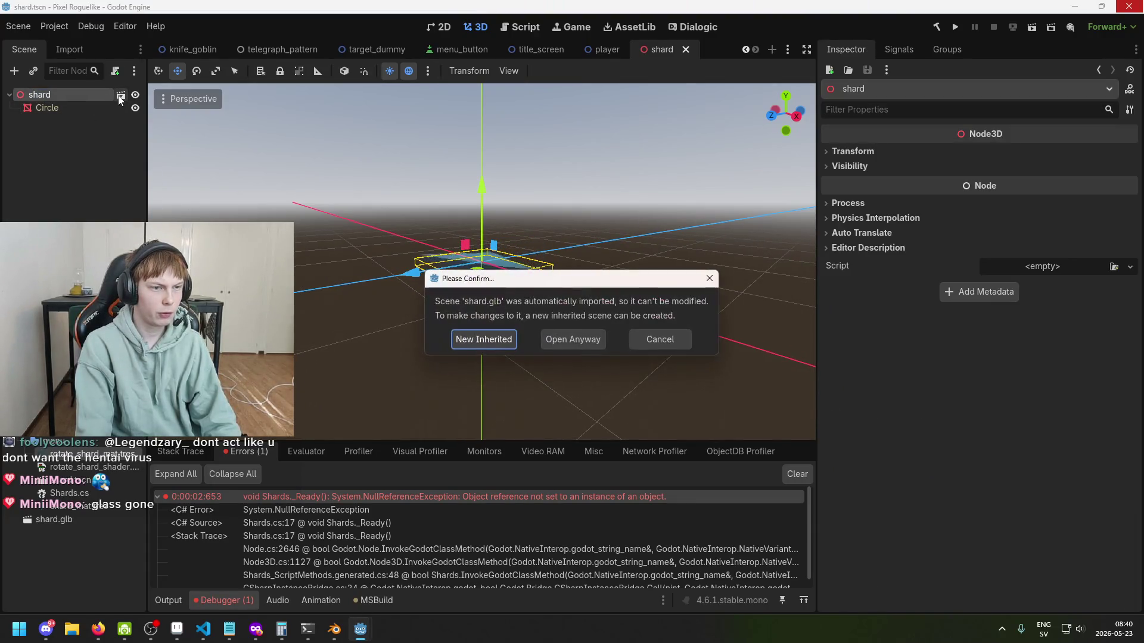
left_click(682, 339)
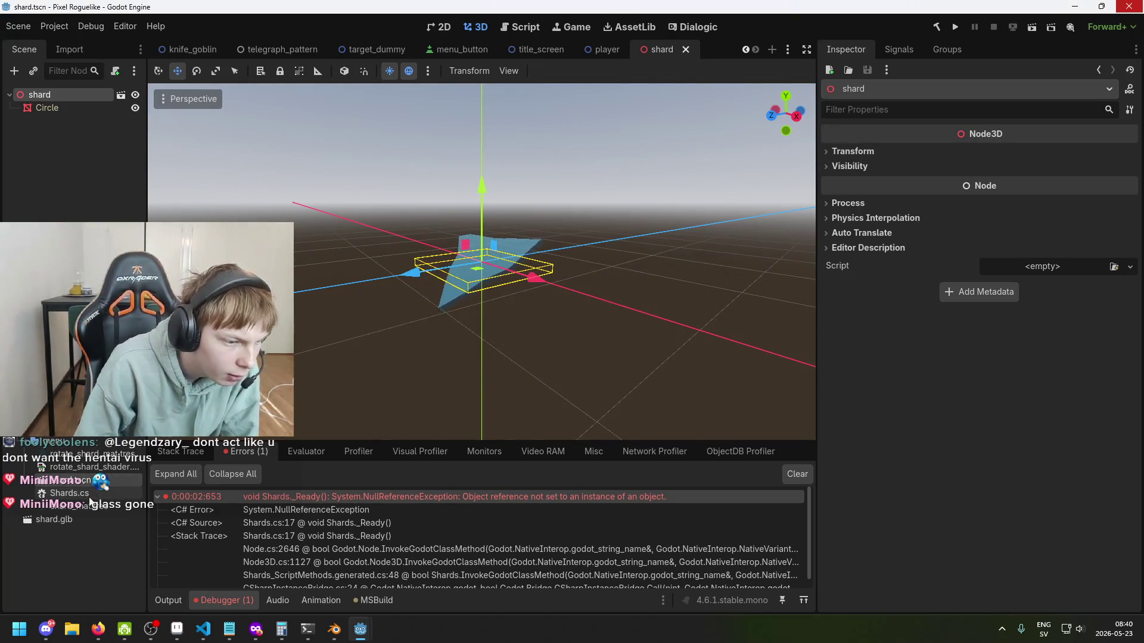
left_click(52, 179)
left_click(53, 95)
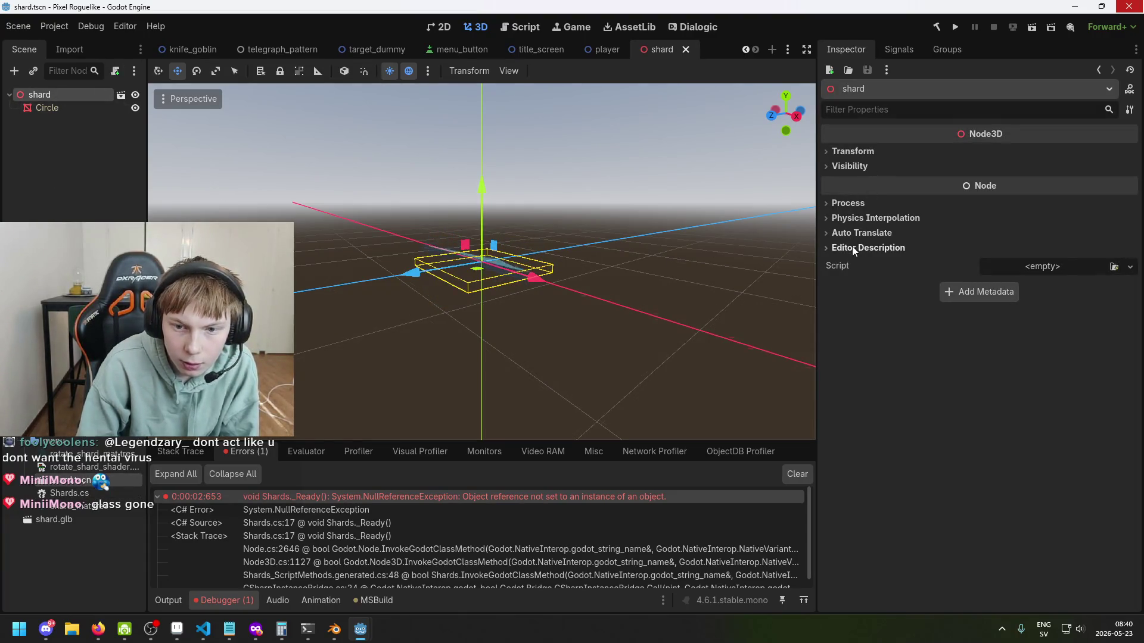
left_click(47, 108)
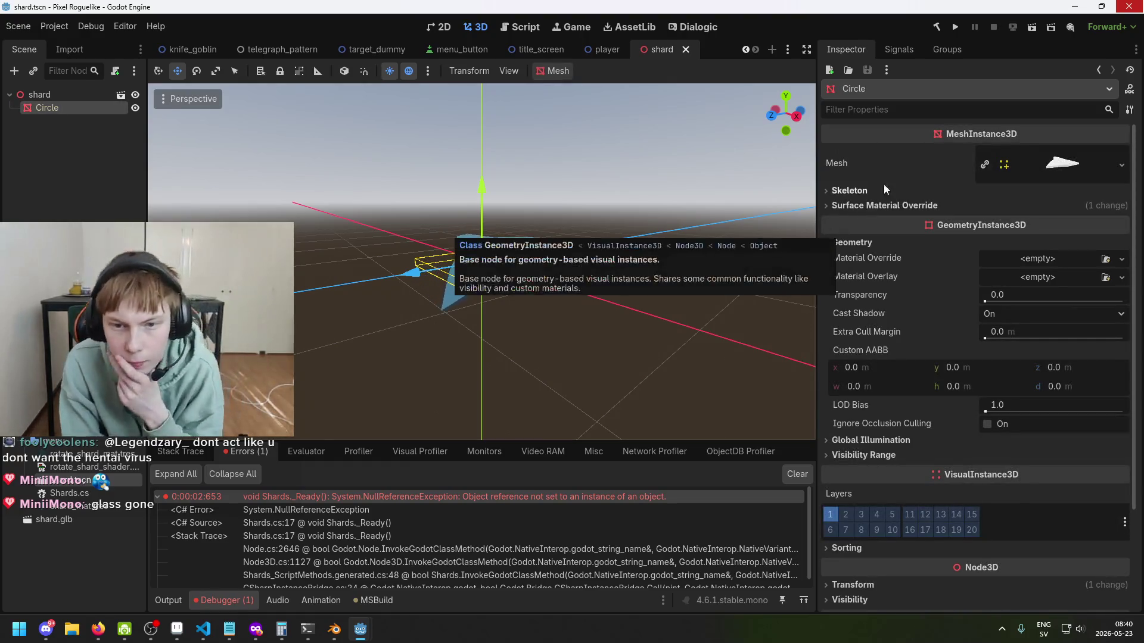
Step: Expand the Circle's Surface Material Override to inspect the material in slot 0
left_click(942, 206)
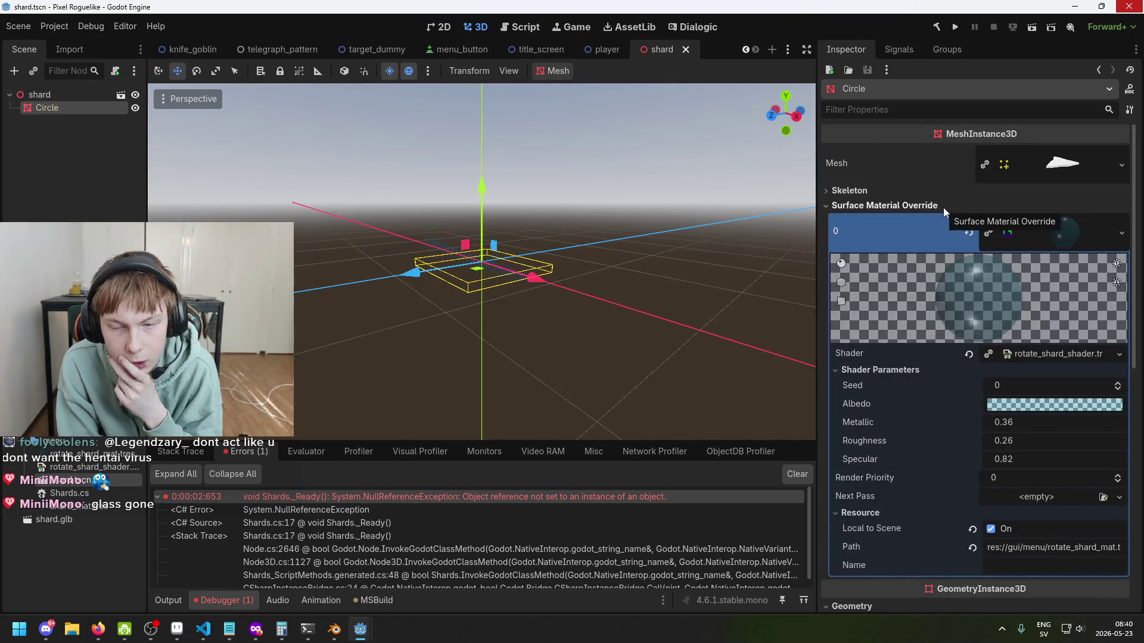
left_click(891, 206)
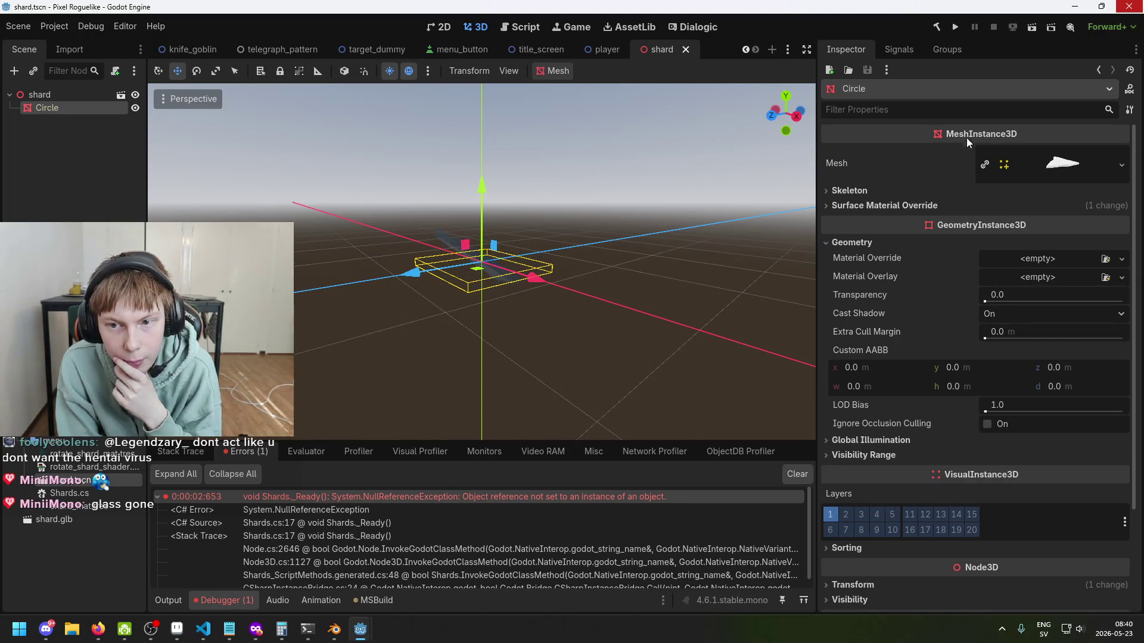
left_click(913, 206)
left_click(913, 206)
left_click(918, 206)
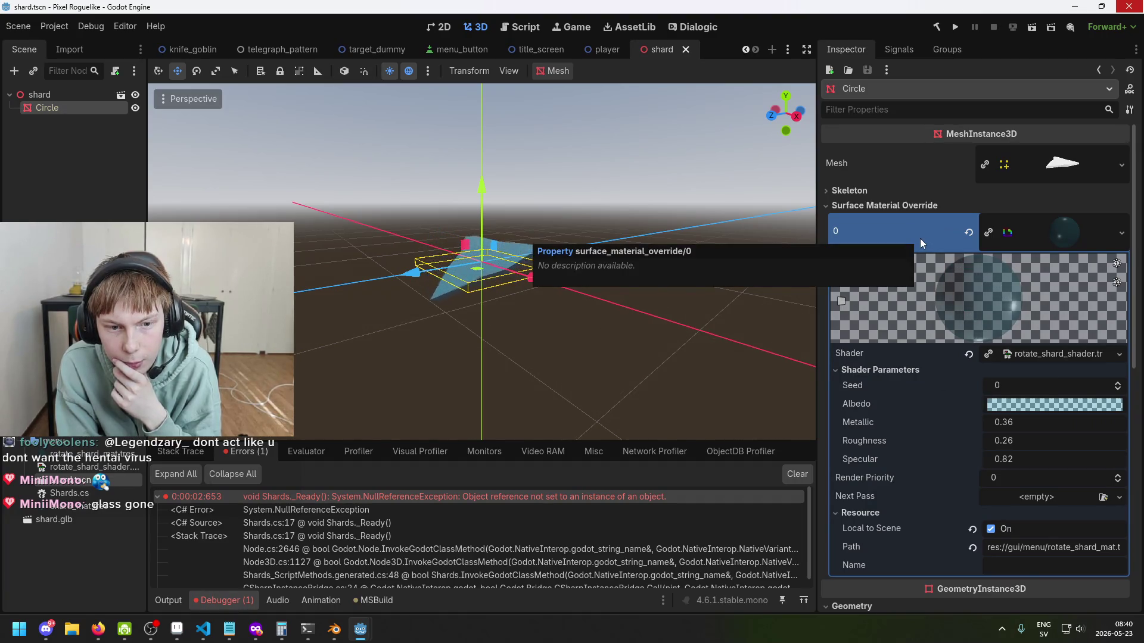
left_click(914, 206)
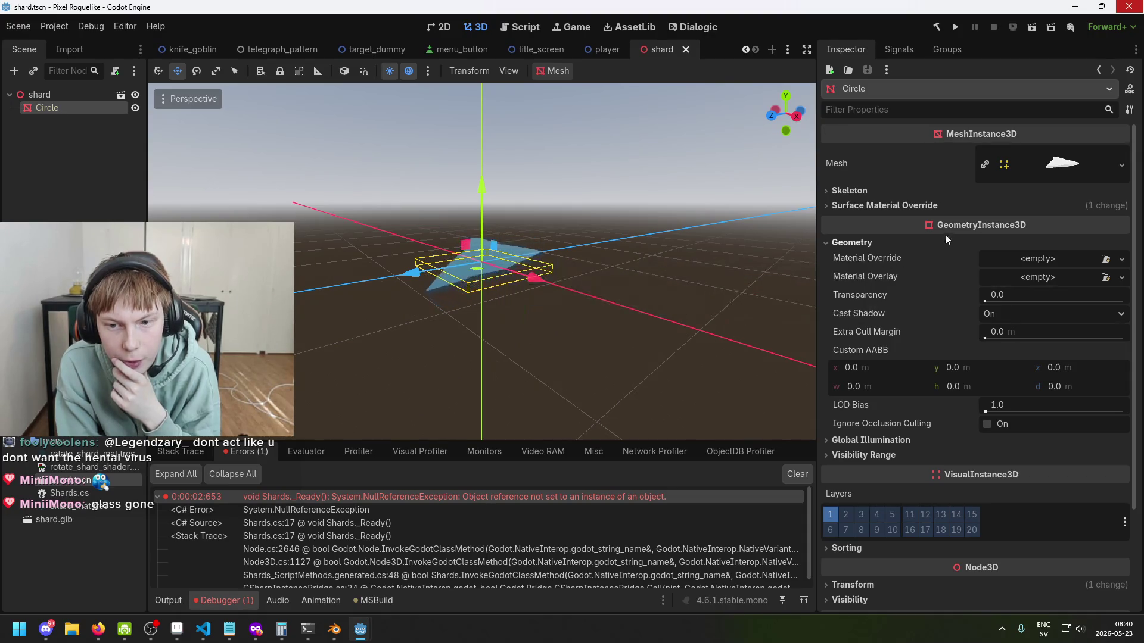
Step: Clear surface slot 0 and drag rotate_shard_mat.tres into the Geometry Material Override
left_click(920, 207)
left_click(930, 209)
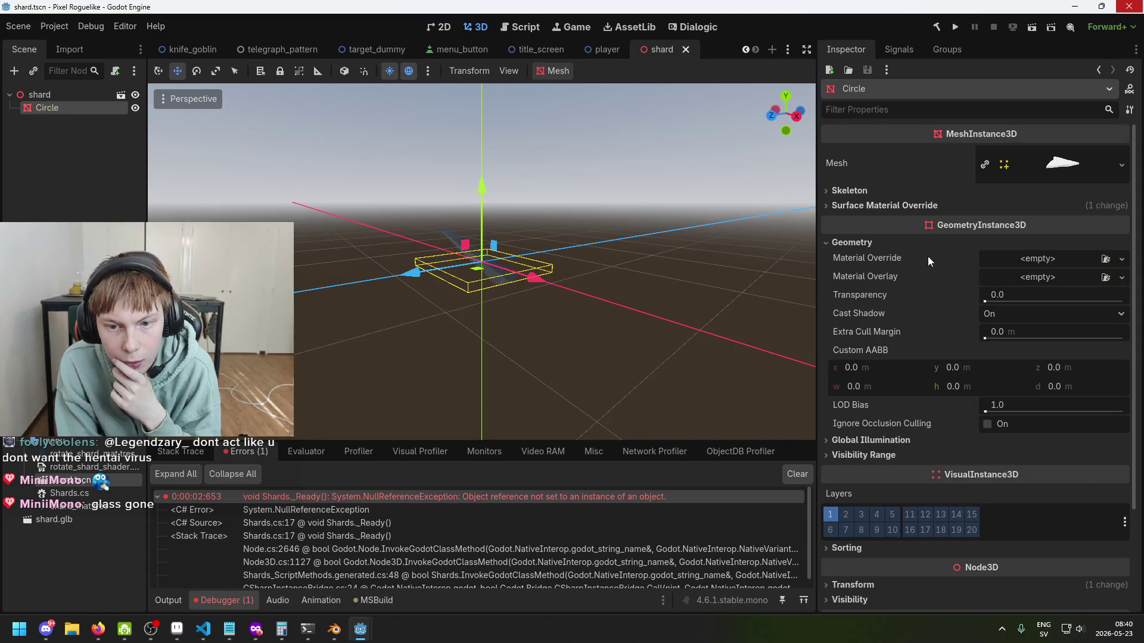
left_click(925, 214)
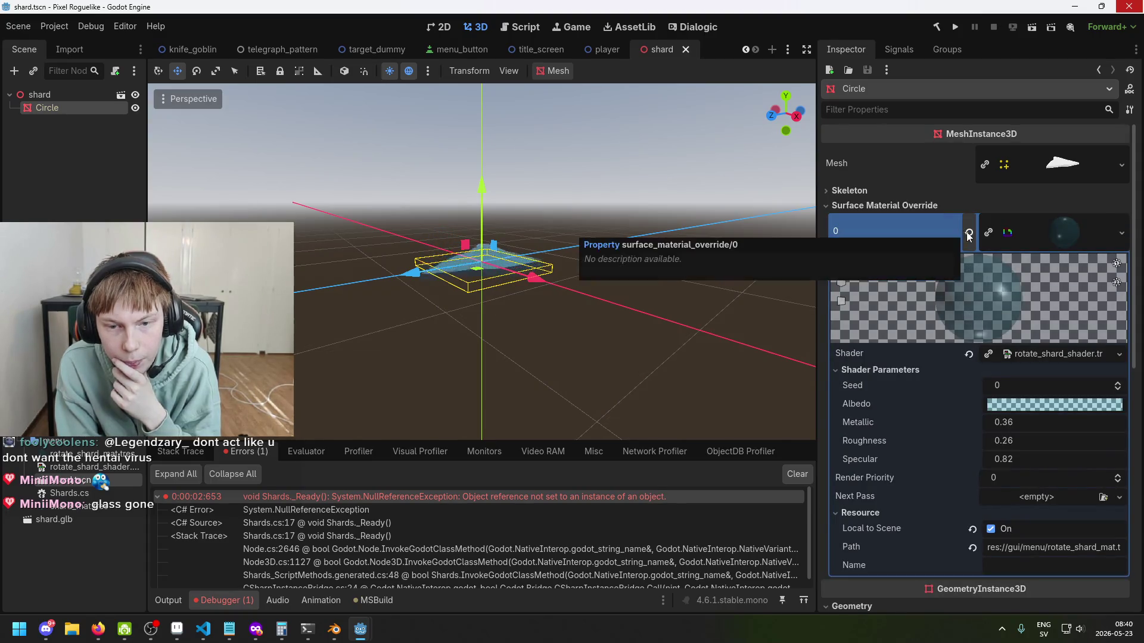
left_click(968, 222)
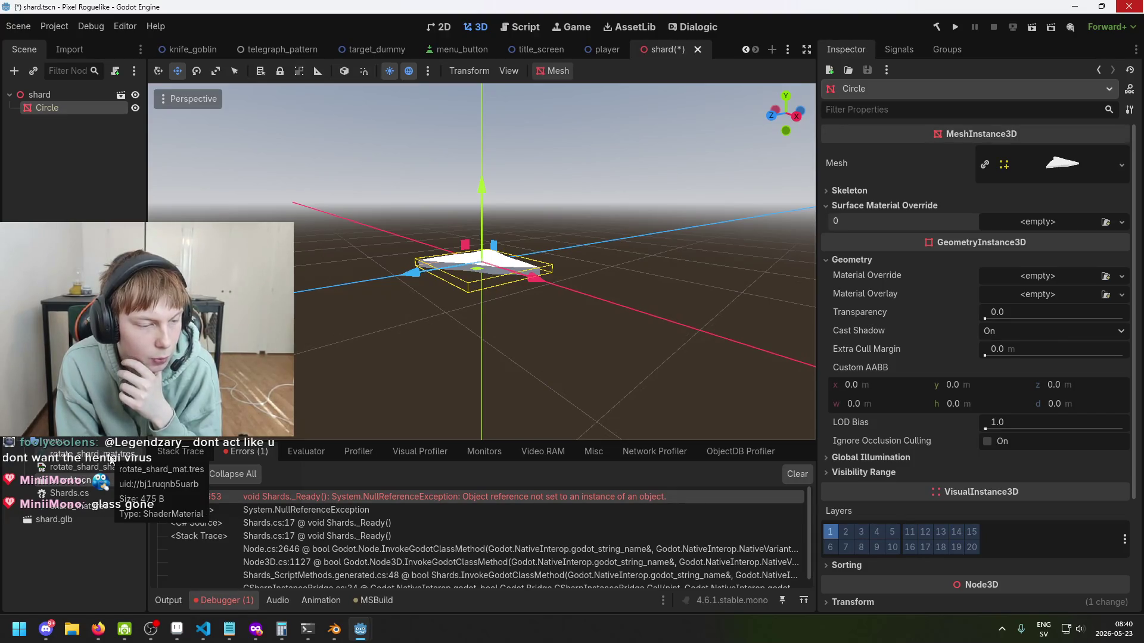
mouse_move(110, 464)
left_mouse_down()
mouse_move(1060, 334)
mouse_move(1046, 275)
left_mouse_up()
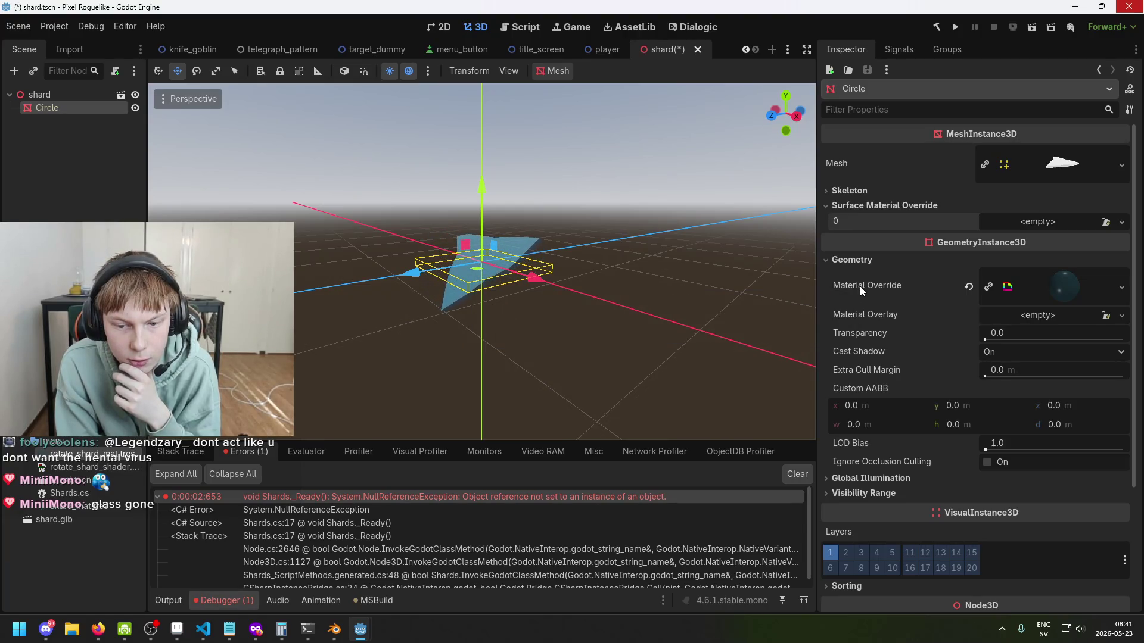
Step: Save the shard scene with Ctrl+S and launch the game to test the shards
key("ctrl+s")
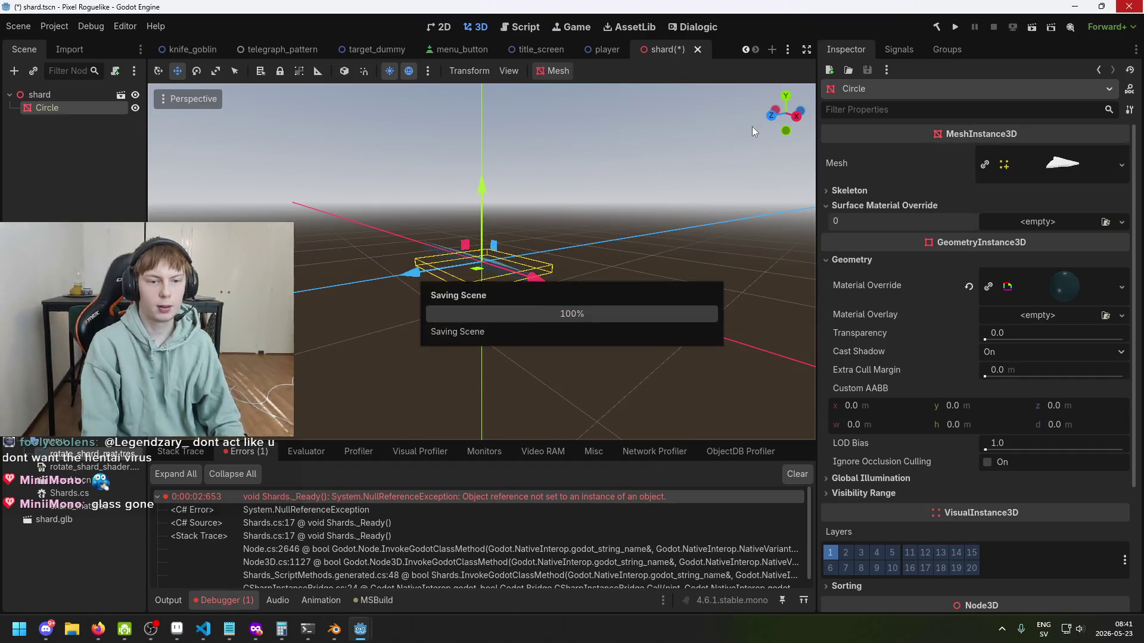
left_click(955, 31)
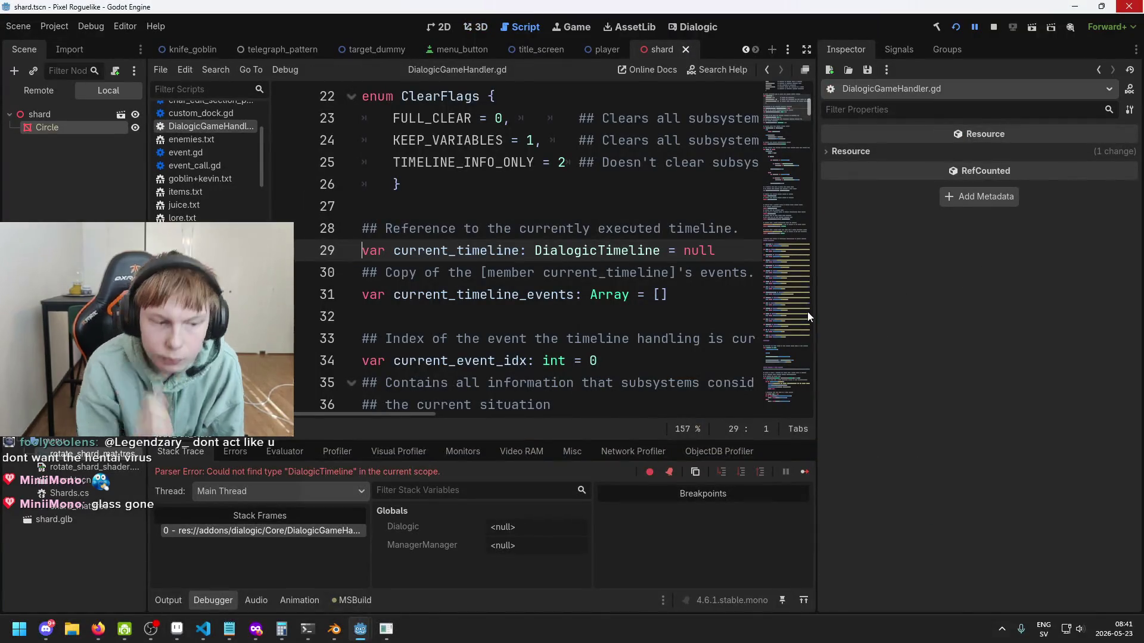
Step: Stop and relaunch the game with F5, close it, and return to Shards.cs in VS Code
left_click(993, 26)
key("F5")
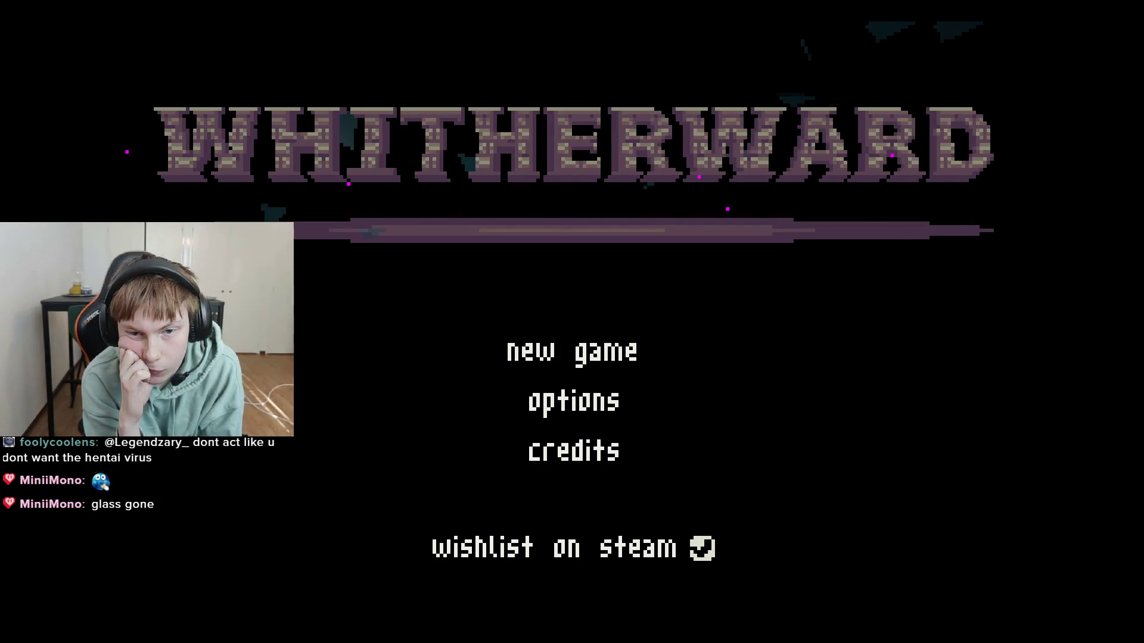
key("alt+F4")
key("ctrl+s")
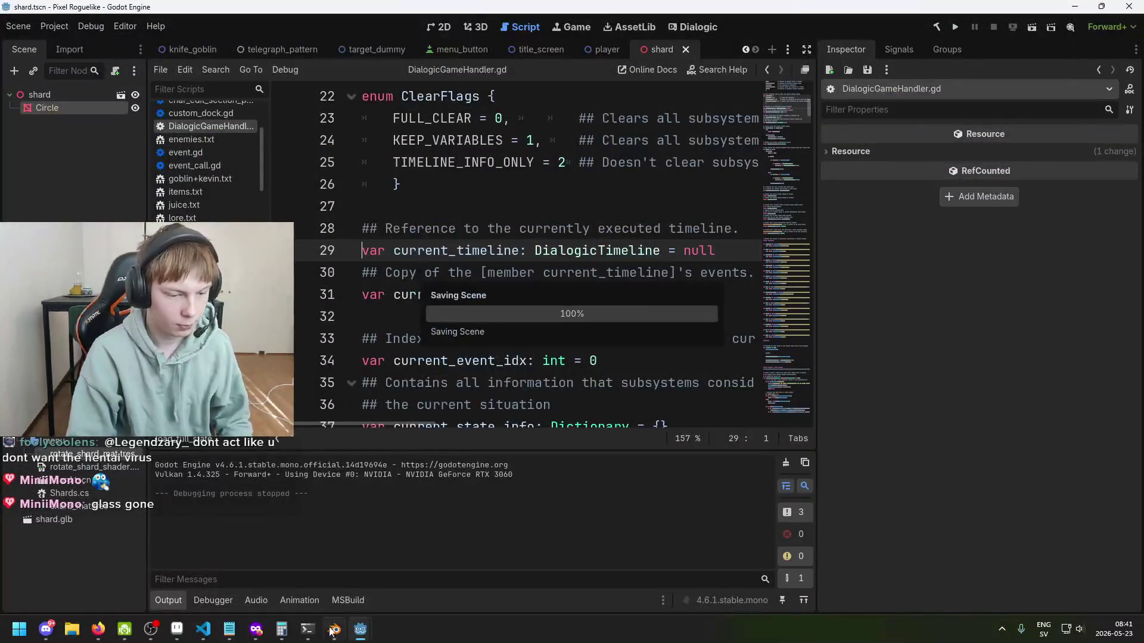
key("alt+Tab")
left_click(570, 273)
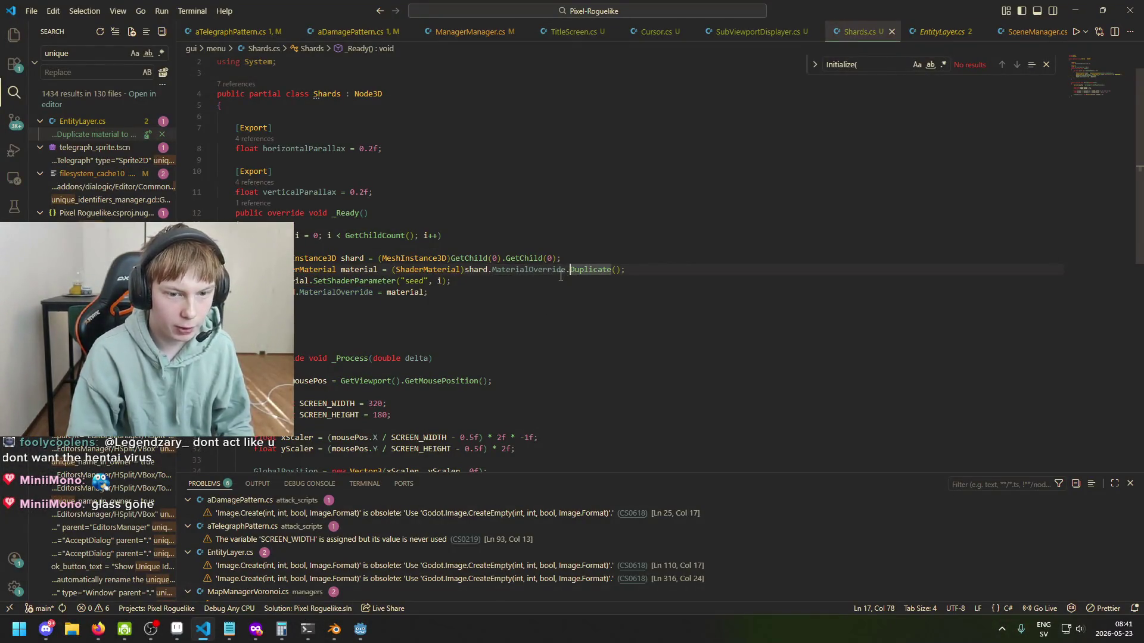
Step: Check the Duplicate, SetShaderParameter and MaterialOverride lines in Shards.cs, then return to Godot
left_click(521, 273)
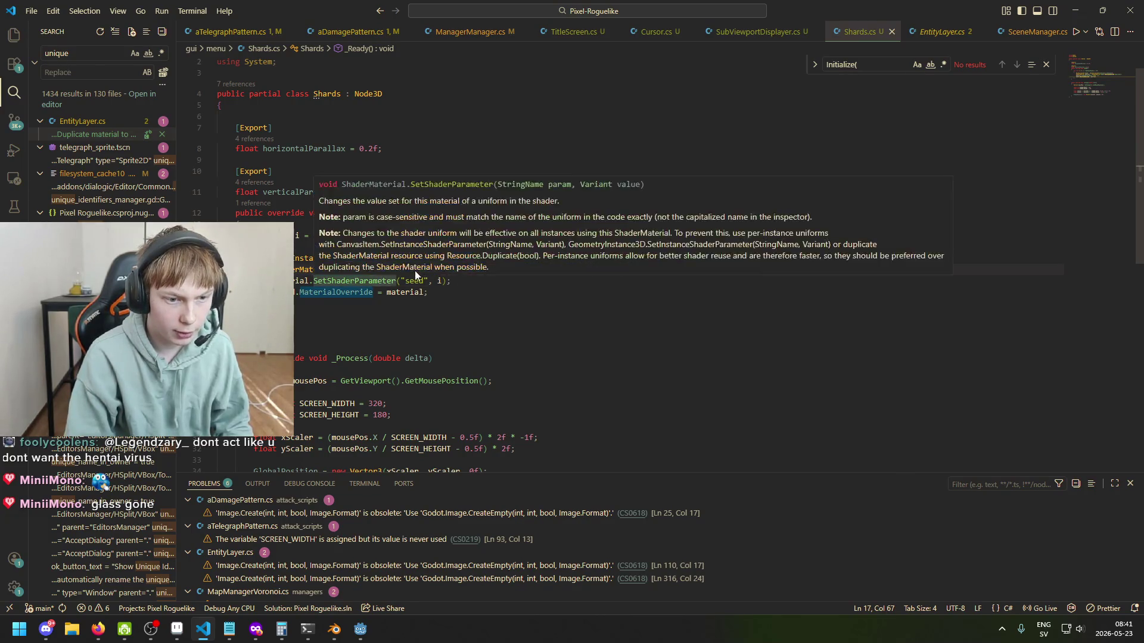
left_click_drag(345, 281, 350, 280)
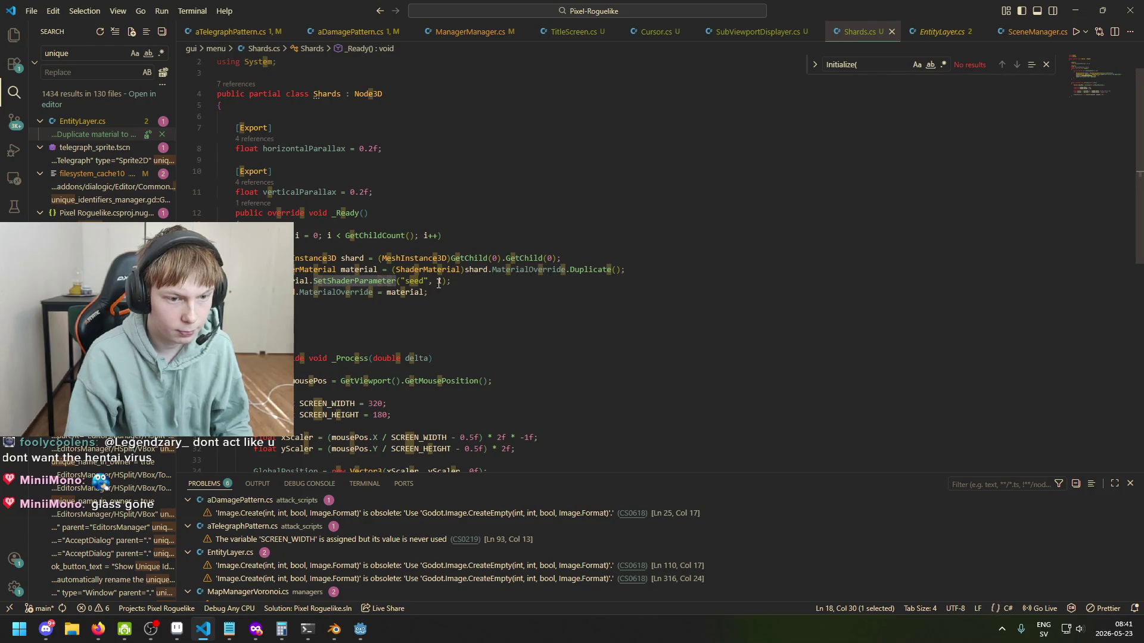
left_click(290, 281)
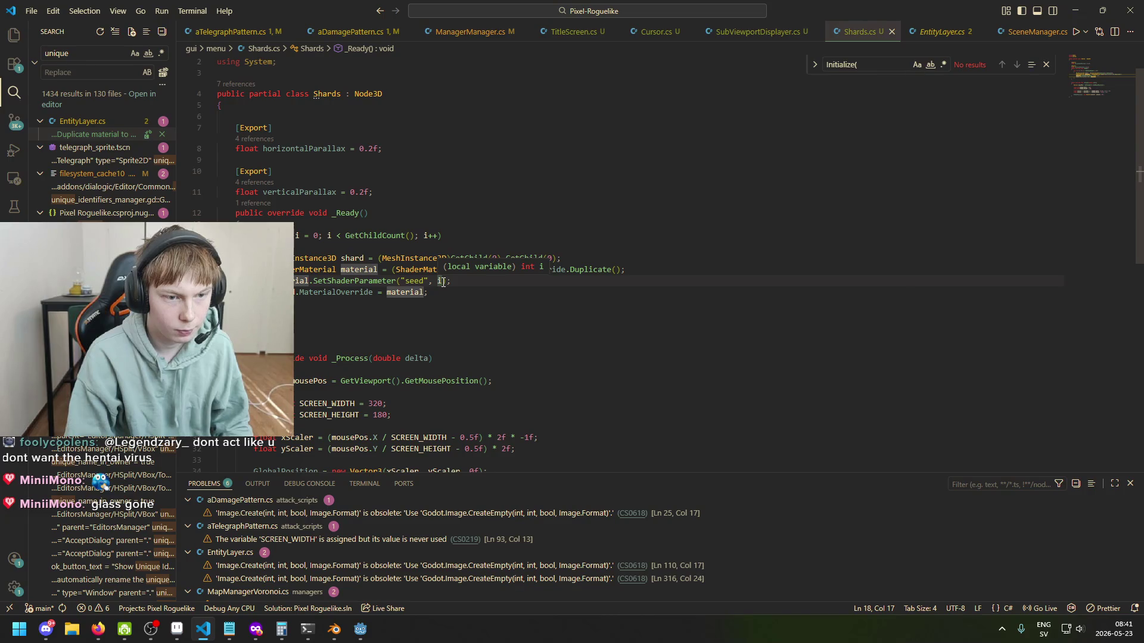
left_click(441, 282)
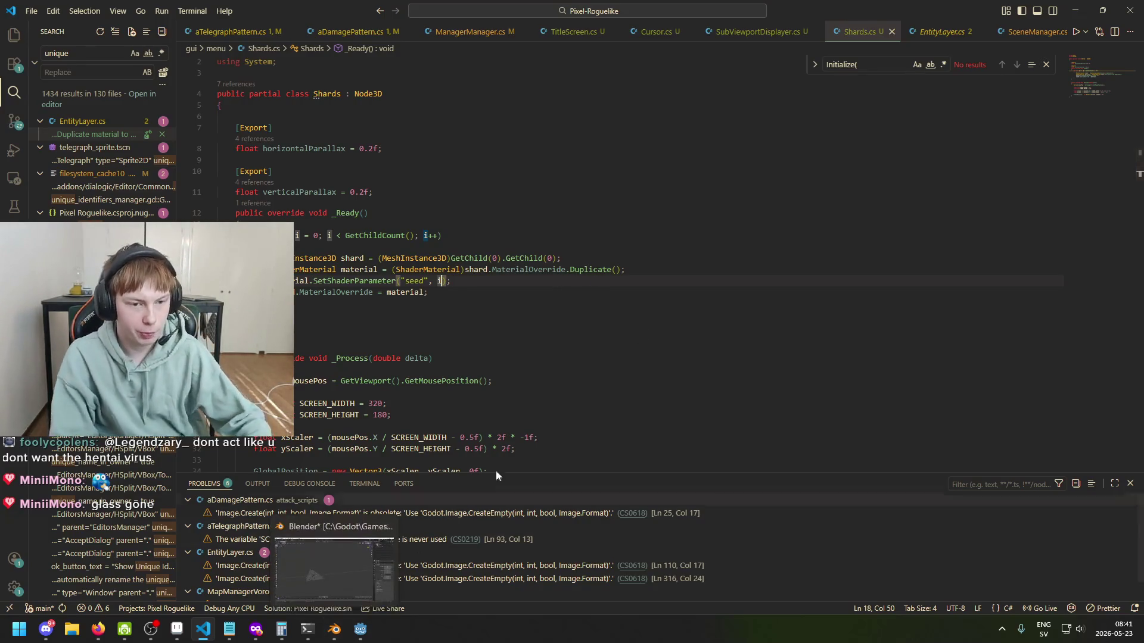
left_click(459, 291)
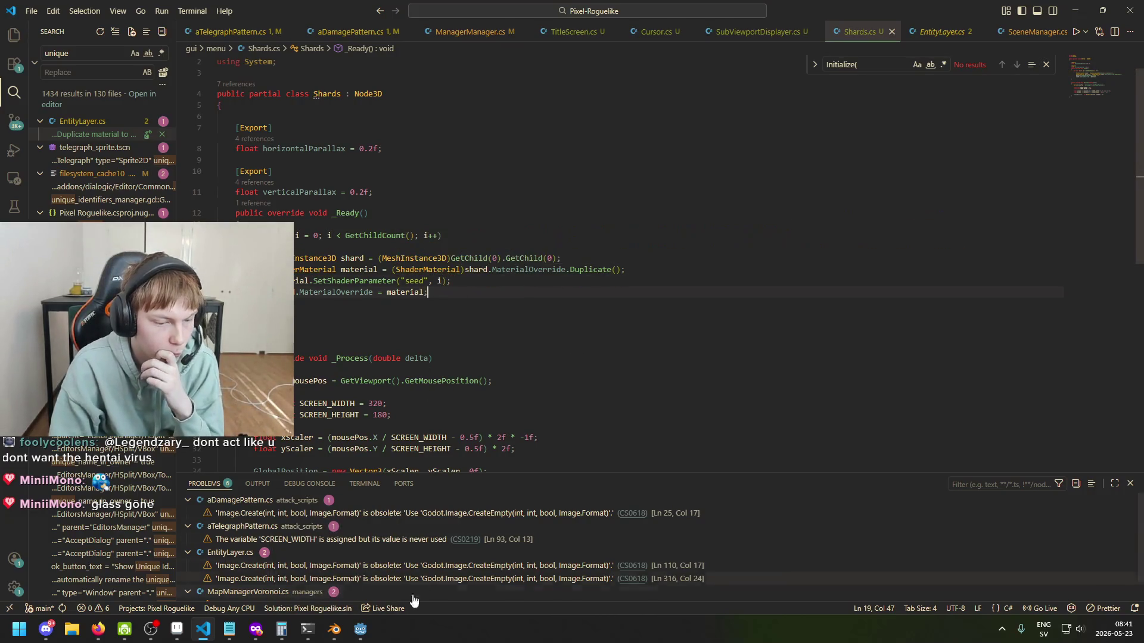
mouse_move(360, 629)
left_click(295, 578)
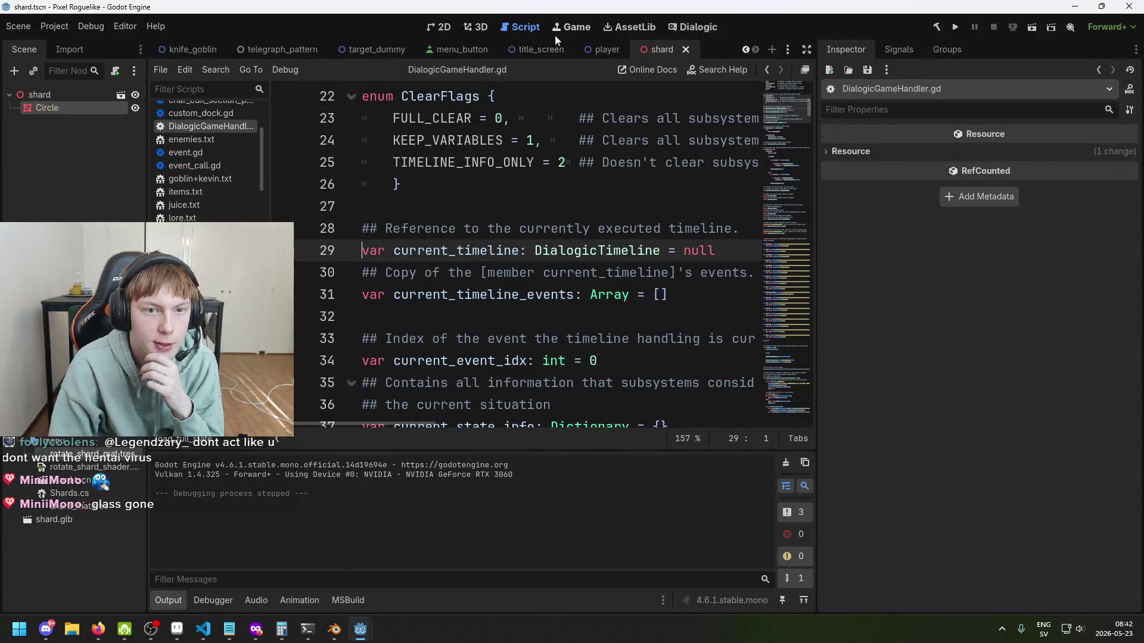
Step: In the 3D view, reselect the Circle and confirm rotate_shard_mat.tres is its Geometry Material Override
left_click(440, 27)
left_click(475, 27)
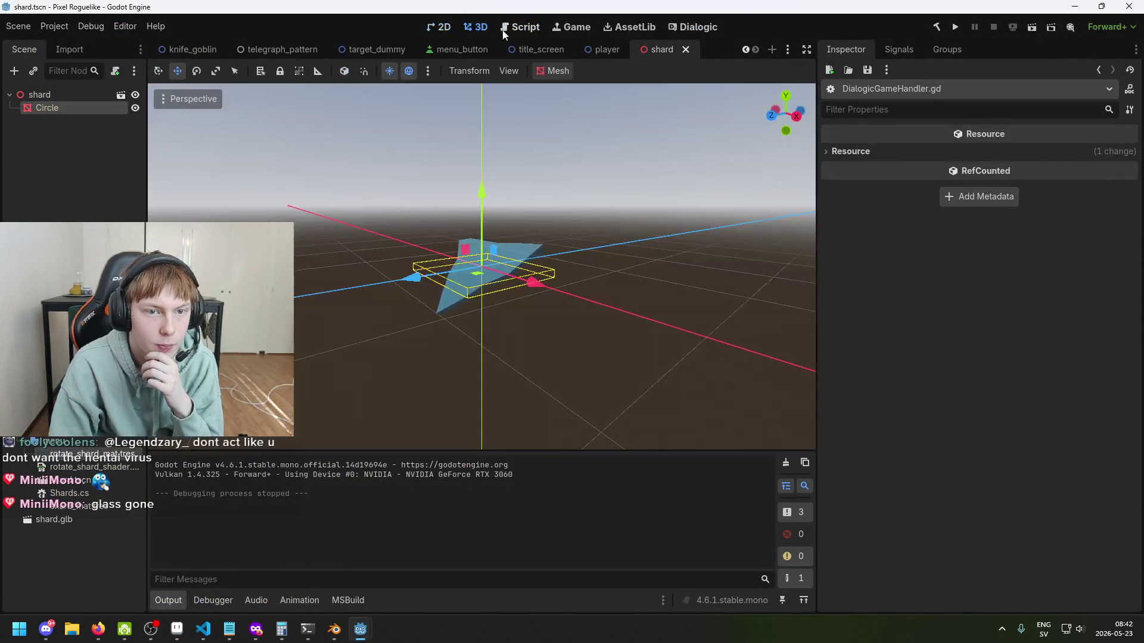
mouse_move(537, 251)
left_mouse_down()
mouse_move(636, 292)
mouse_move(623, 310)
left_mouse_up()
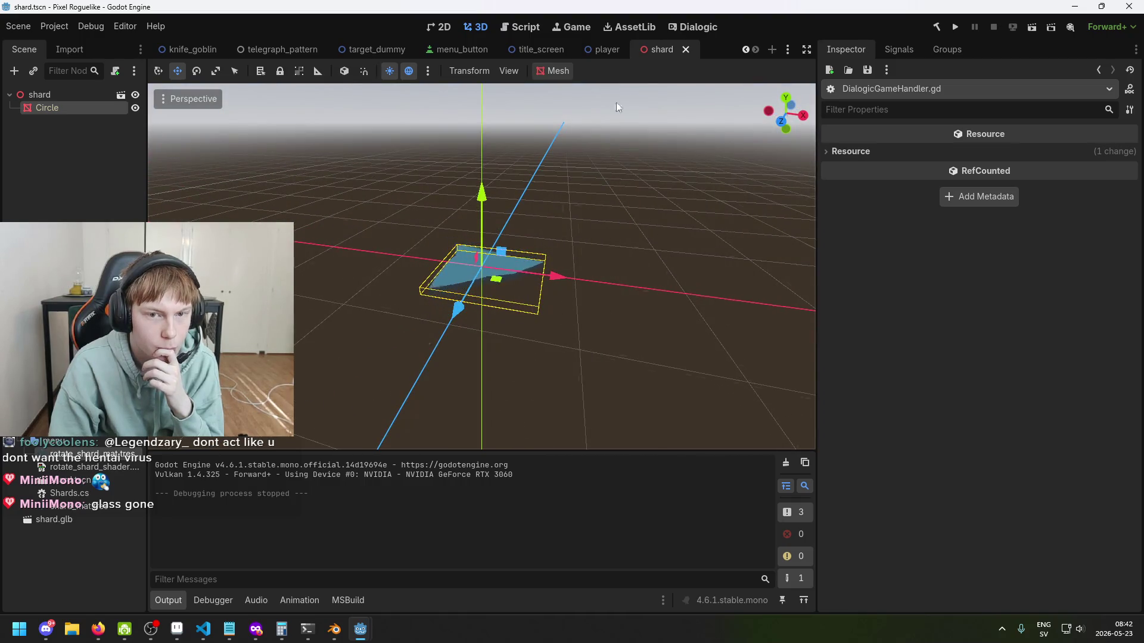
left_click(70, 187)
left_click(47, 108)
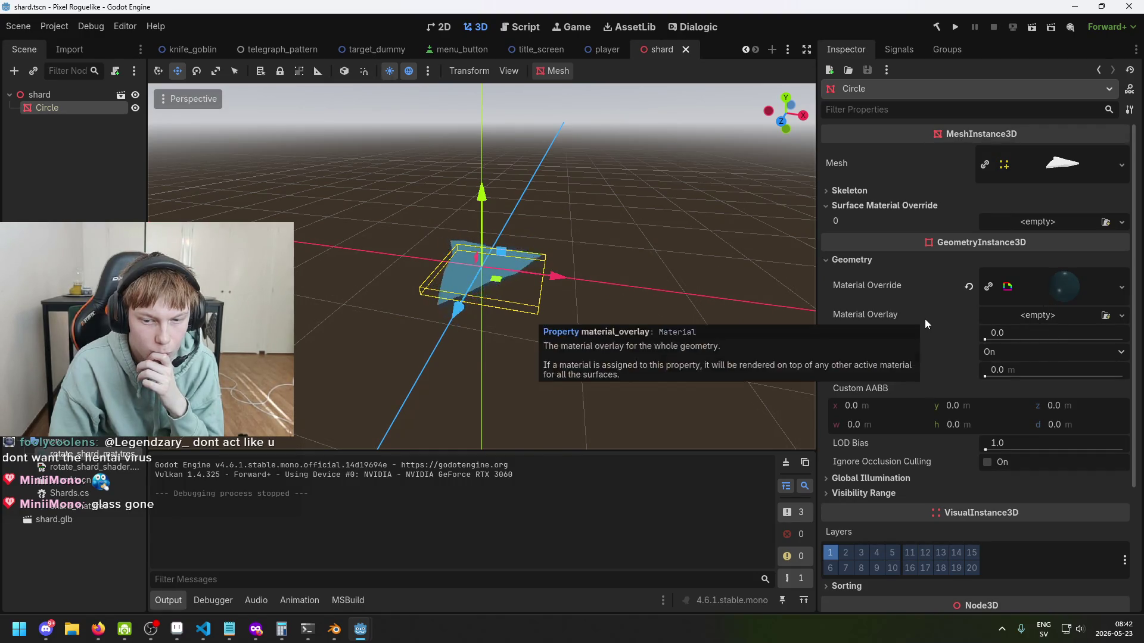
scroll(920, 334, "down", 3)
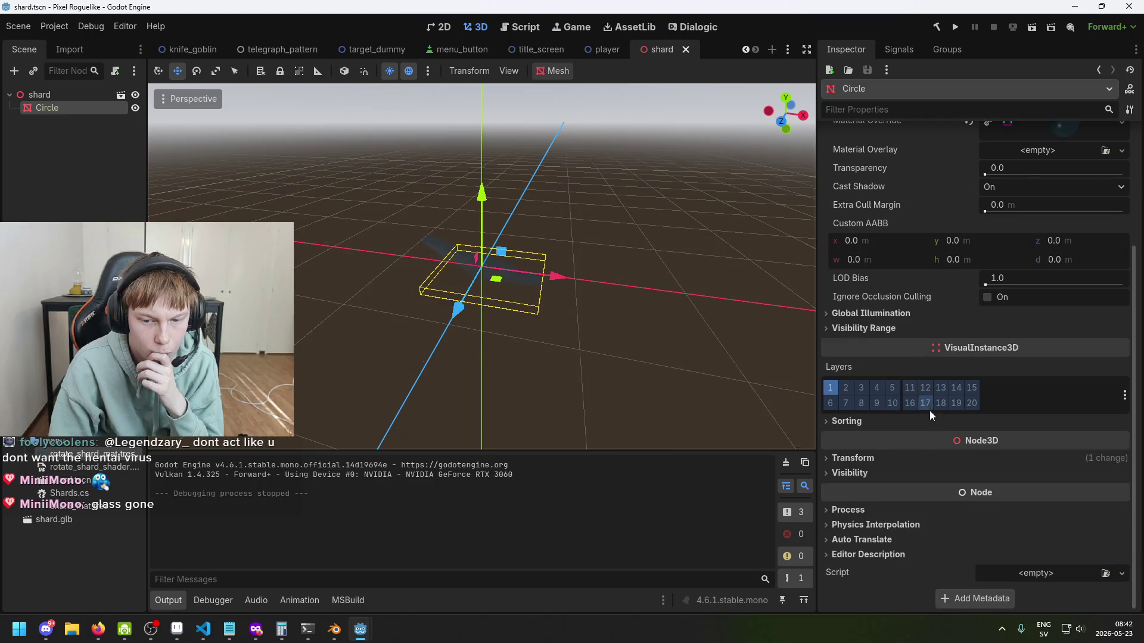
left_click(899, 470)
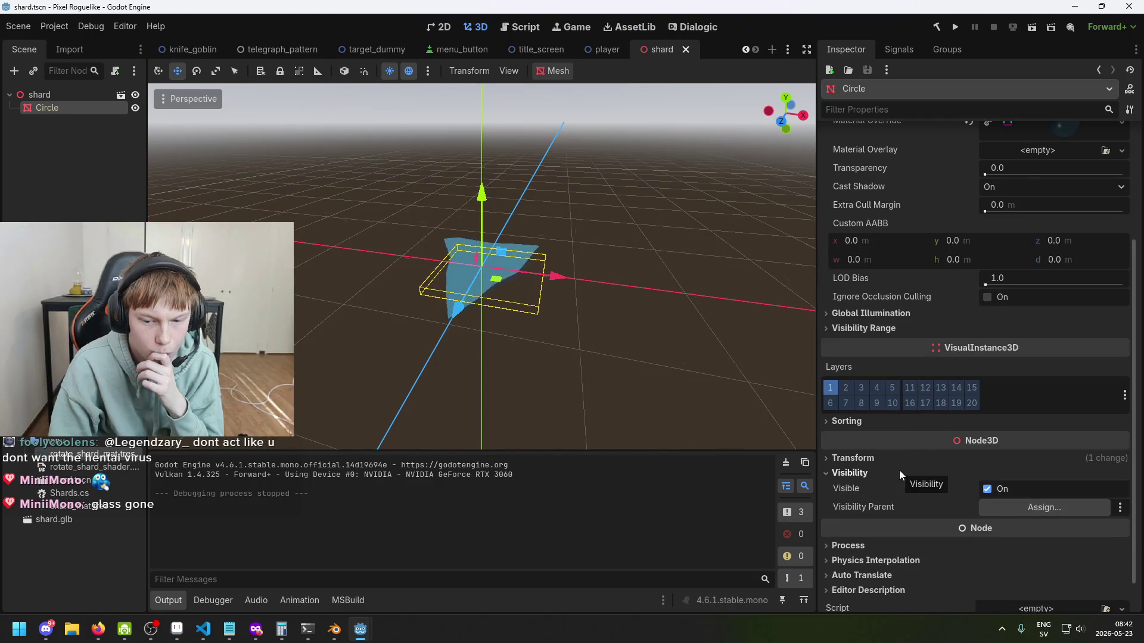
left_click(899, 470)
scroll(929, 429, "up", 2)
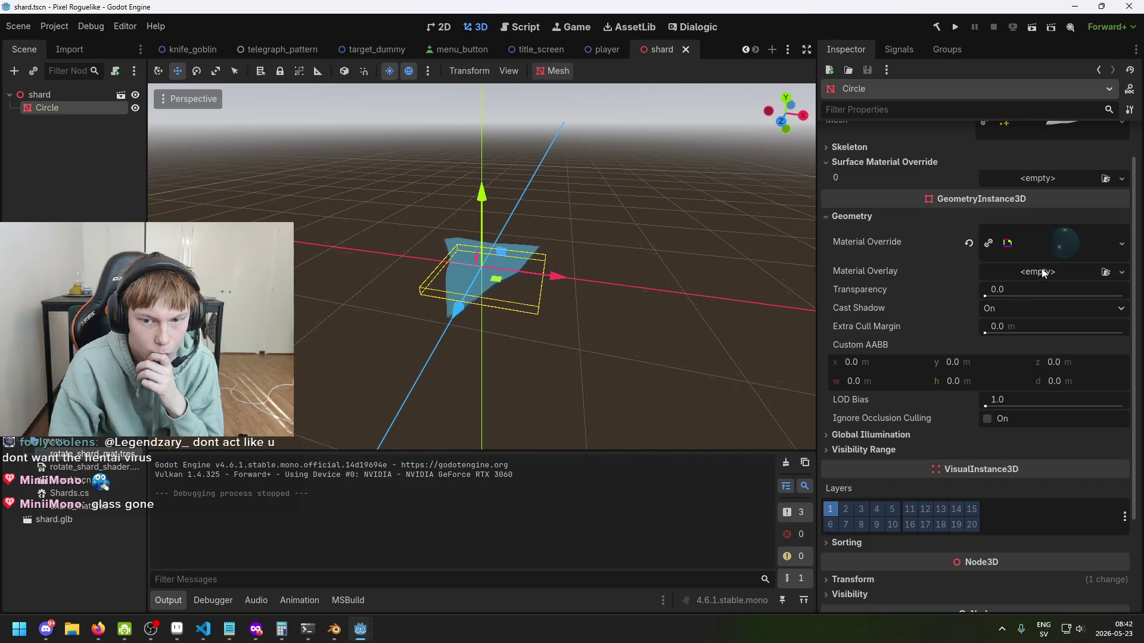
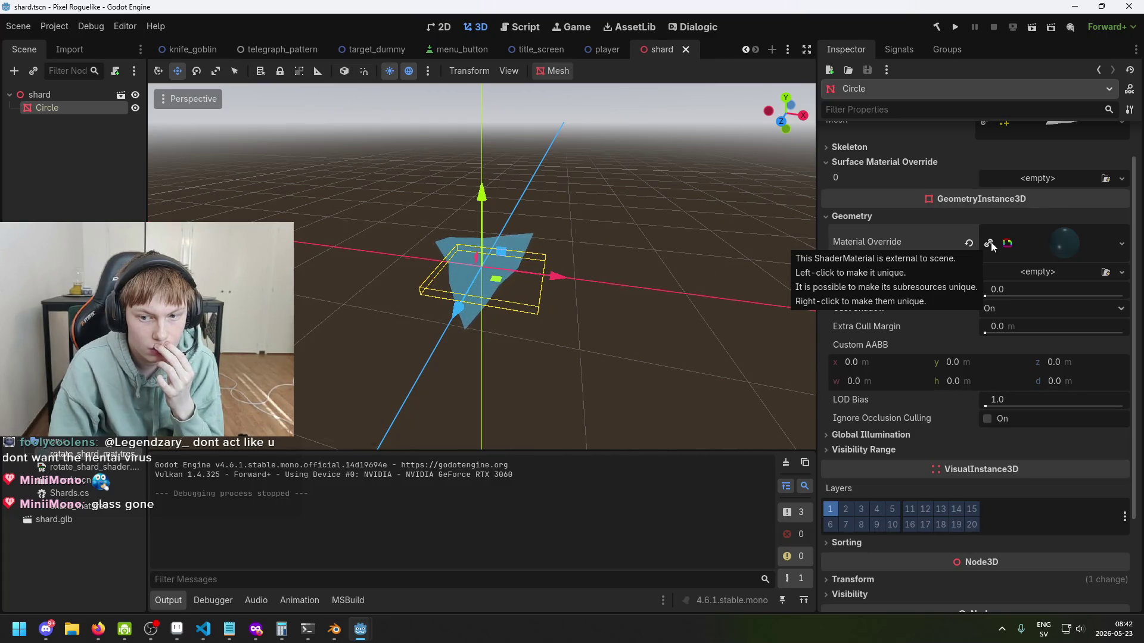
Step: Expand the shard's Material Override and turn off Resource > Local to Scene
left_click(1064, 241)
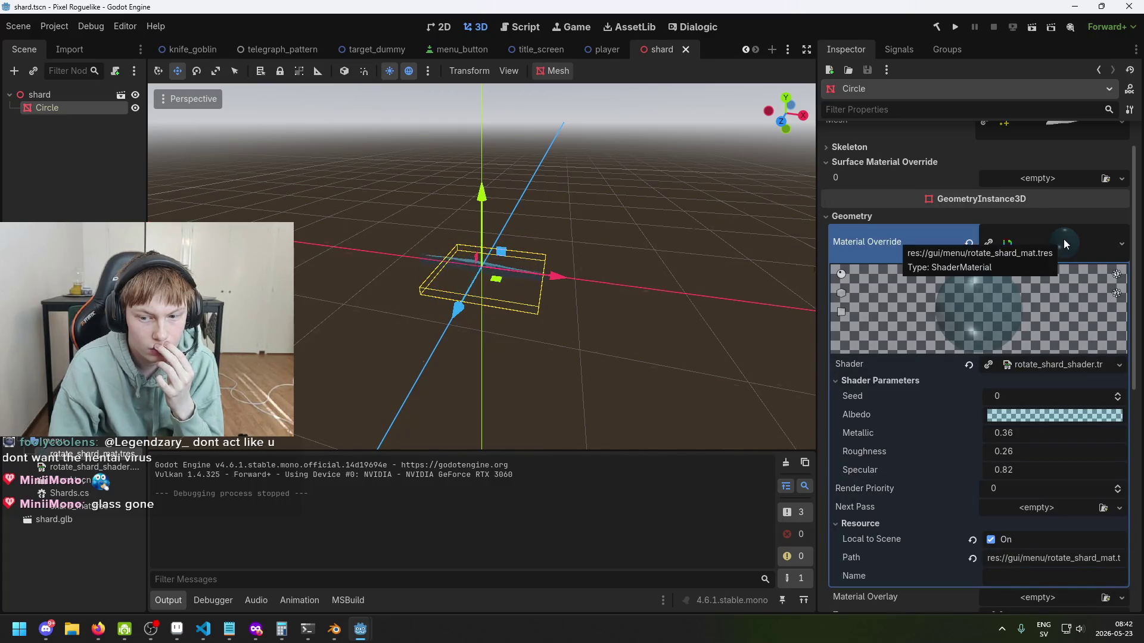
scroll(1072, 348, "down", 2)
scroll(1069, 351, "down", 2)
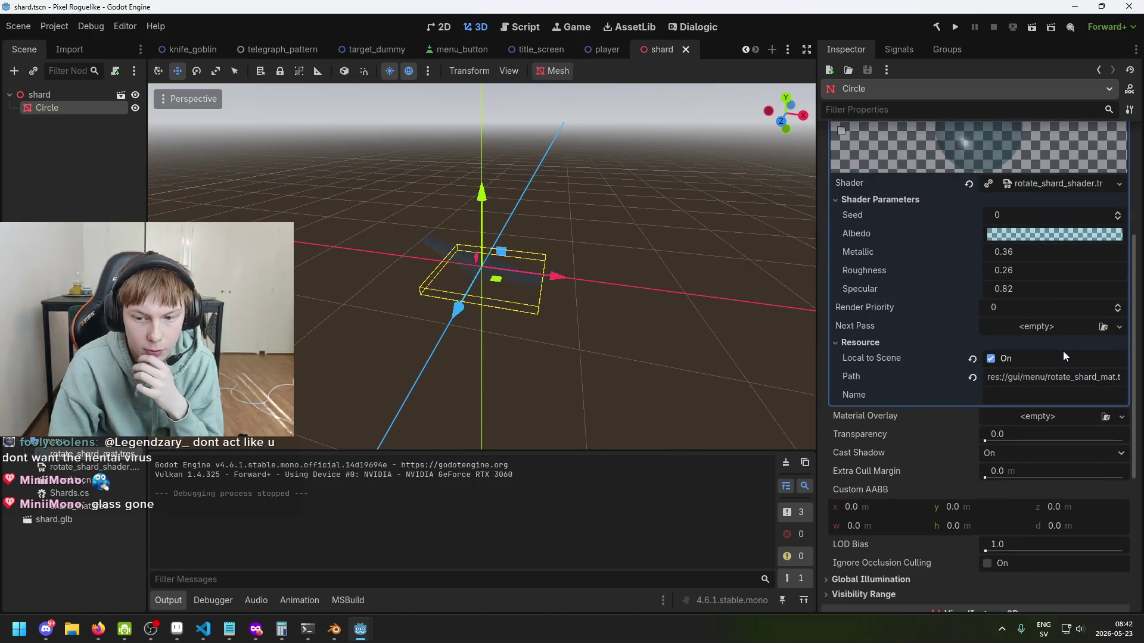
left_click(990, 358)
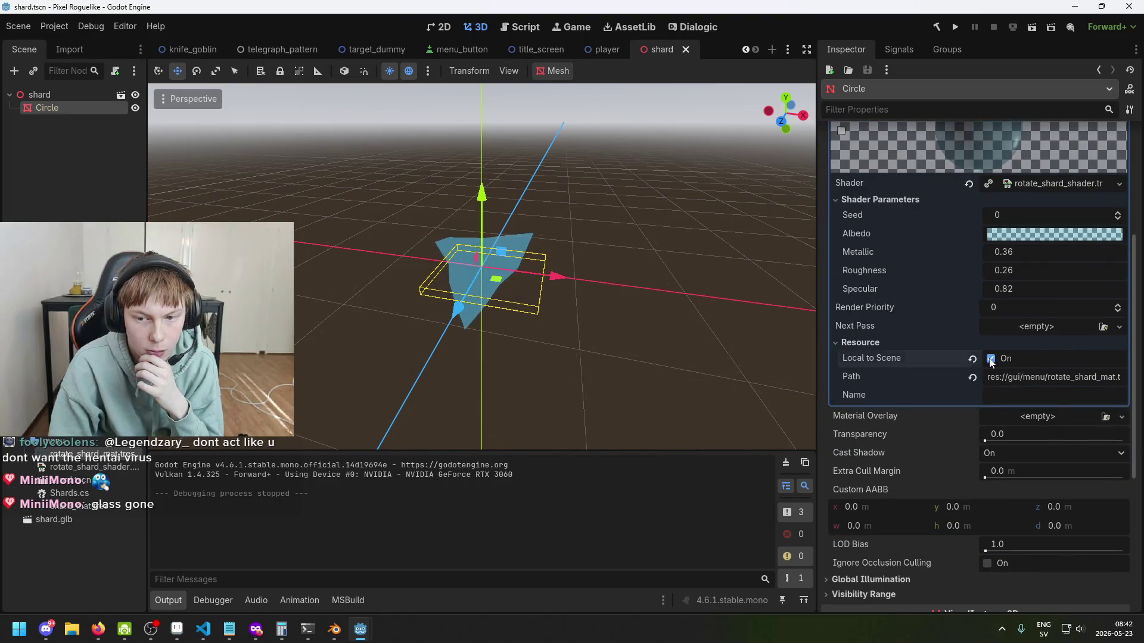
Step: Save the shard scene, then switch over to Visual Studio Code
key("ctrl+s")
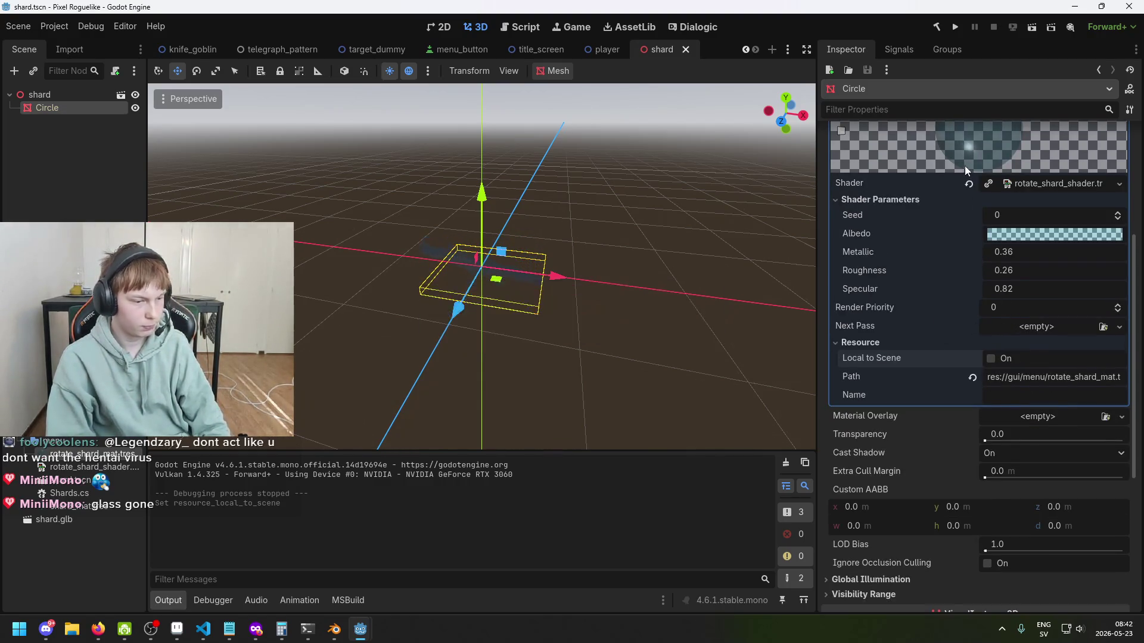
scroll(953, 268, "down", 5)
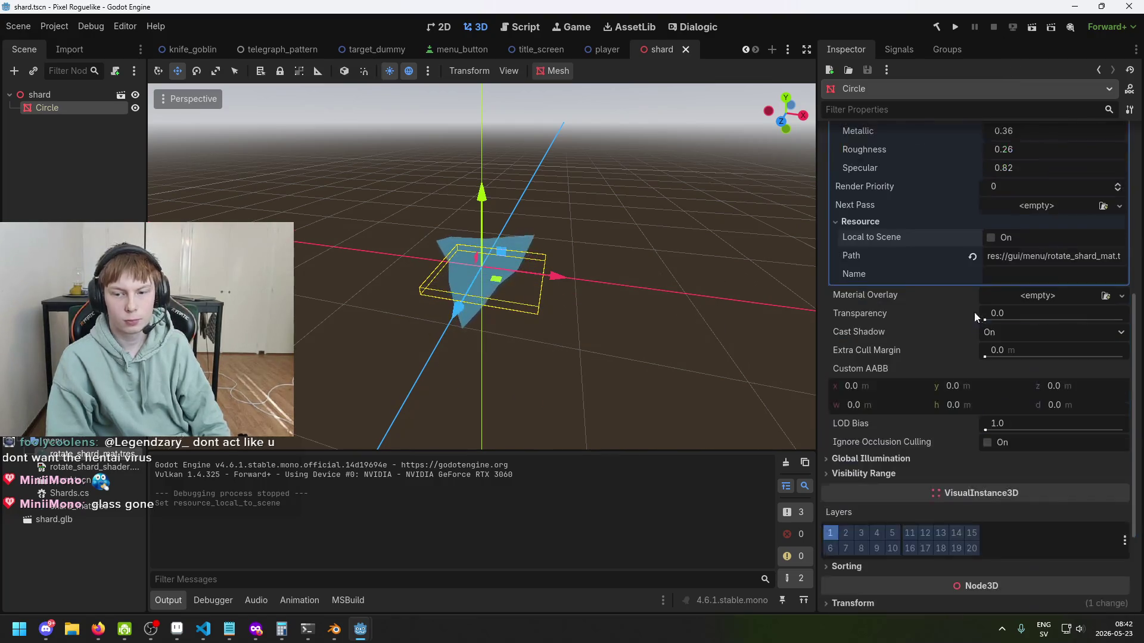
scroll(1038, 312, "up", 8)
key("ctrl+s")
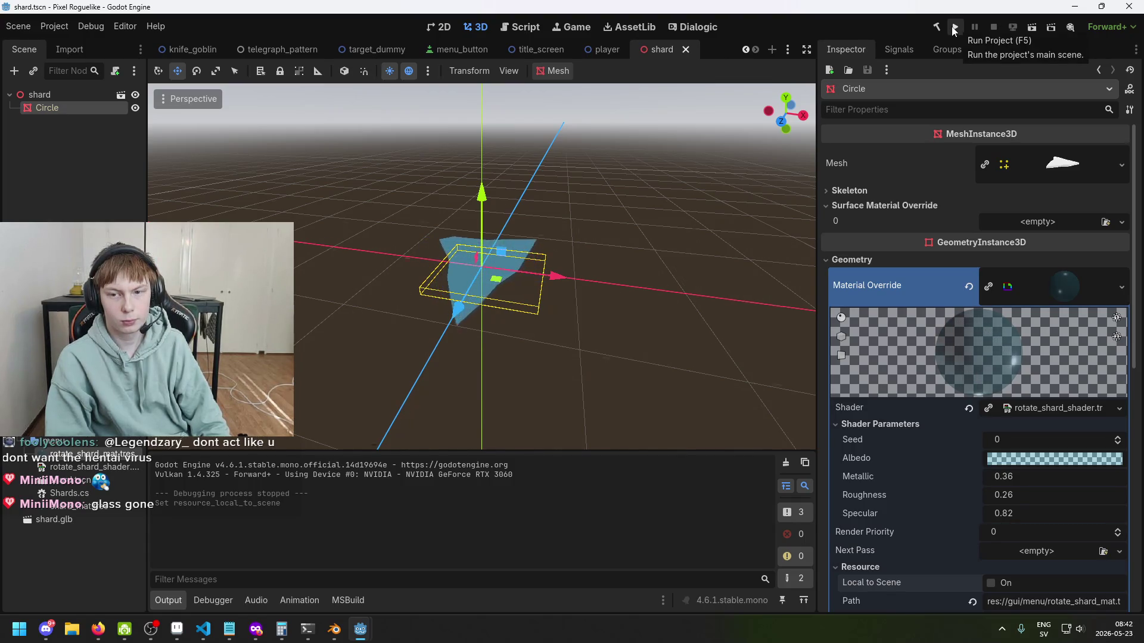
key("ctrl+s")
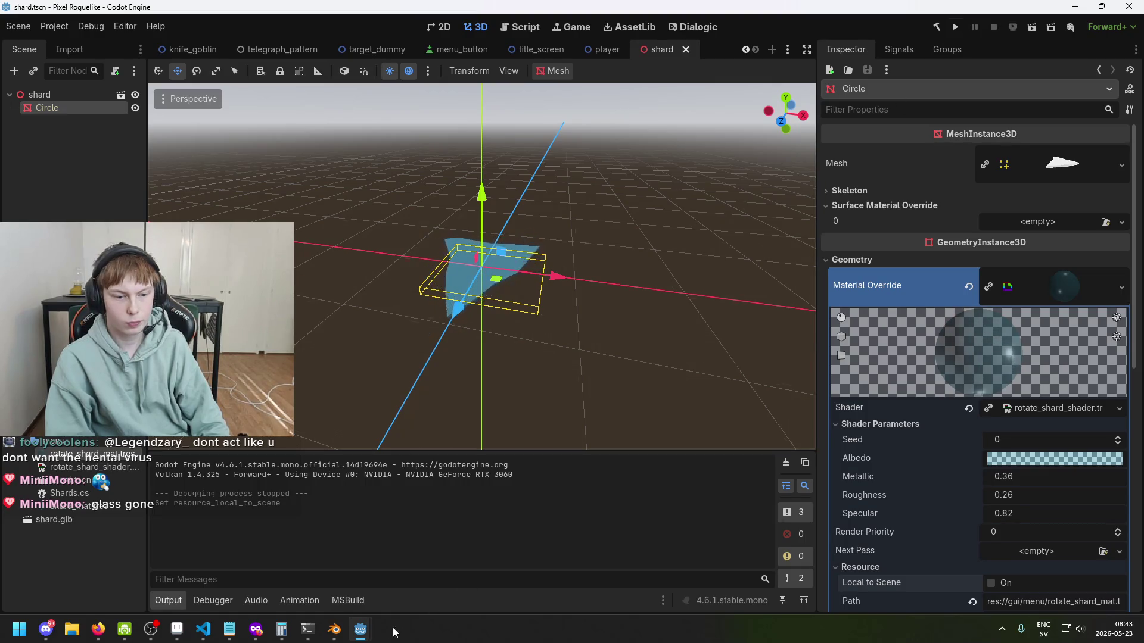
mouse_move(357, 634)
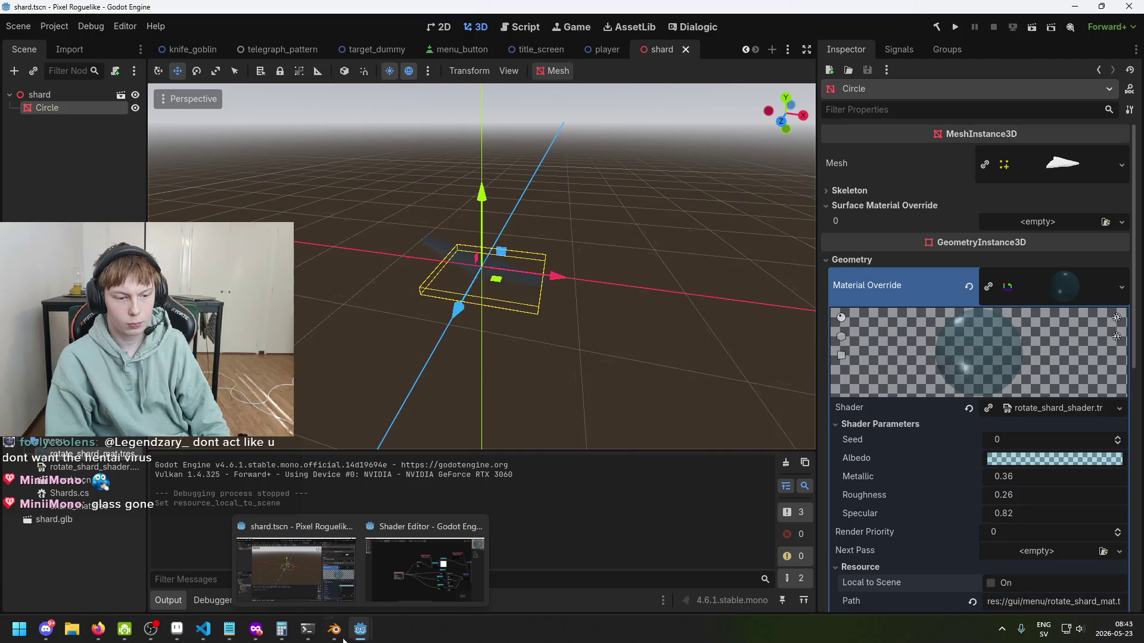
left_click(203, 629)
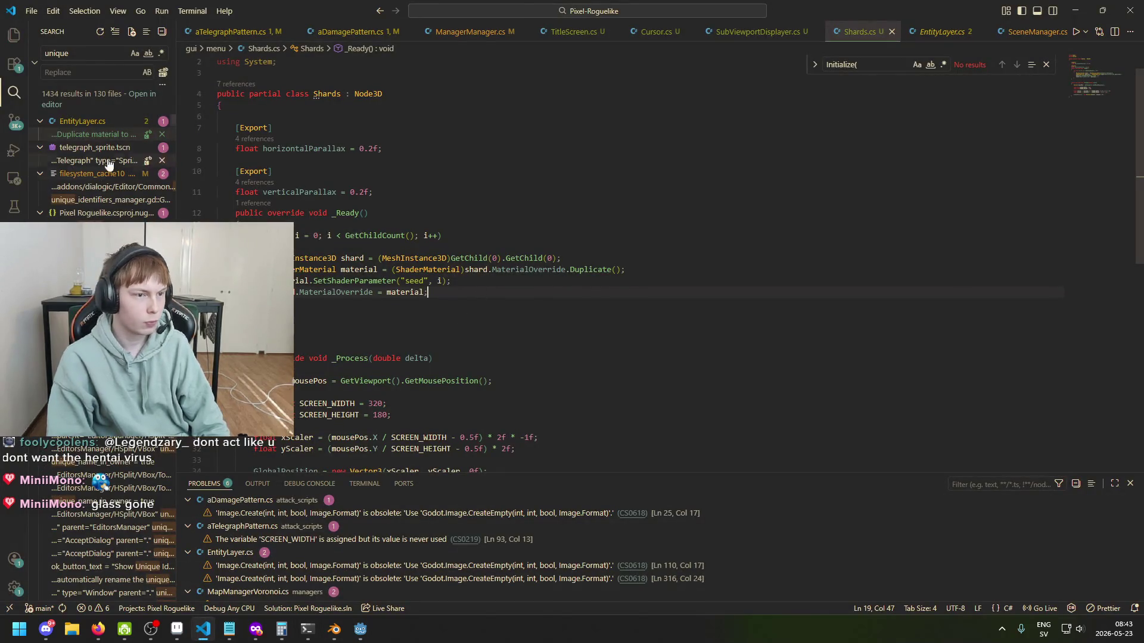
Step: Inspect the Material.Duplicate call on line 64 of EntityLayer.cs from the search results
left_click(113, 134)
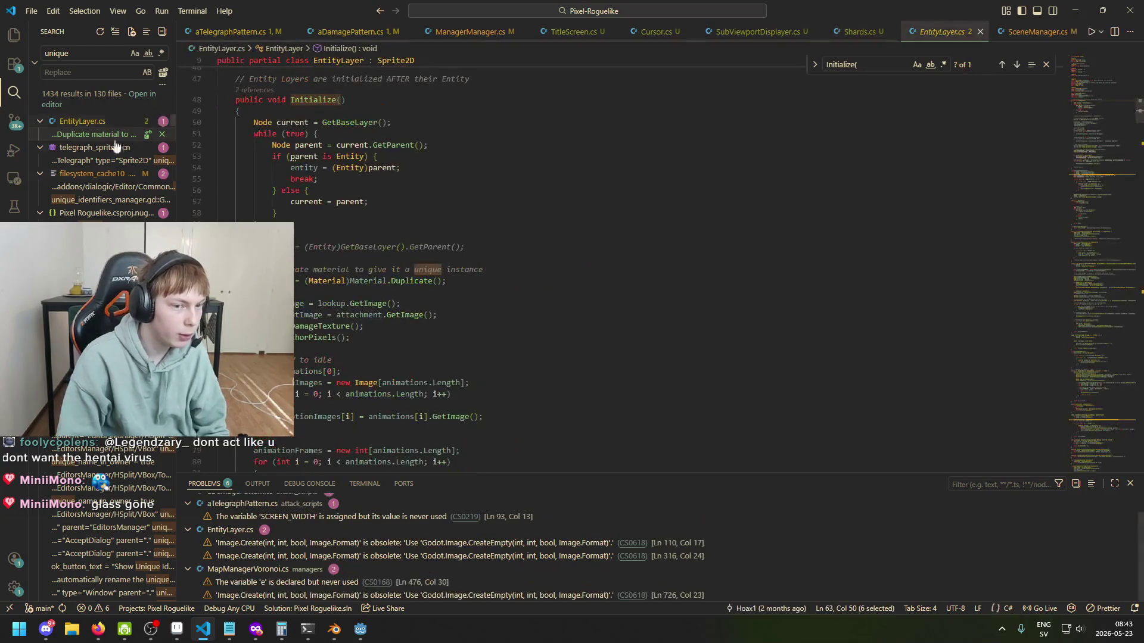
scroll(417, 268, "up", 1)
left_click_drag(244, 310, 294, 311)
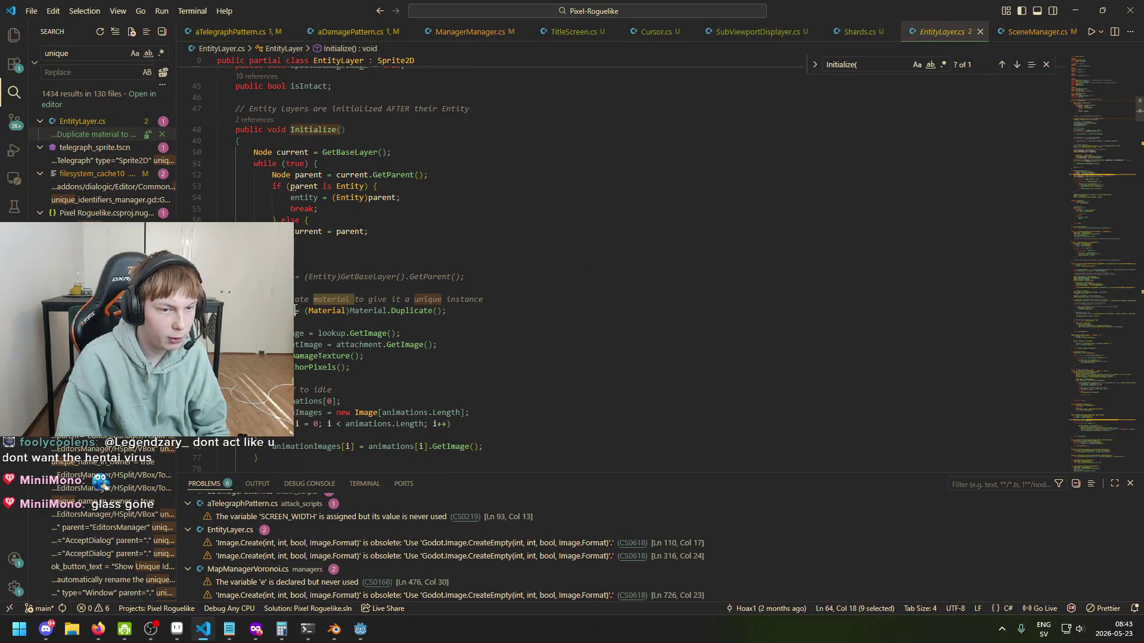
left_click(318, 315)
left_click(368, 311)
left_click(425, 312)
key("End")
left_click(102, 123)
left_click(102, 123)
left_click(304, 322)
left_click(373, 310)
scroll(376, 313, "down", 6)
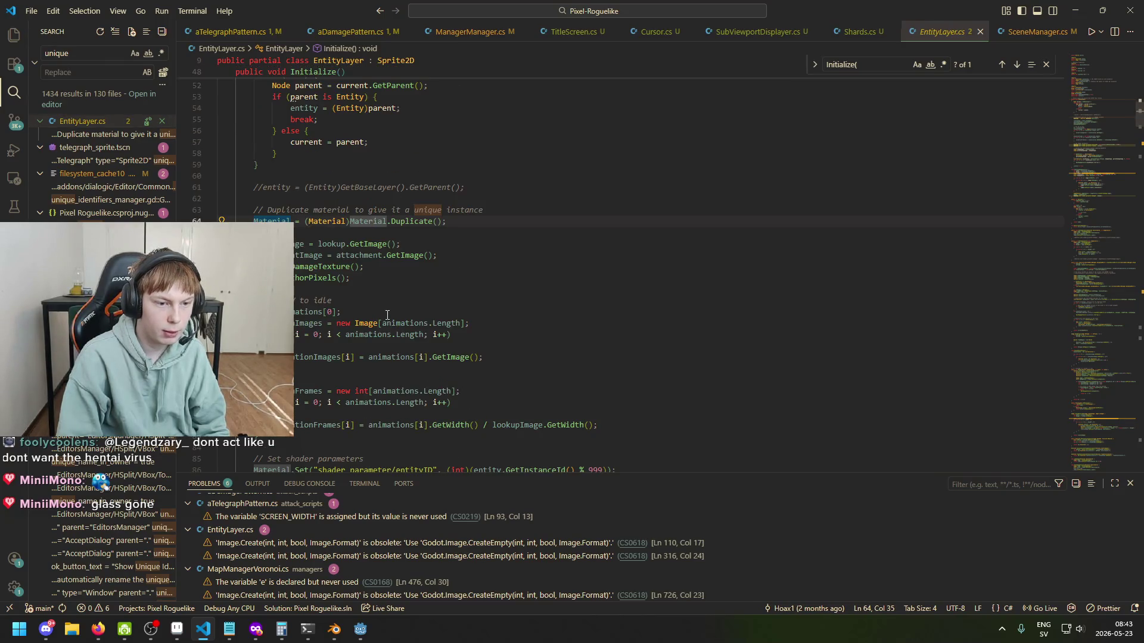
scroll(384, 324, "down", 5)
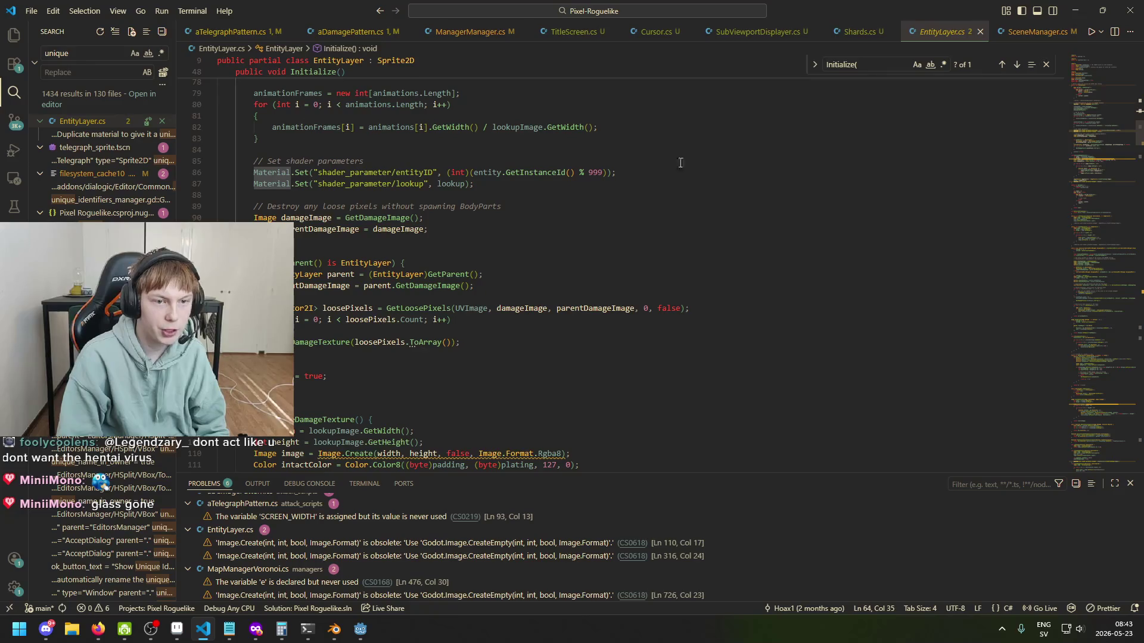
Step: Return to Shards.cs and select the material duplication code on line 17
left_click(1029, 34)
left_click(835, 36)
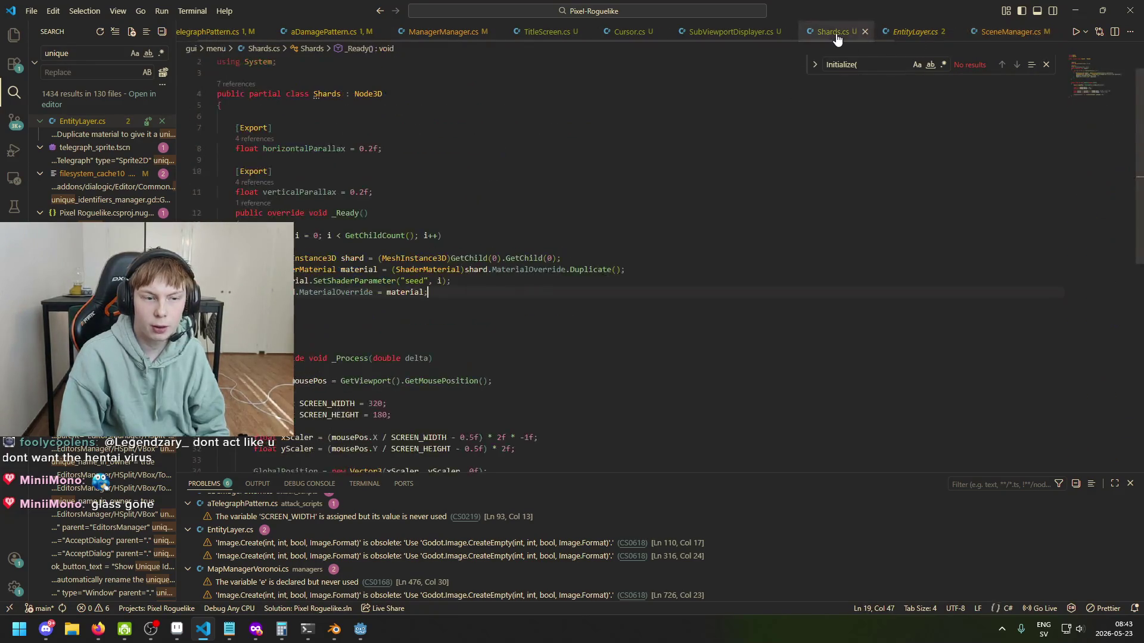
scroll(602, 310, "up", 1)
left_click_drag(275, 311, 438, 310)
left_click_drag(631, 299, 254, 299)
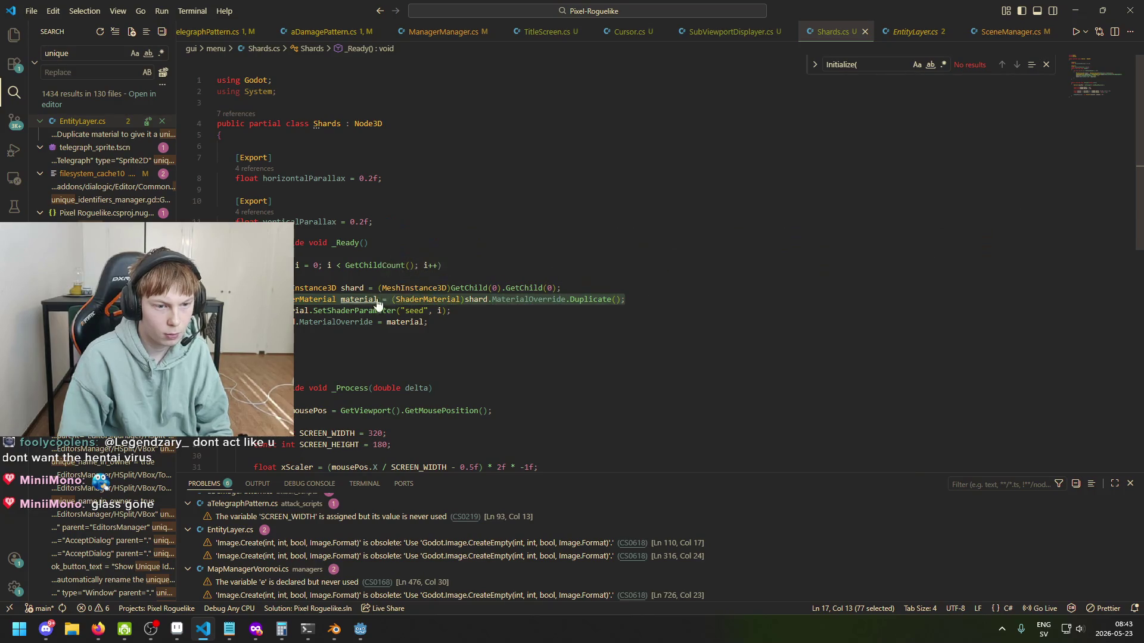
left_click(501, 301)
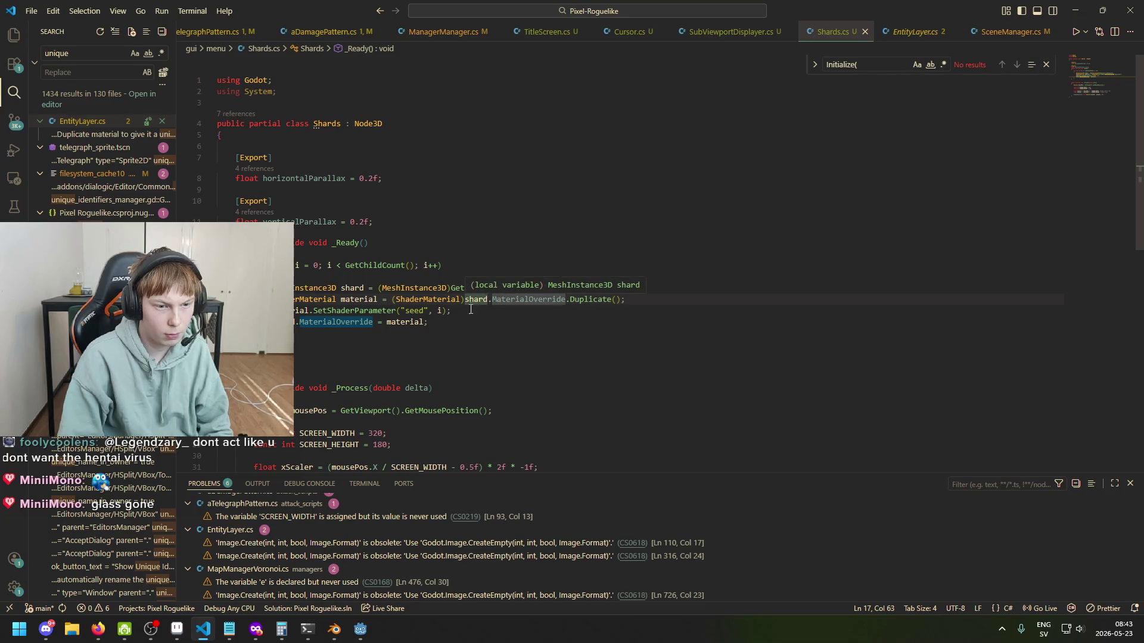
left_click(287, 311)
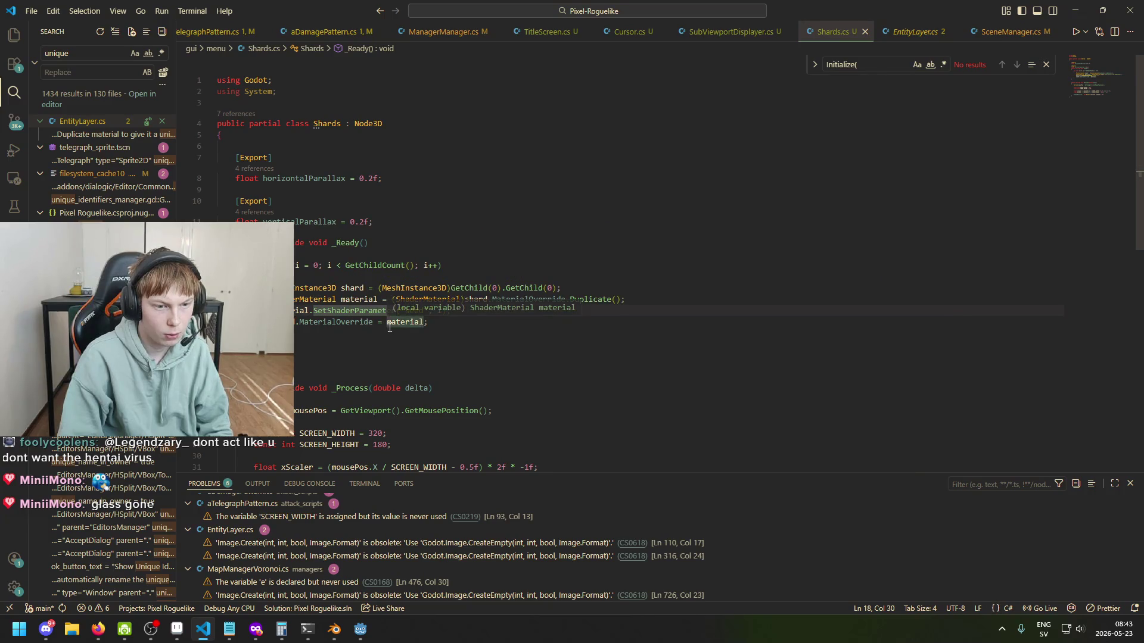
left_click(469, 324)
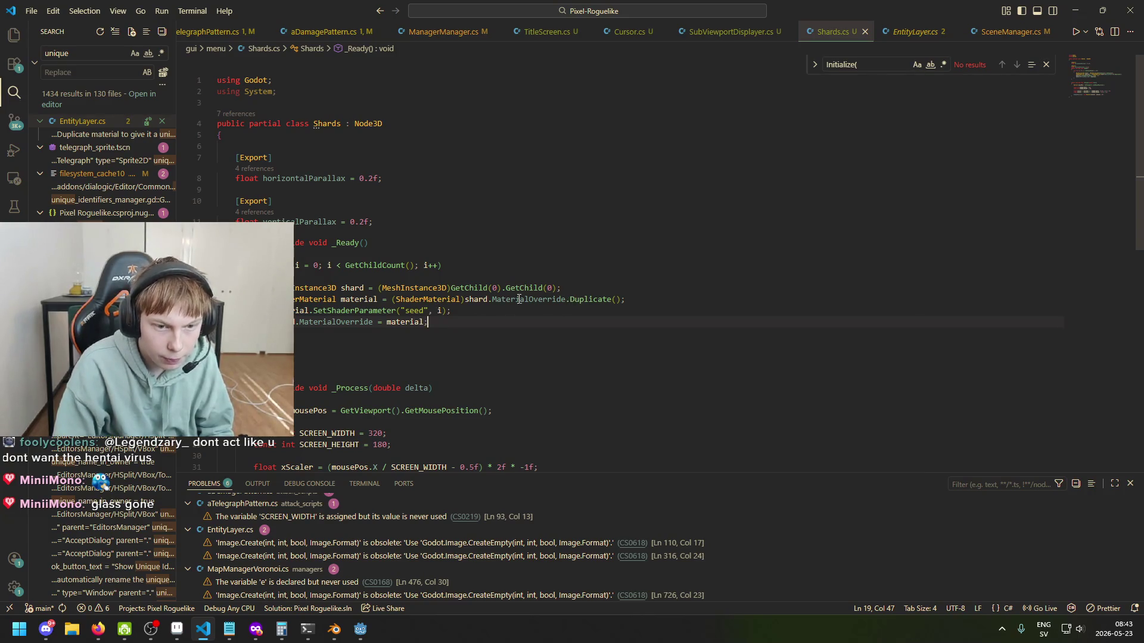
left_click(272, 299)
type("//")
mouse_move(634, 299)
left_mouse_down()
mouse_move(295, 299)
mouse_move(401, 299)
left_mouse_up()
left_click(641, 296)
type("'")
key("Return")
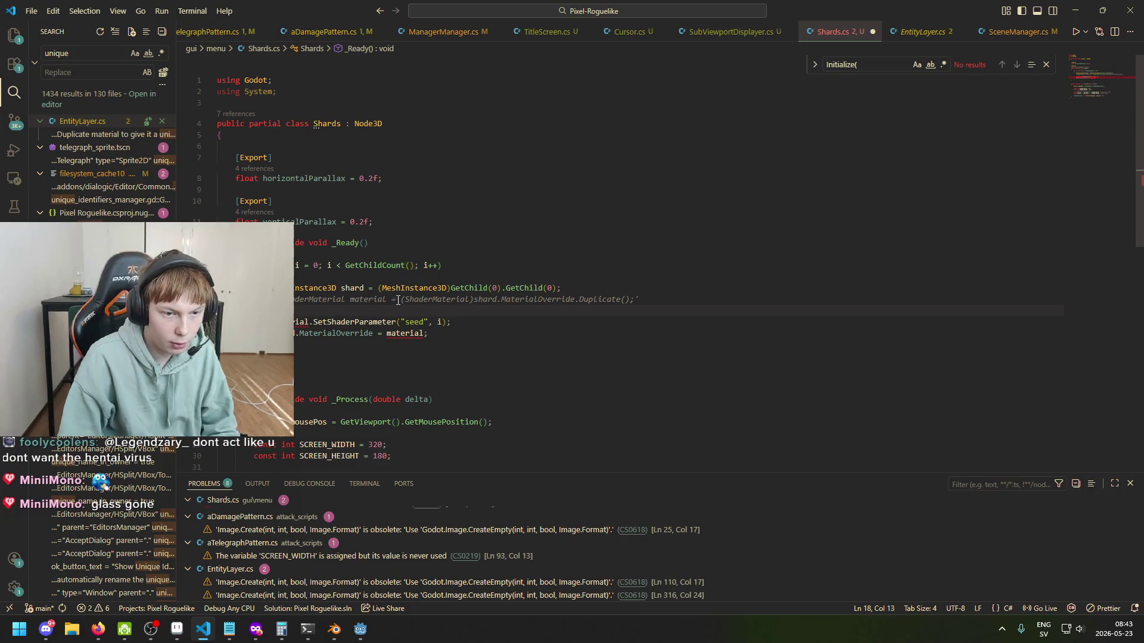
left_click_drag(401, 299, 643, 301)
left_click(477, 313)
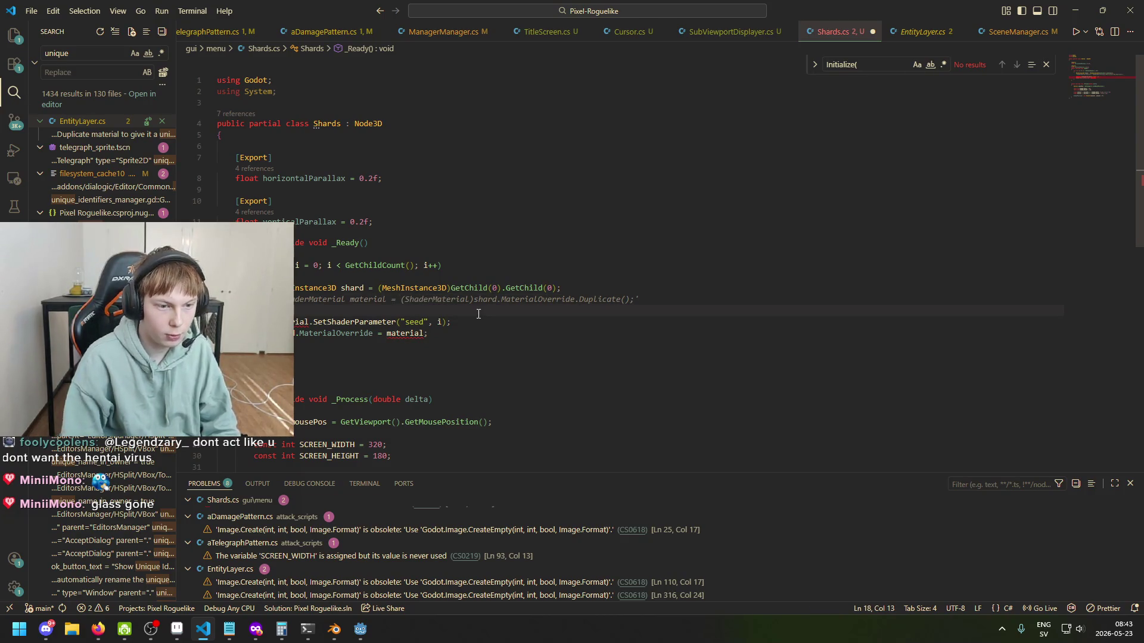
type("shard.Mate")
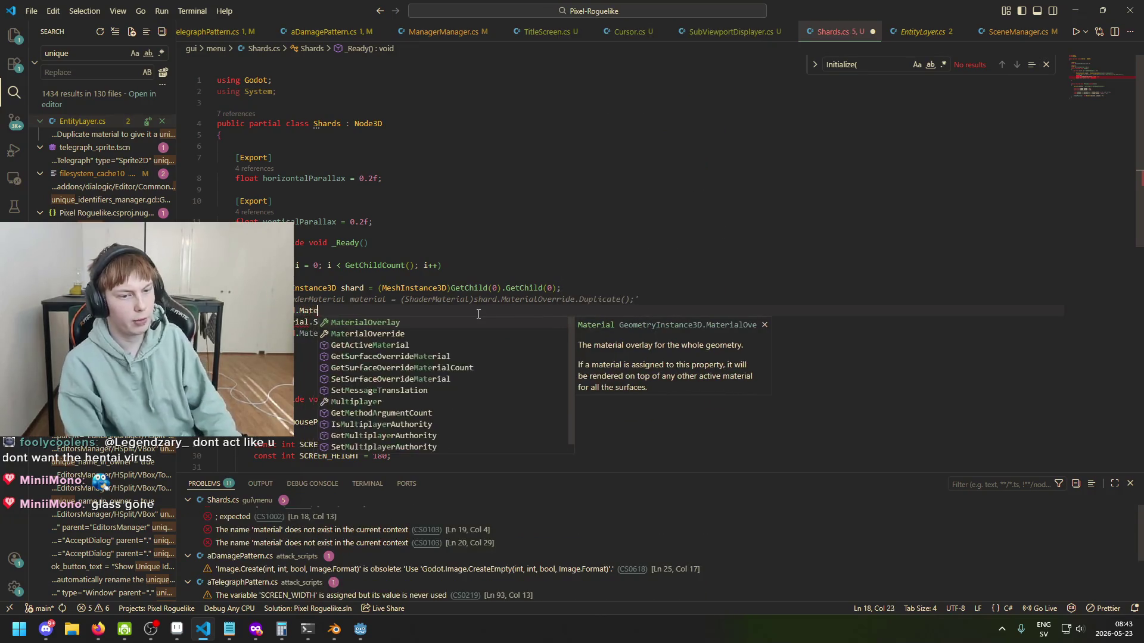
key("Down")
key("Tab")
type("=")
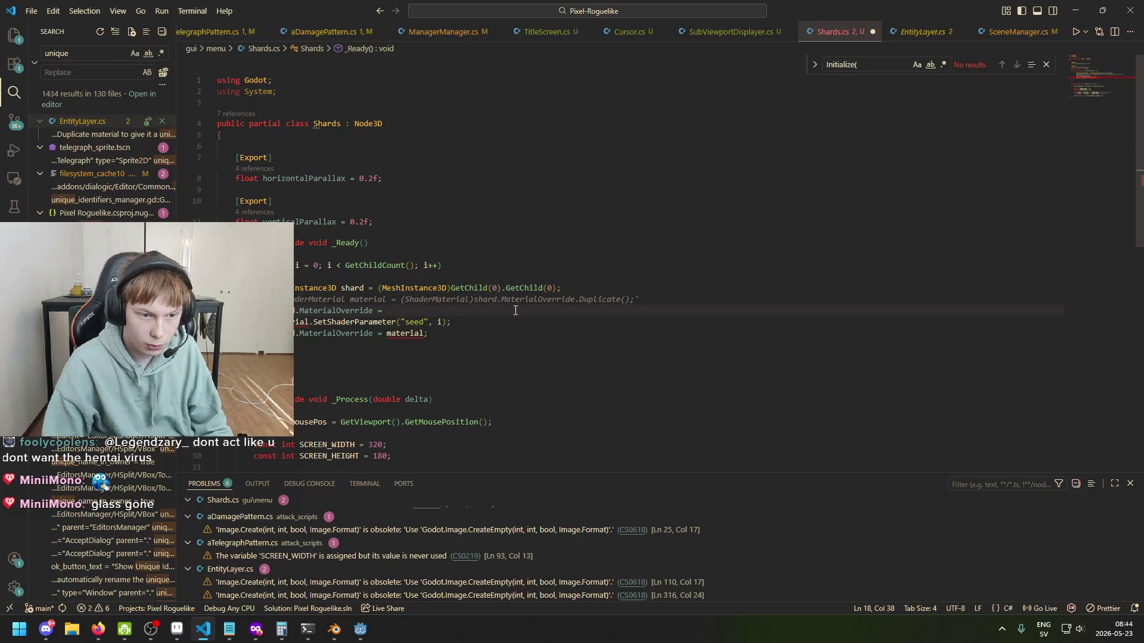
left_click_drag(401, 300, 635, 300)
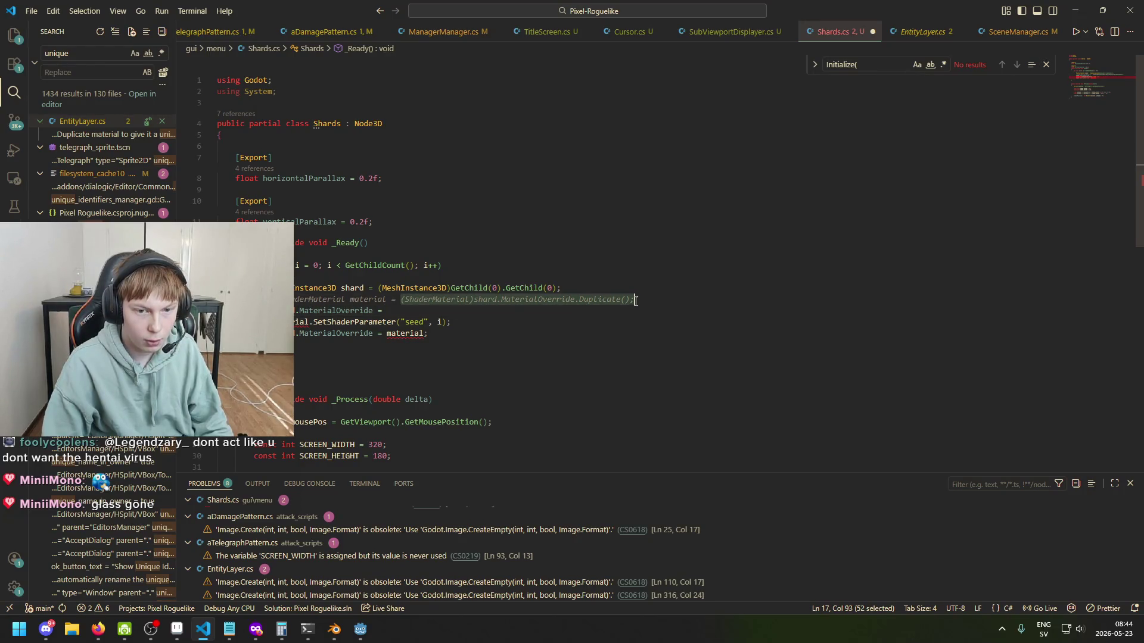
key("ctrl+c")
left_click(476, 310)
key("ctrl+v")
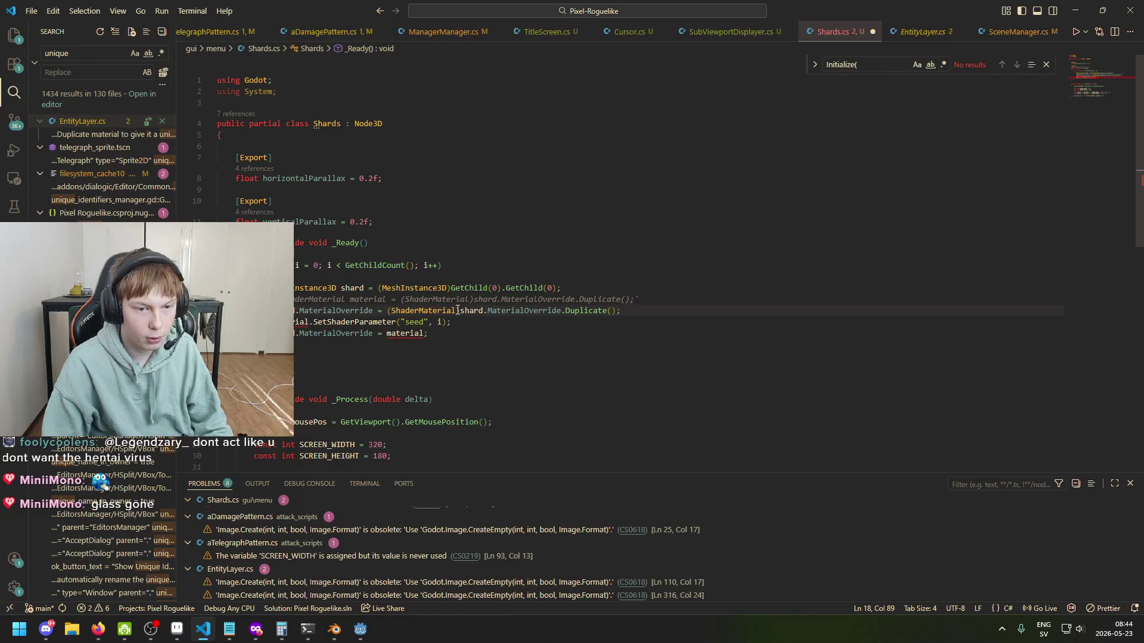
left_click_drag(459, 310, 392, 311)
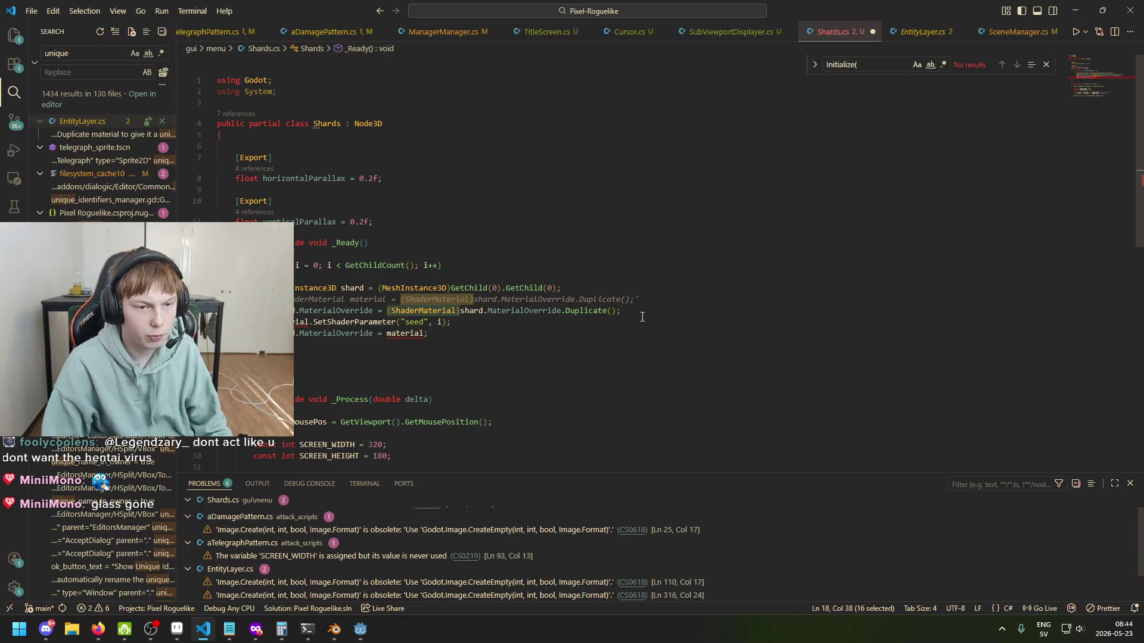
key("End")
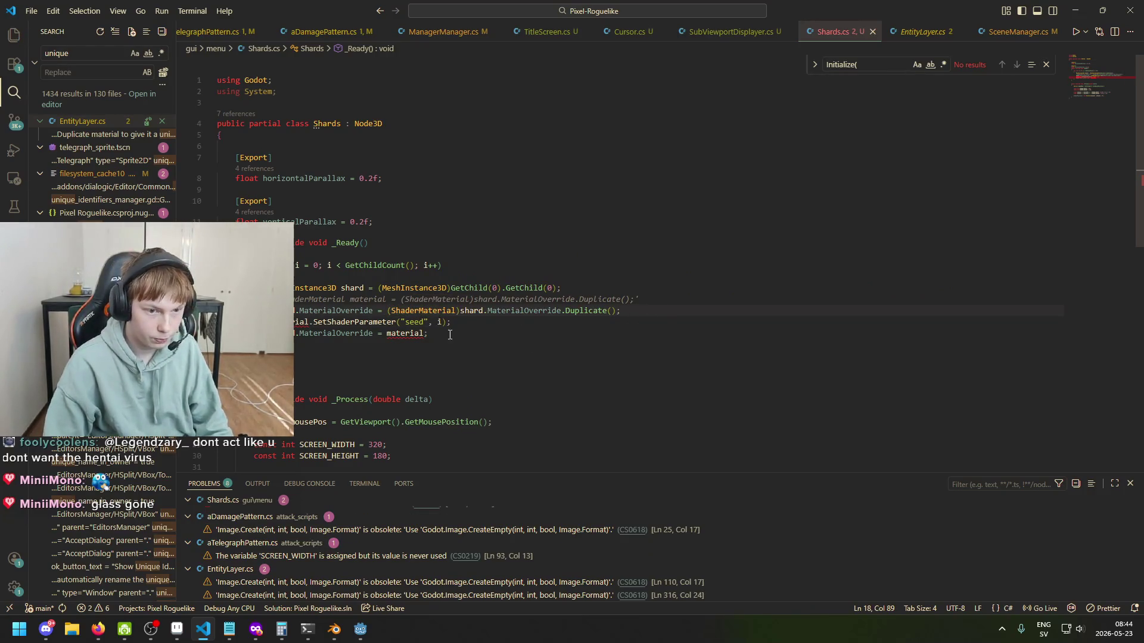
left_click(586, 312)
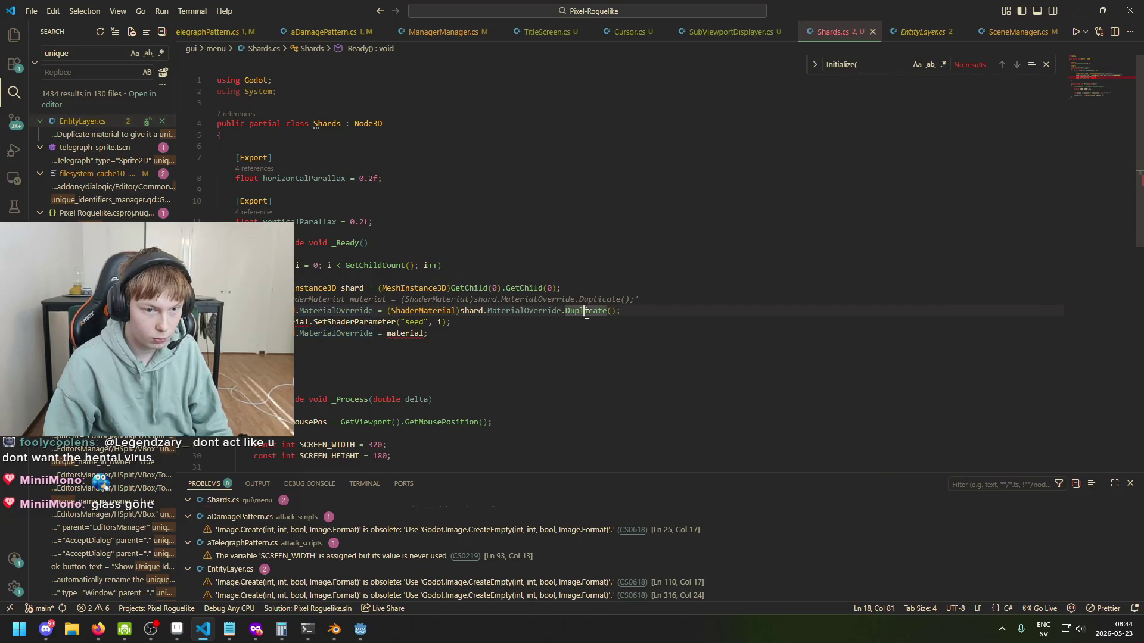
left_click(360, 310)
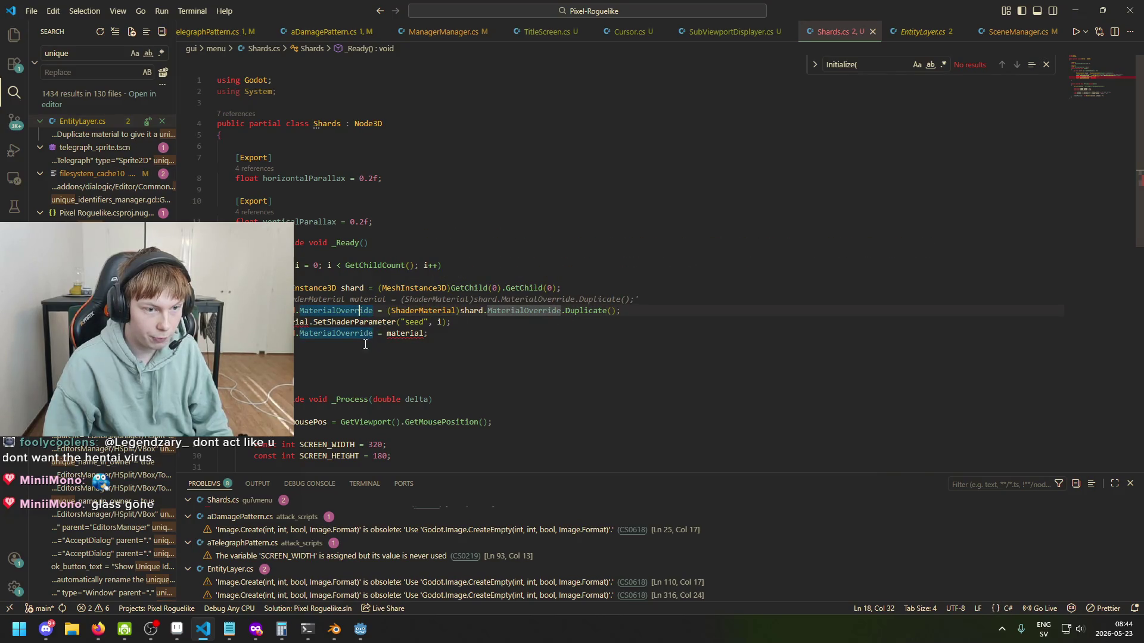
mouse_move(484, 312)
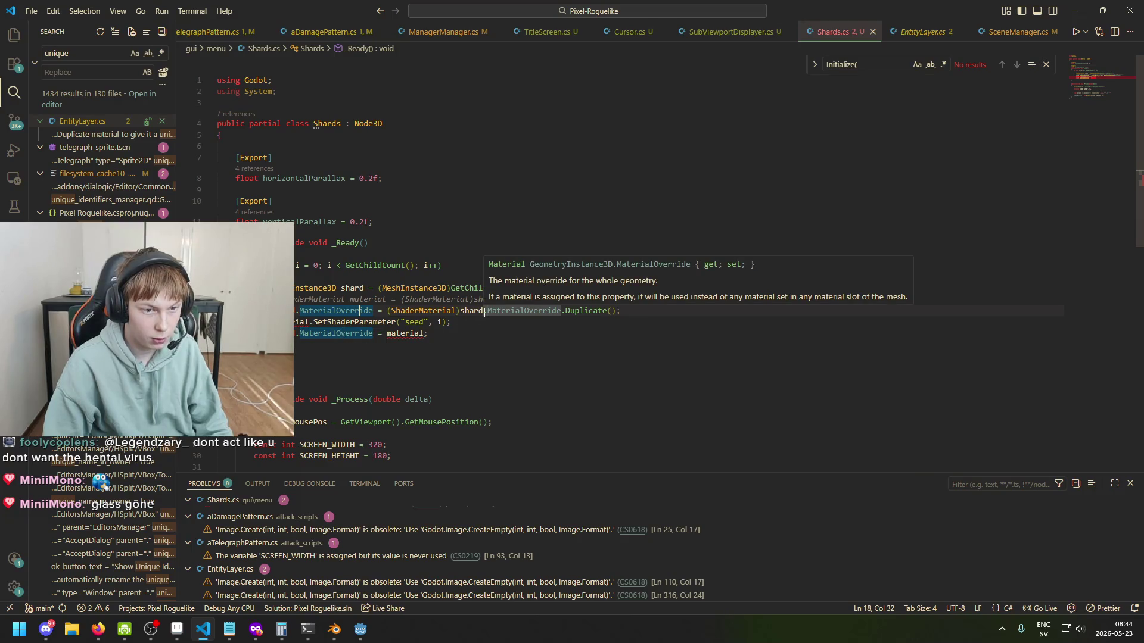
left_click(331, 340)
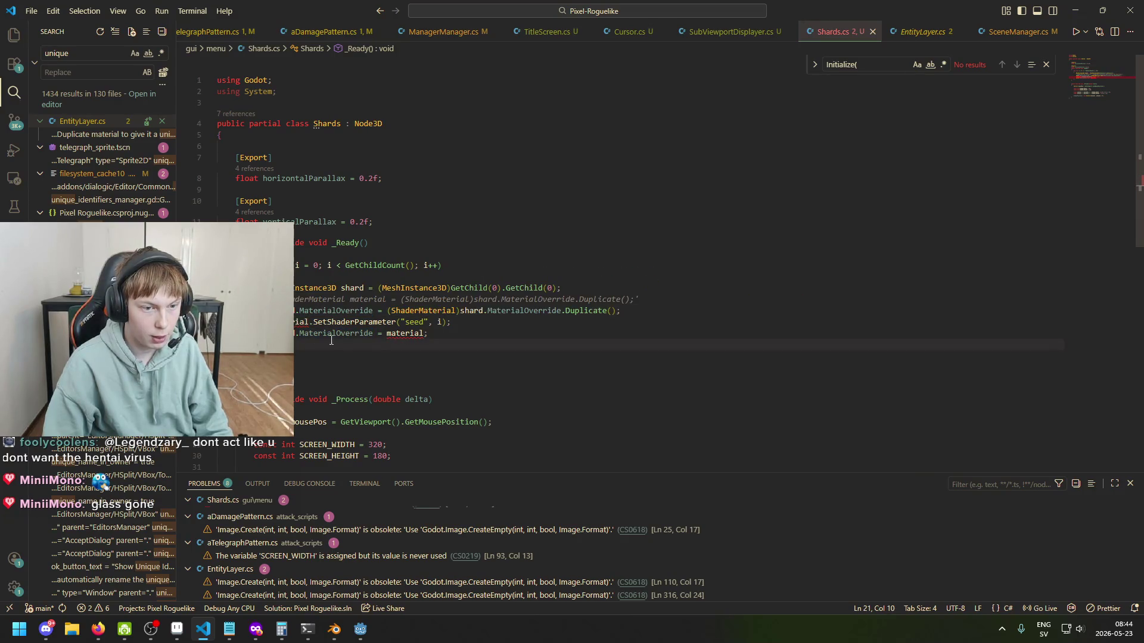
mouse_move(377, 338)
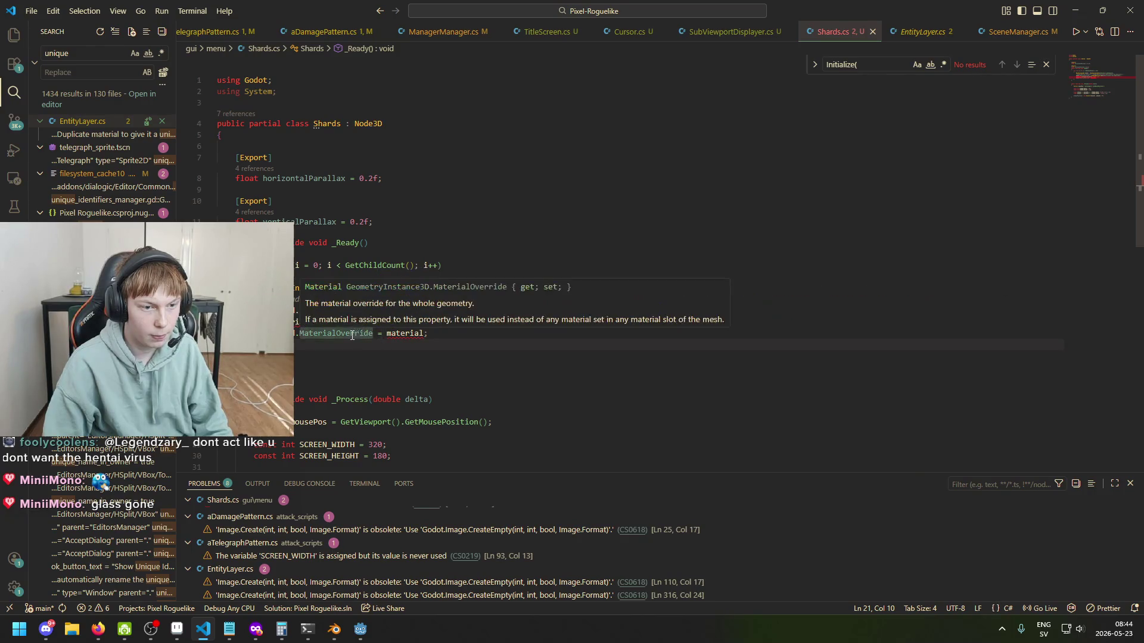
Step: Review the Material duplication line in EntityLayer.cs, then go back to Shards.cs
left_click(96, 134)
left_click(240, 281)
scroll(326, 323, "down", 3)
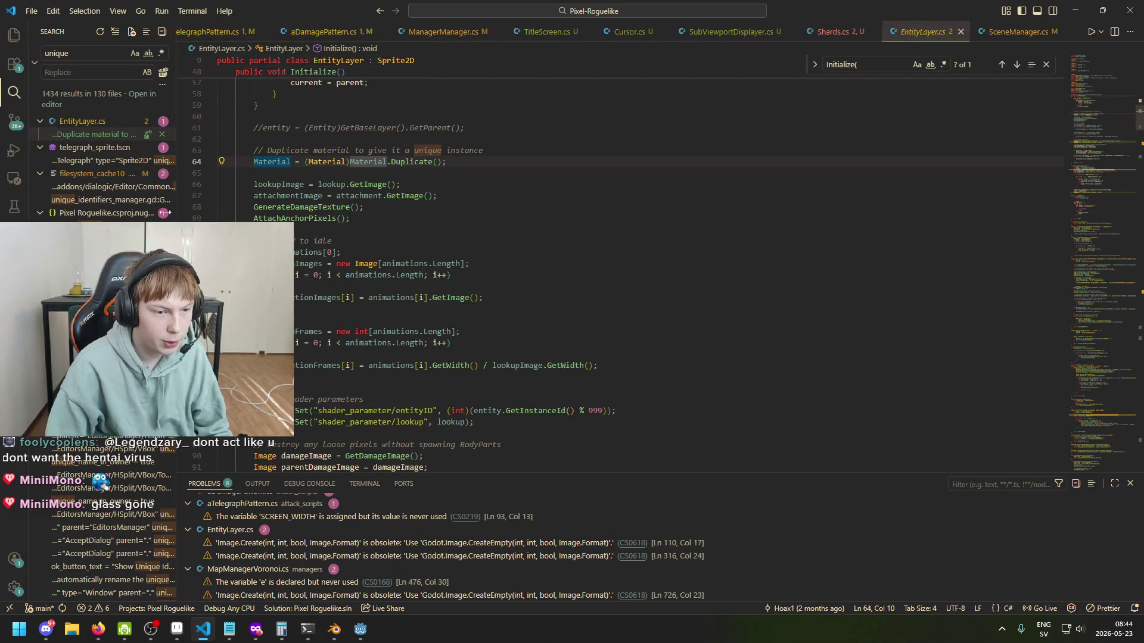
left_click(1002, 36)
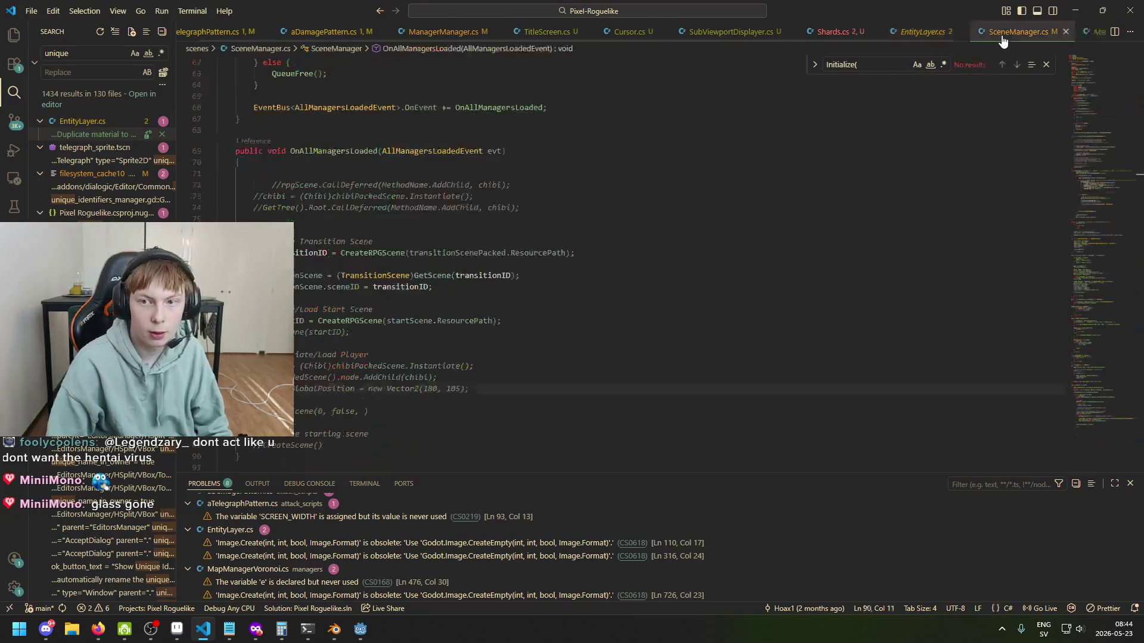
left_click(831, 33)
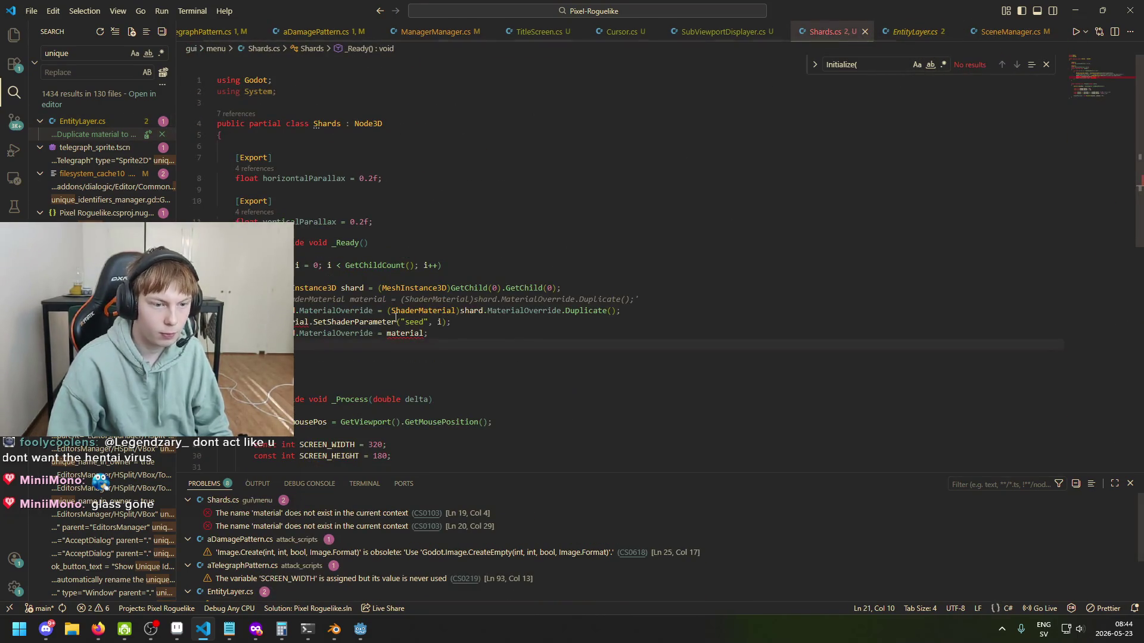
Step: Replace 'material' on line 19 with shard.MaterialOverride and save Shards.cs
left_click_drag(272, 310, 372, 310)
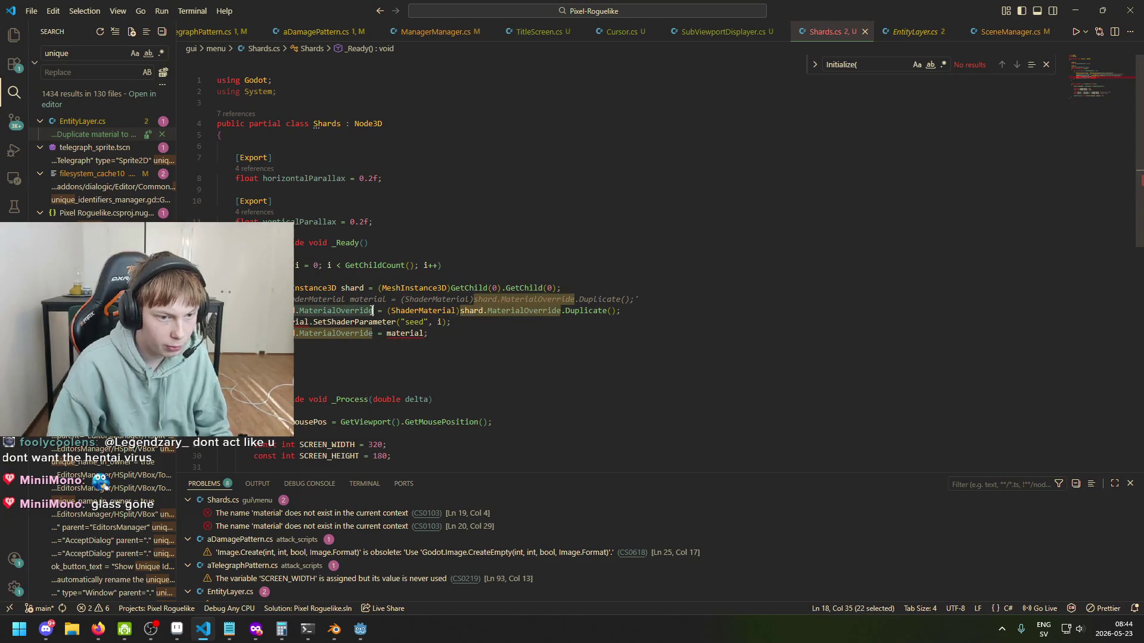
key("ctrl+c")
double_click(280, 321)
key("ctrl+v")
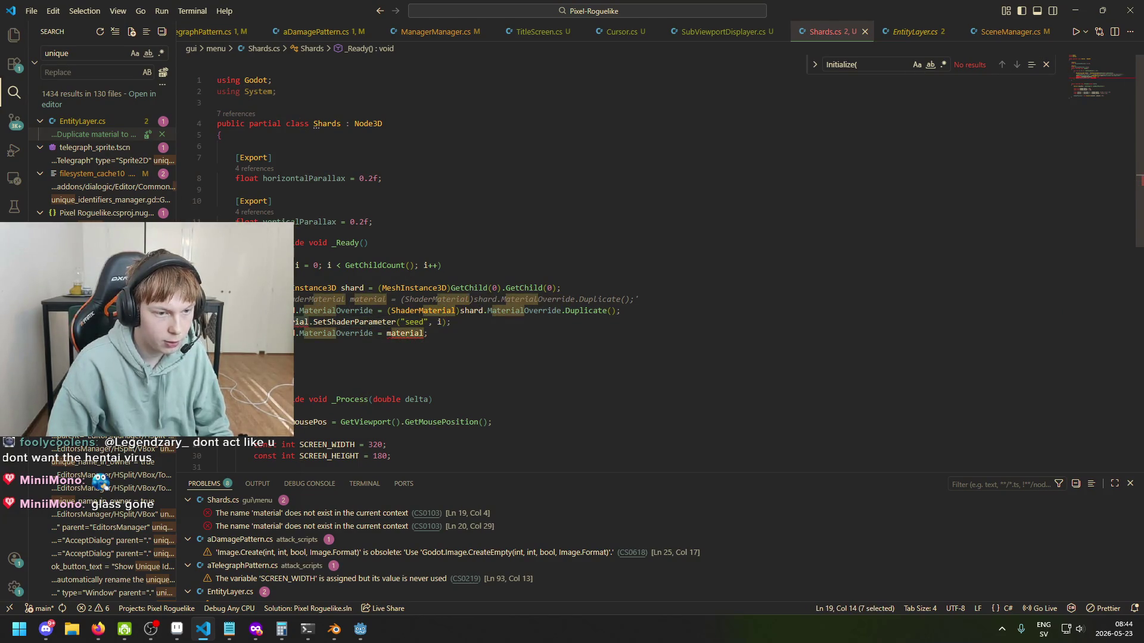
key("ctrl+s")
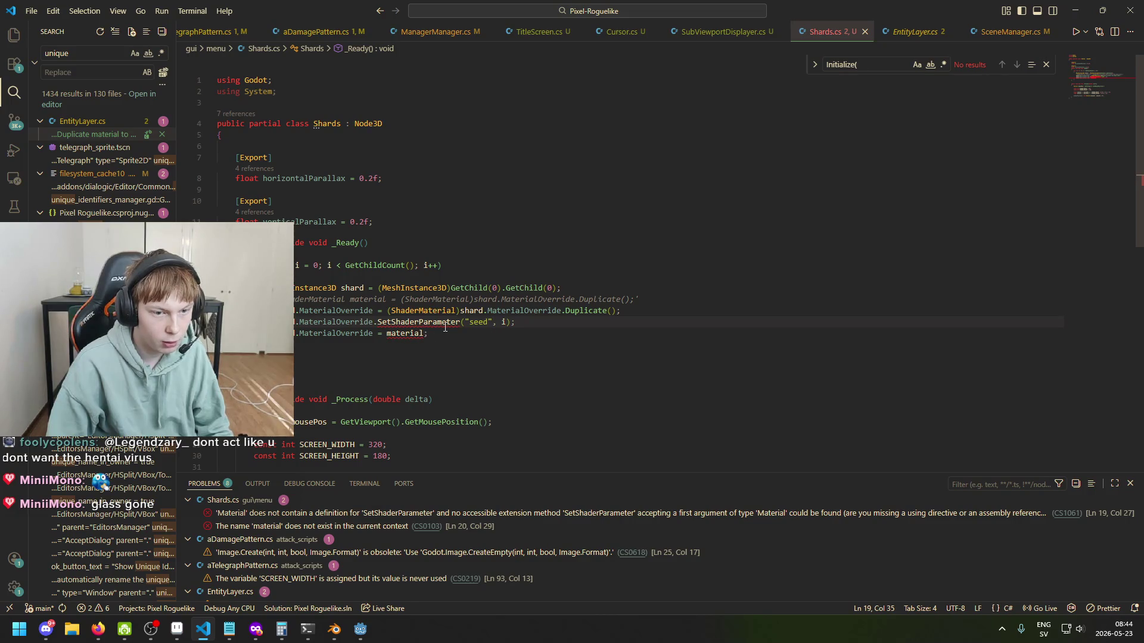
Step: Copy the shader_parameter/entityID Set line from EntityLayer.cs for reuse in Shards.cs
left_click_drag(376, 322, 435, 323)
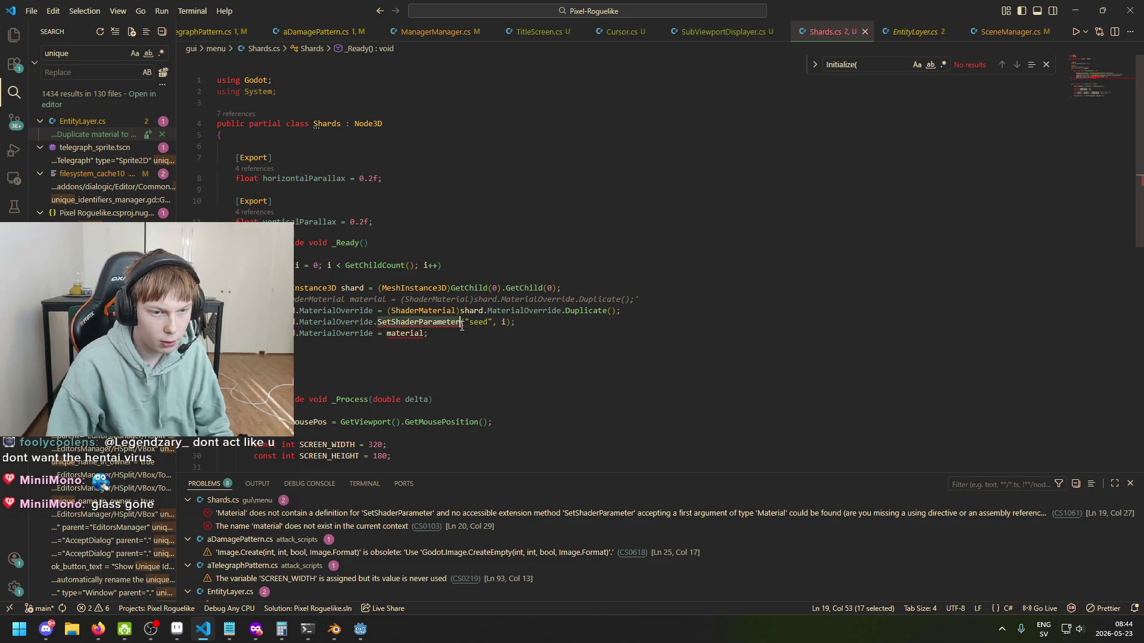
key("Left")
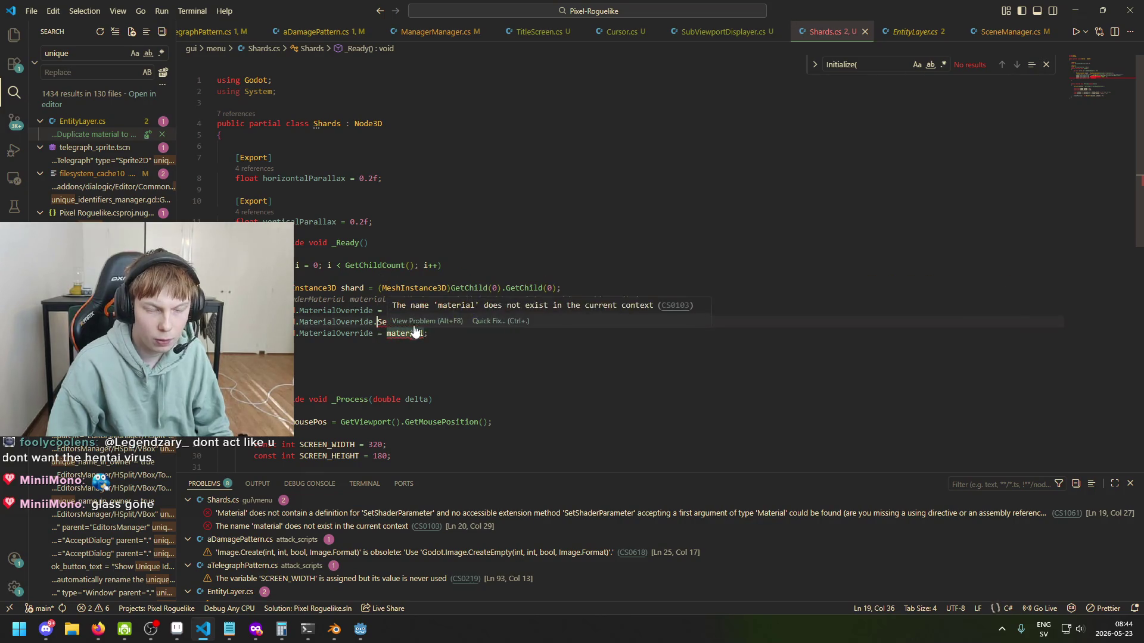
left_click(95, 134)
left_click(281, 280)
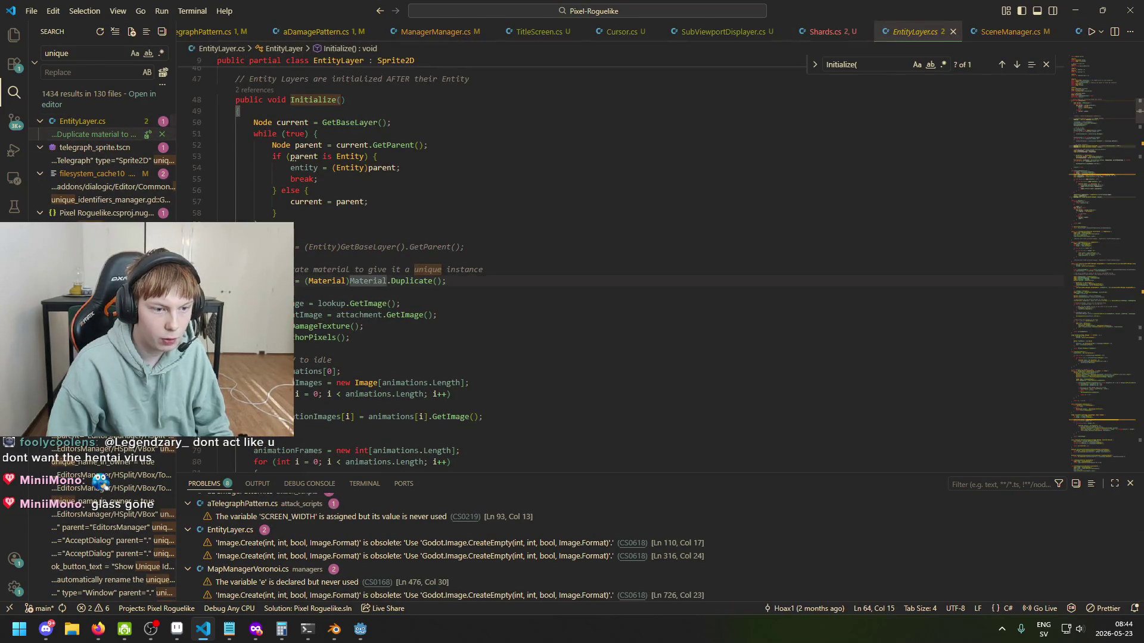
scroll(389, 354, "down", 4)
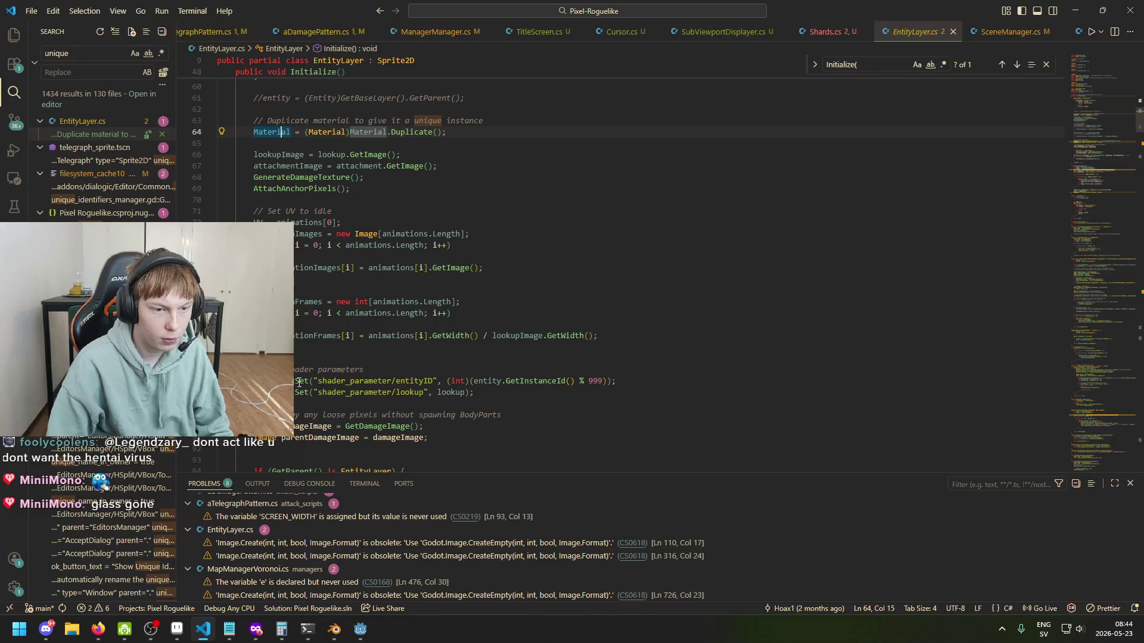
mouse_move(295, 383)
left_click_drag(295, 381, 617, 381)
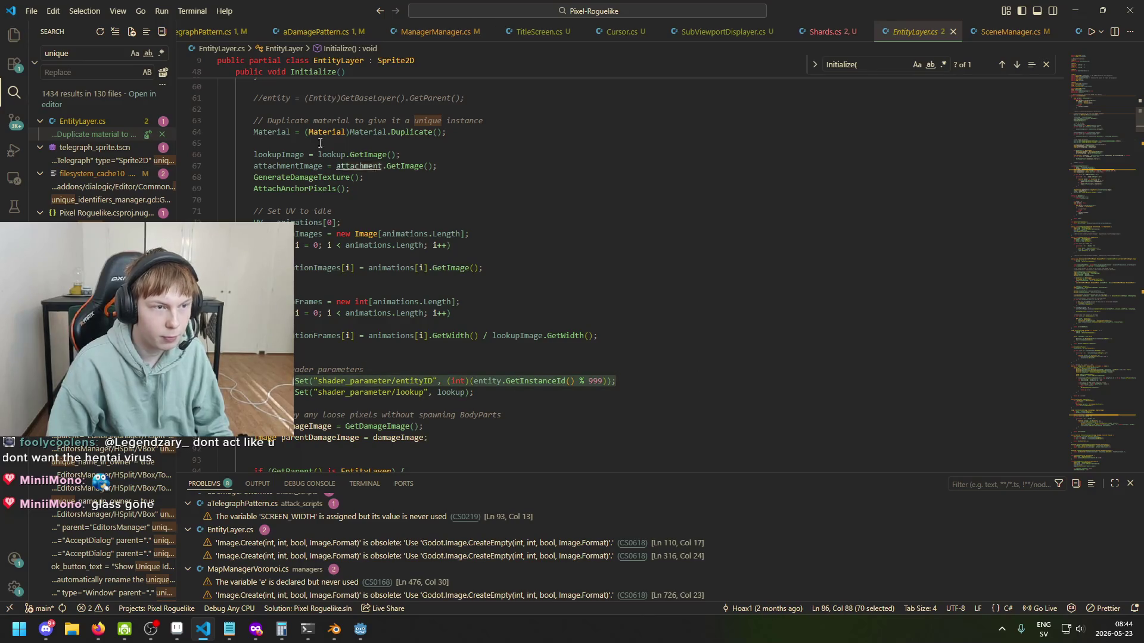
left_click(95, 135)
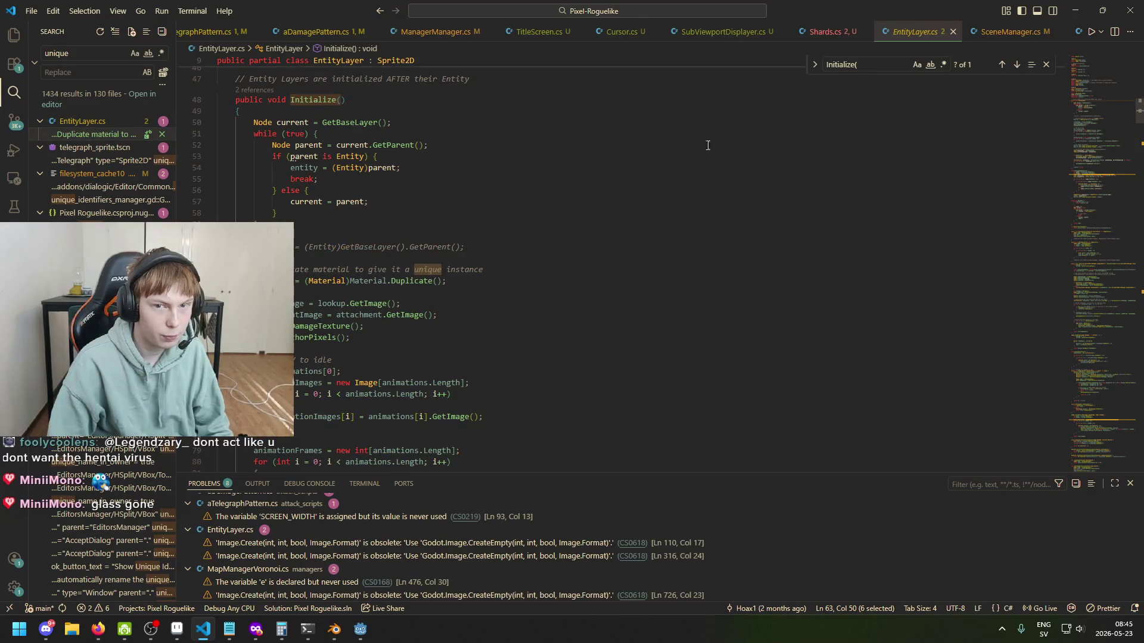
left_click(825, 32)
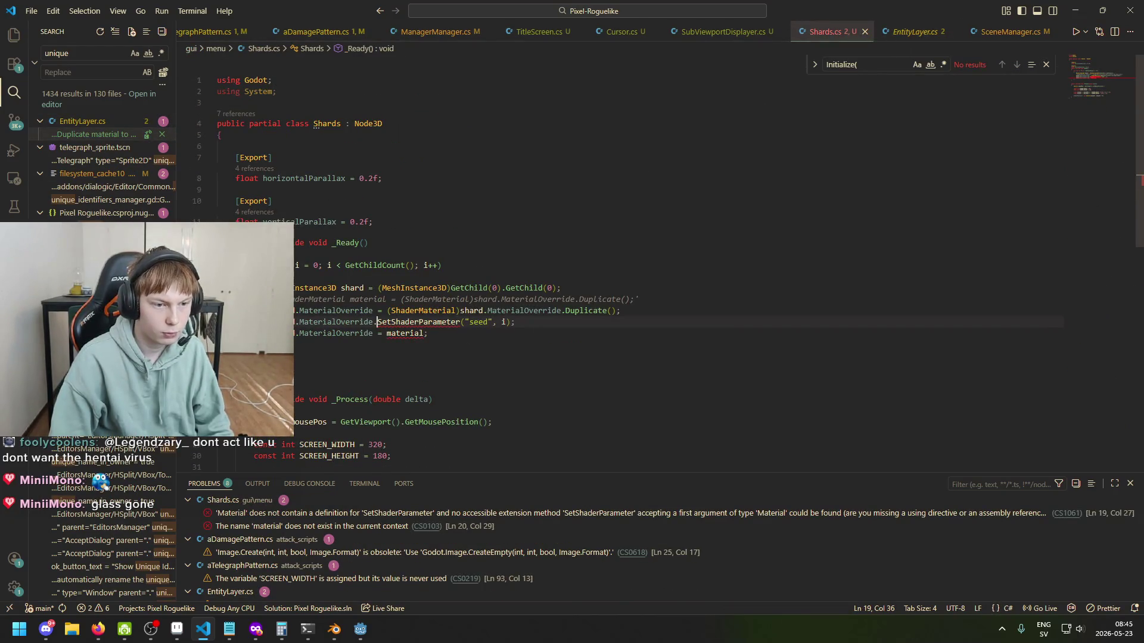
left_click(682, 304)
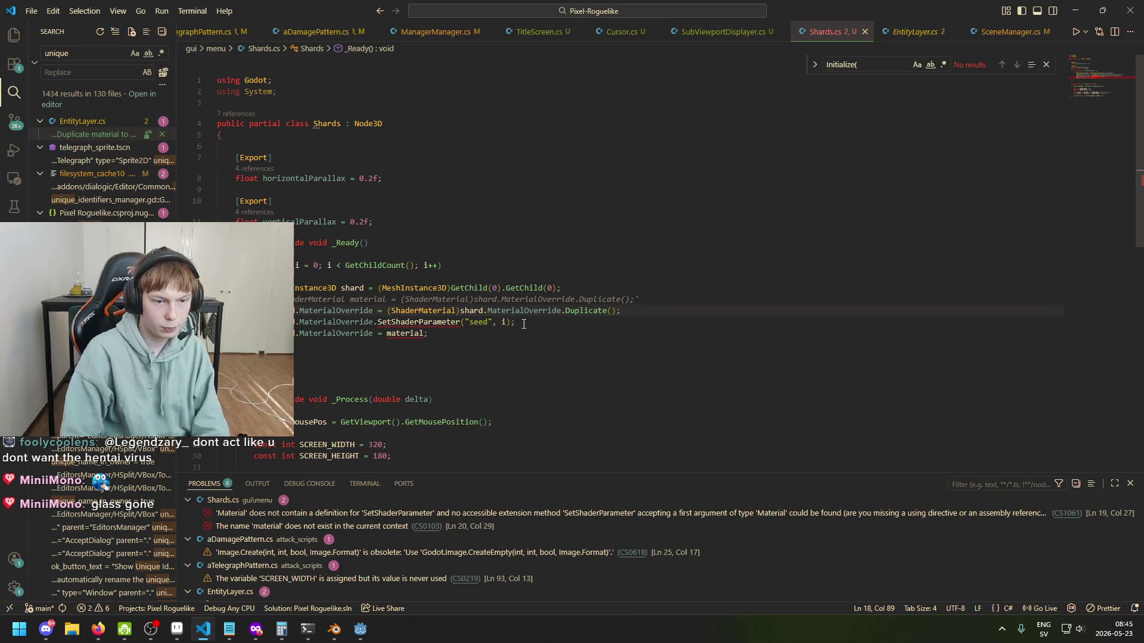
Step: Rewrite the seed call as Set("shader_parameter/seed", i) using the pasted entityID line
left_click_drag(461, 323, 378, 323)
key("BackSpace")
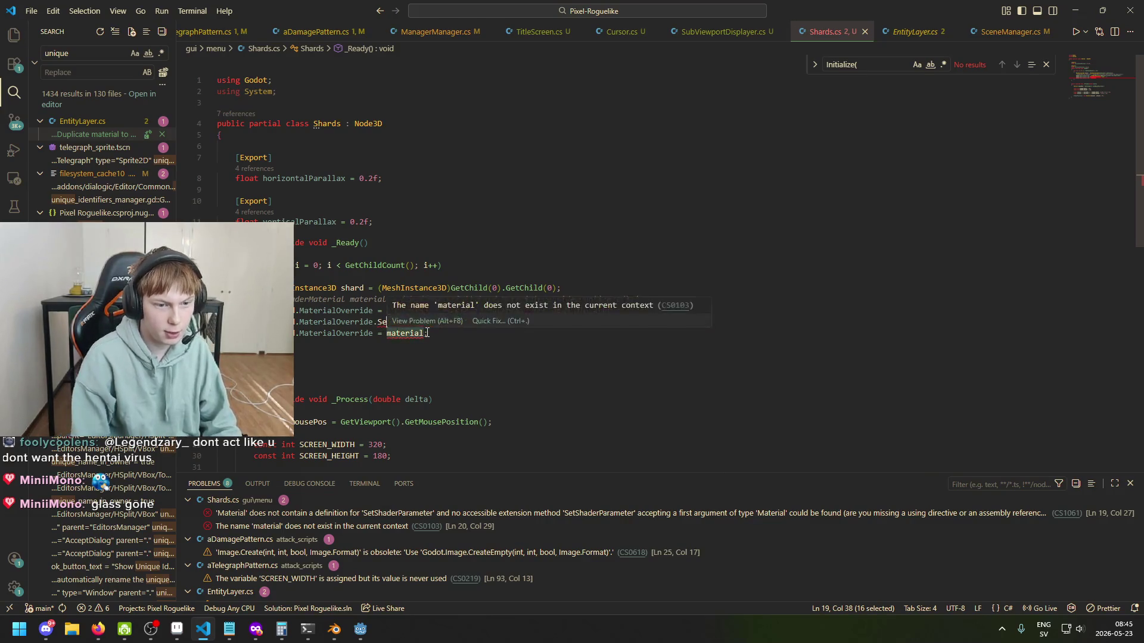
key("ctrl+space")
key("ctrl+v")
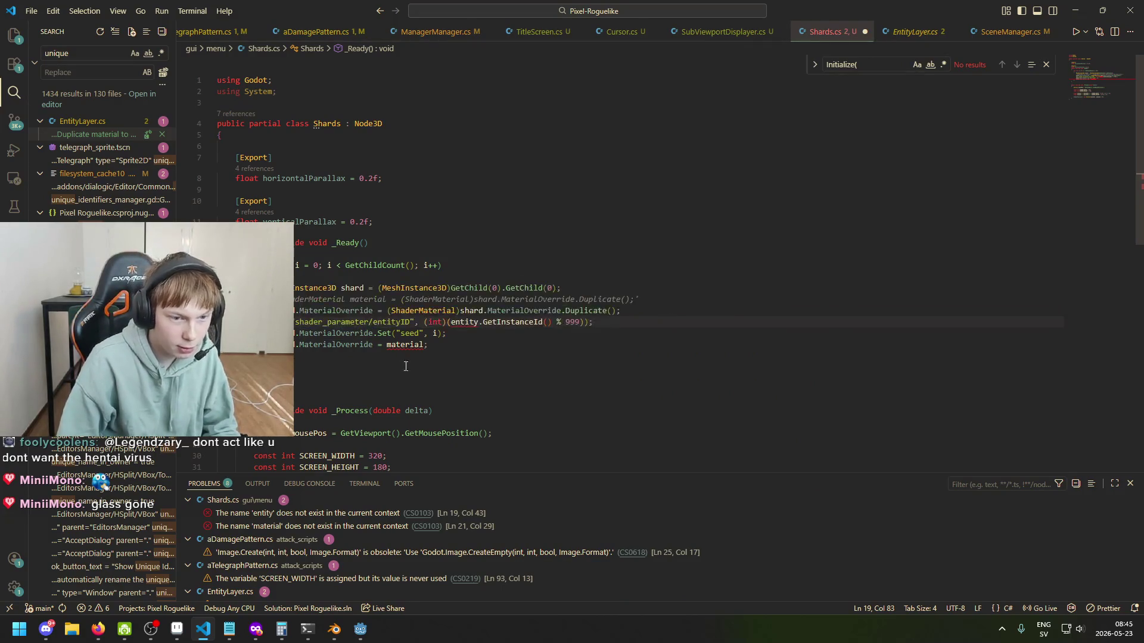
left_click_drag(292, 323, 406, 322)
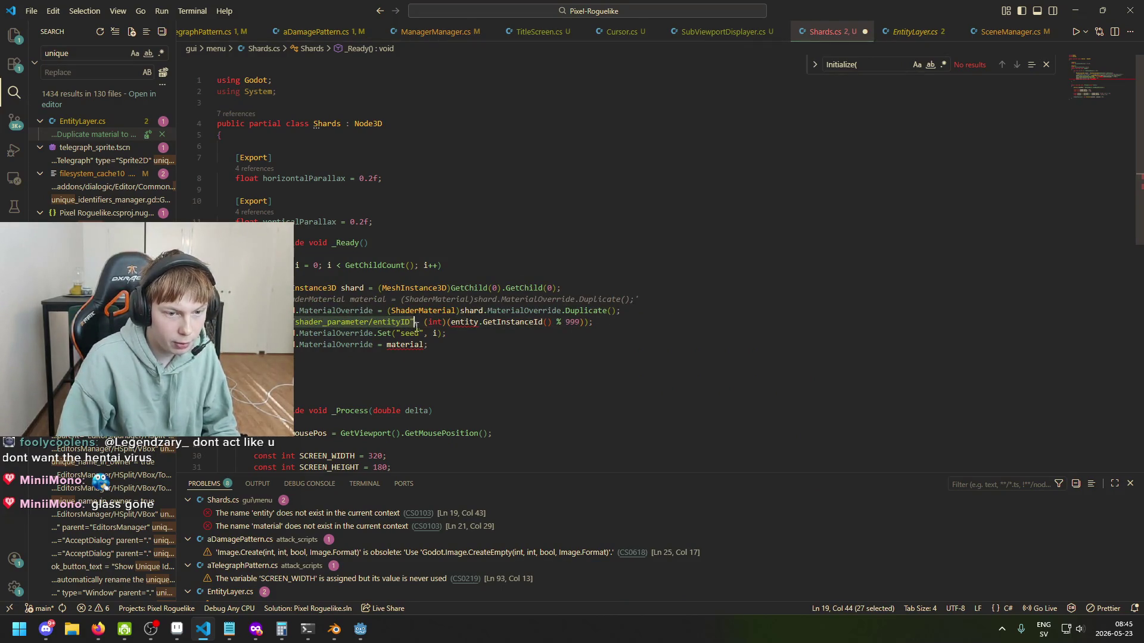
left_click(421, 333)
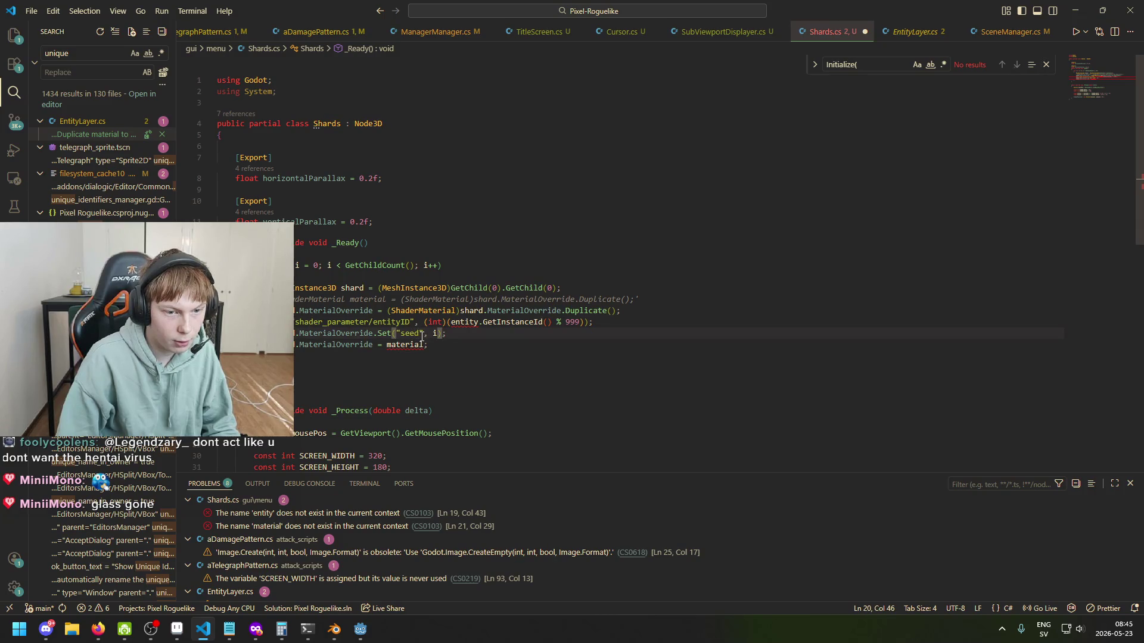
double_click(419, 333)
key("ctrl+v")
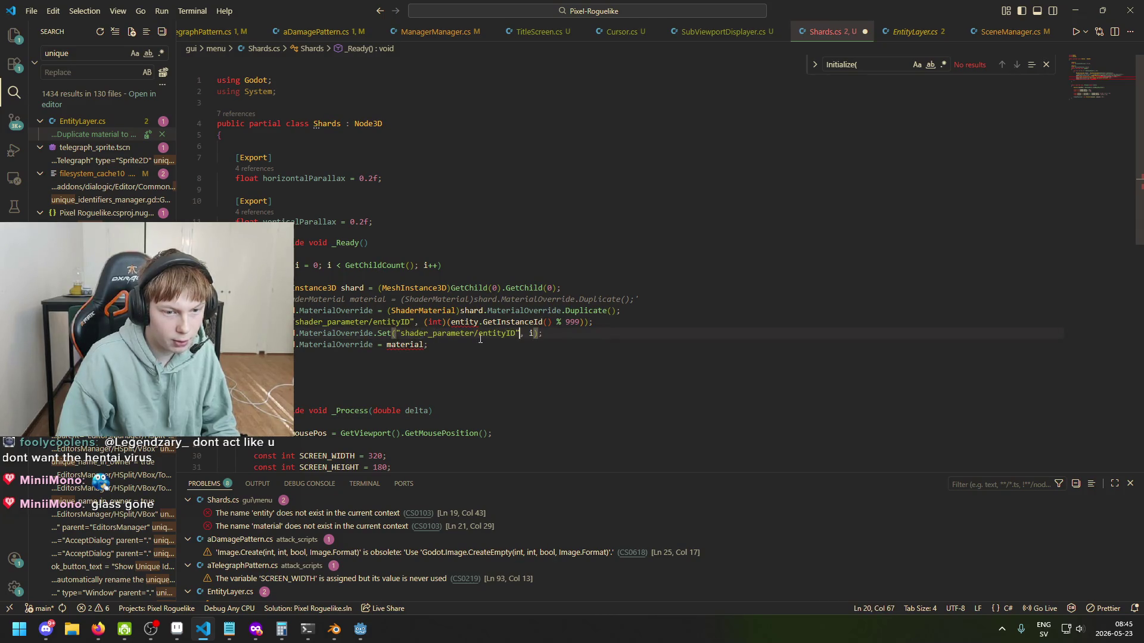
key("BackSpace")
key("BackSpace")
key("BackSpace")
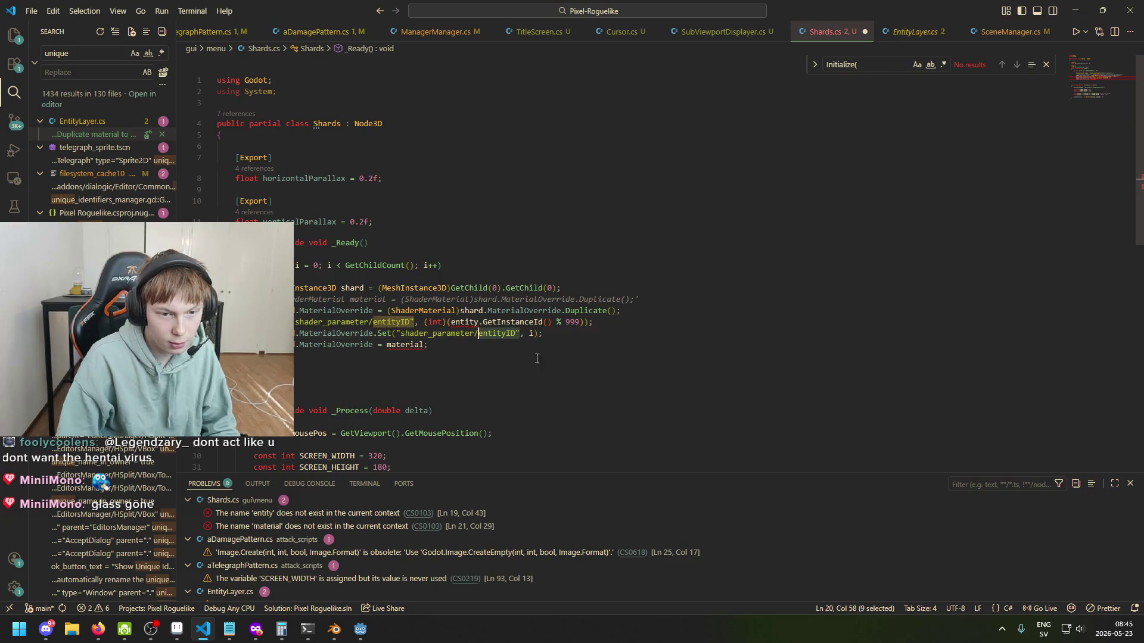
type("seed\"")
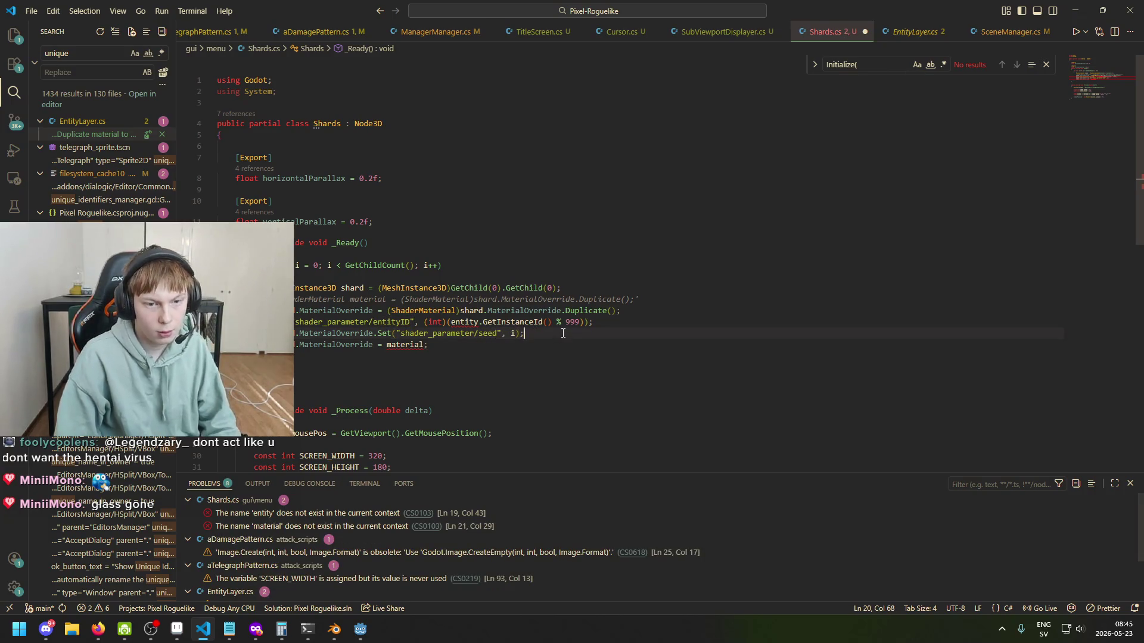
Step: Delete the leftover pasted entityID line and the old MaterialOverride = material line
key("shift+Home")
key("shift+Home")
key("shift+Left")
key("BackSpace")
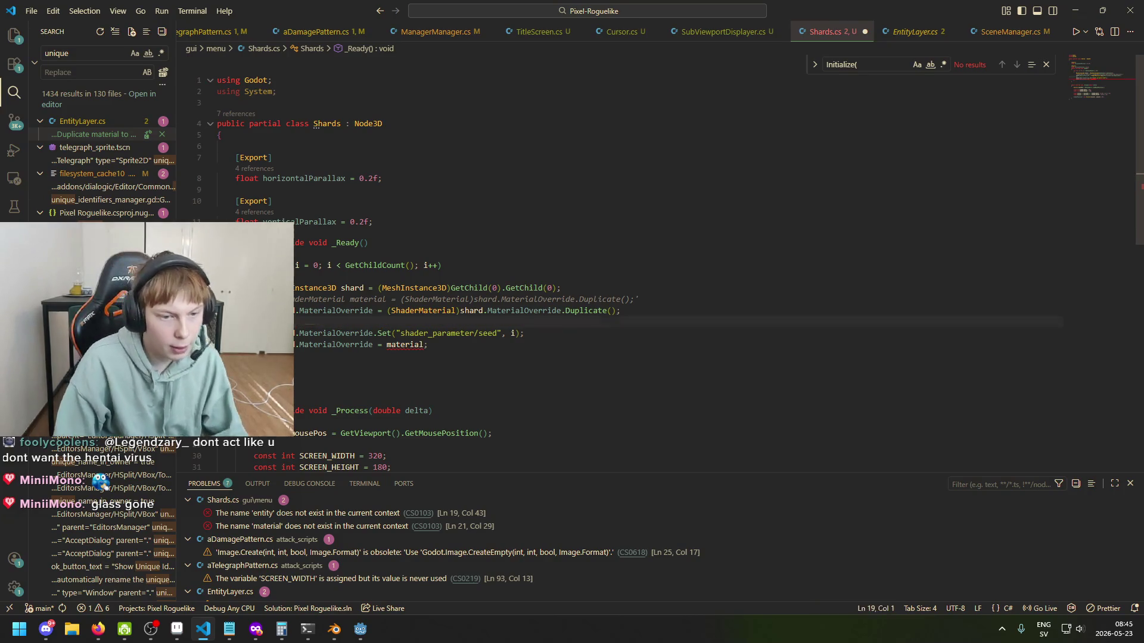
key("Down")
key("Down")
key("shift+Home")
key("shift+Home")
key("shift+Left")
key("BackSpace")
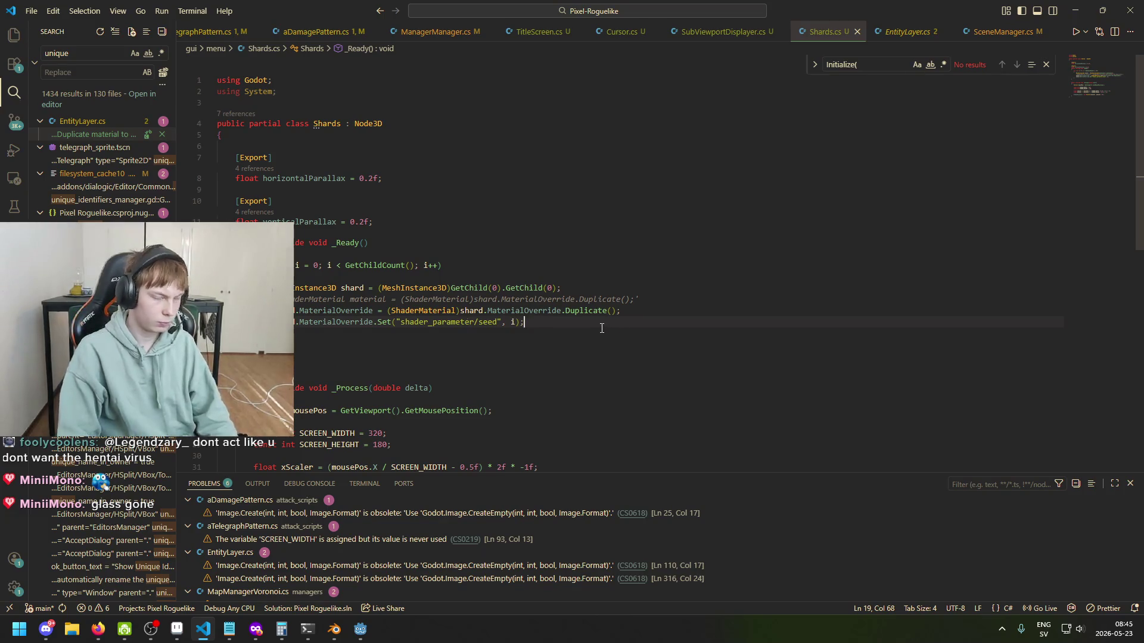
Step: Switch to the Godot editor and run the game
left_click(281, 310)
left_click(346, 321)
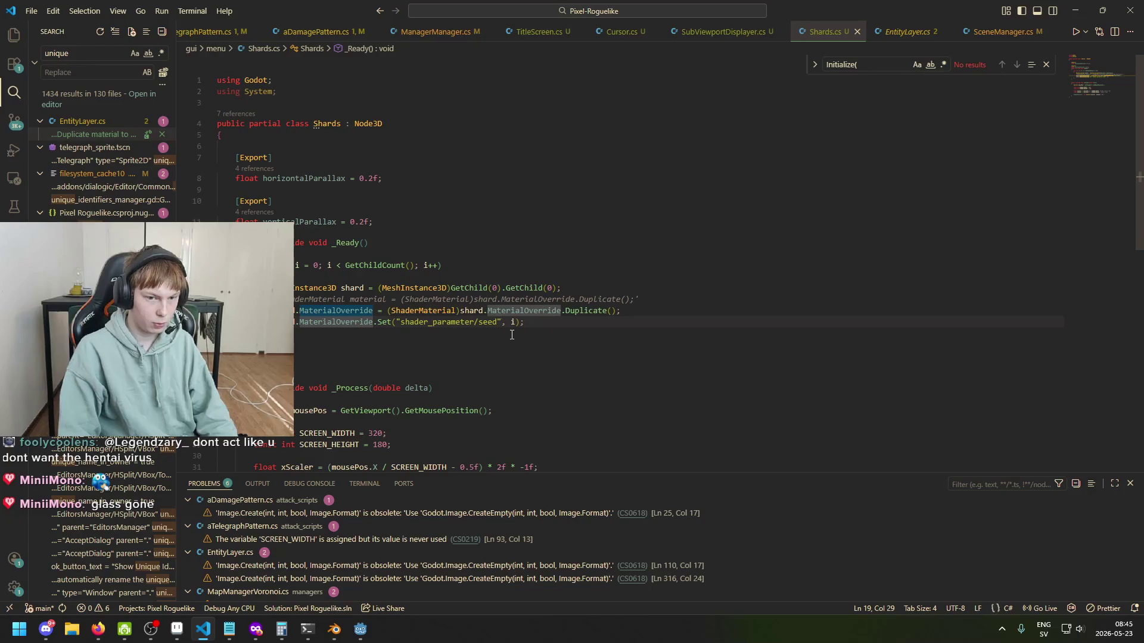
left_click(359, 629)
left_click(955, 27)
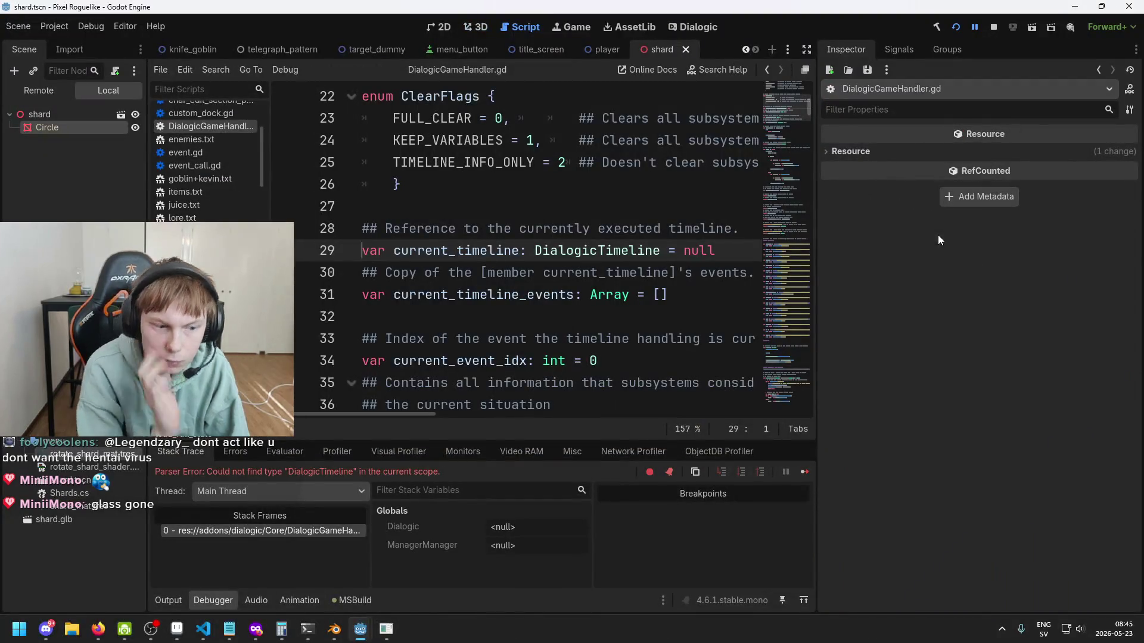
Step: Stop and rerun the game up to the Whitherward title menu, then close it and return to VS Code
left_click(991, 28)
left_click(956, 28)
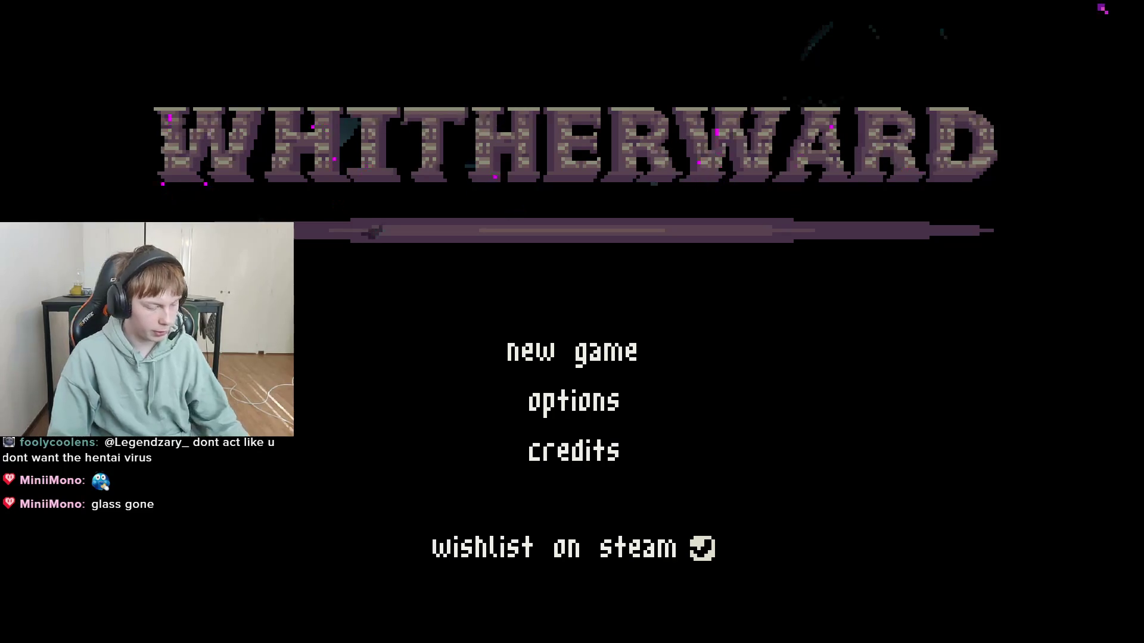
key("alt+F4")
left_click(203, 629)
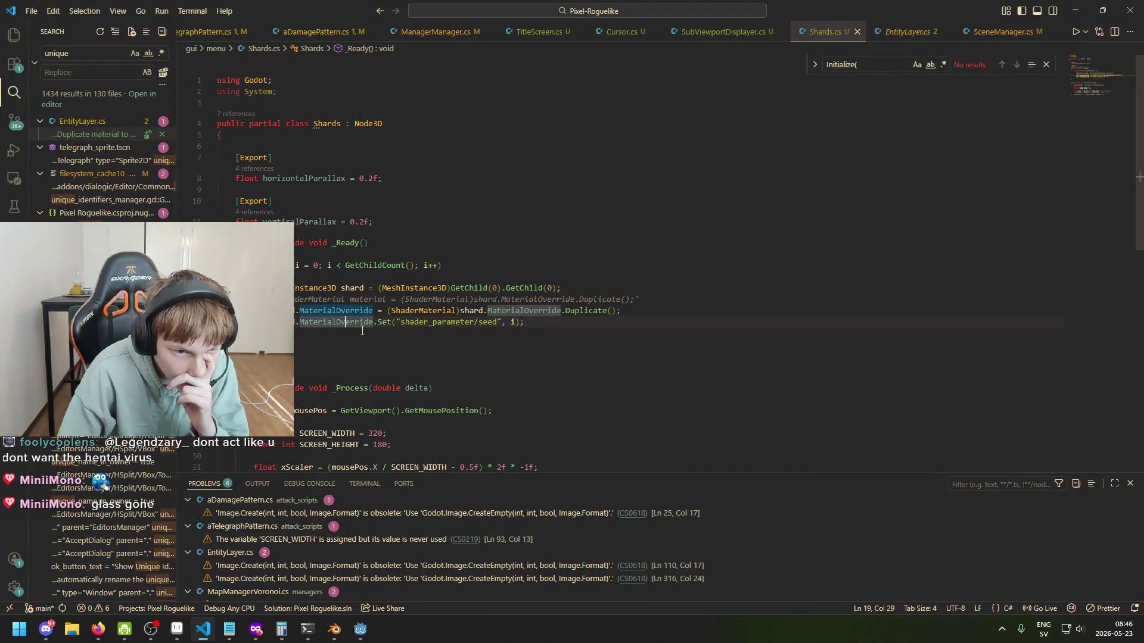
Step: Change the (ShaderMaterial) cast on Shards.cs line 18 to (Material)
left_click(490, 310)
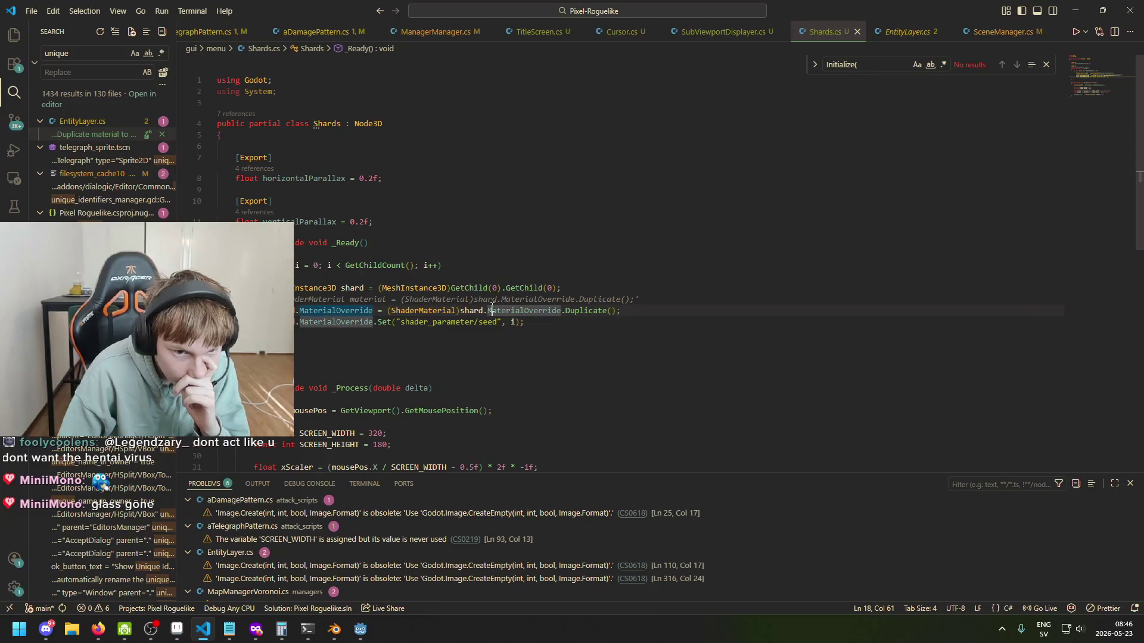
left_click(593, 311)
left_click(519, 310)
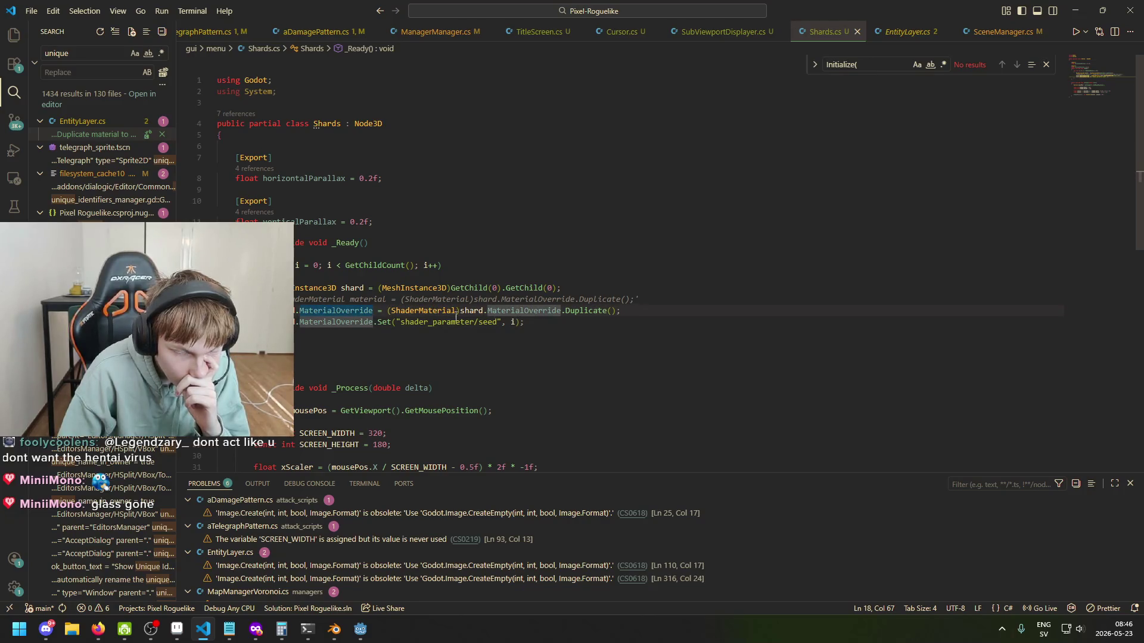
left_click(422, 310)
left_click(322, 310)
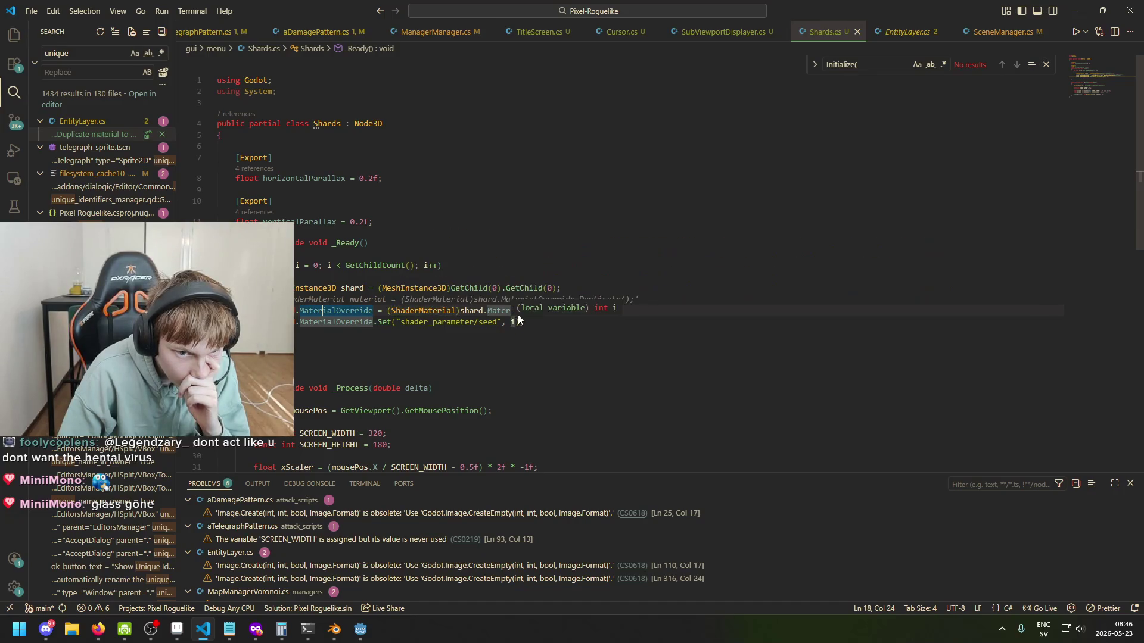
left_click(455, 311)
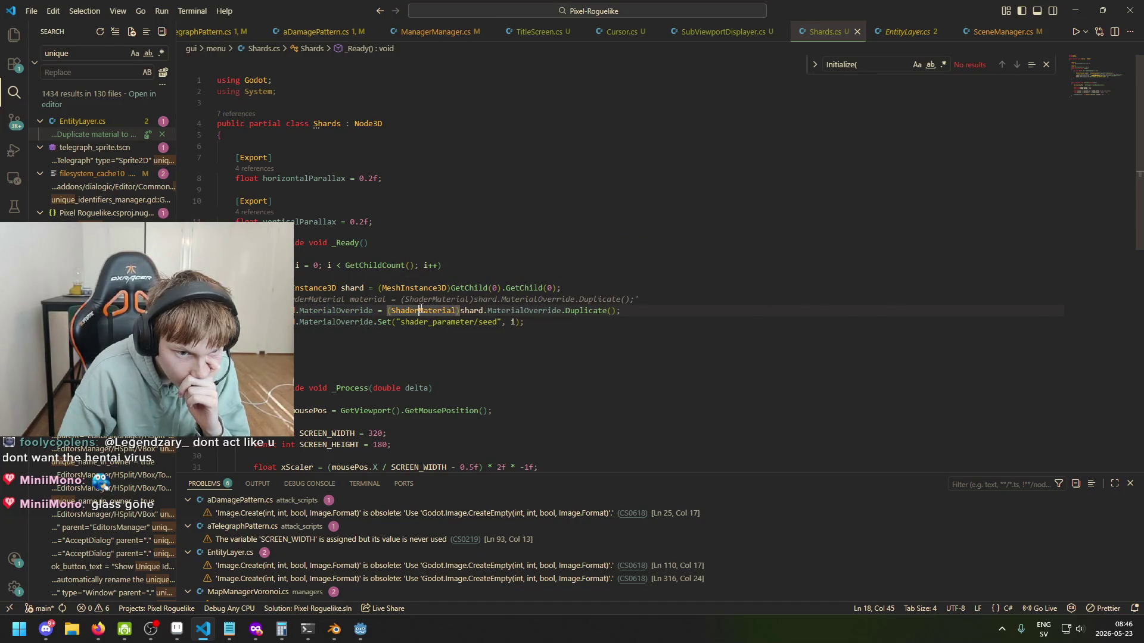
key("BackSpace")
key("BackSpace")
key("BackSpace")
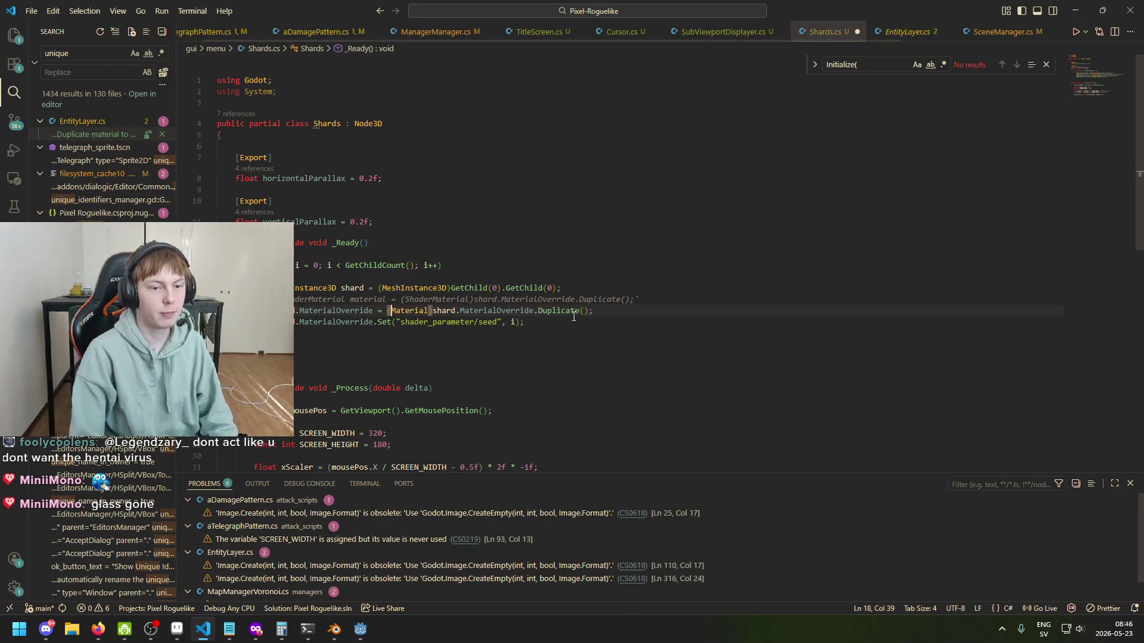
Step: Compare with the Material cast on EntityLayer.cs line 64, then check the Material type info in Shards.cs
left_click(903, 33)
left_click(331, 290)
left_click(322, 281)
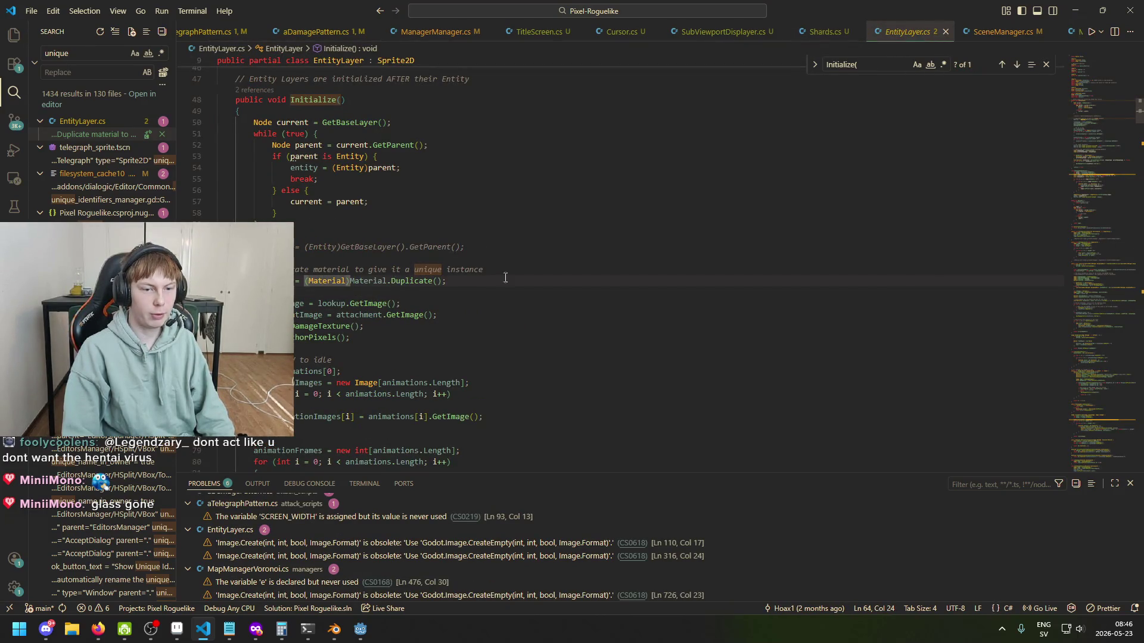
left_click(825, 31)
left_click(333, 310)
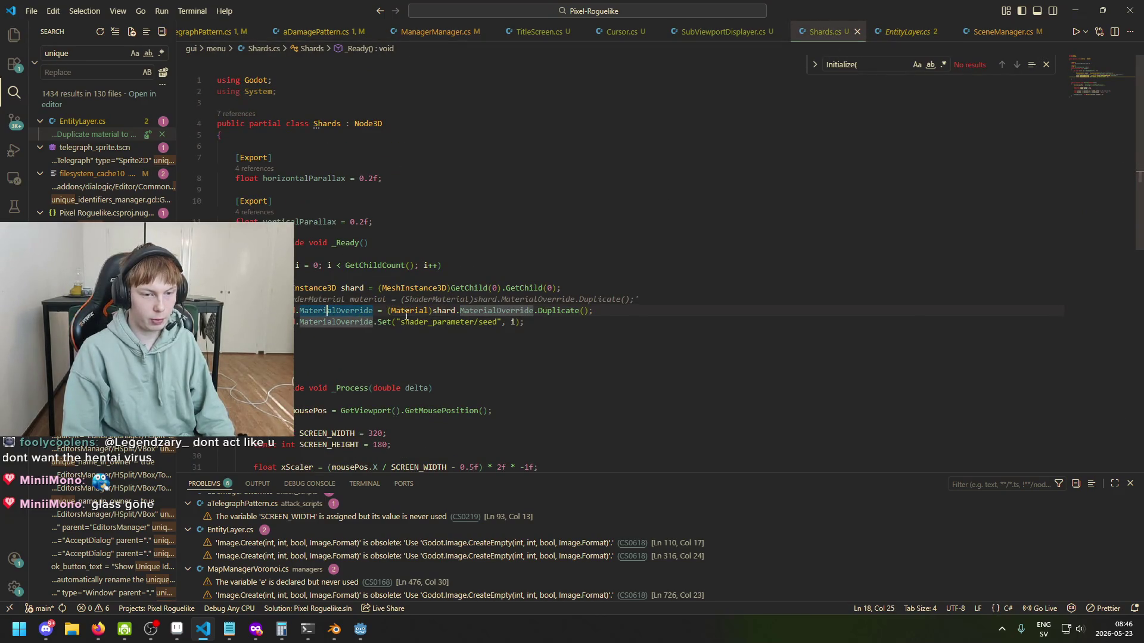
mouse_move(396, 313)
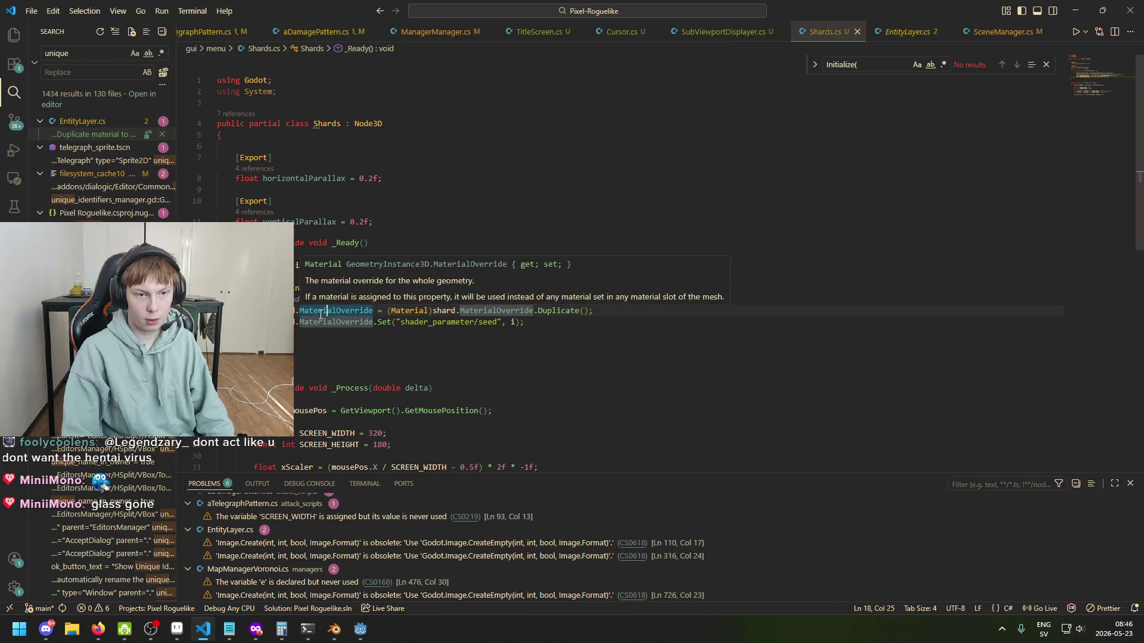
left_click(412, 345)
Step: Review the Duplicate call on line 18 against EntityLayer.cs's material duplication
left_click(387, 311)
left_click(461, 312)
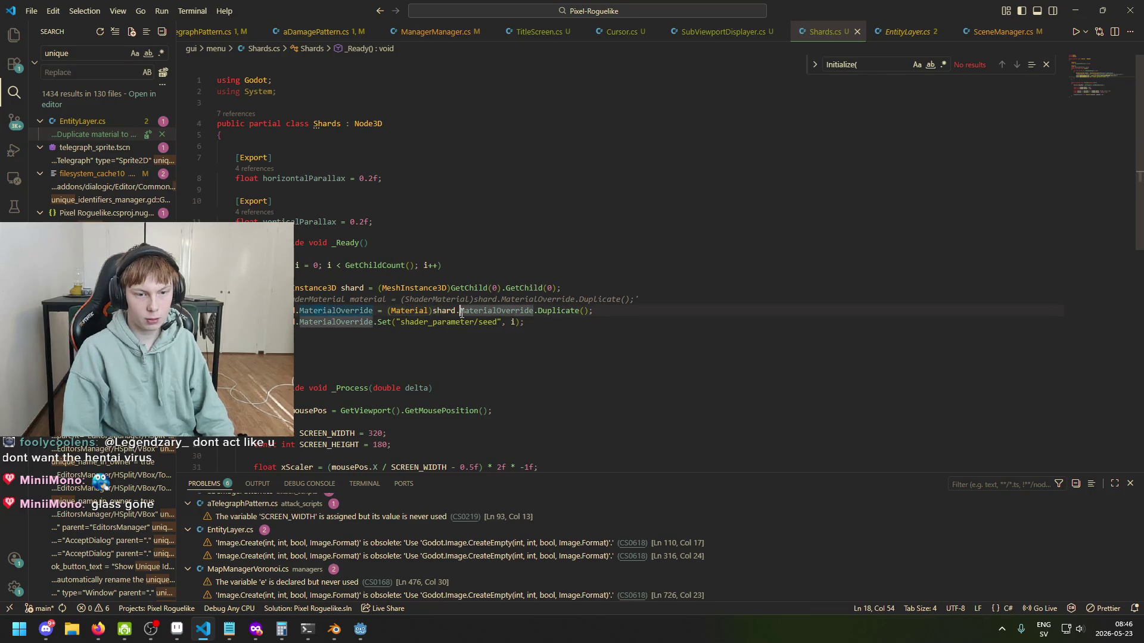
left_click(435, 311)
double_click(573, 309)
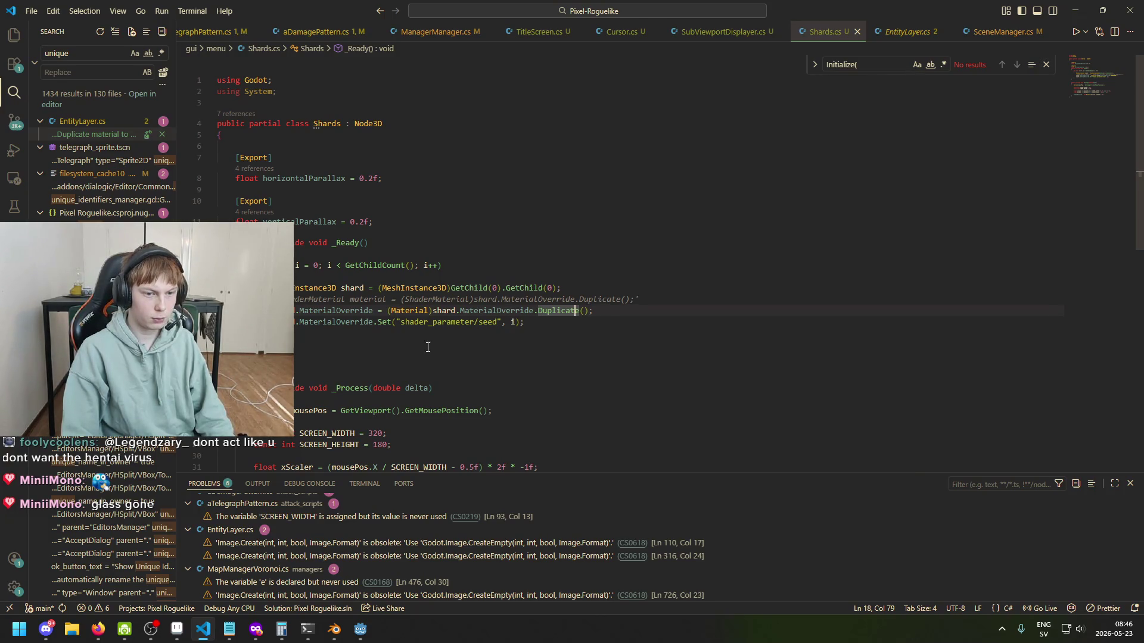
left_click(903, 37)
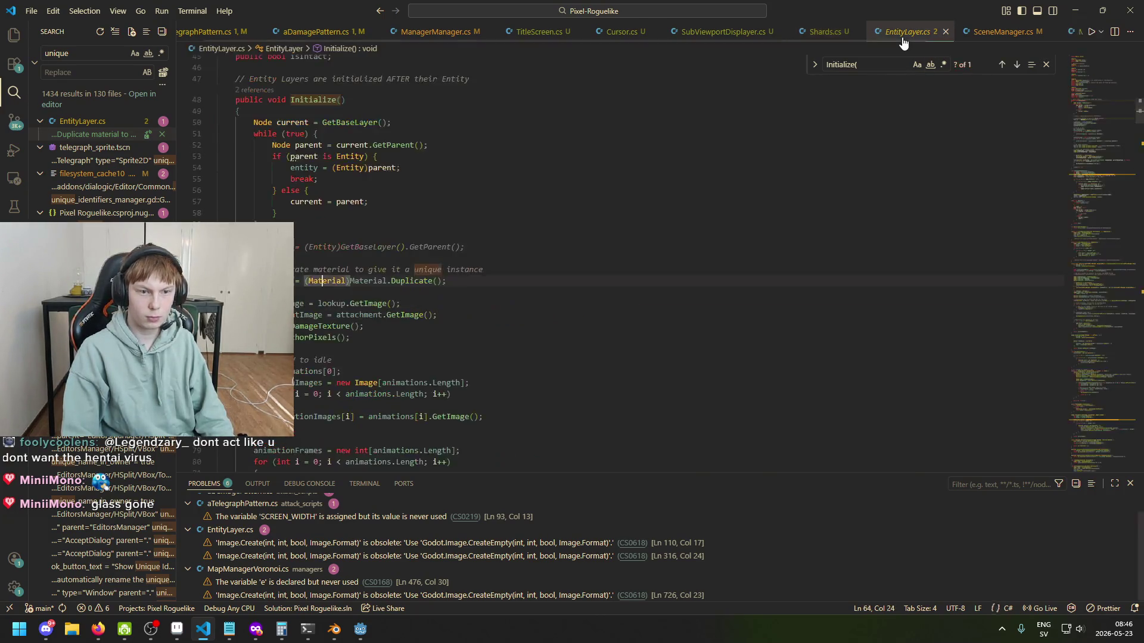
left_click(825, 32)
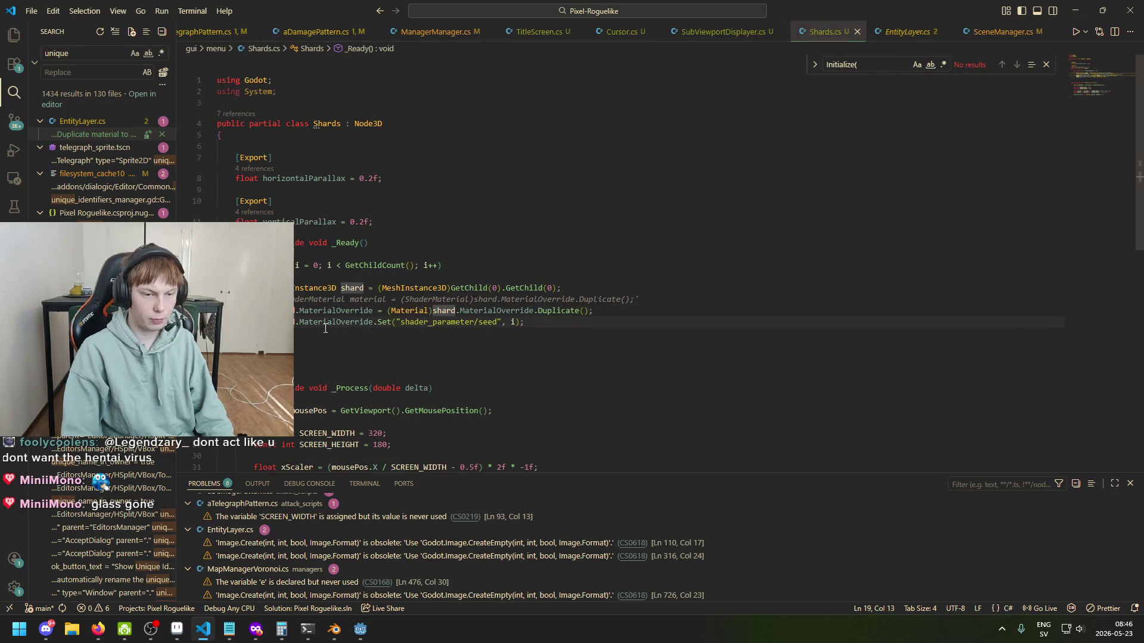
Step: Start rewriting line 19 as 'shard.Mat…', then undo that stray edit
left_click(350, 323)
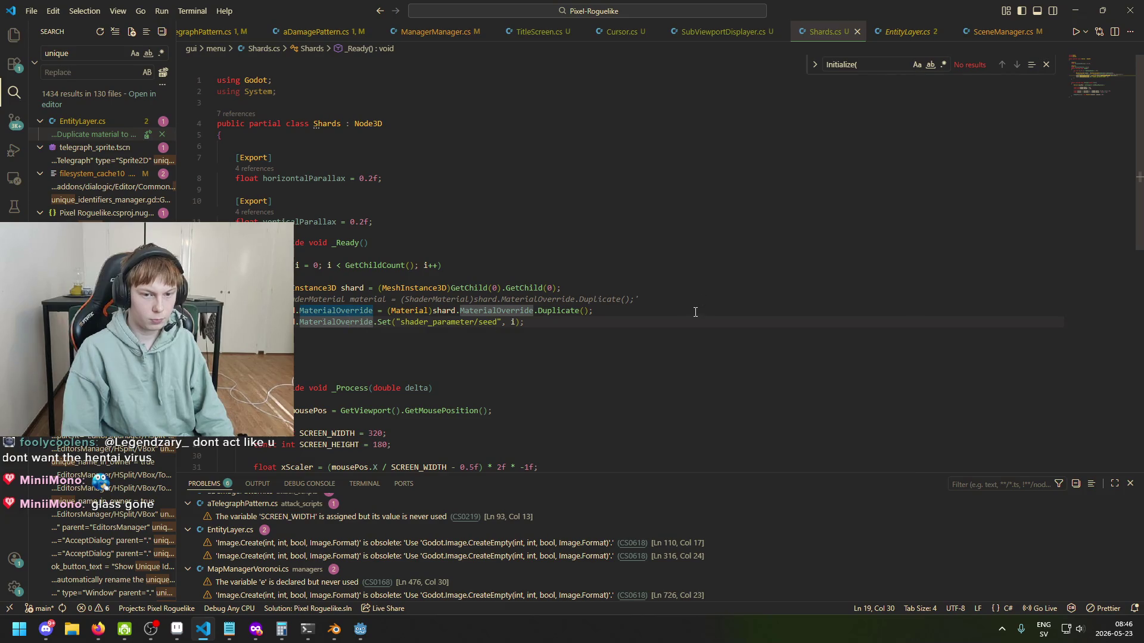
key("End")
key("shift+Home")
type("shard.Mat")
key("BackSpace")
key("BackSpace")
key("BackSpace")
key("ctrl+z")
key("ctrl+z")
key("ctrl+z")
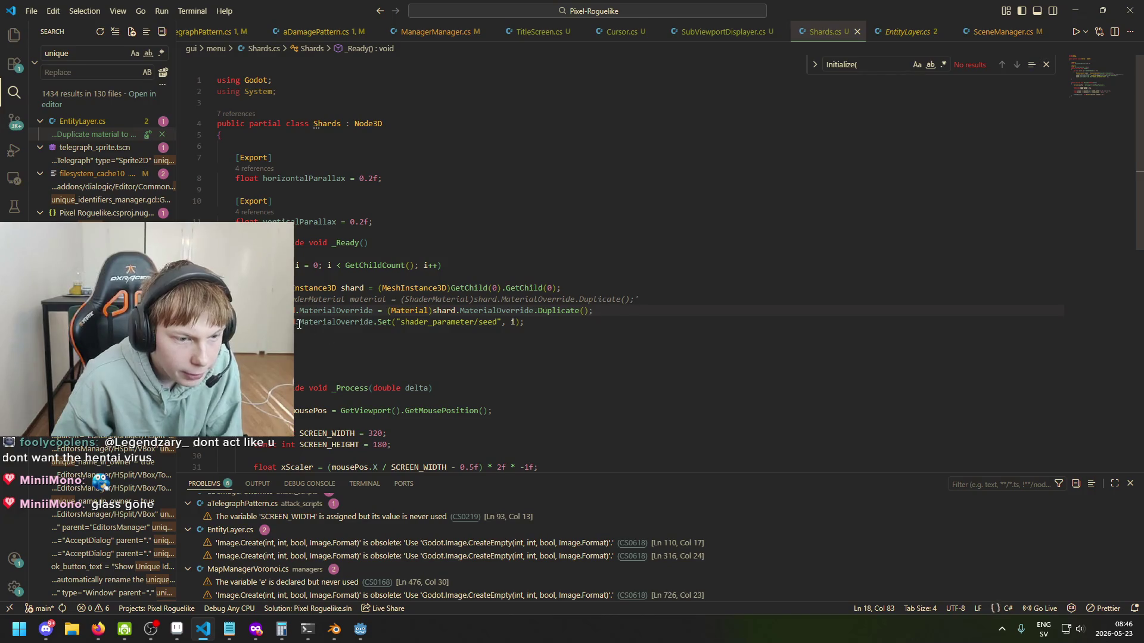
left_click(313, 323)
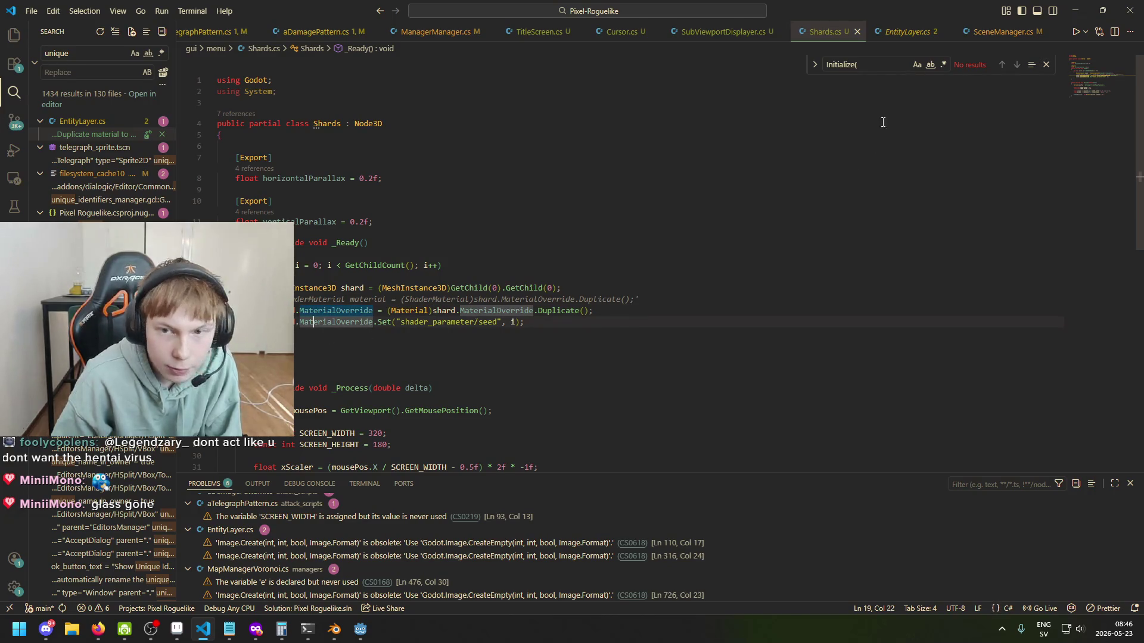
Step: Look over EntityLayer.cs and SceneManager.cs, then come back to Shards.cs
key("ctrl+Page_Down")
key("Home")
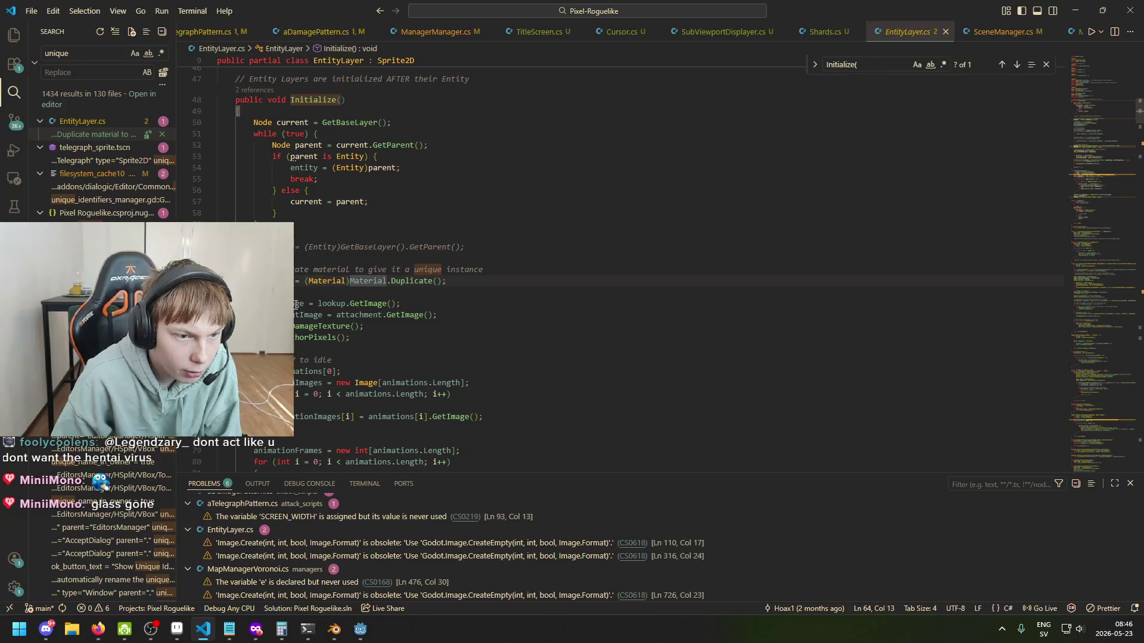
scroll(340, 328, "down", 5)
scroll(321, 358, "down", 4)
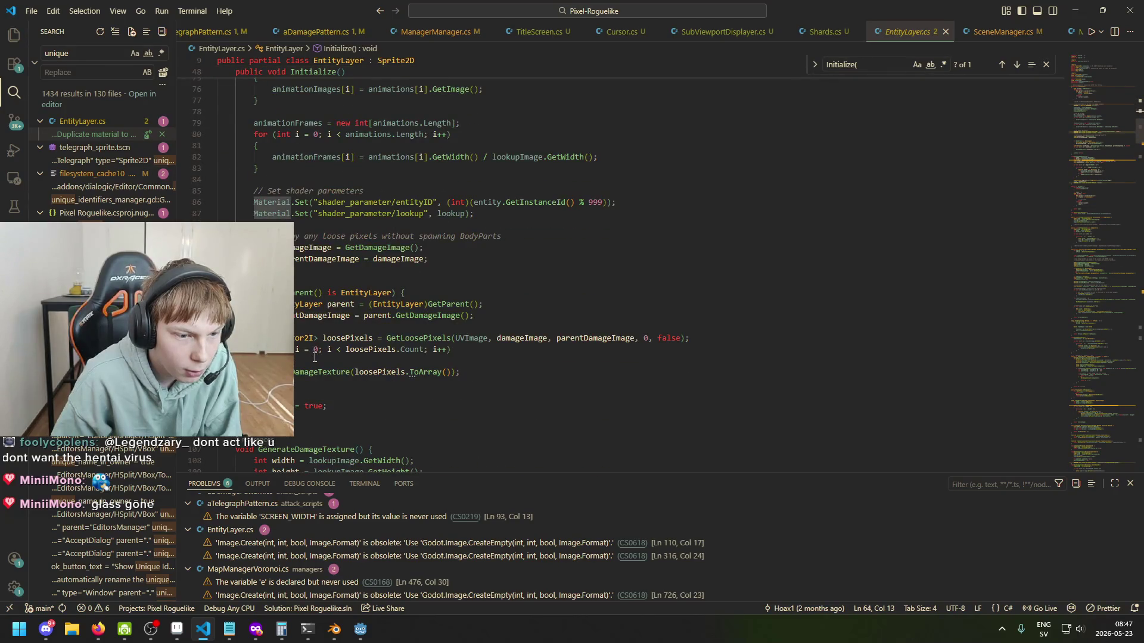
scroll(348, 356, "up", 5)
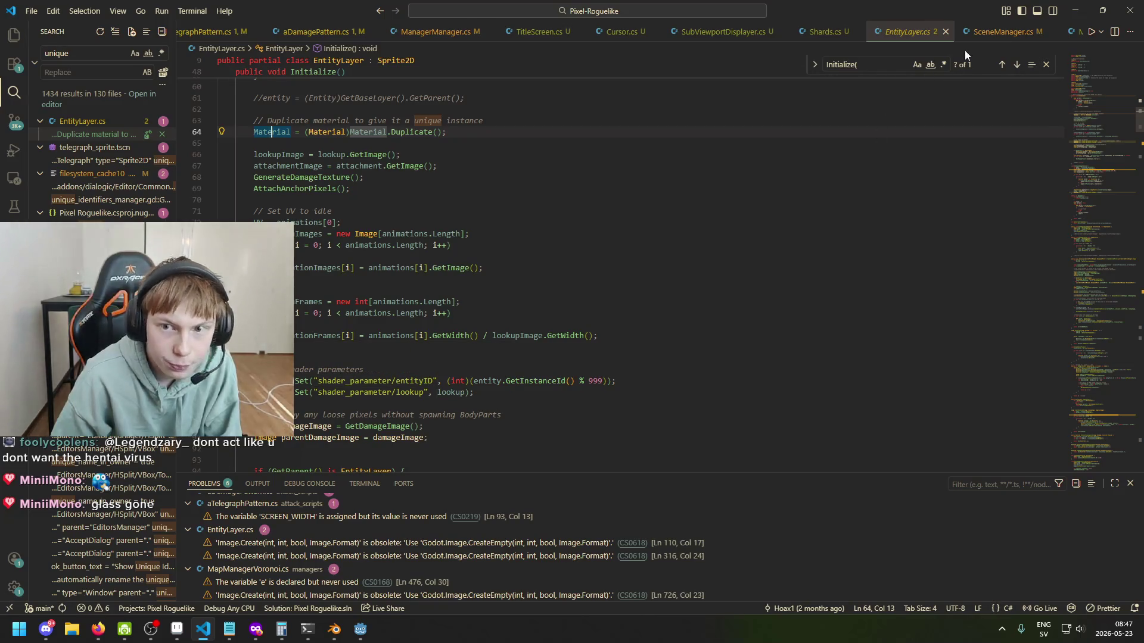
left_click(994, 33)
left_click(825, 32)
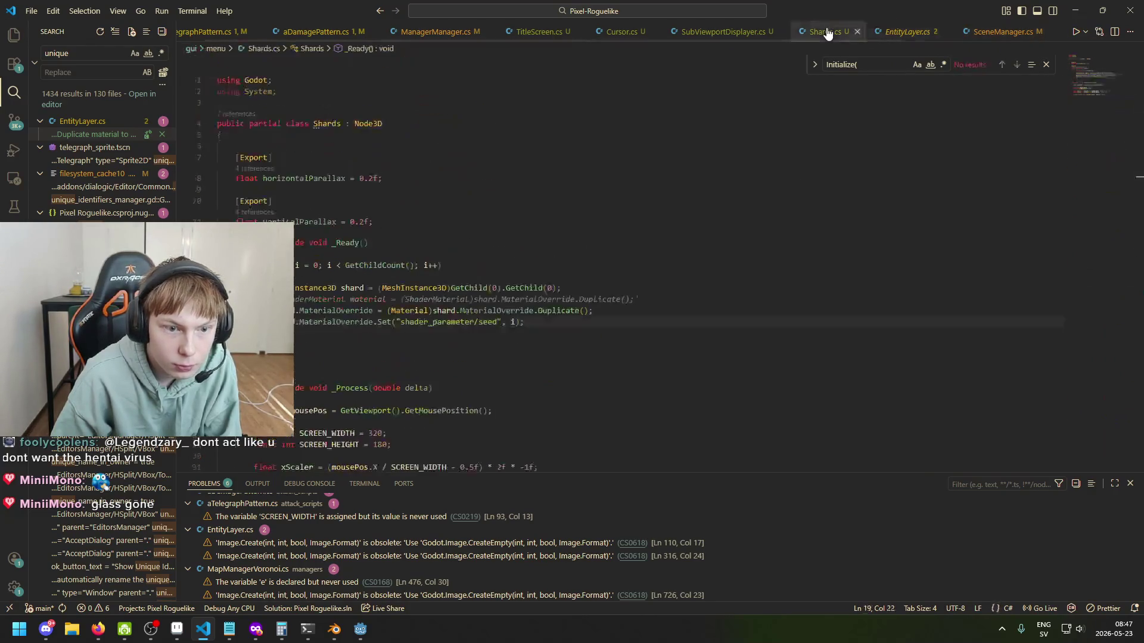
left_click(491, 322)
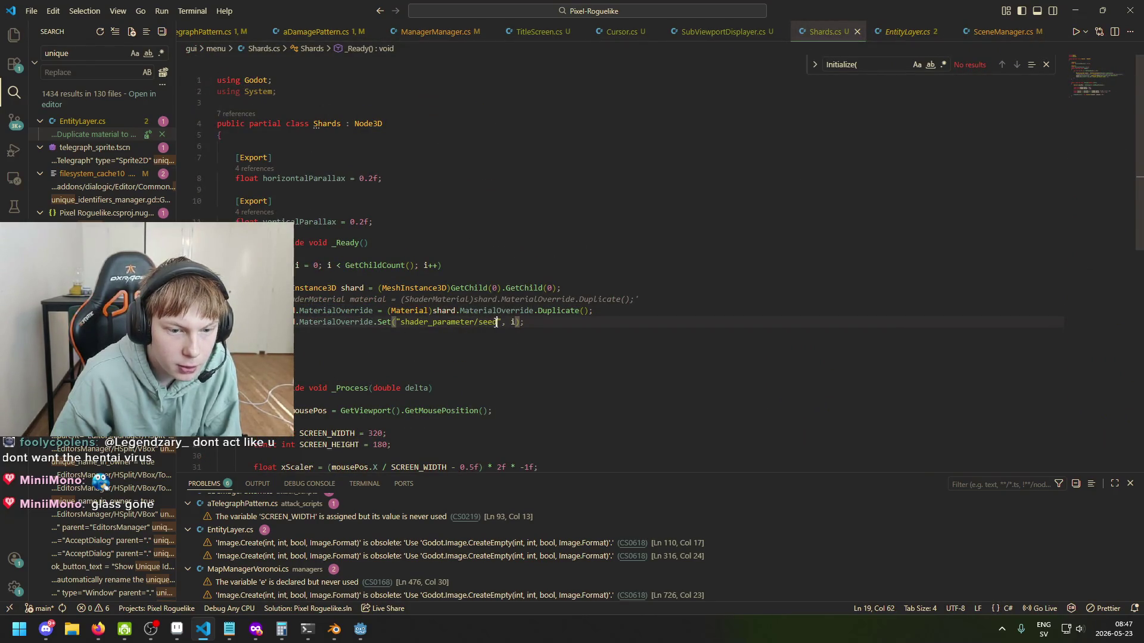
Step: In the shader editor, inspect the albedo and seed parameter values
mouse_move(359, 629)
left_click(436, 567)
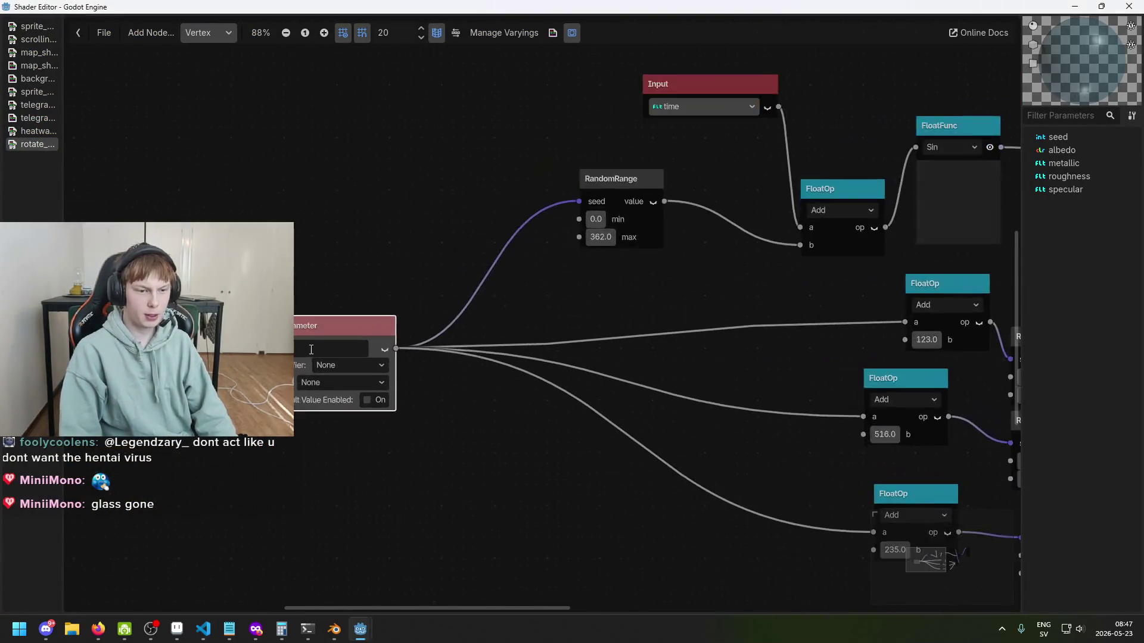
scroll(311, 350, "up", 2)
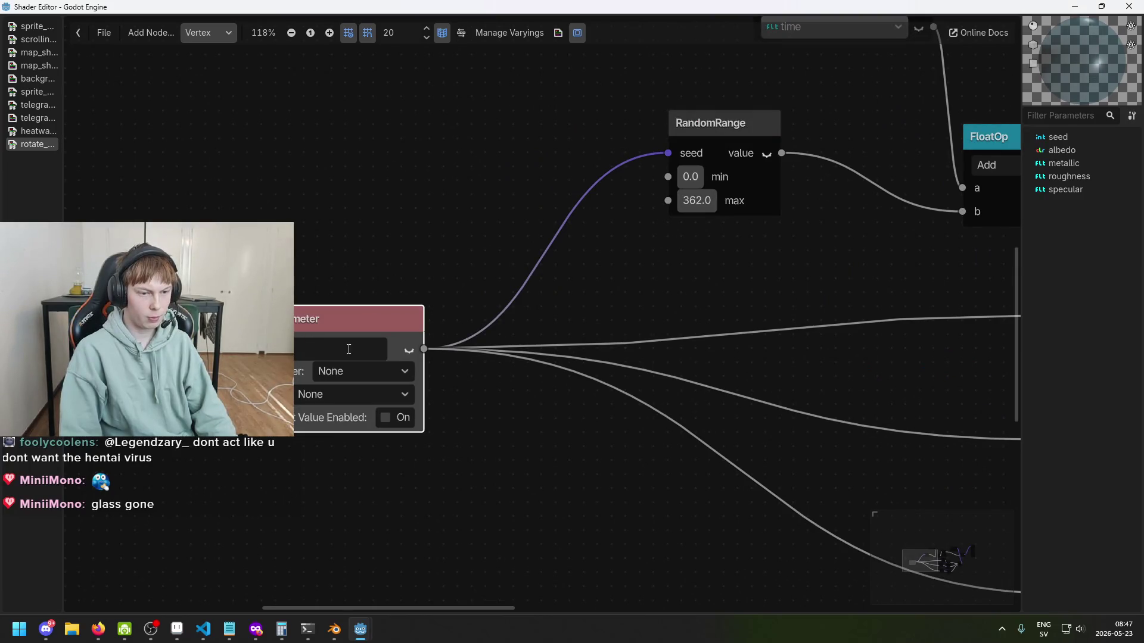
left_click(437, 458)
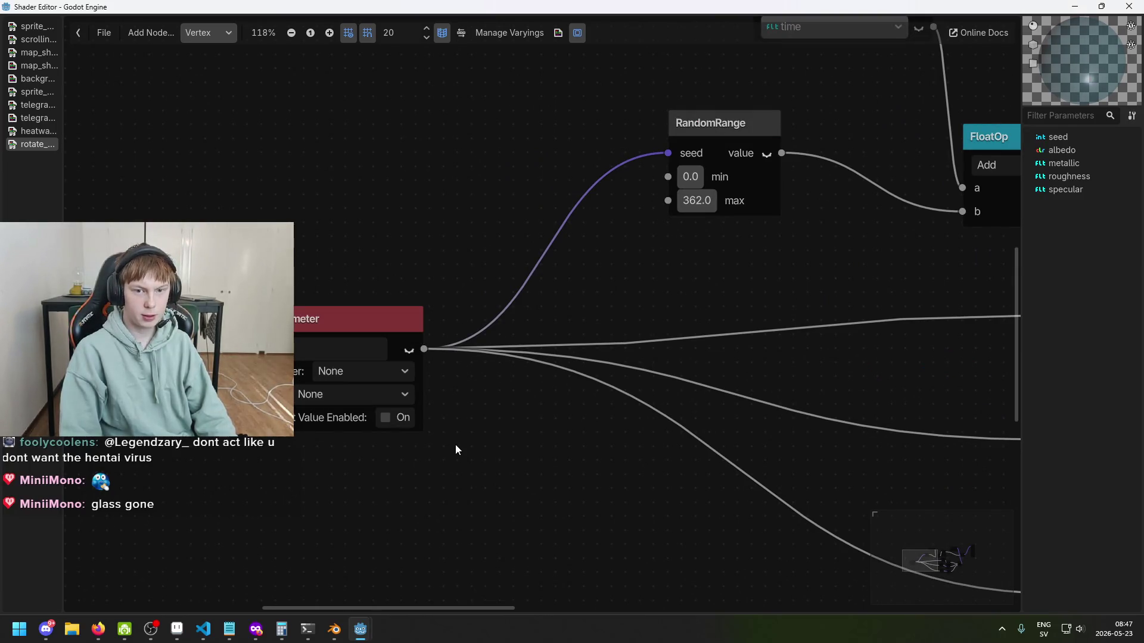
scroll(455, 445, "down", 3)
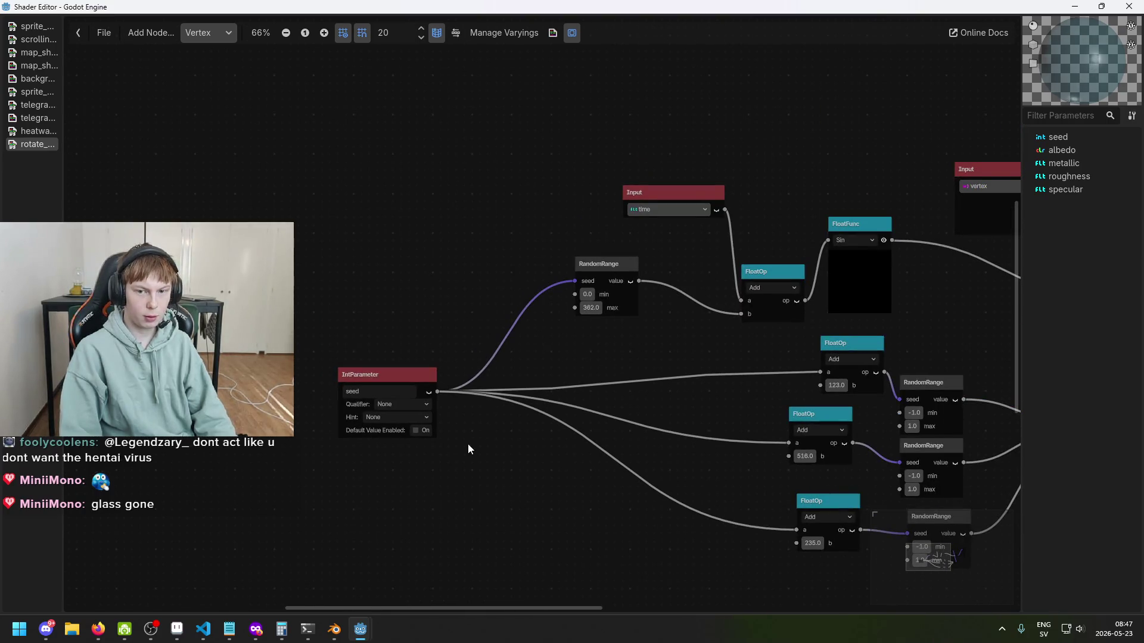
left_click(1074, 150)
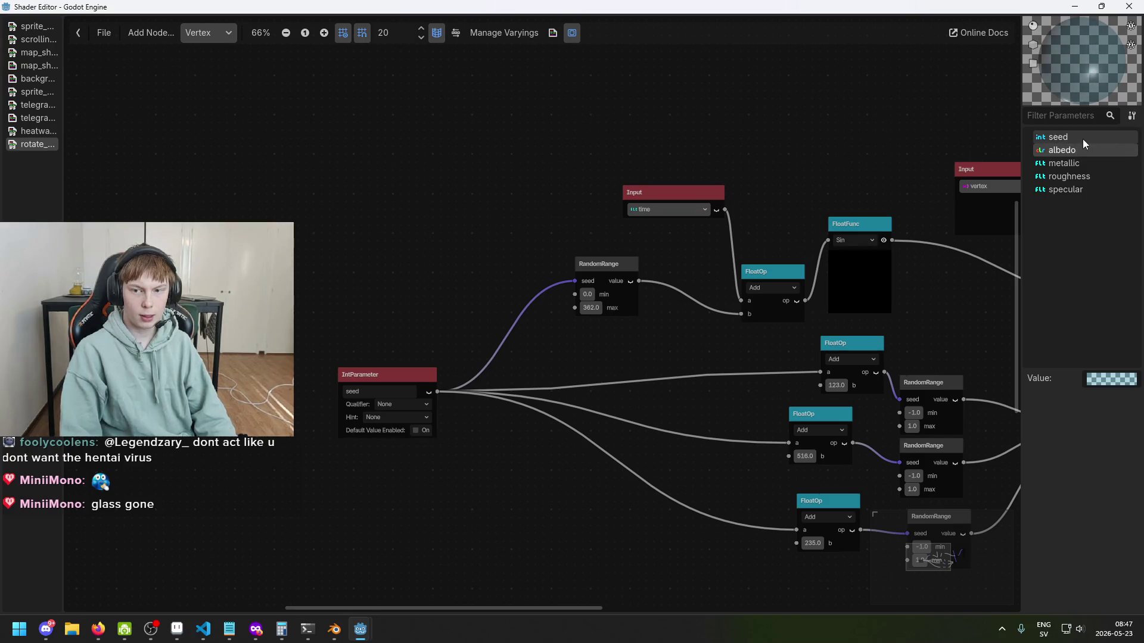
left_click(1081, 138)
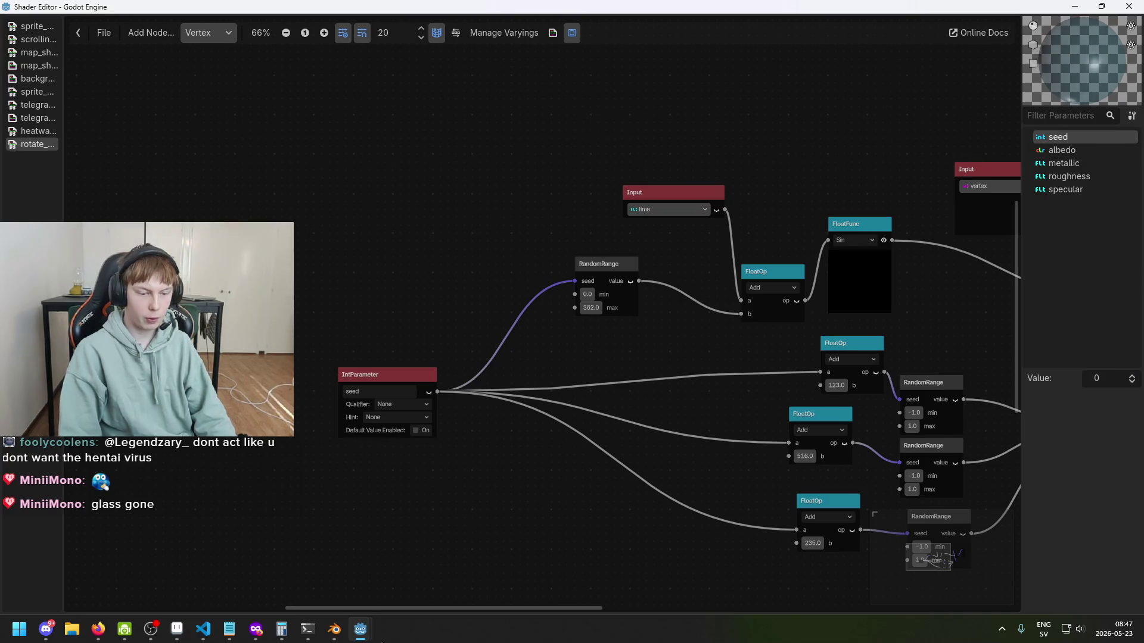
Step: Save the shard scene and build and run the game
mouse_move(360, 629)
left_click(347, 595)
key("ctrl+s")
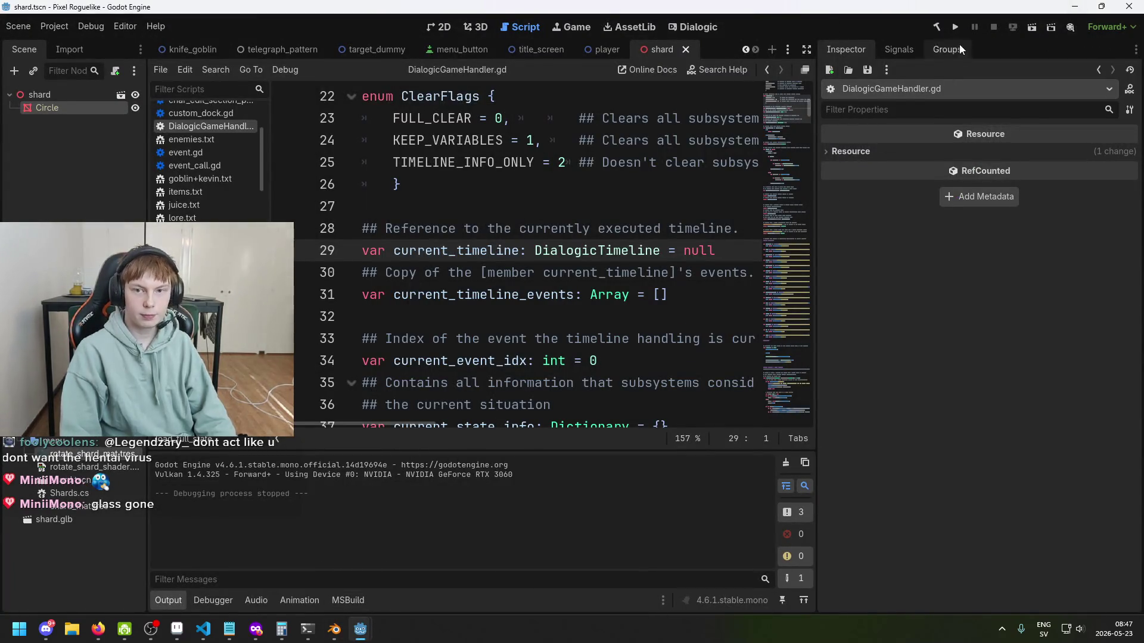
left_click(955, 27)
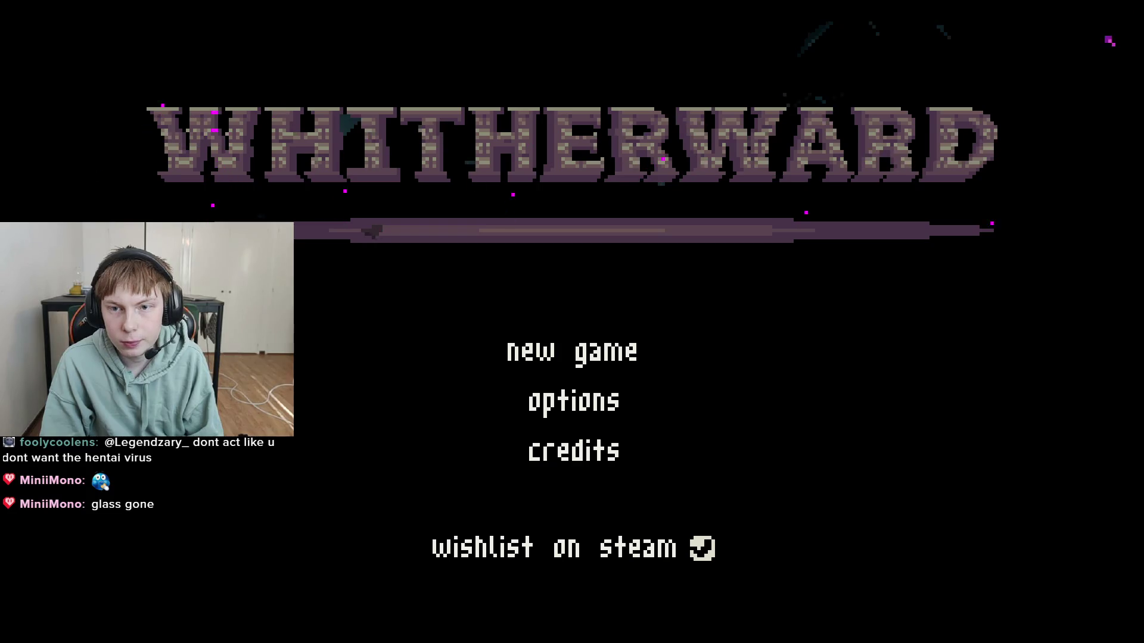
Step: Stop the game and return to Shards.cs, examining the i argument of the seed call
key("F8")
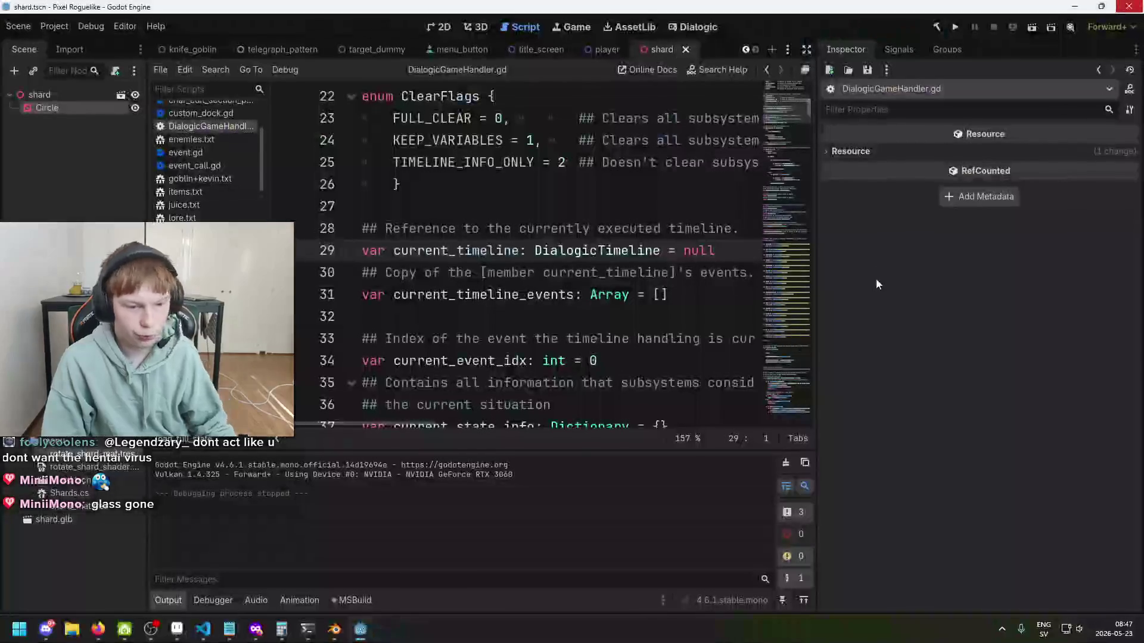
left_click(203, 629)
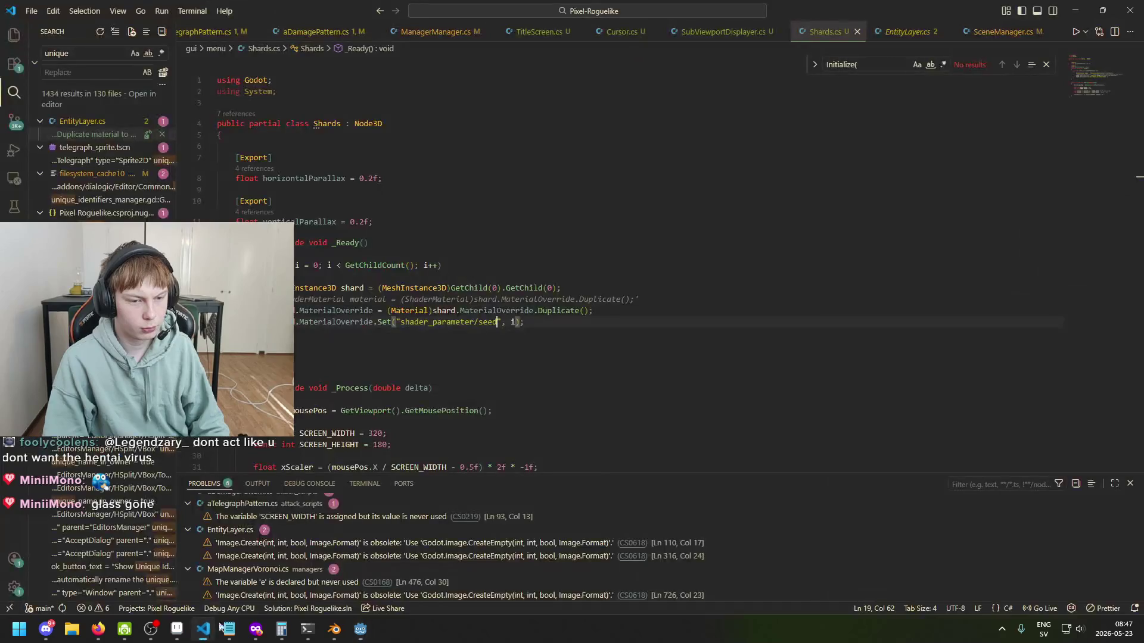
double_click(514, 322)
left_click(515, 323)
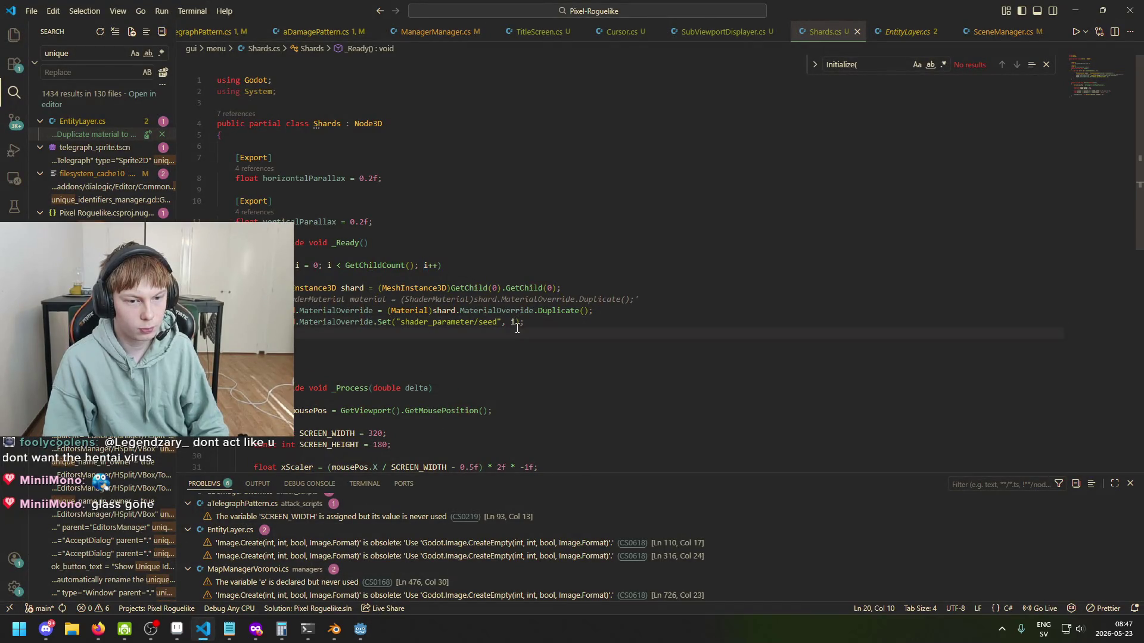
left_click_drag(514, 322, 508, 322)
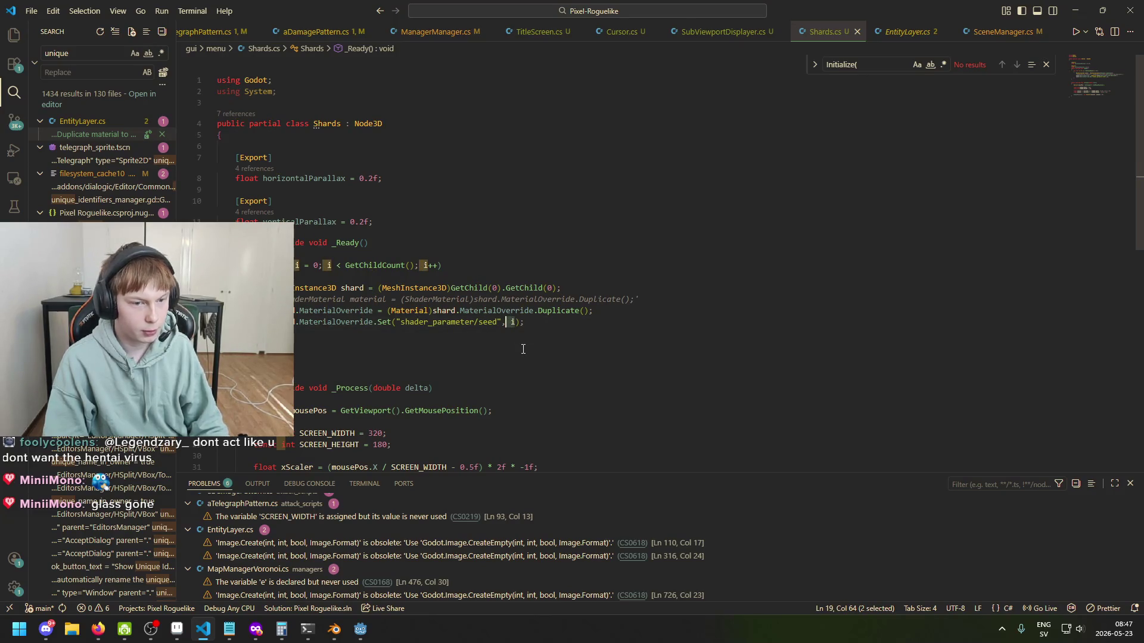
Step: Check the Set("shader_parameter/seed", i) line, then add a blank line after the MaterialOverride duplication
left_click(523, 322)
left_click(518, 322)
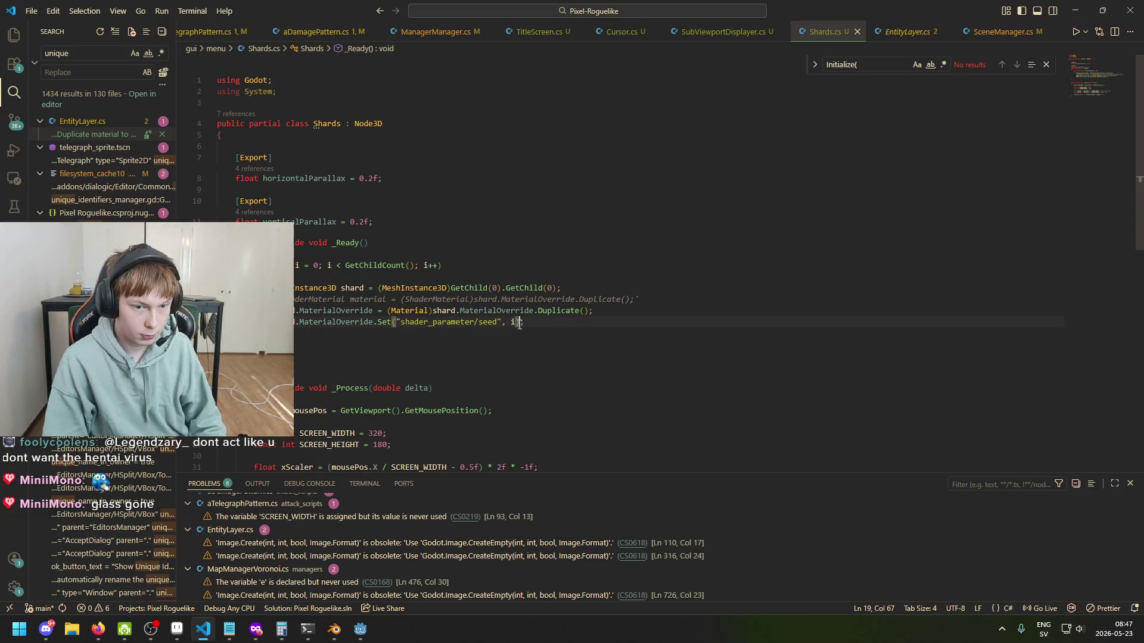
left_click(513, 322)
left_click(360, 322)
left_click(399, 323)
left_click(516, 322)
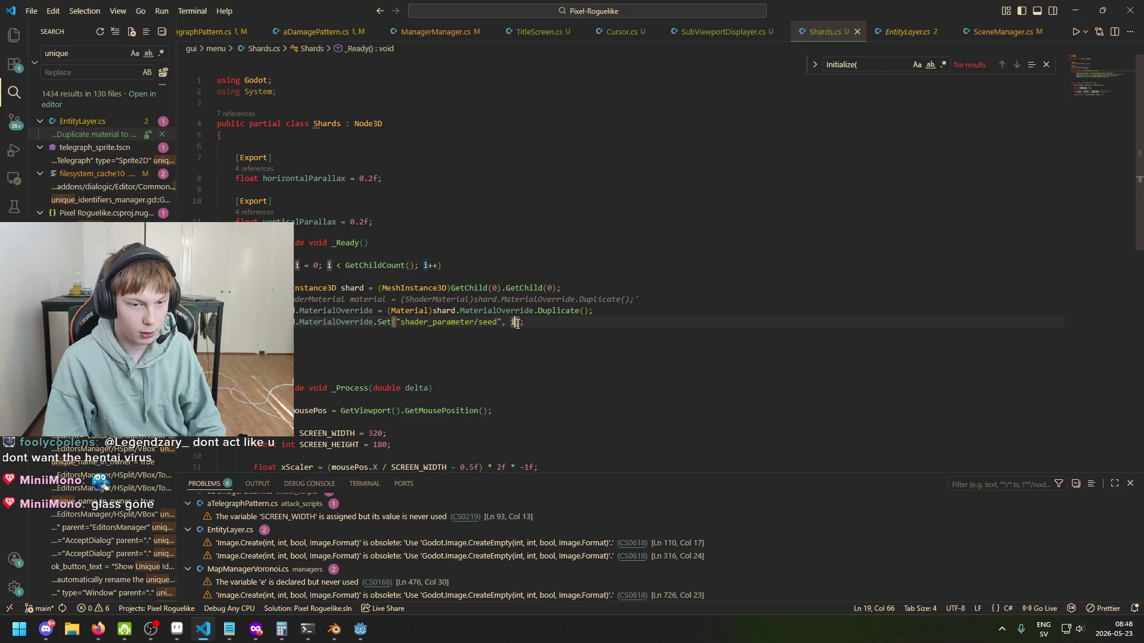
left_click(623, 314)
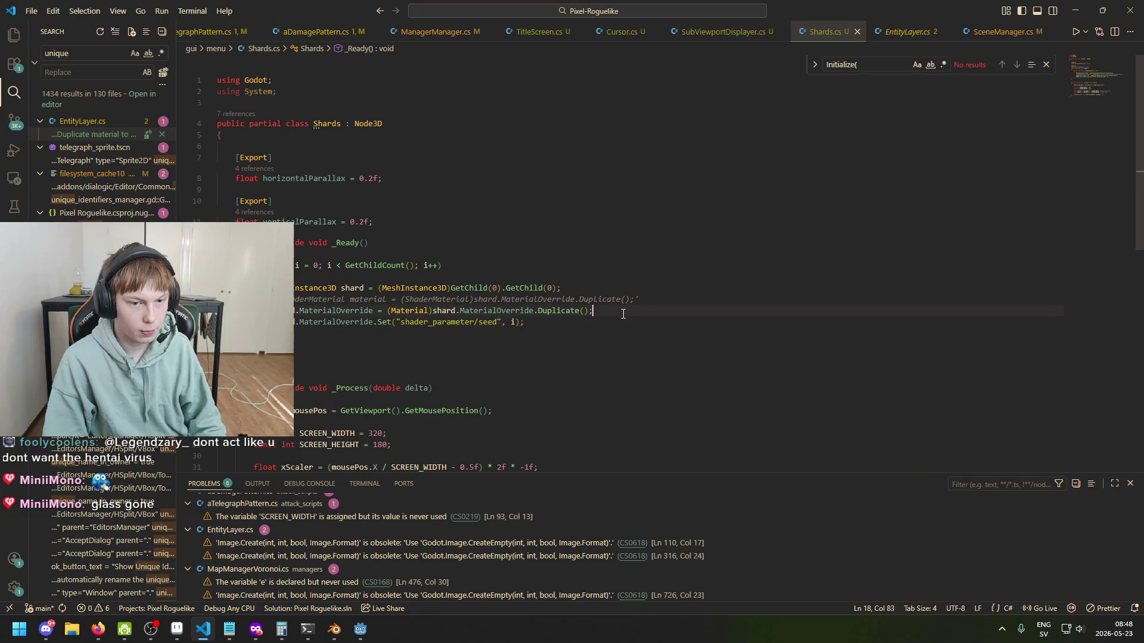
key("Return")
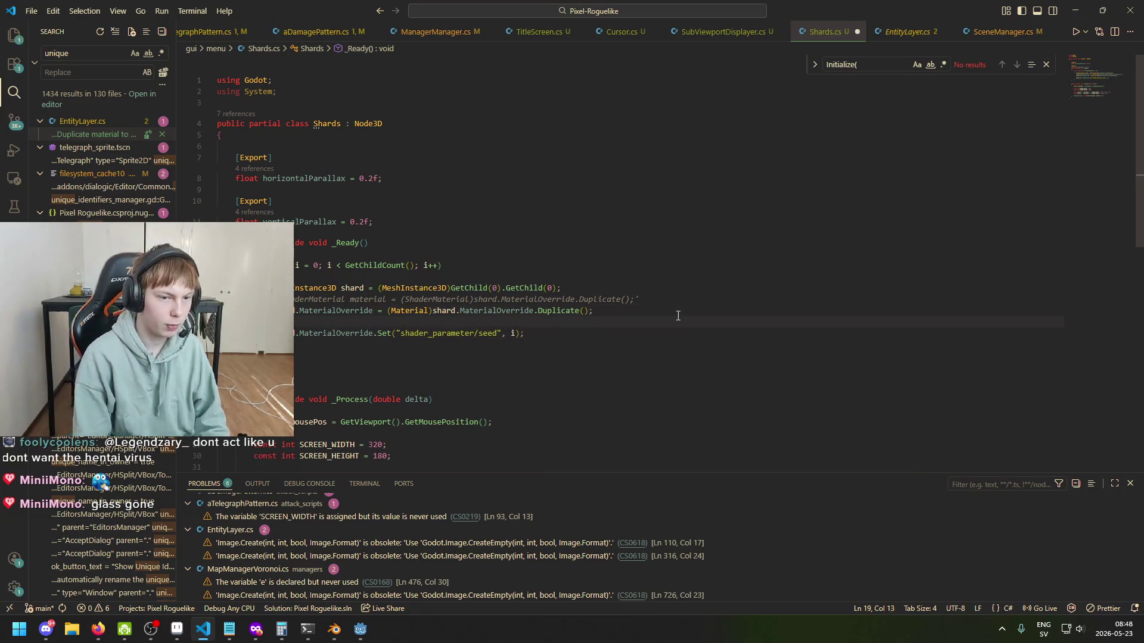
Step: Add a GD.Print line logging "seed " plus shard.MaterialOverride.GetInstanceId() in the shard loop
type("G.Print(M")
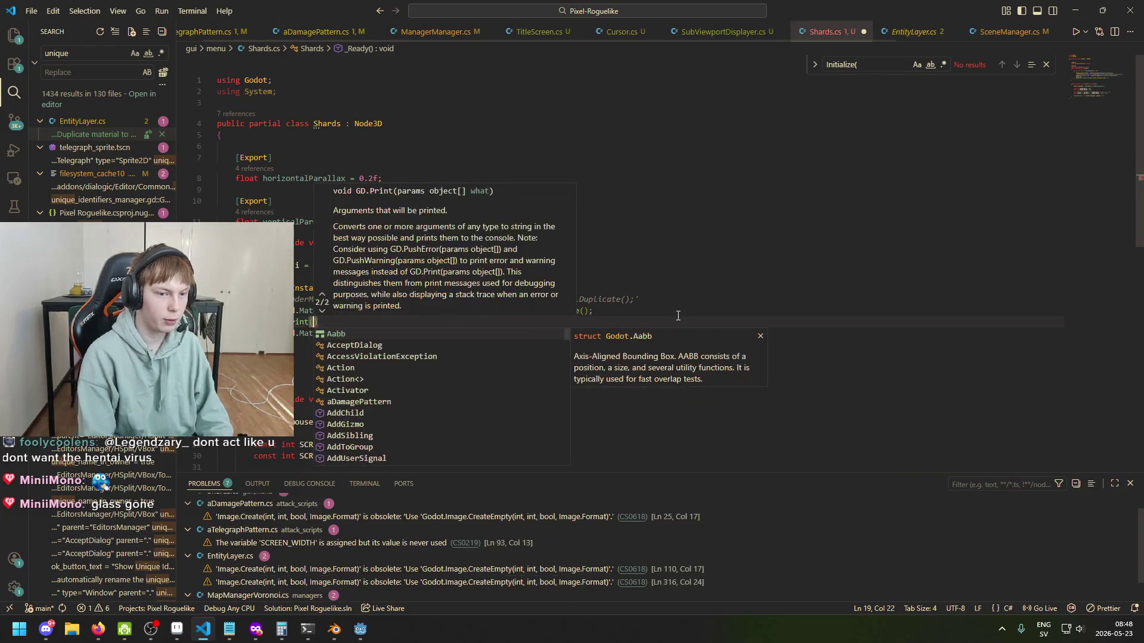
type("a")
key("BackSpace")
key("BackSpace")
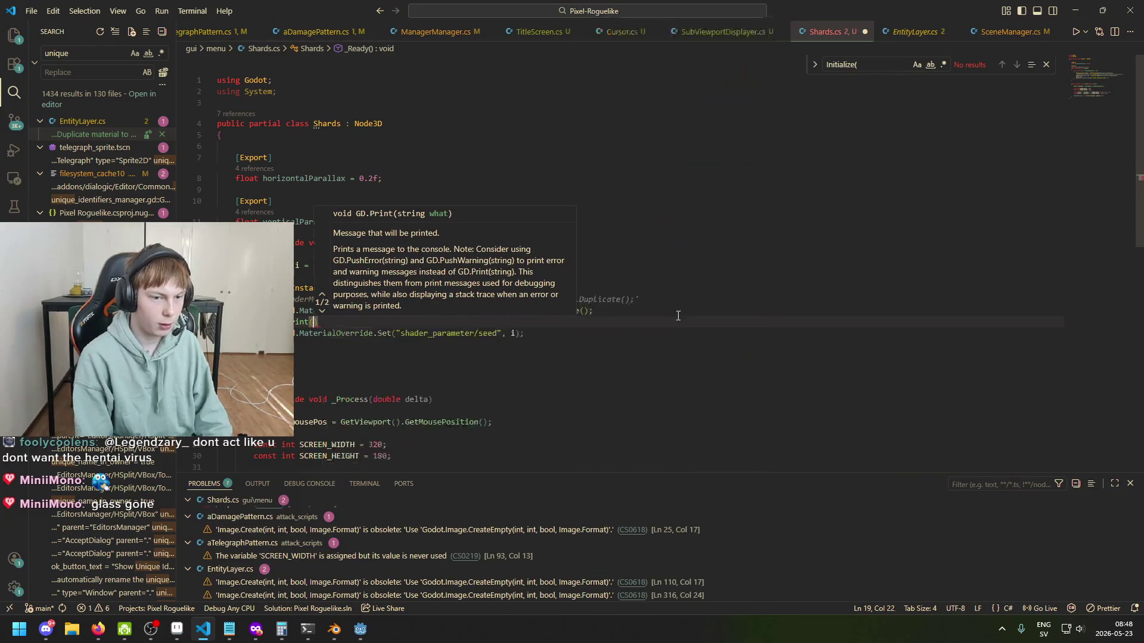
key("ctrl+space")
type("\"seed \" + i")
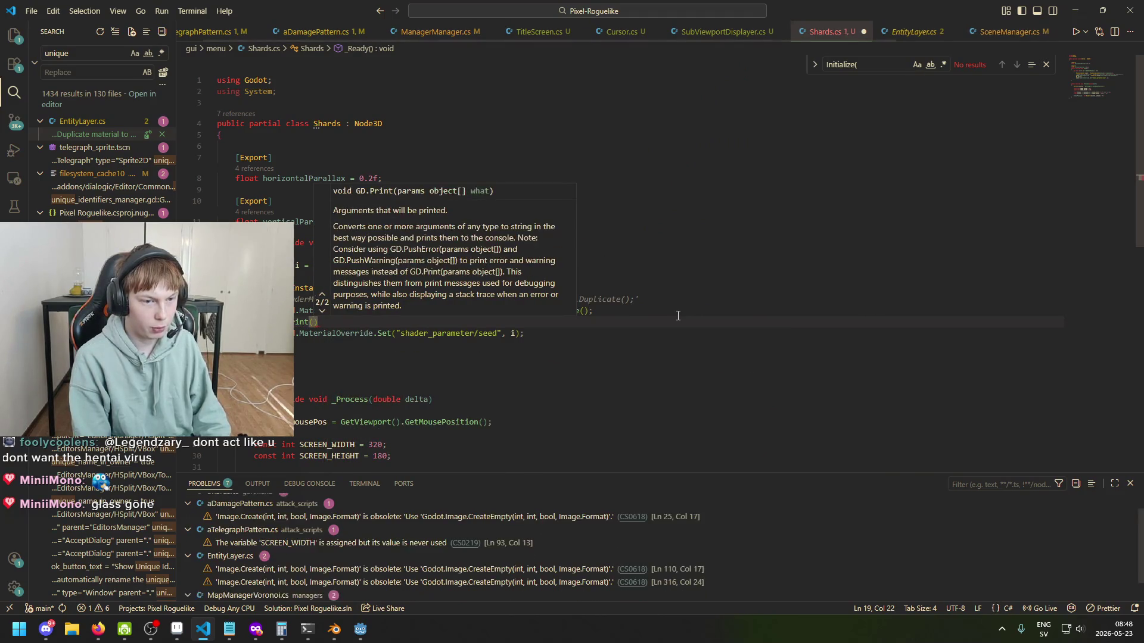
type("shard.Material")
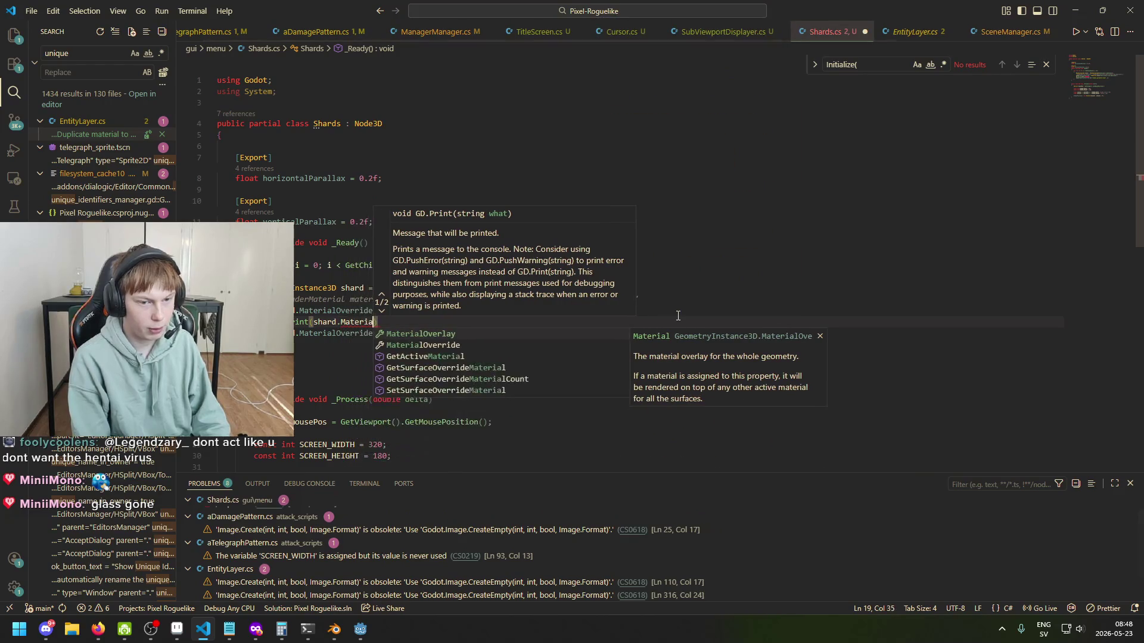
key("Down")
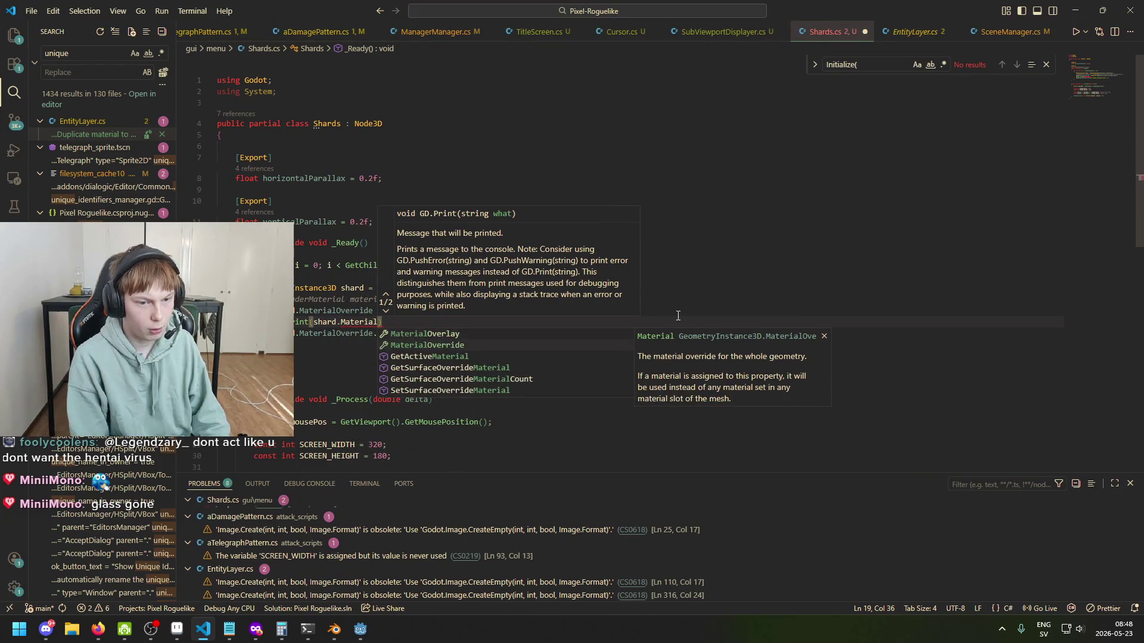
key("Tab")
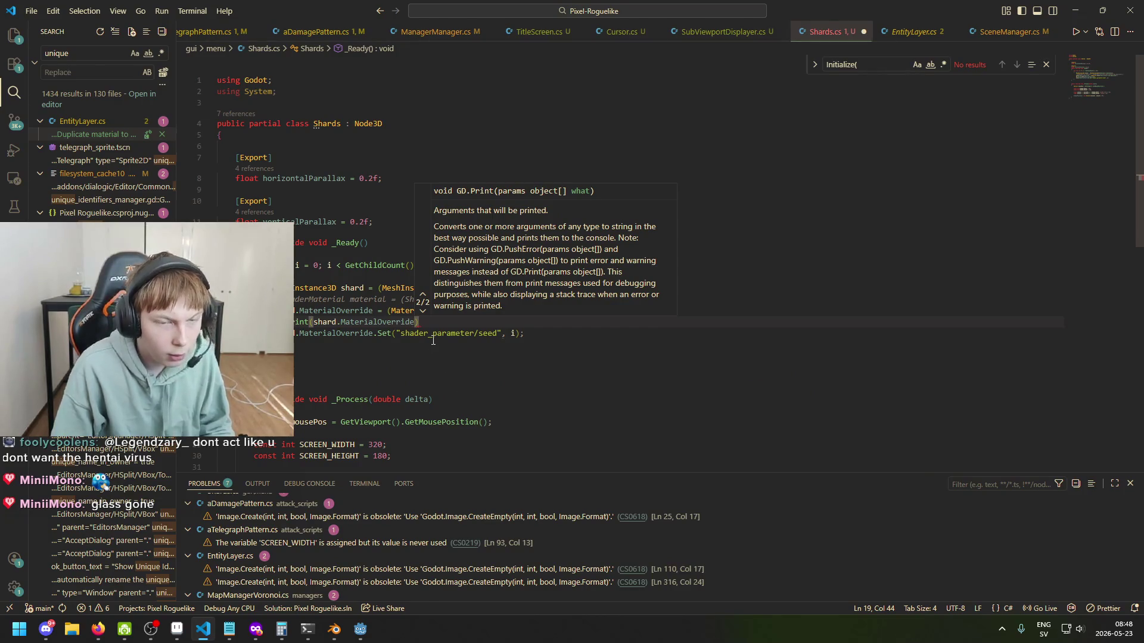
type(".")
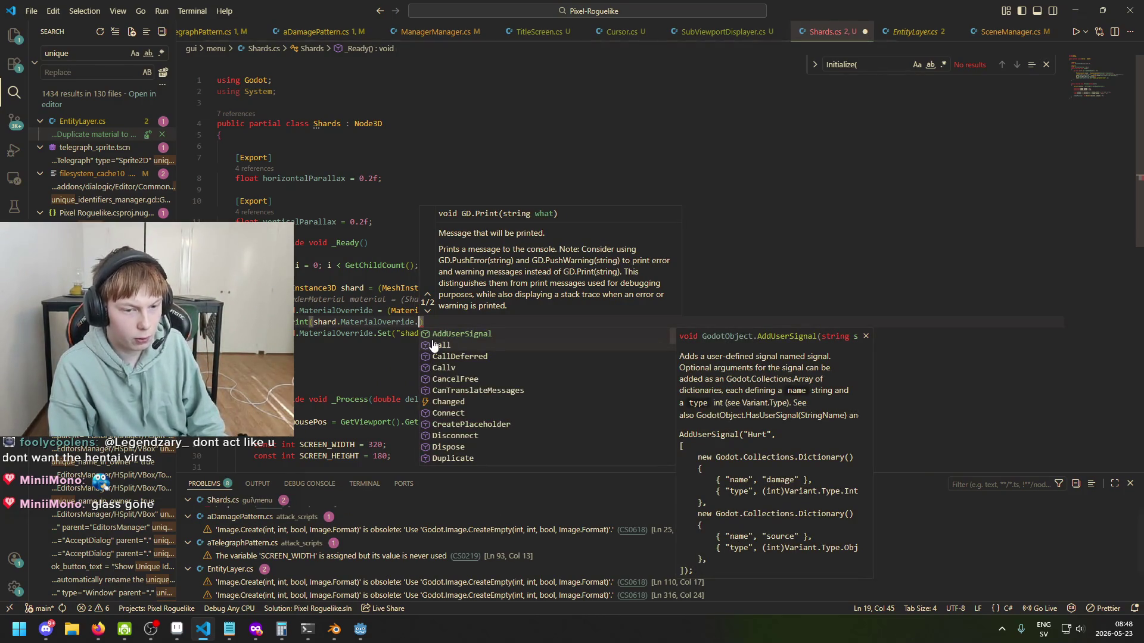
type("in")
type("stan")
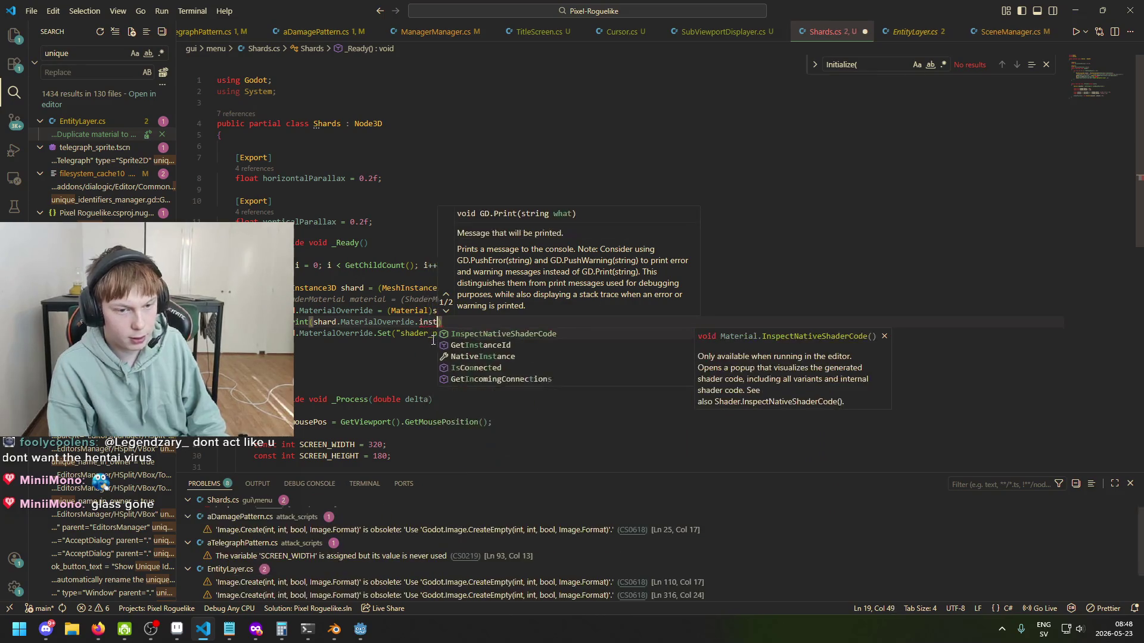
key("Down")
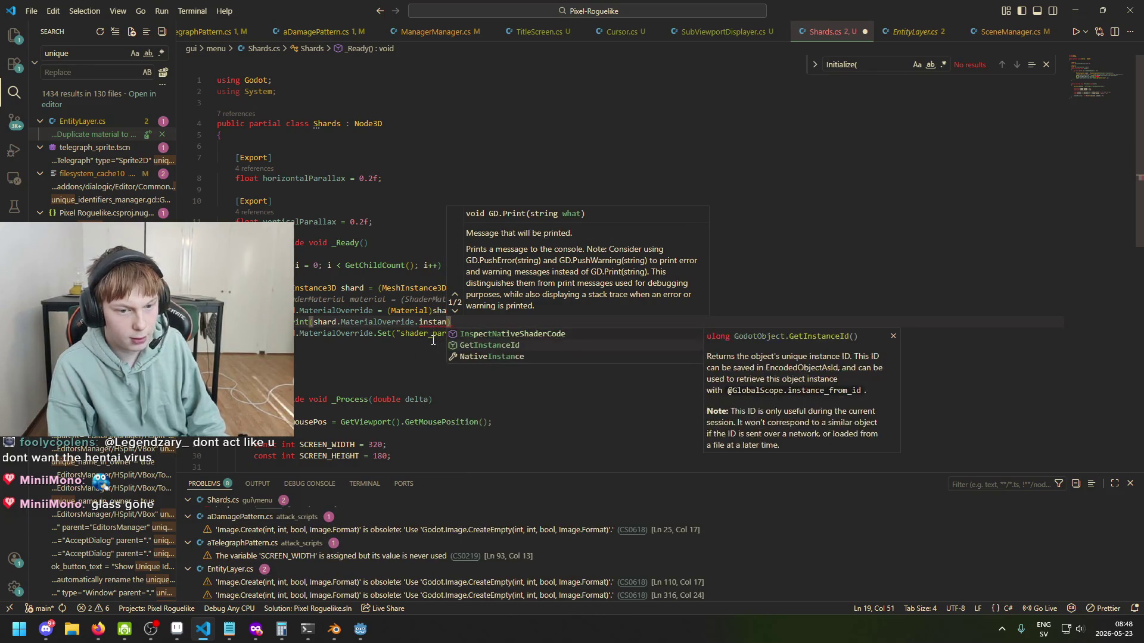
key("Tab")
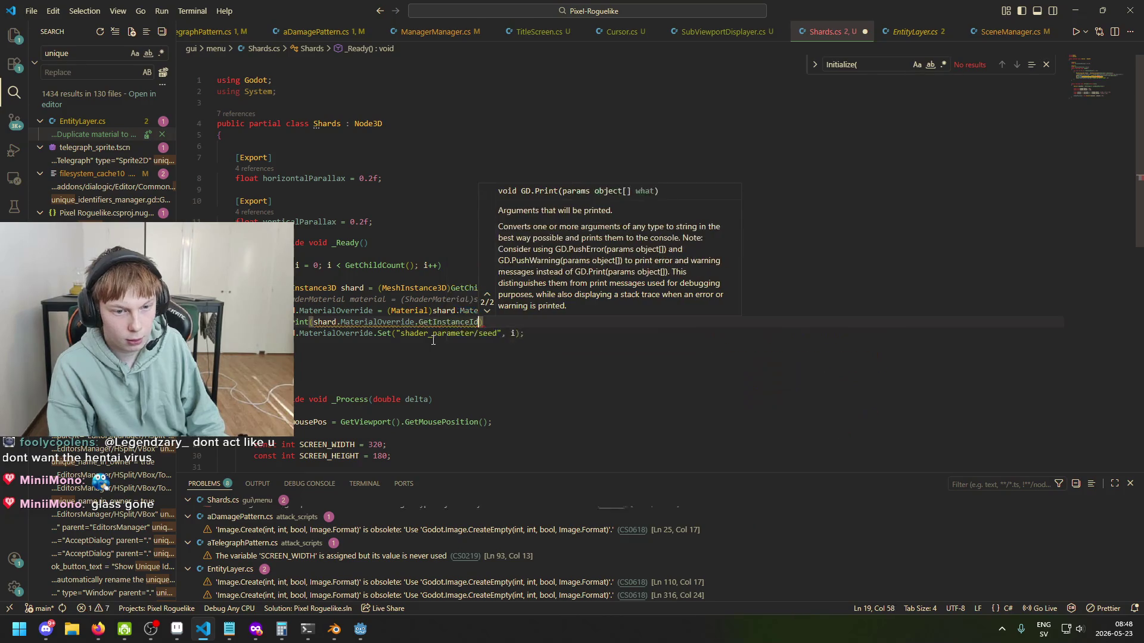
Step: Close the print statement with its semicolon, save Shards.cs, and return to Godot
type("(")
key("End")
type(";")
key("ctrl+s")
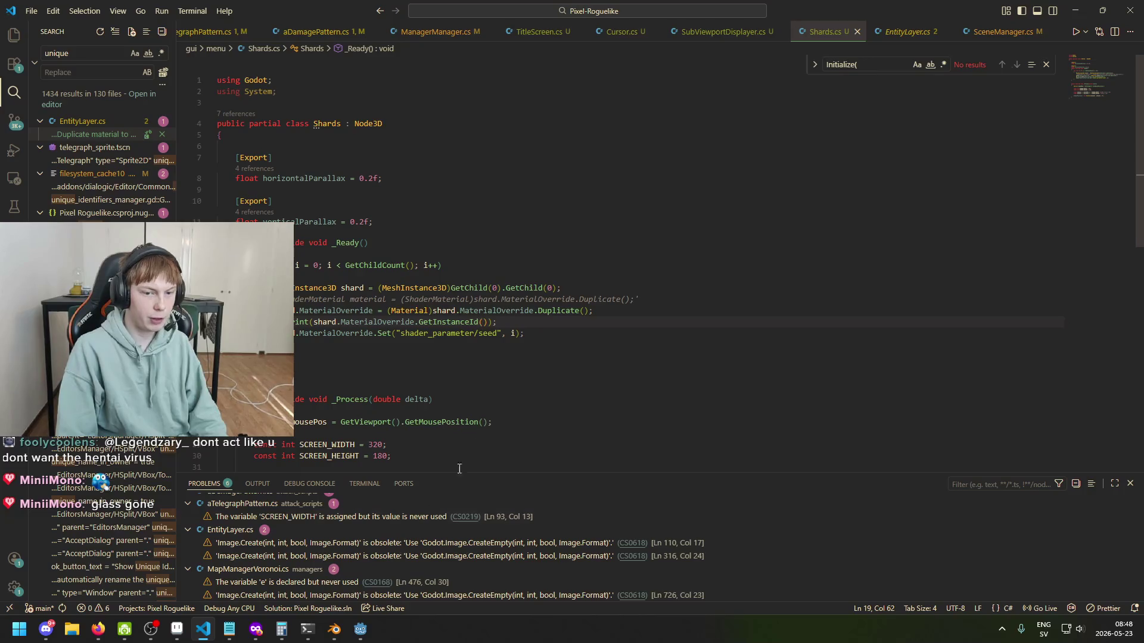
left_click(363, 632)
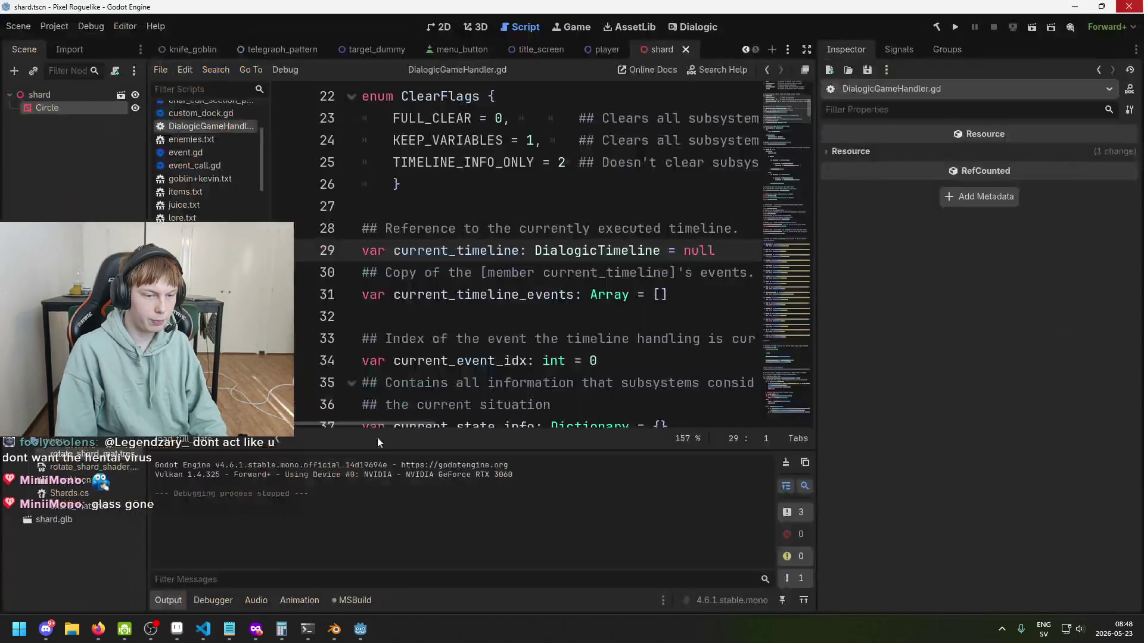
Step: Run the project twice, close the game, and read each shard's distinct instance ID in Output
left_click(955, 27)
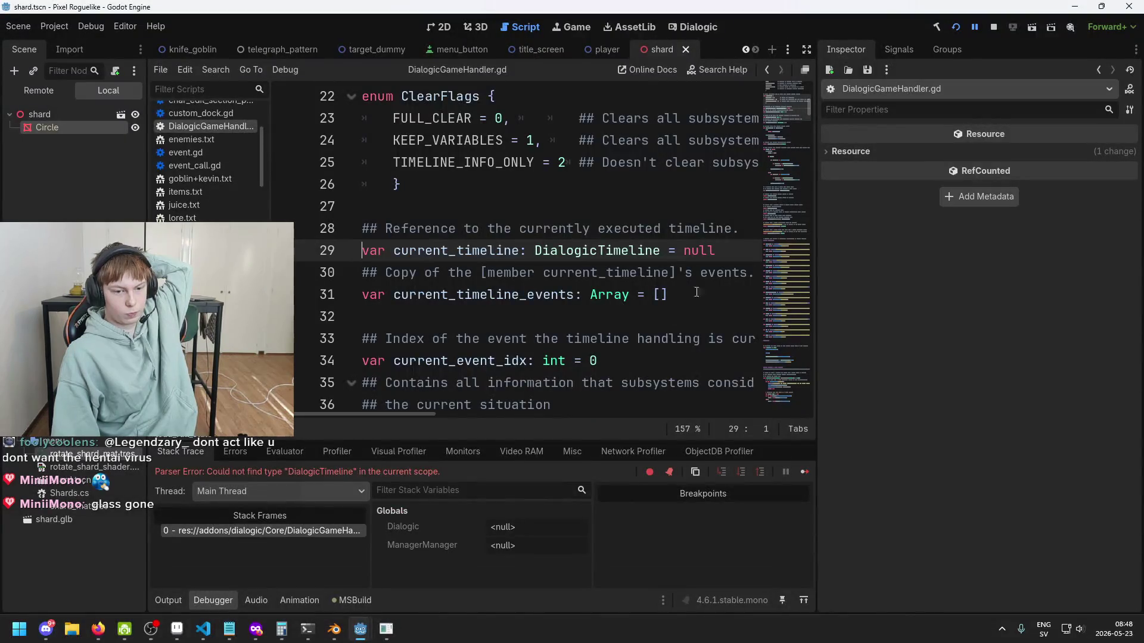
left_click(990, 27)
left_click(959, 25)
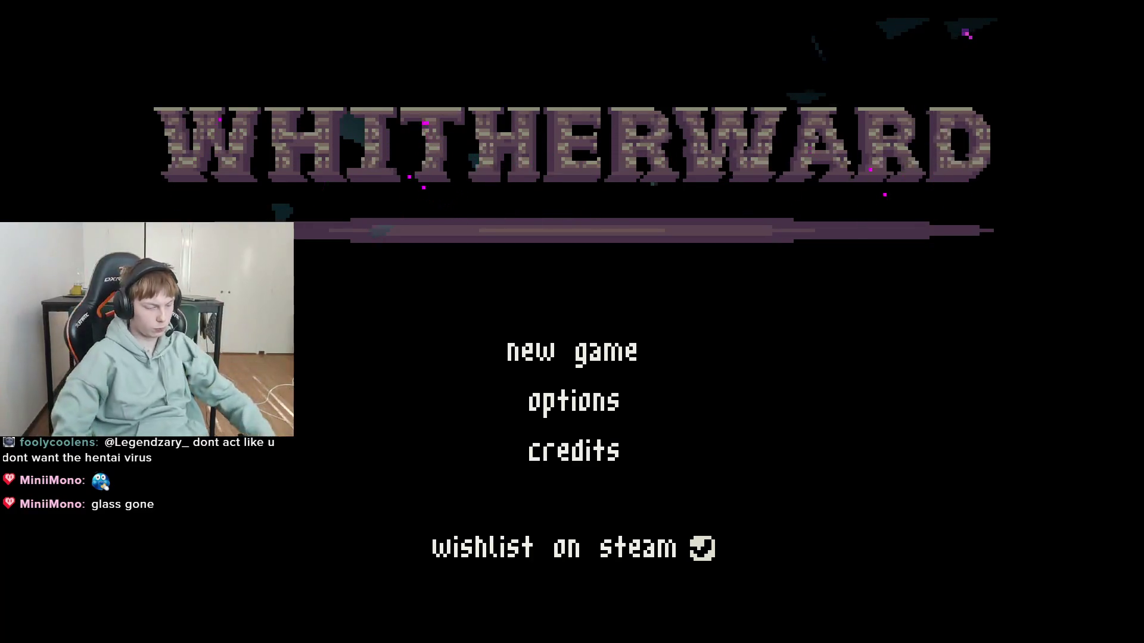
key("alt+F4")
scroll(255, 512, "up", 2)
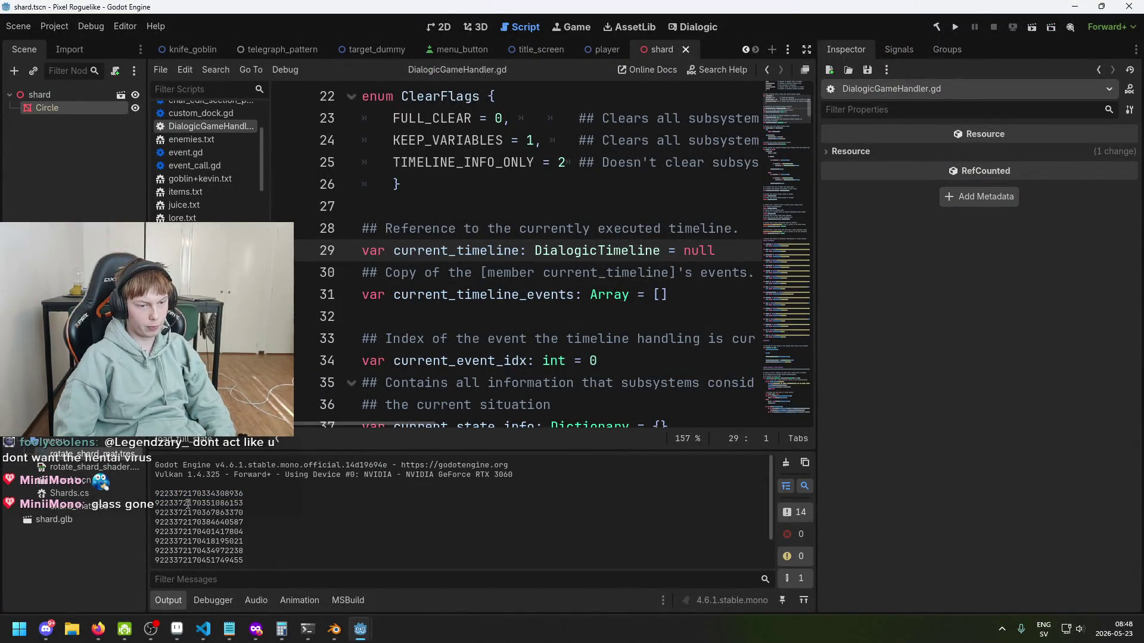
scroll(197, 536, "down", 1)
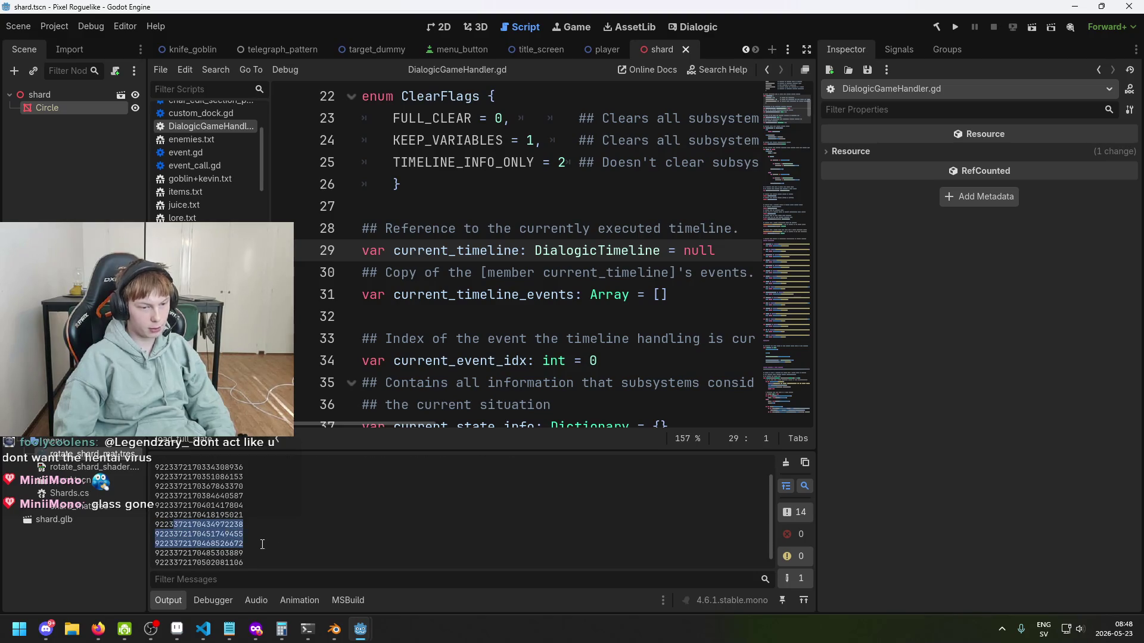
scroll(253, 548, "down", 1)
scroll(251, 536, "up", 2)
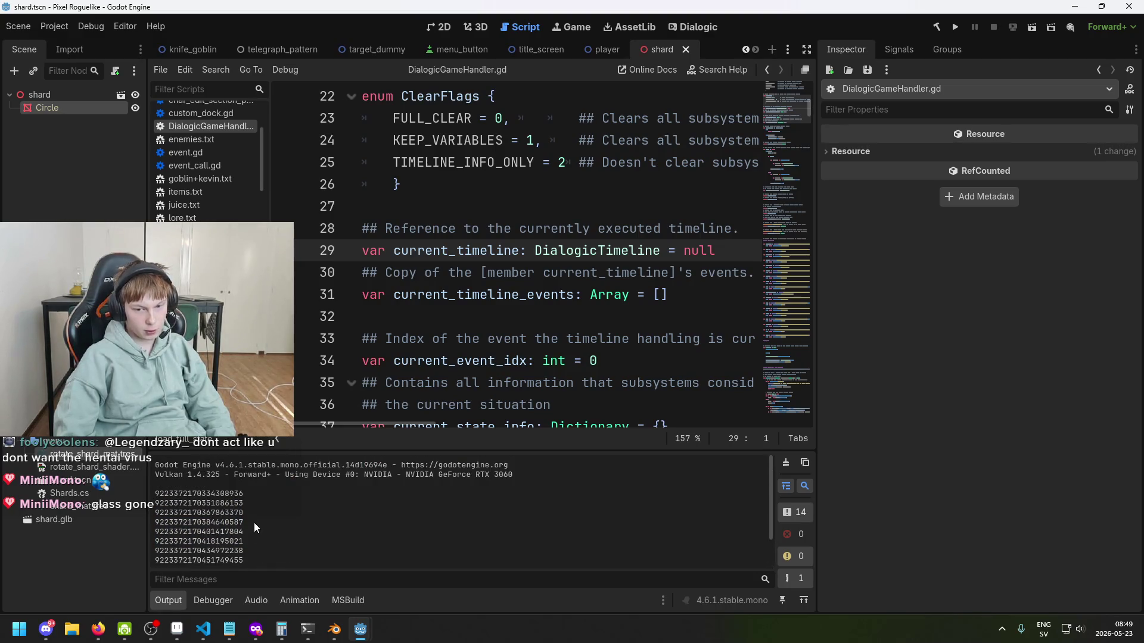
left_click(203, 629)
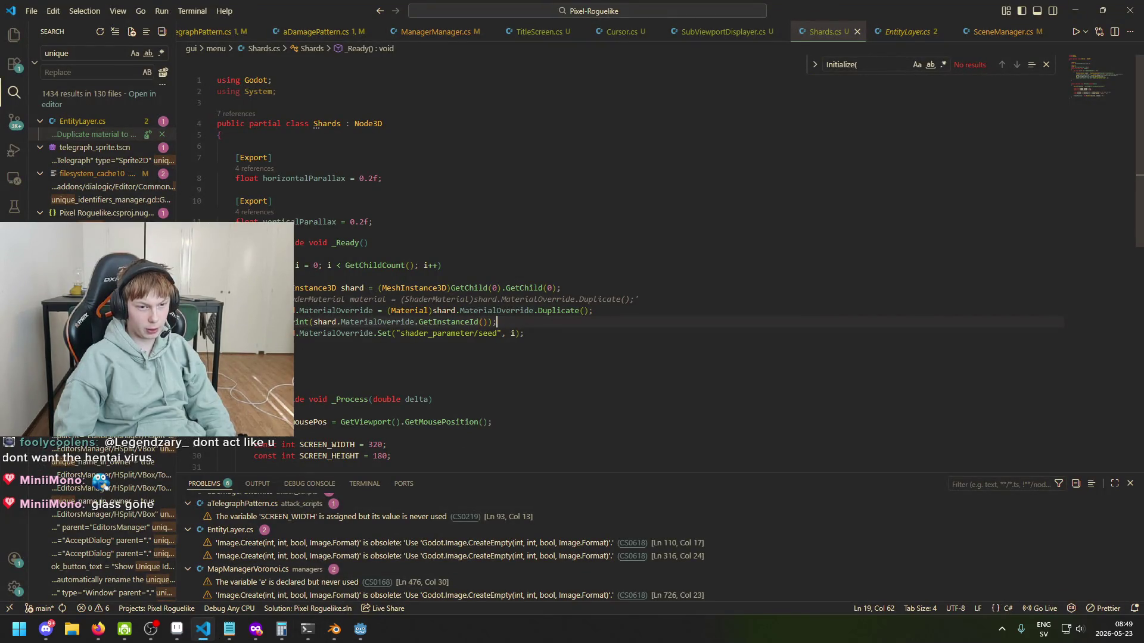
Step: Comment out the material duplicate line with // and test-run the project in Godot
left_click(271, 311)
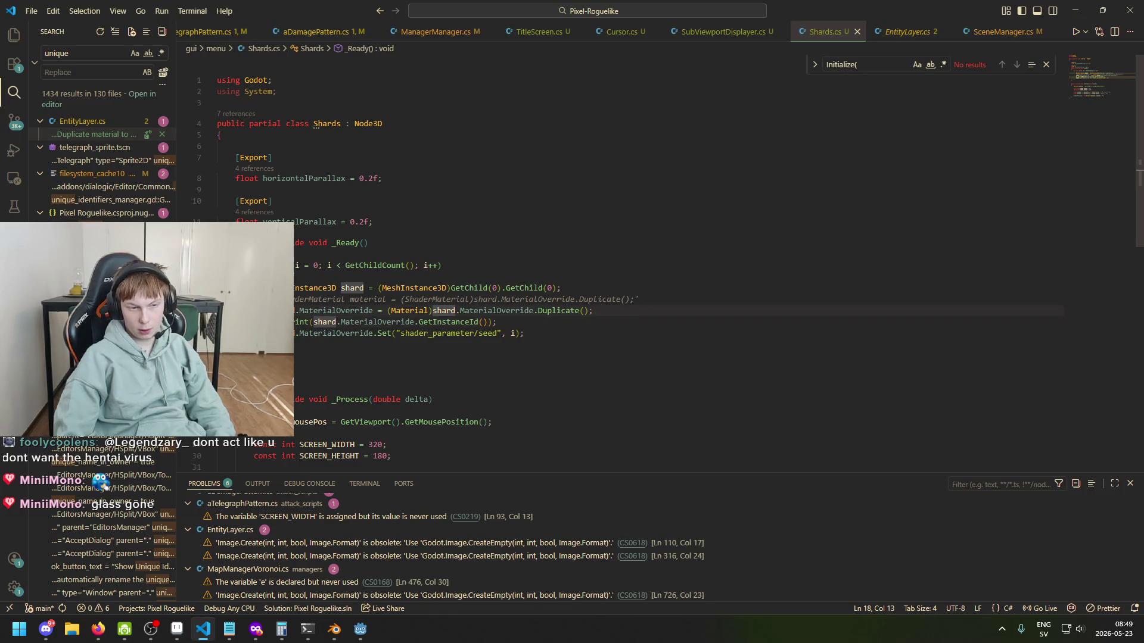
type("//")
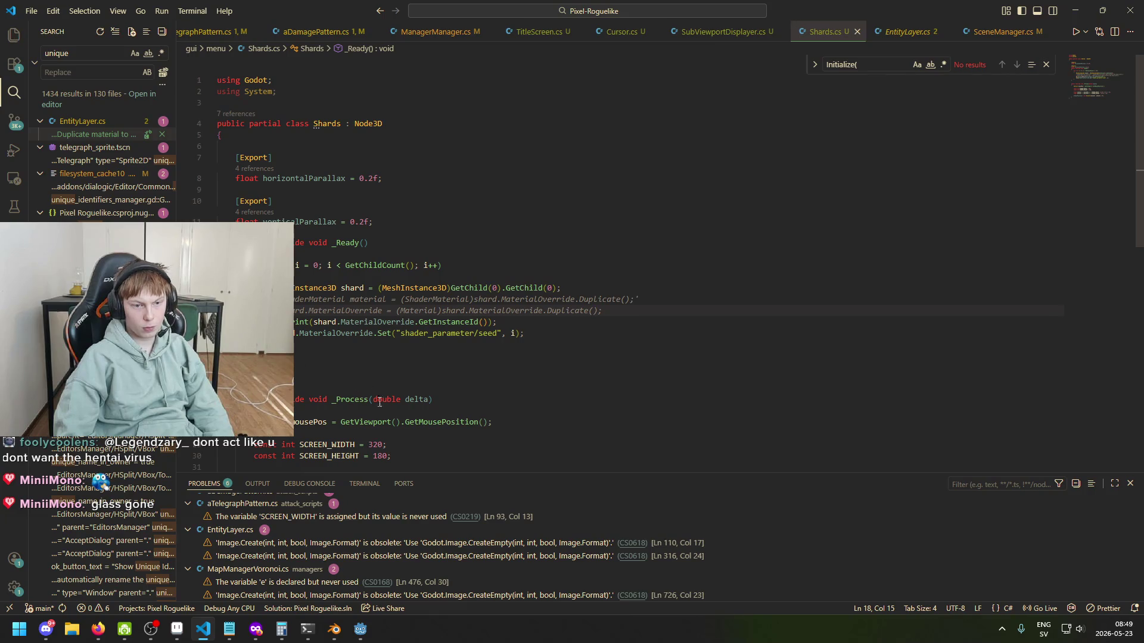
mouse_move(360, 629)
left_click(381, 560)
left_click(953, 26)
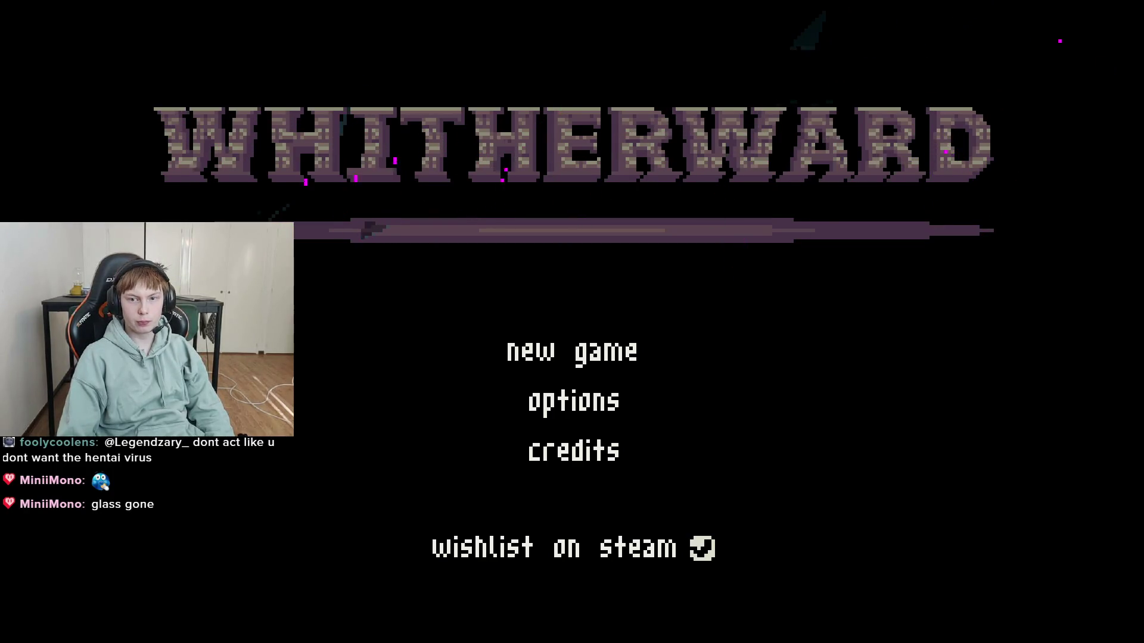
key("alt+F4")
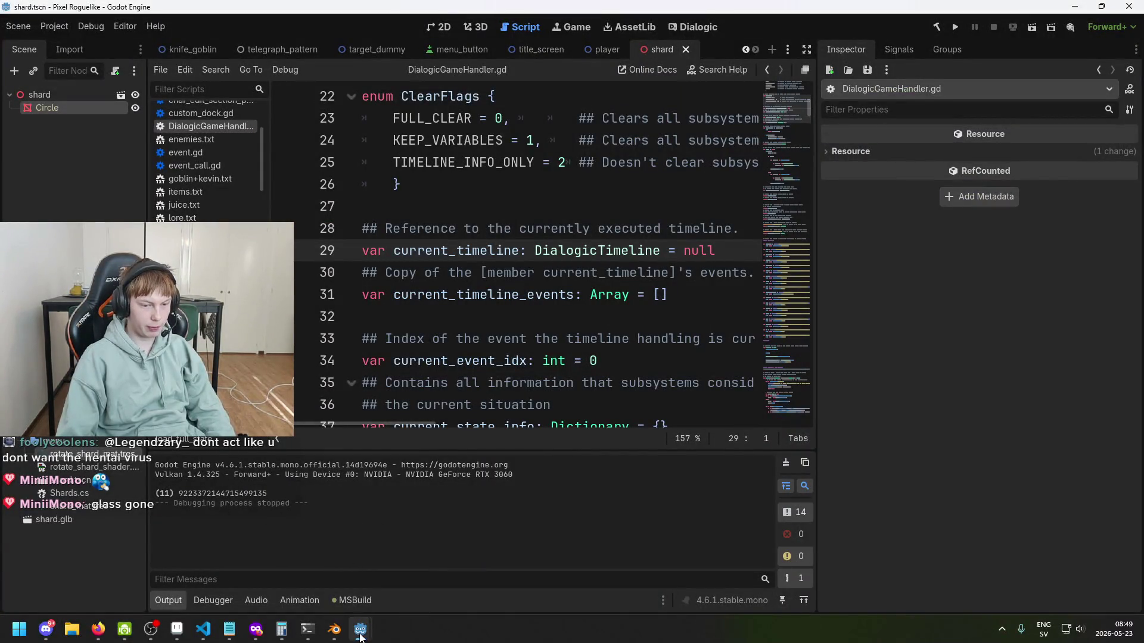
Step: Delete the GD.Print debug line and select the i argument of the seed call
left_click(206, 635)
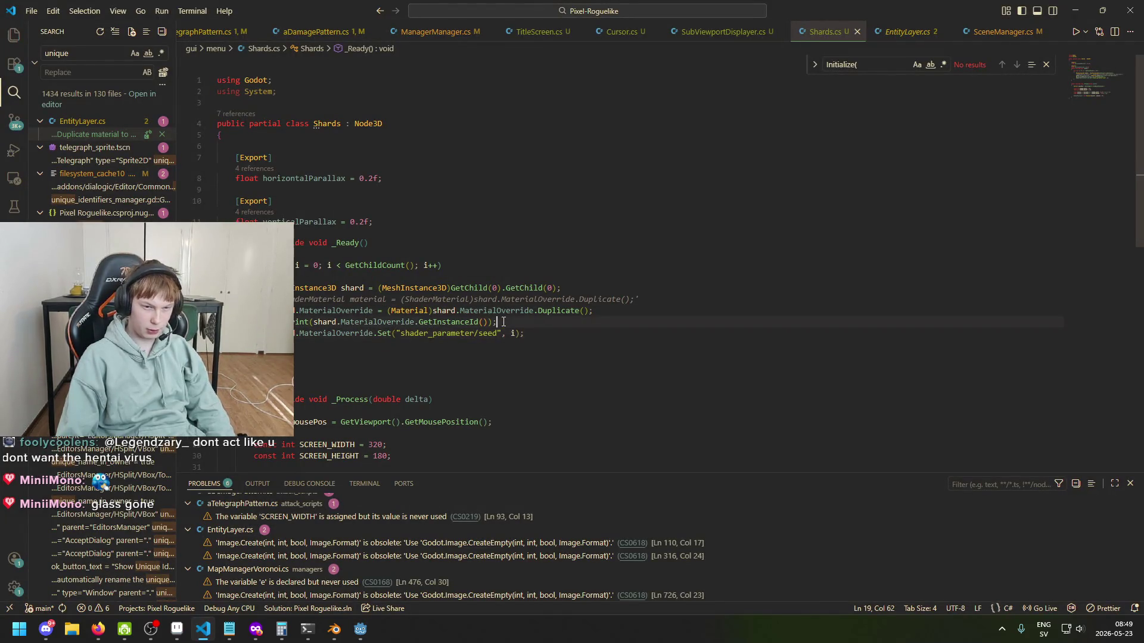
left_click_drag(504, 322, 217, 321)
key("BackSpace")
key("BackSpace")
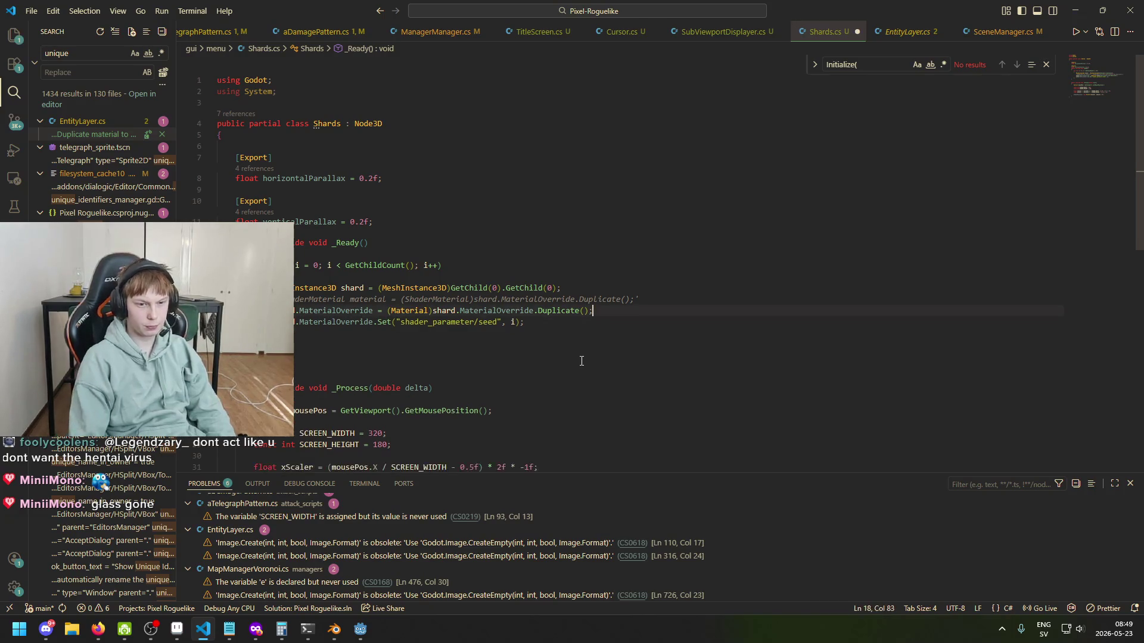
double_click(512, 323)
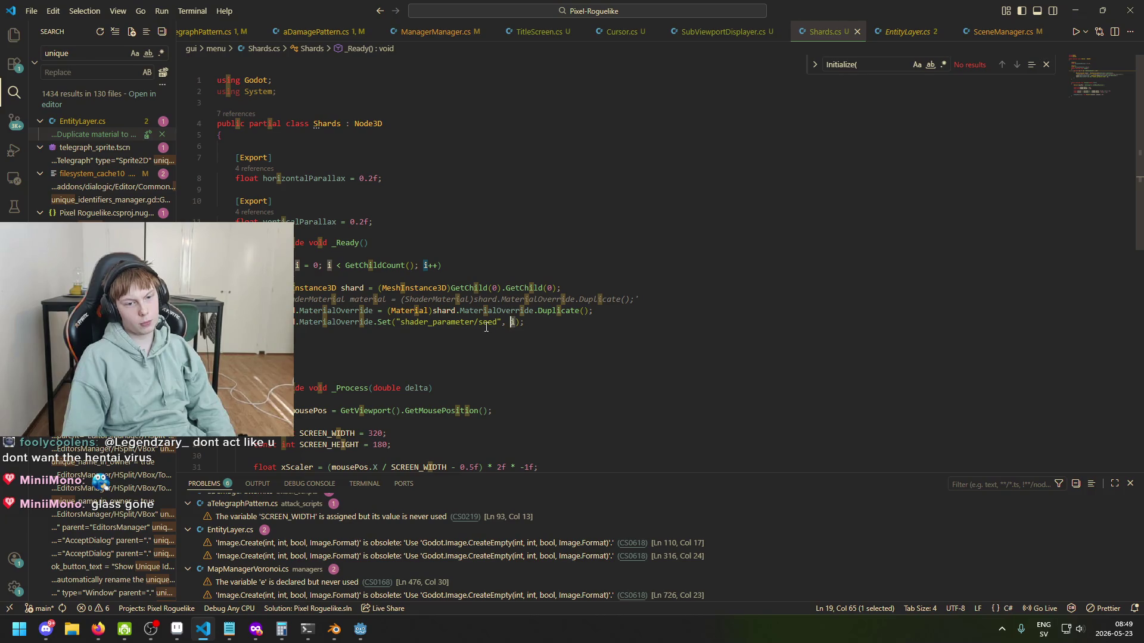
Step: Move the seed IntParameter node further left in the shard shader graph
mouse_move(360, 629)
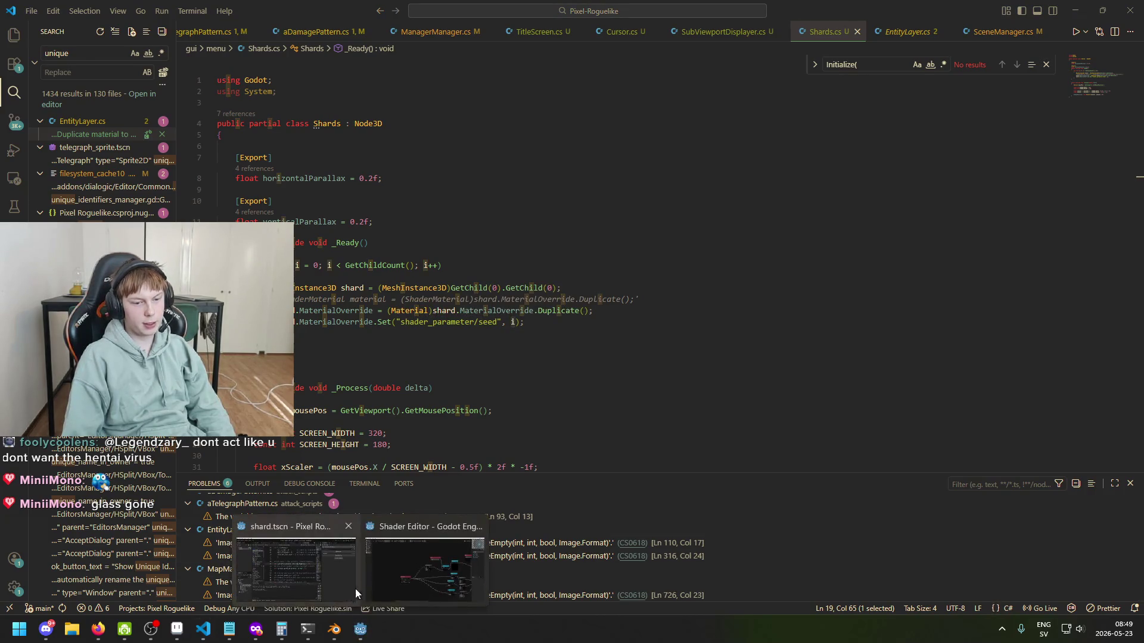
left_click(406, 579)
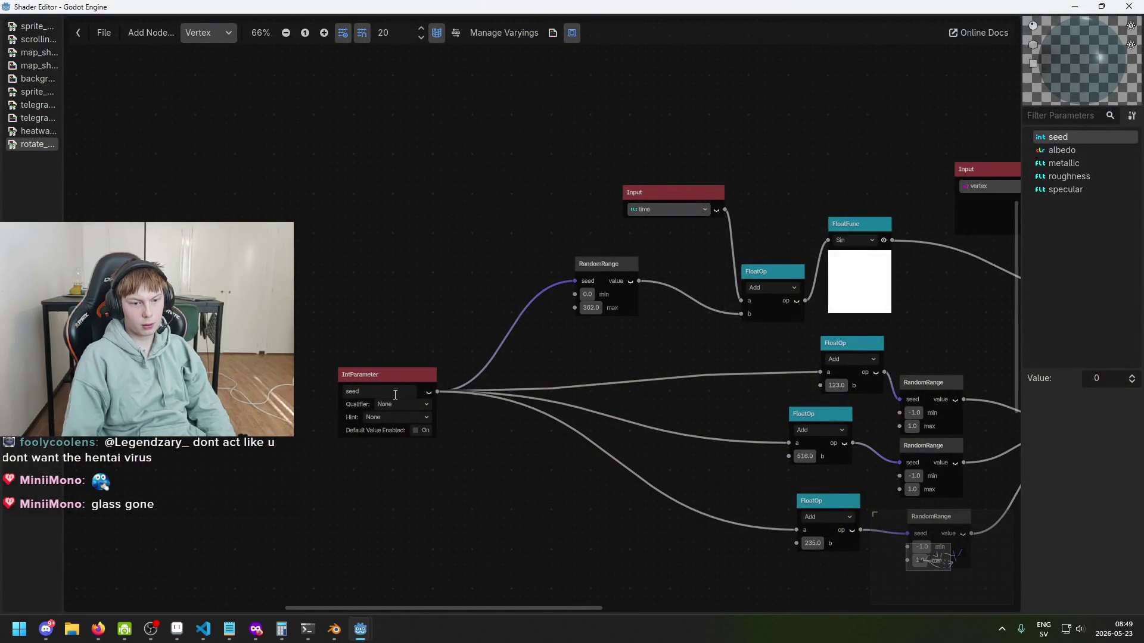
scroll(395, 393, "up", 2)
left_click_drag(388, 378, 331, 357)
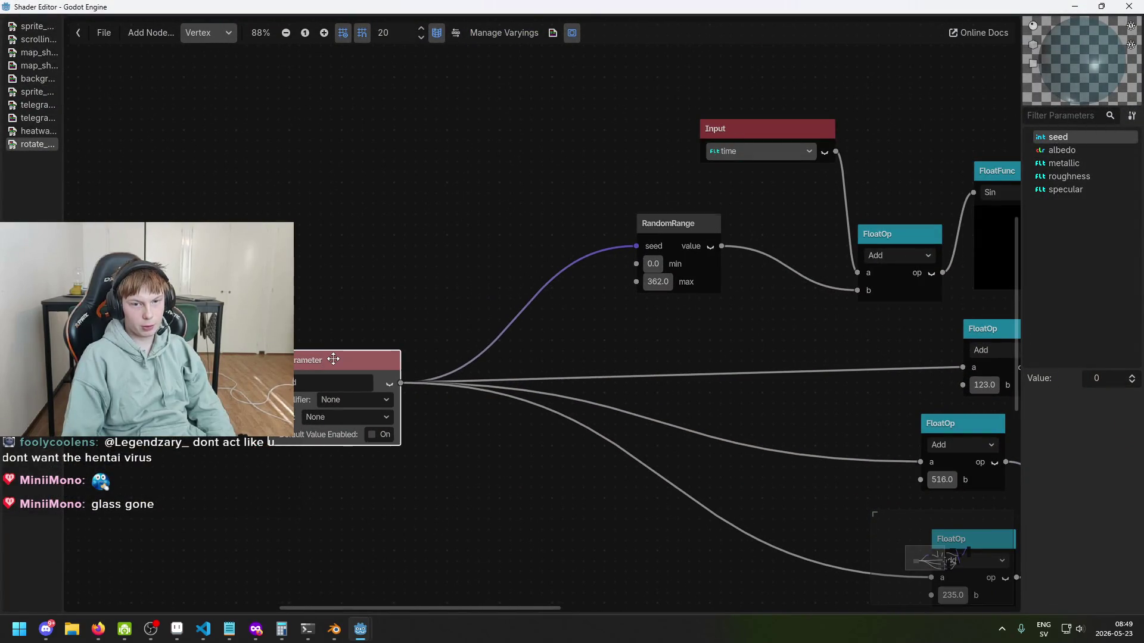
scroll(506, 358, "down", 1)
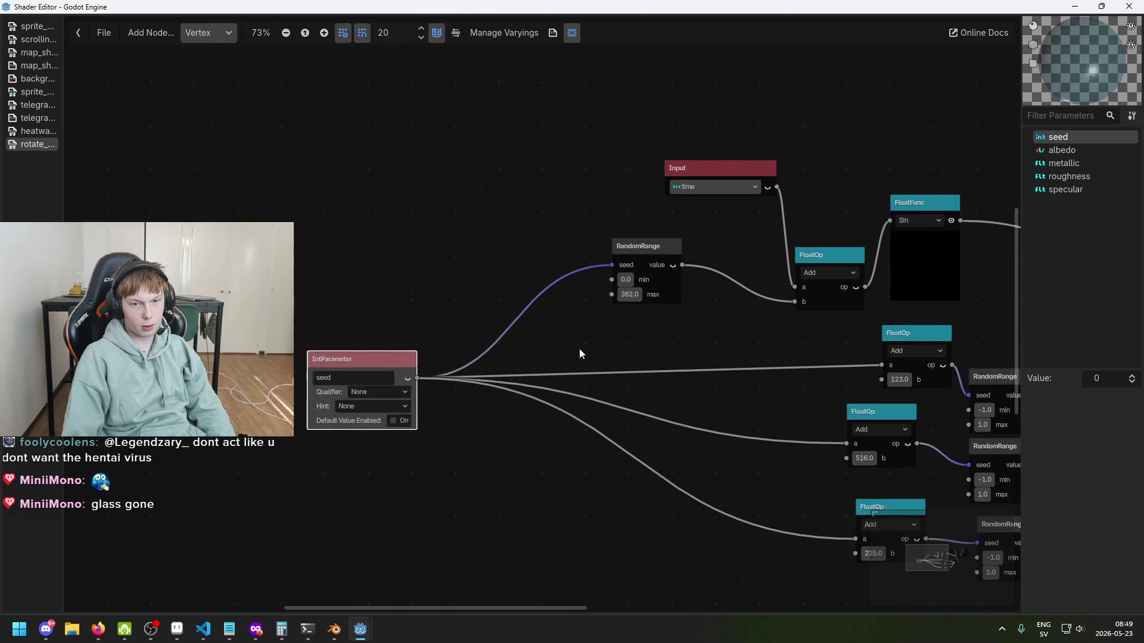
left_click_drag(579, 348, 505, 337)
Step: Nudge the bottom Add FloatOp node into place and restore the Shader Editor to a smaller window
scroll(505, 333, "up", 1)
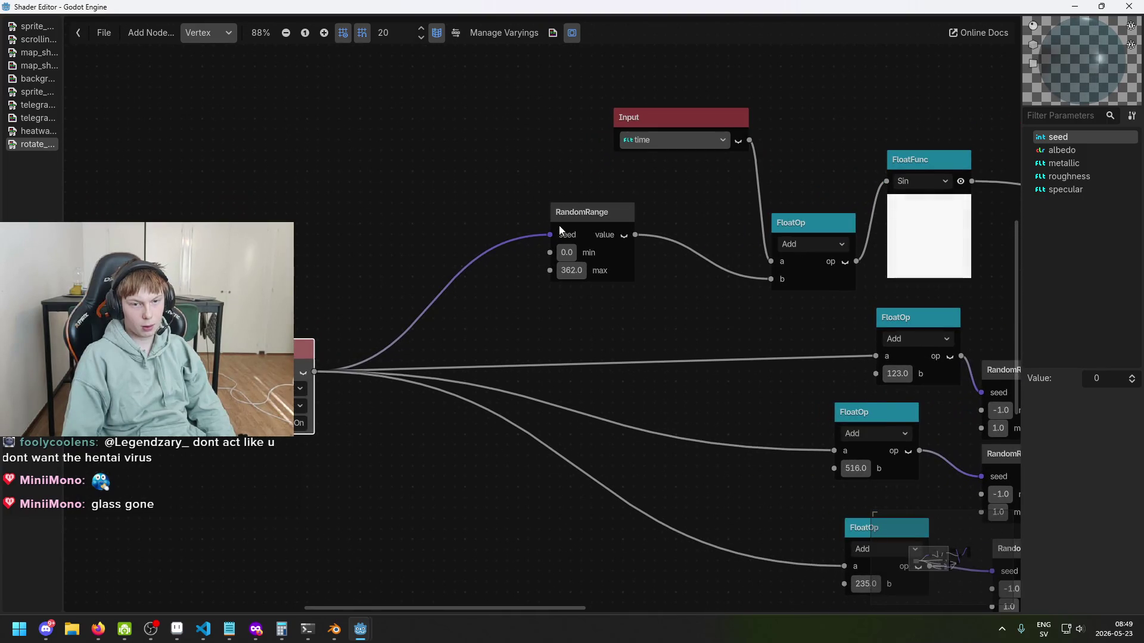
scroll(591, 236, "down", 3)
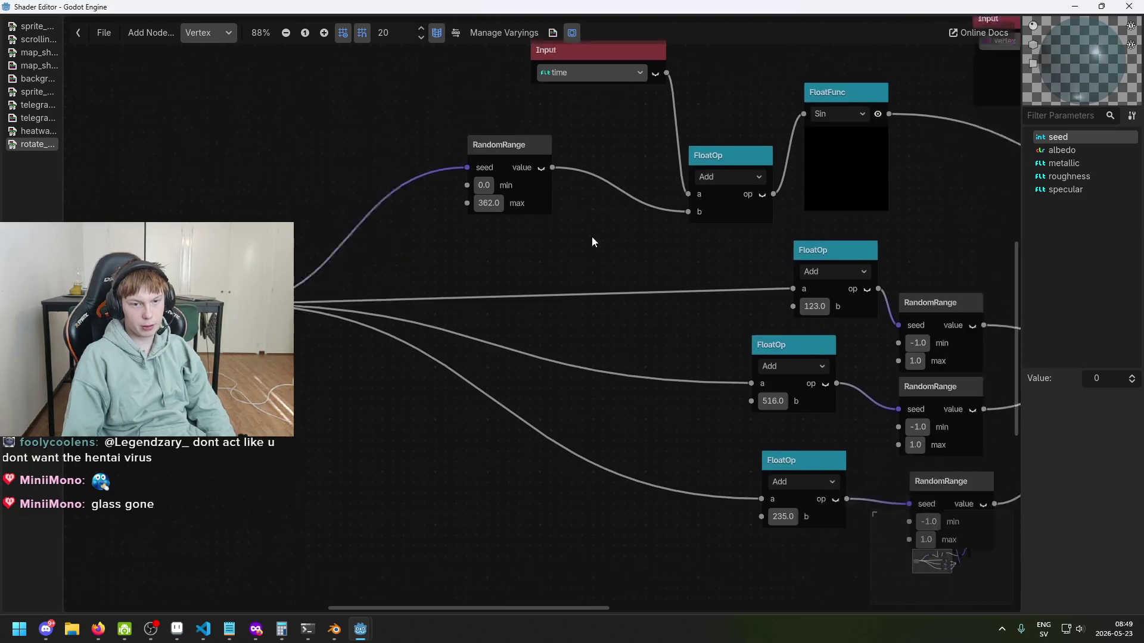
left_click_drag(692, 301, 596, 278)
left_click(684, 237)
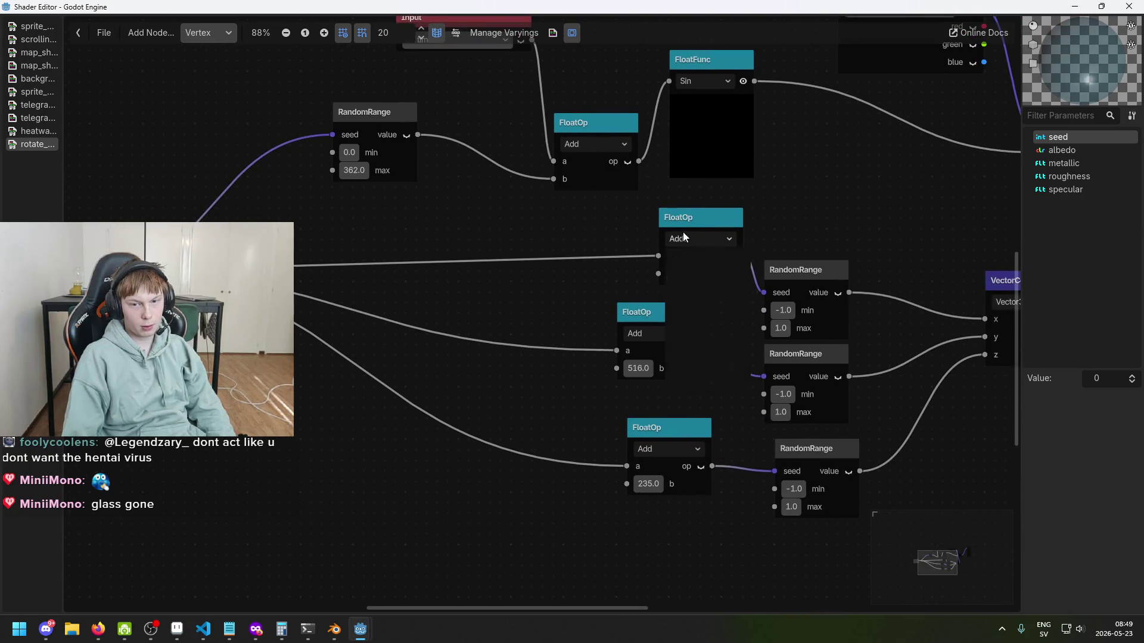
left_click(600, 305)
scroll(570, 367, "down", 1)
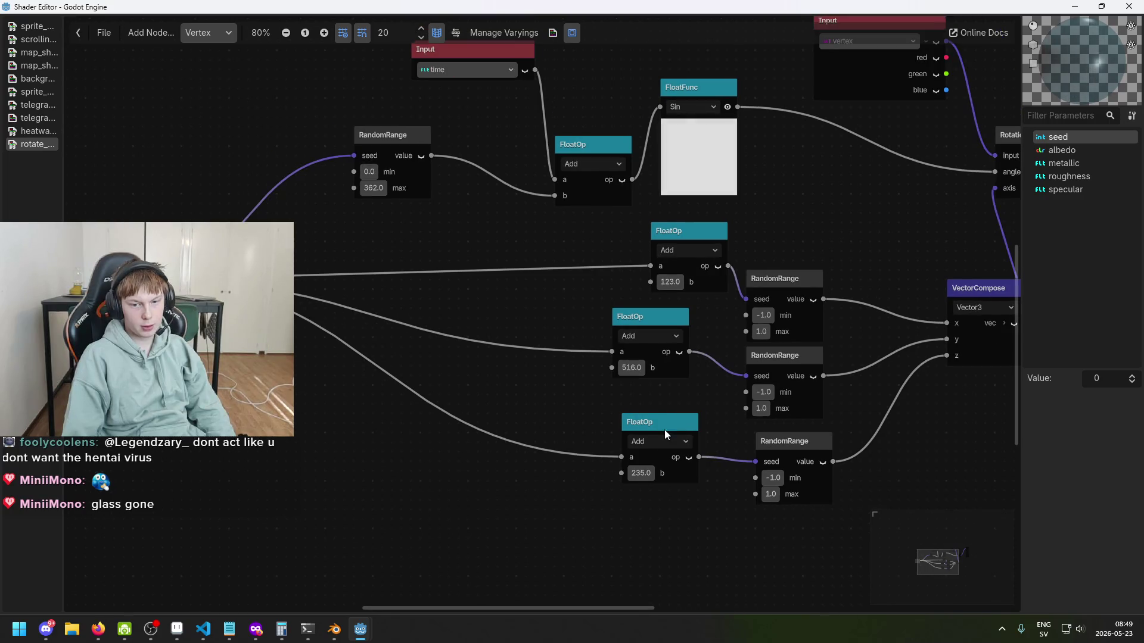
left_click_drag(689, 453, 670, 461)
scroll(627, 413, "down", 1)
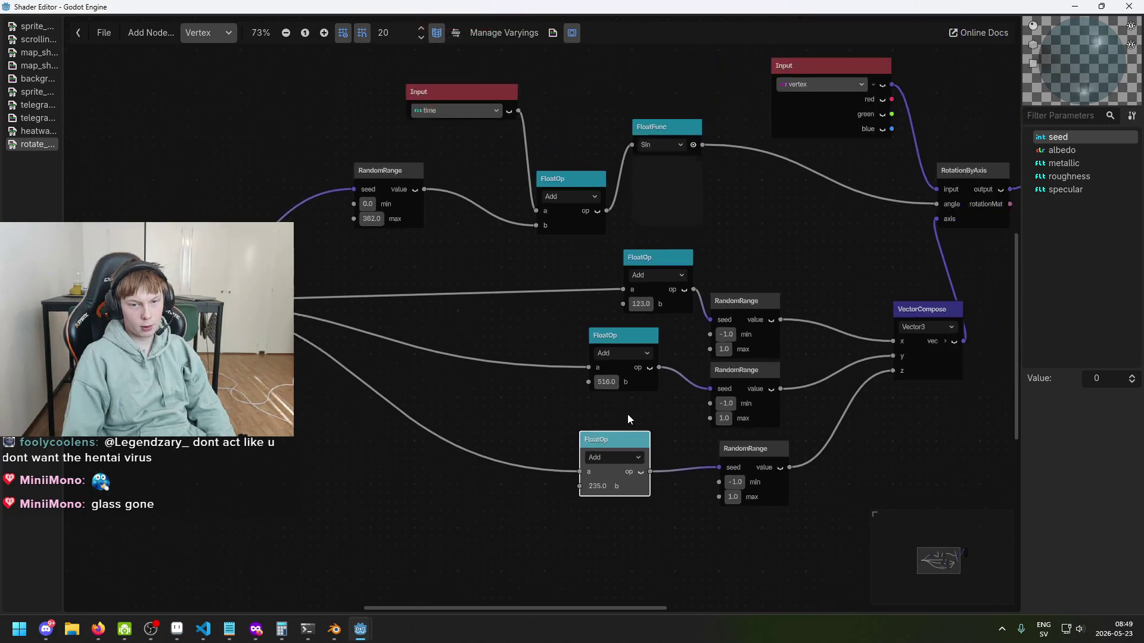
left_click_drag(627, 414, 672, 415)
mouse_move(648, 5)
left_mouse_down()
mouse_move(766, 61)
mouse_move(743, 344)
mouse_move(655, 3)
left_mouse_up()
Step: Save the shard scene, show the 3D view, and float the shader graph beside it
mouse_move(359, 629)
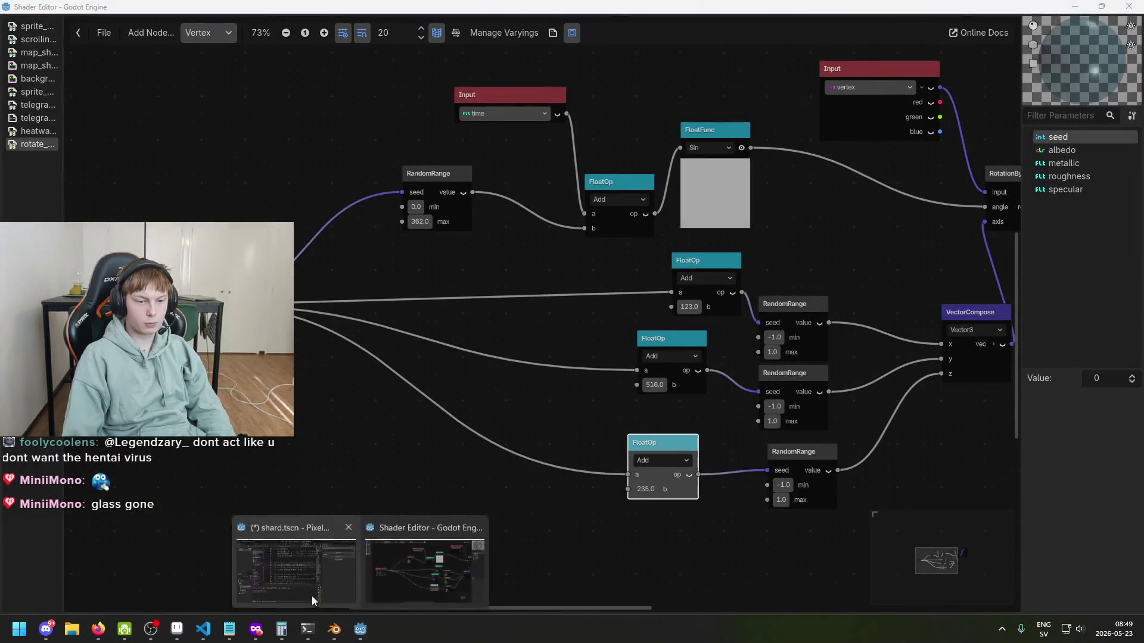
left_click(314, 594)
key("ctrl+s")
left_click(441, 27)
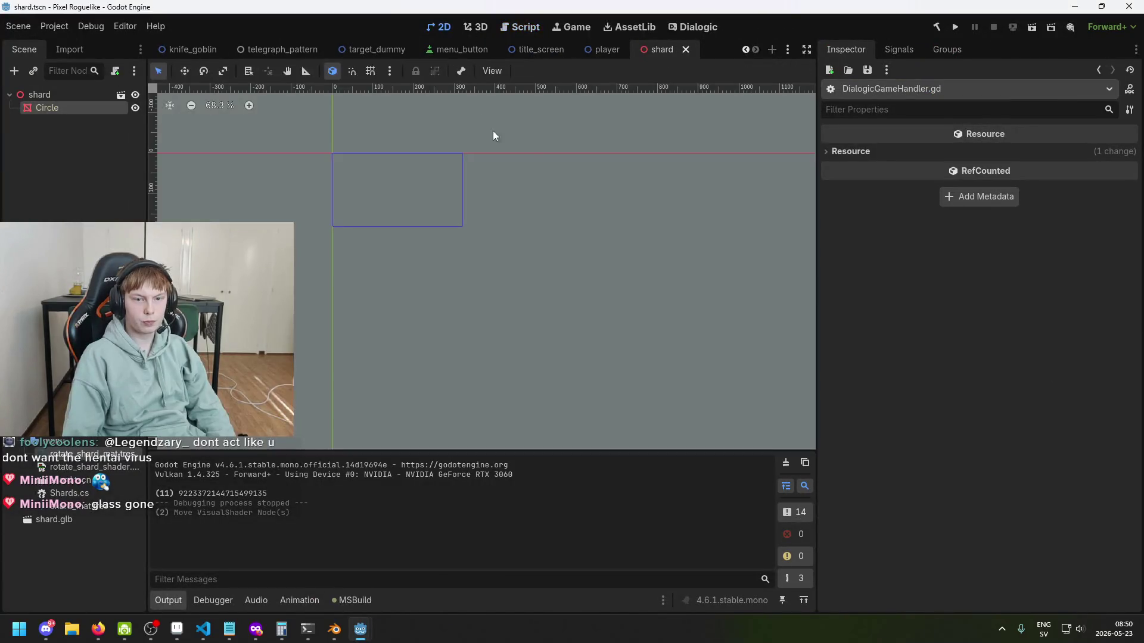
left_click(480, 27)
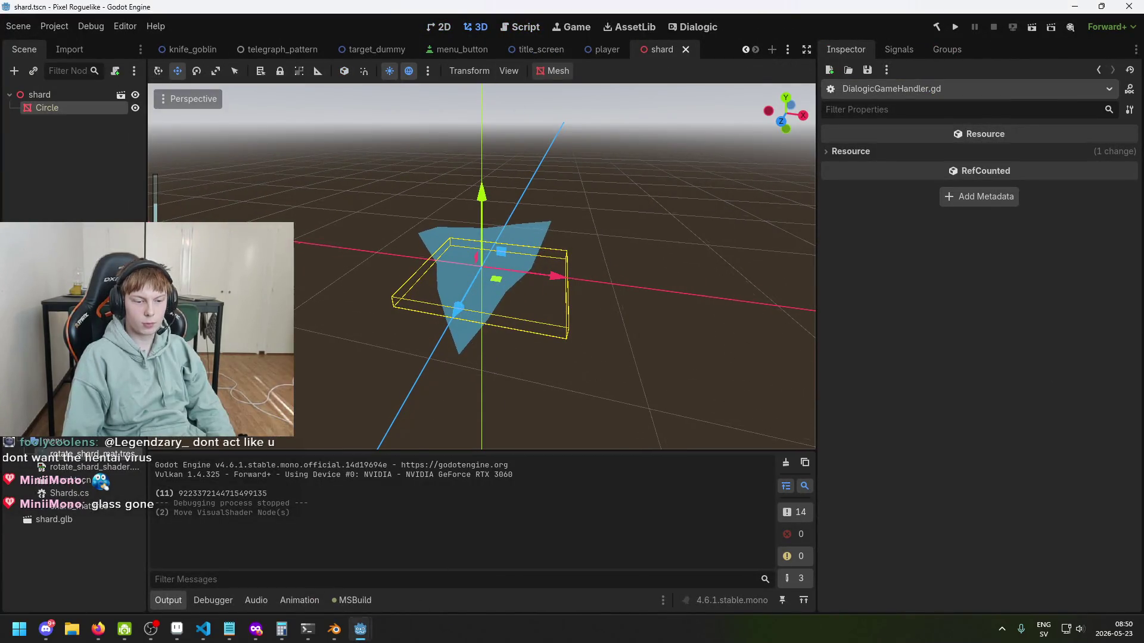
key("alt+Tab")
mouse_move(470, 6)
left_mouse_down()
mouse_move(443, 7)
mouse_move(861, 188)
mouse_move(865, 198)
mouse_move(835, 208)
left_mouse_up()
left_click_drag(713, 496, 721, 391)
scroll(737, 455, "up", 2)
Step: Enable the seed parameter's default value and raise it step by step to 7, saving the scene
left_click(731, 440)
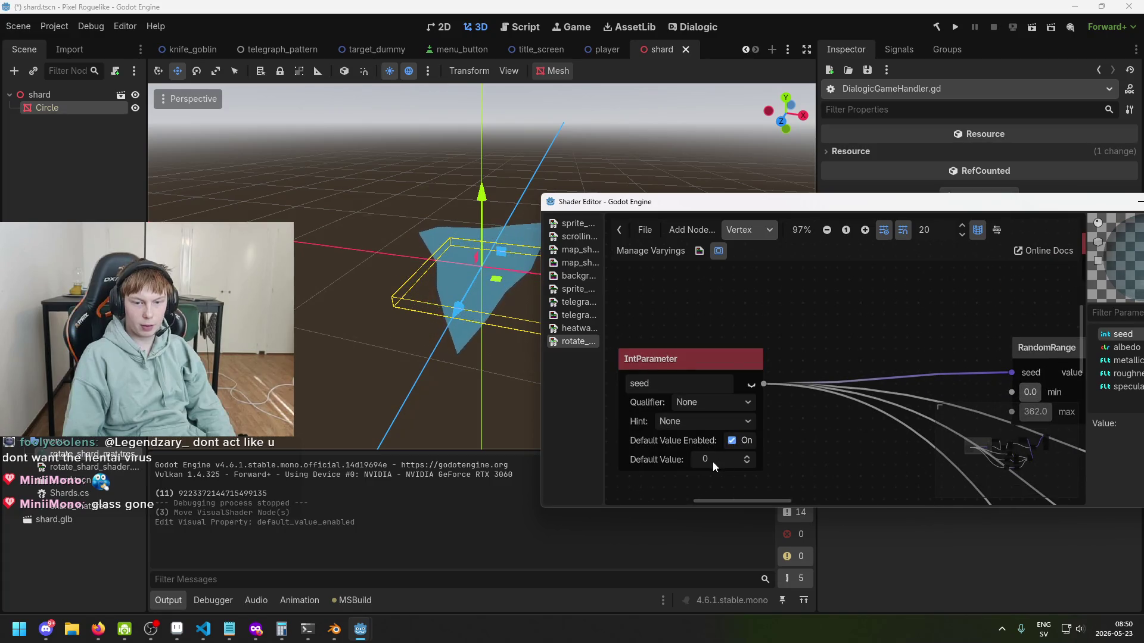
left_click(747, 458)
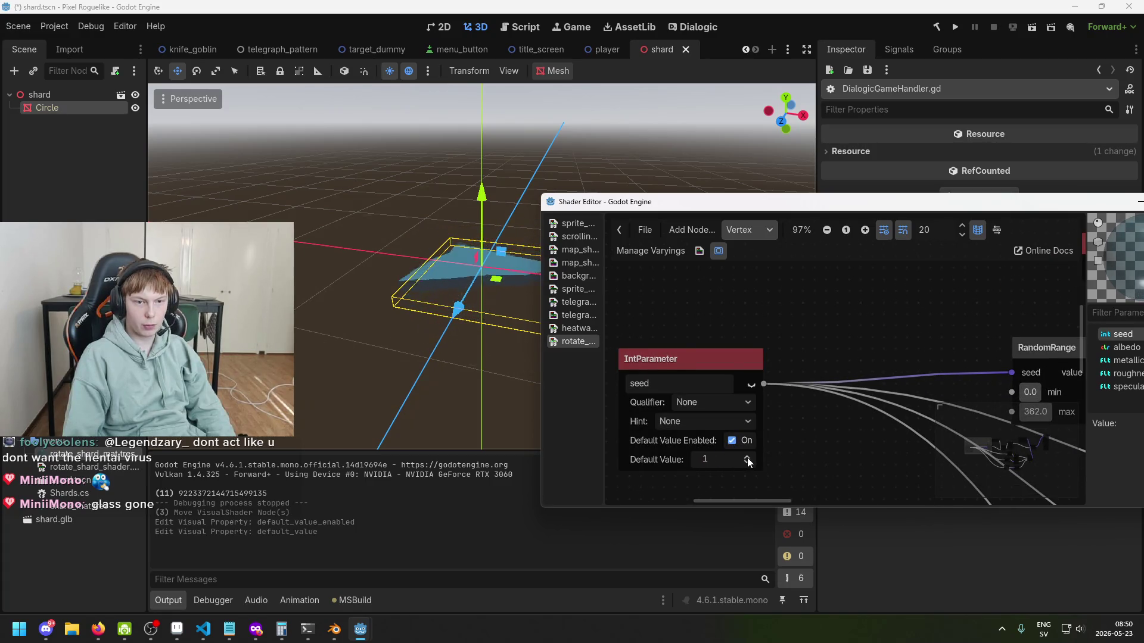
key("ctrl+s")
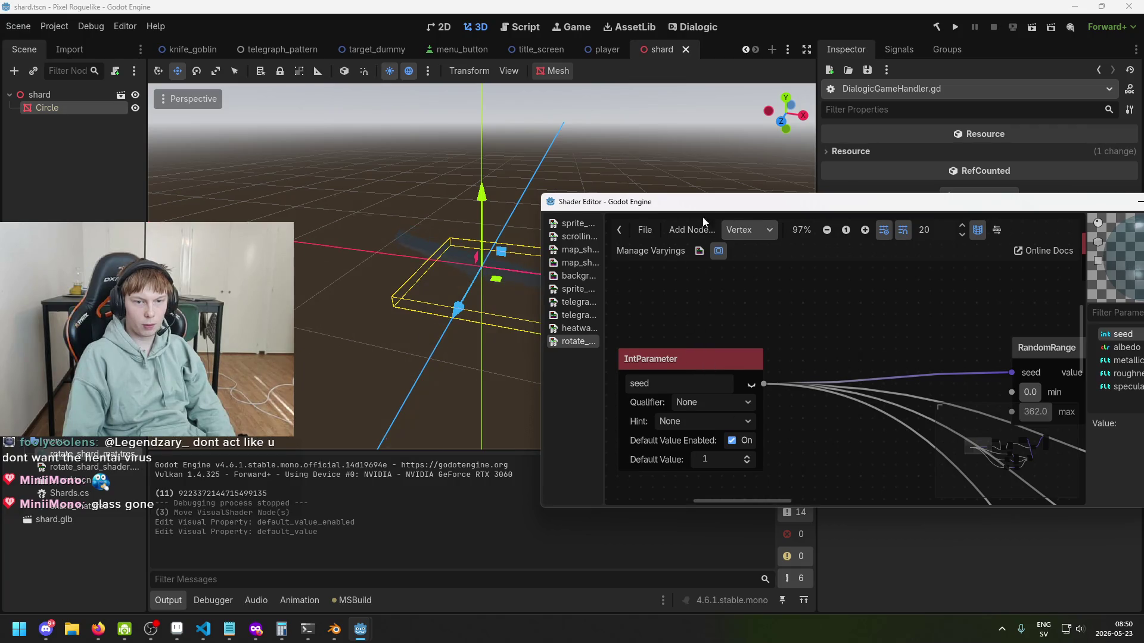
left_click_drag(709, 205, 806, 146)
left_click(842, 398)
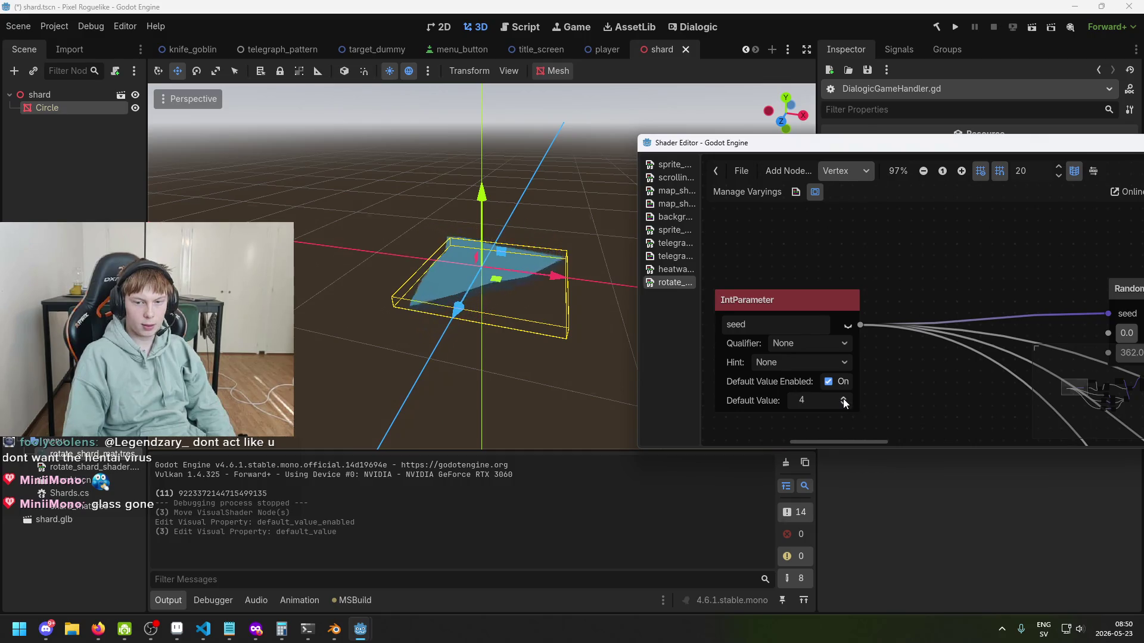
triple_click(843, 398)
double_click(842, 399)
Step: Disconnect a seed wire from an Add node, raise the default to 8, and drag out from the seed output
scroll(919, 385, "down", 2)
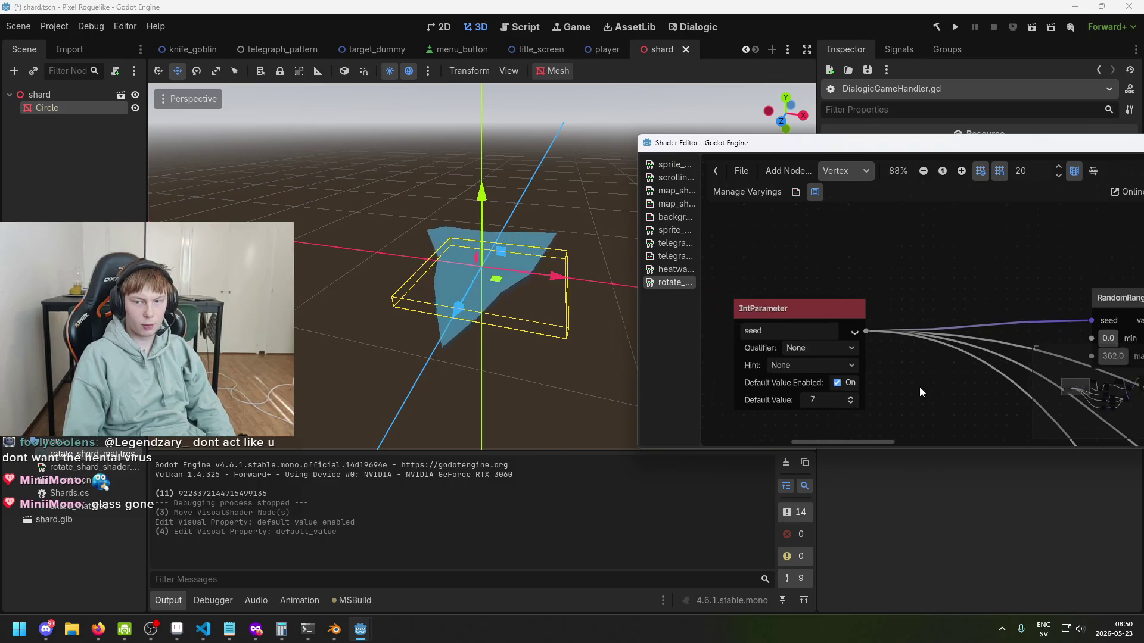
left_click_drag(919, 386, 821, 295)
scroll(952, 367, "down", 2)
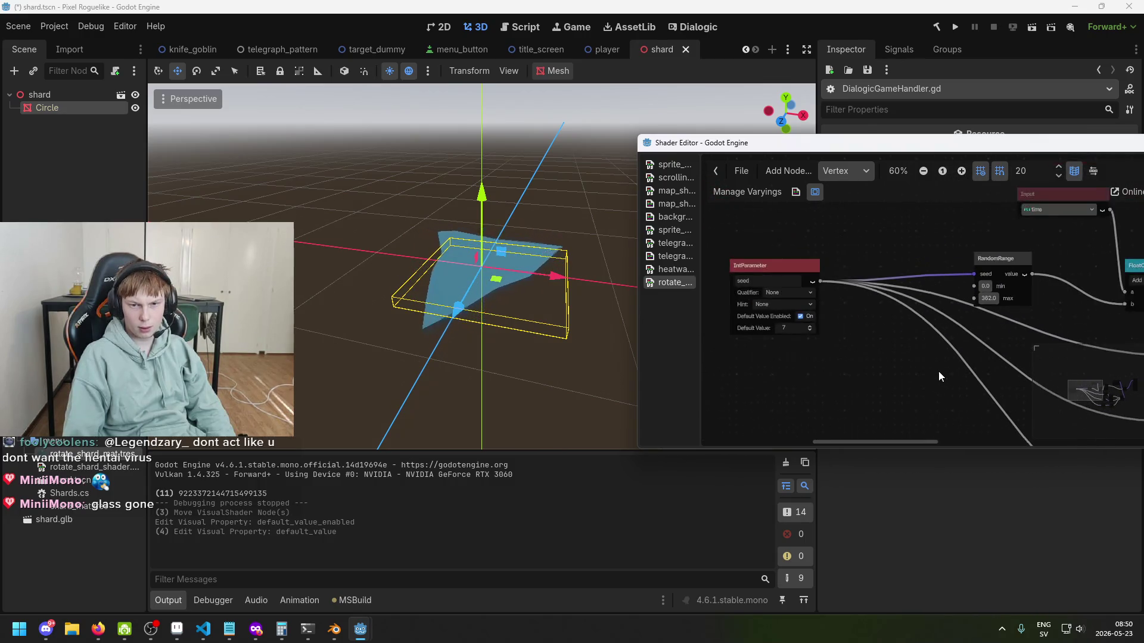
left_click_drag(938, 371, 734, 264)
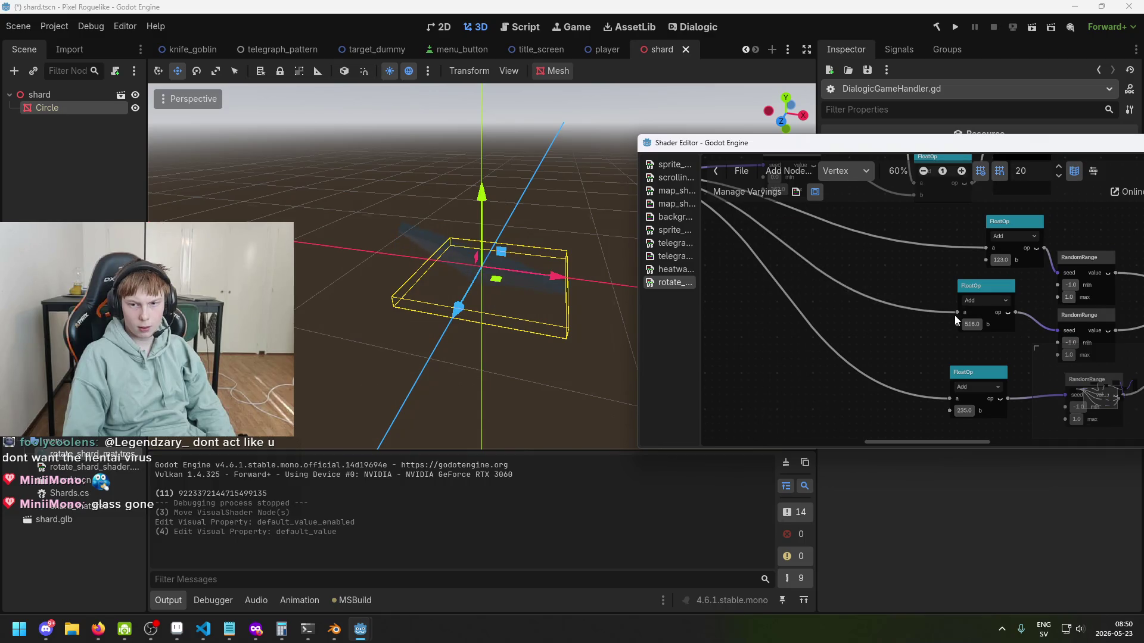
mouse_move(954, 312)
left_mouse_down()
mouse_move(930, 313)
mouse_move(946, 309)
mouse_move(1044, 384)
left_mouse_up()
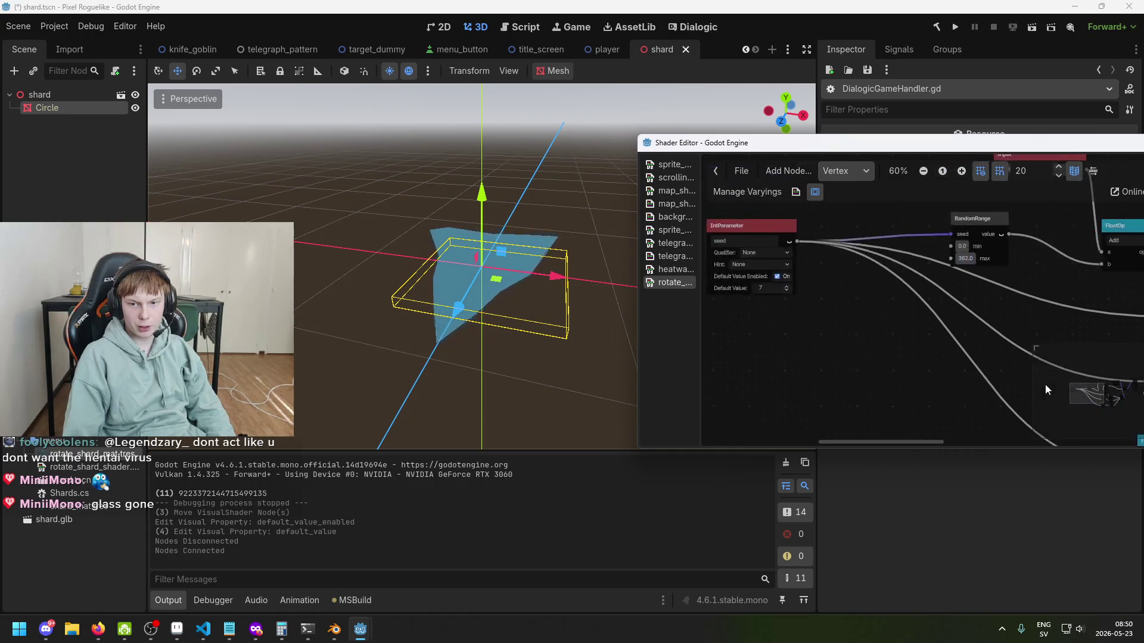
scroll(828, 297, "up", 1)
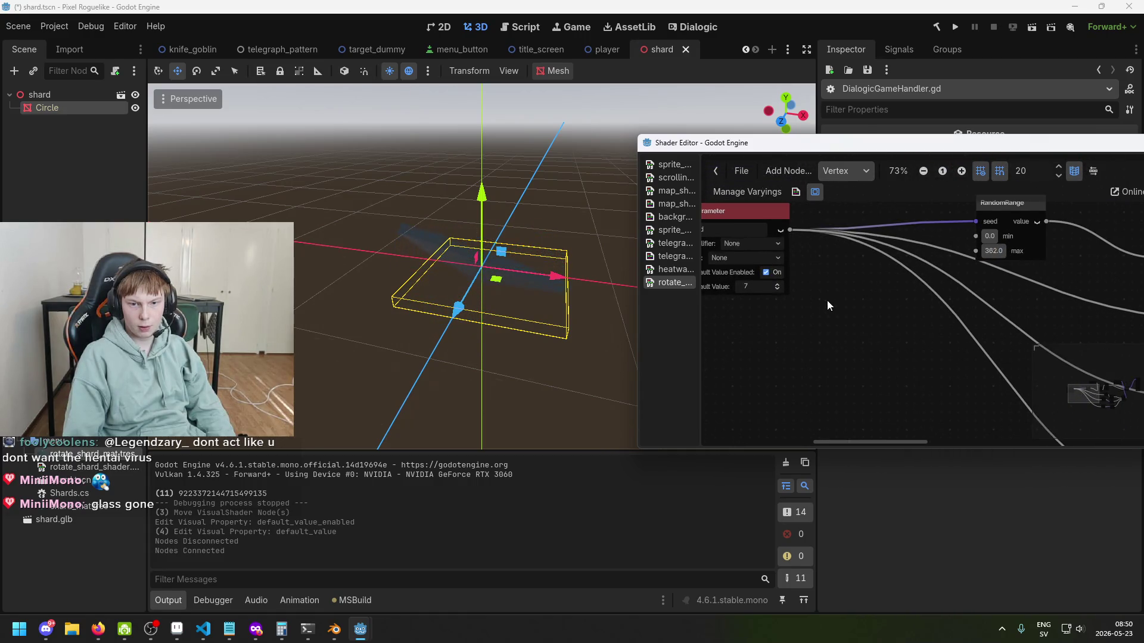
scroll(852, 300, "up", 2)
left_click(865, 303)
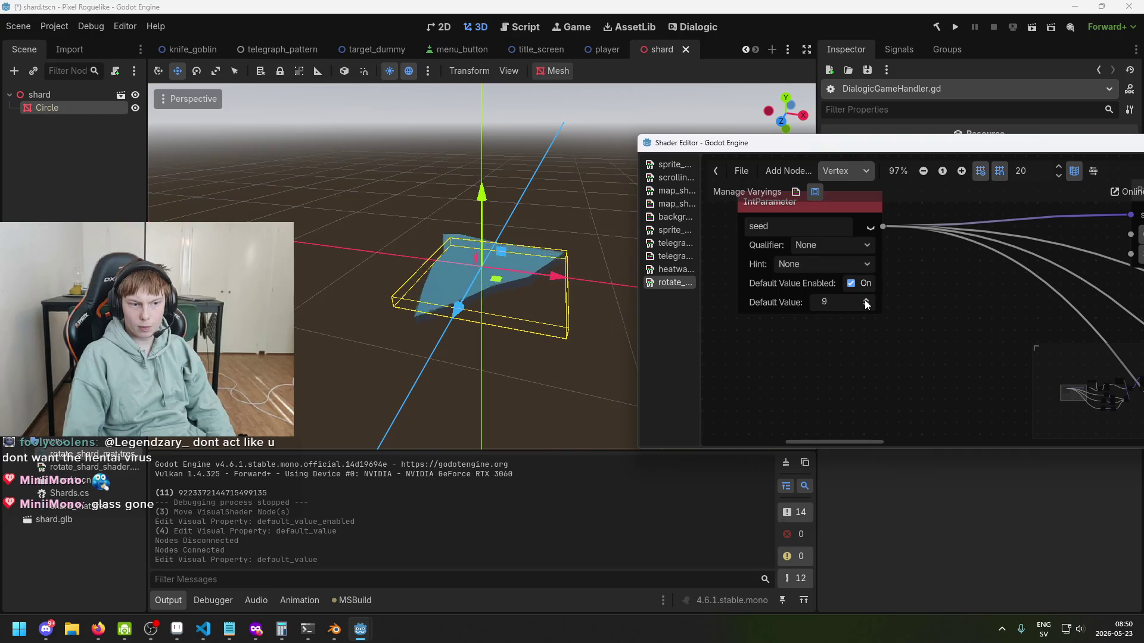
scroll(920, 321, "down", 2)
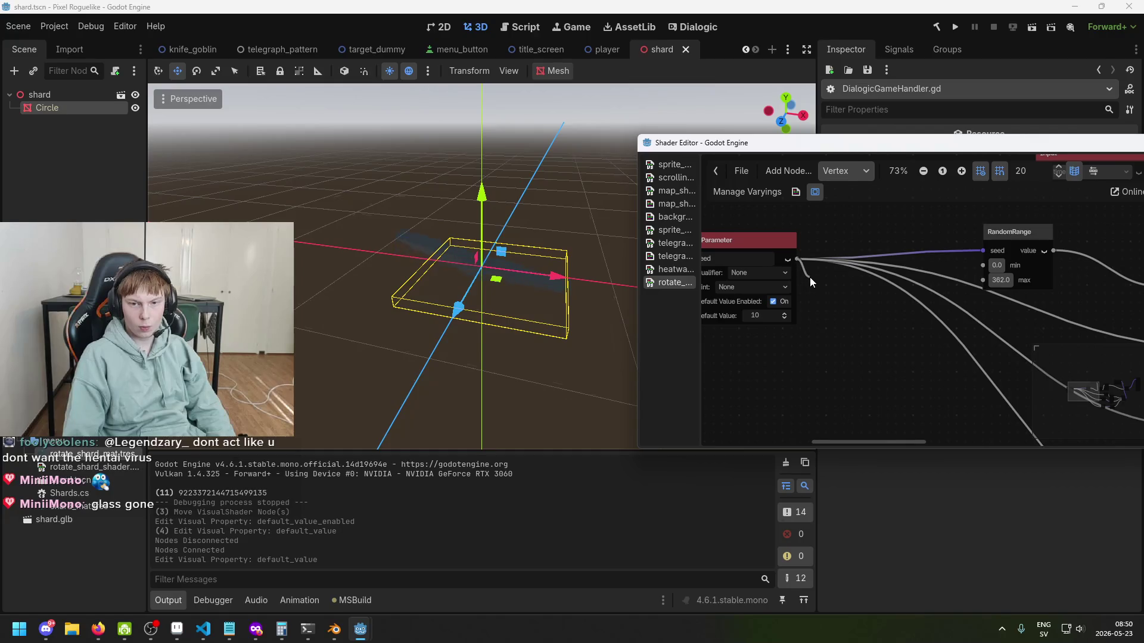
left_click_drag(810, 277, 810, 278)
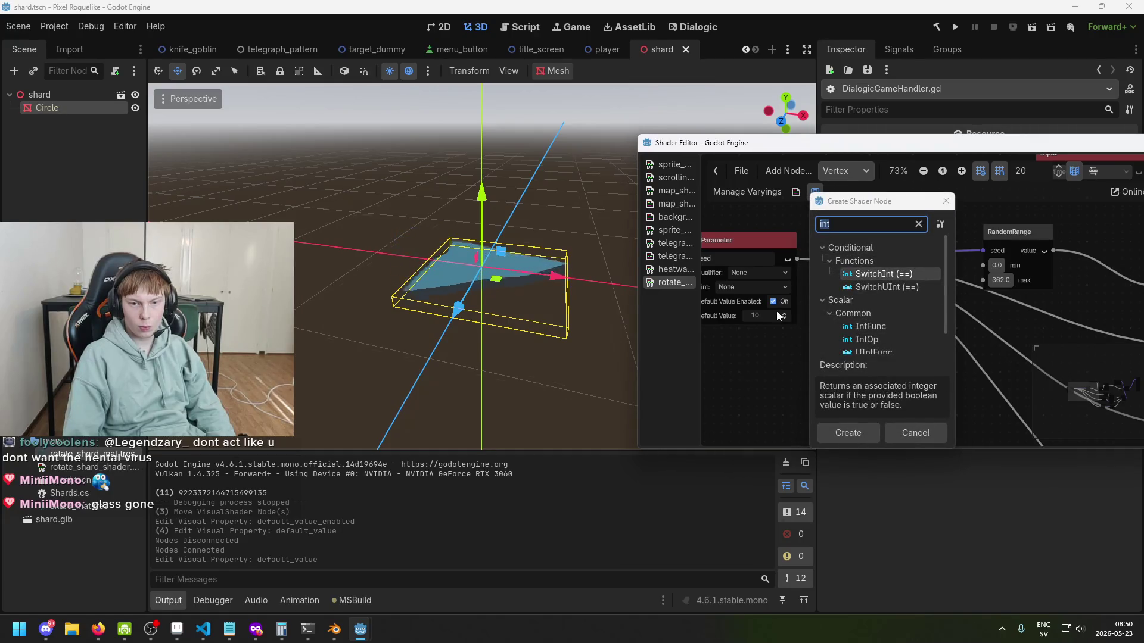
Step: Disconnect the seed wires from the Add nodes and from the RandomRange seed input
left_click(946, 202)
scroll(953, 286, "right", 4)
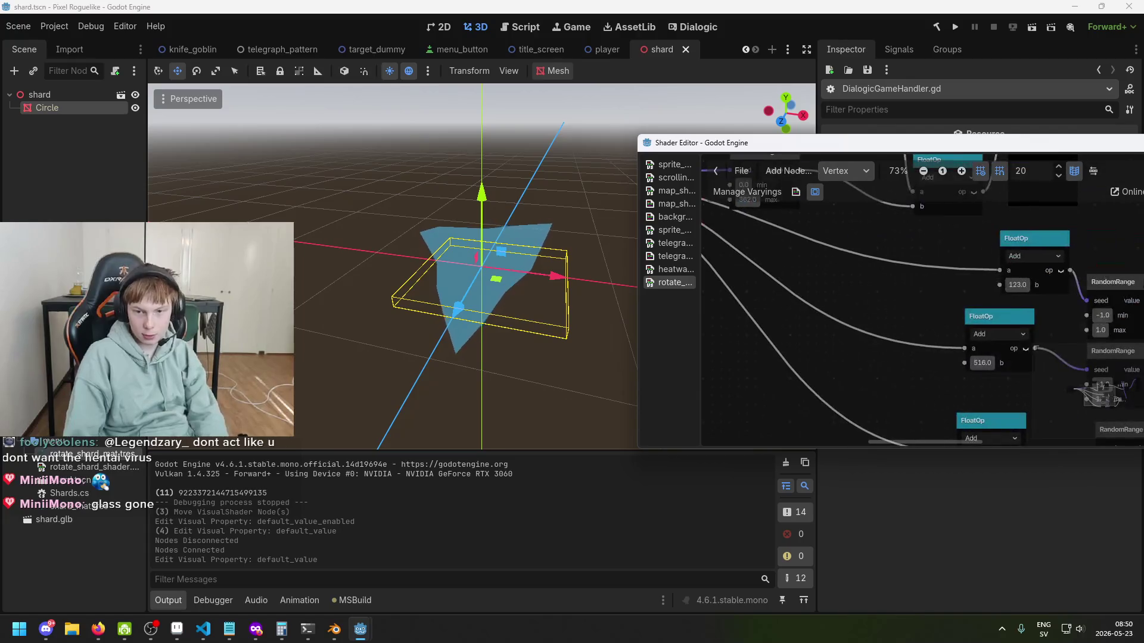
left_click_drag(998, 270, 964, 277)
mouse_move(965, 348)
left_mouse_down()
mouse_move(931, 355)
mouse_move(999, 413)
left_mouse_up()
scroll(931, 350, "down", 2)
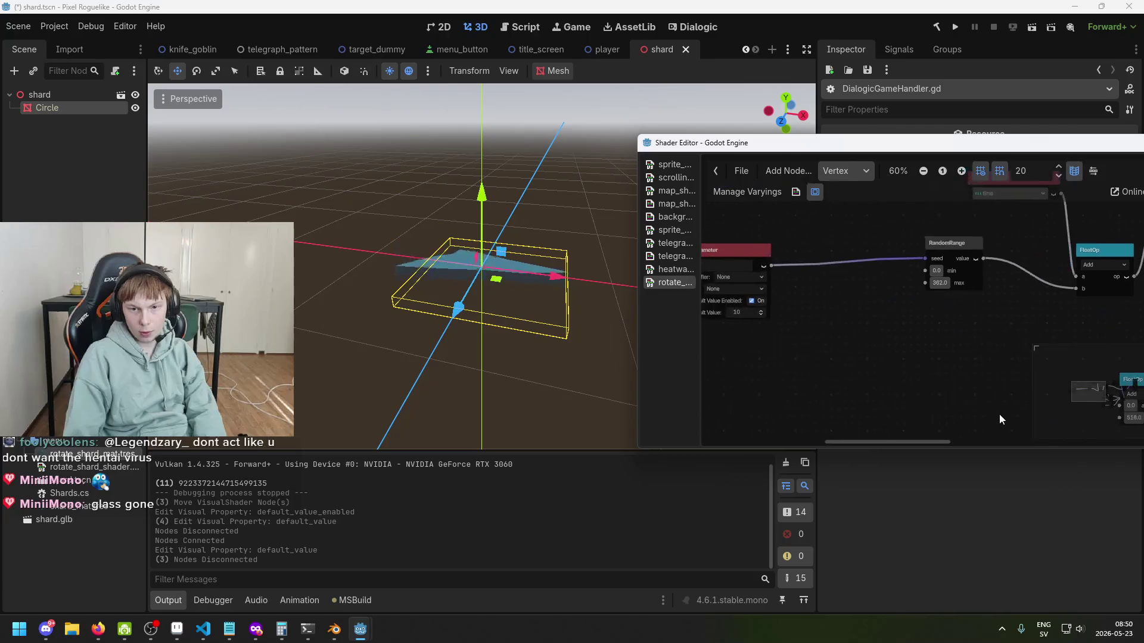
scroll(884, 274, "up", 1)
left_click_drag(924, 257, 832, 306)
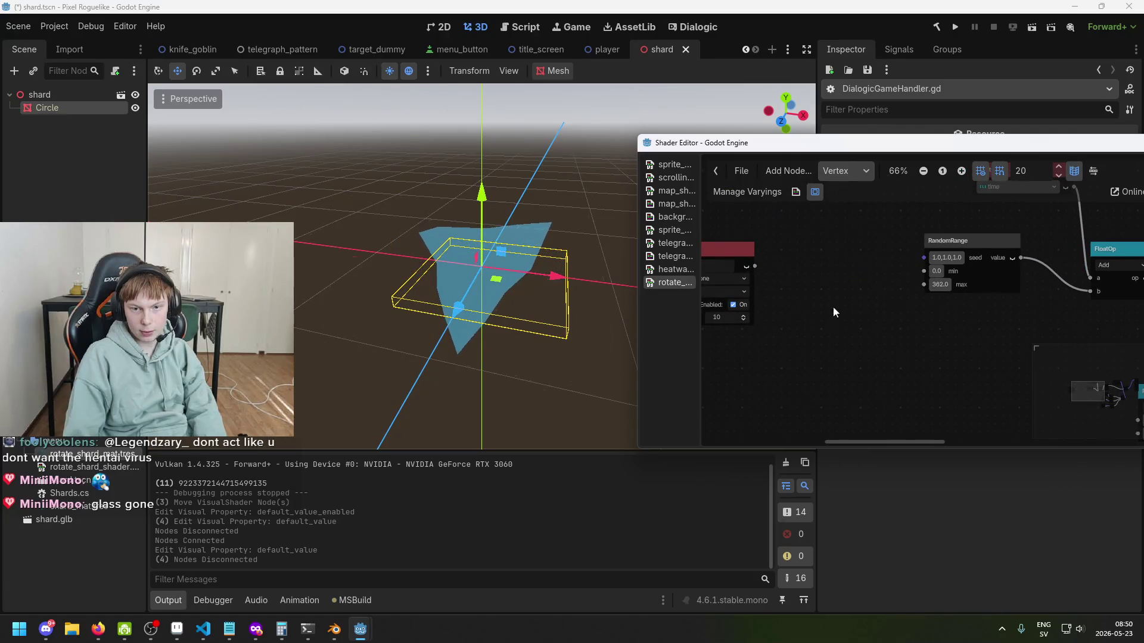
Step: Add a FloatConstant node by searching 'float' and move it into place
right_click(799, 305)
key("BackSpace")
type("float")
key("Down")
key("Down")
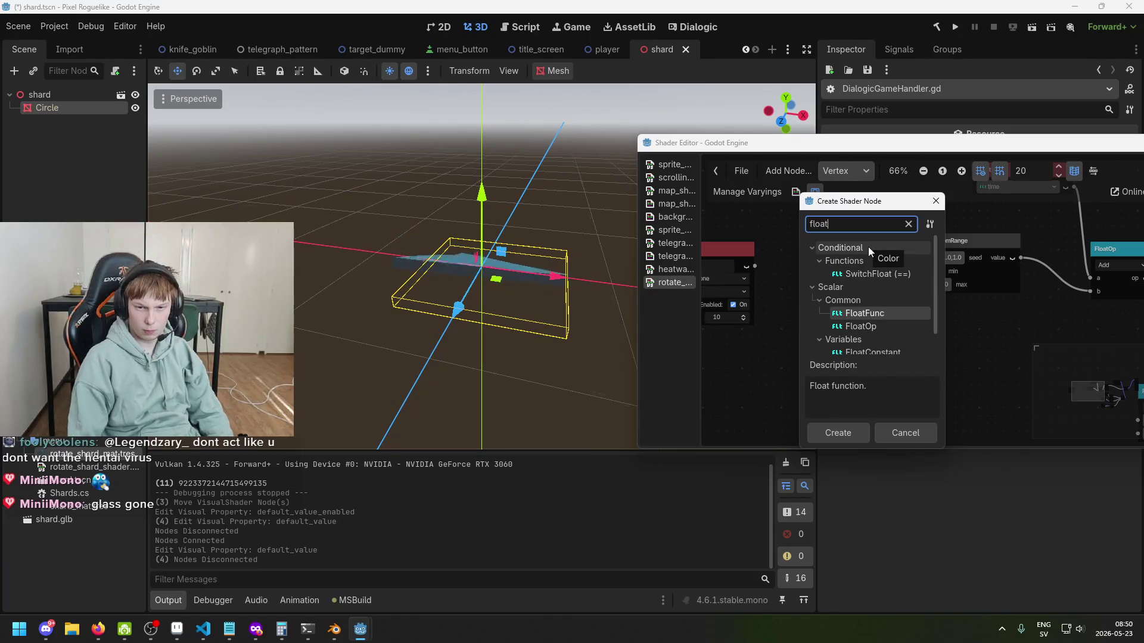
key("Down")
key("Down")
key("Return")
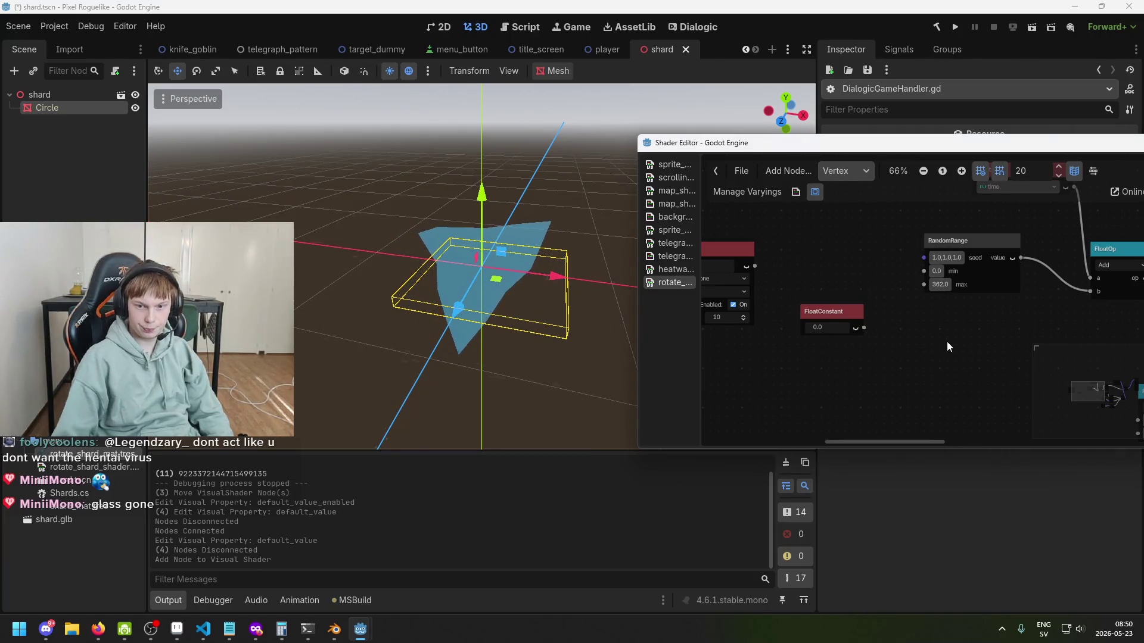
scroll(824, 288, "down", 1)
mouse_move(744, 268)
left_mouse_down()
mouse_move(801, 284)
mouse_move(1006, 298)
mouse_move(1021, 290)
left_mouse_up()
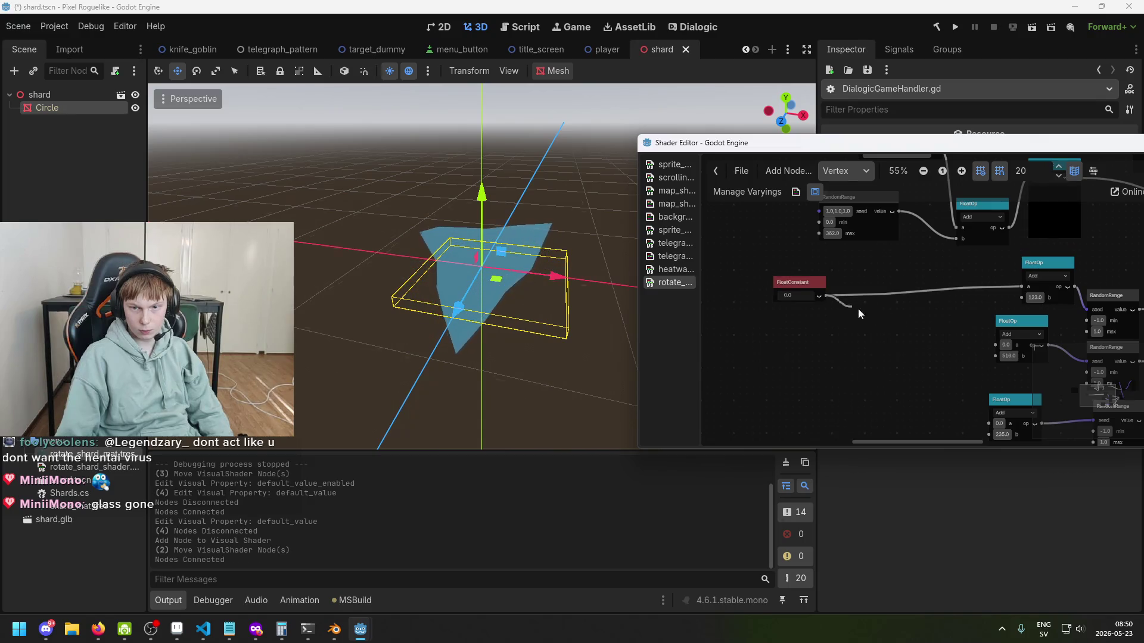
Step: Wire the FloatConstant output into the a inputs of the Add FloatOp nodes
left_click_drag(968, 337, 989, 343)
mouse_move(825, 295)
left_mouse_down()
mouse_move(955, 413)
mouse_move(988, 424)
left_mouse_up()
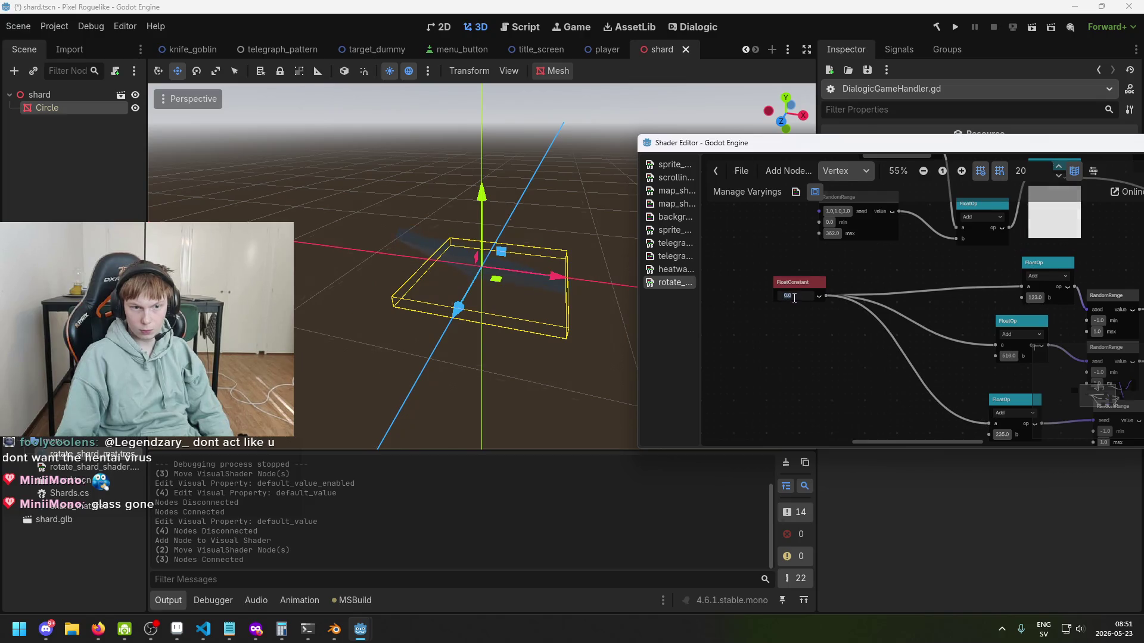
scroll(790, 308, "up", 2)
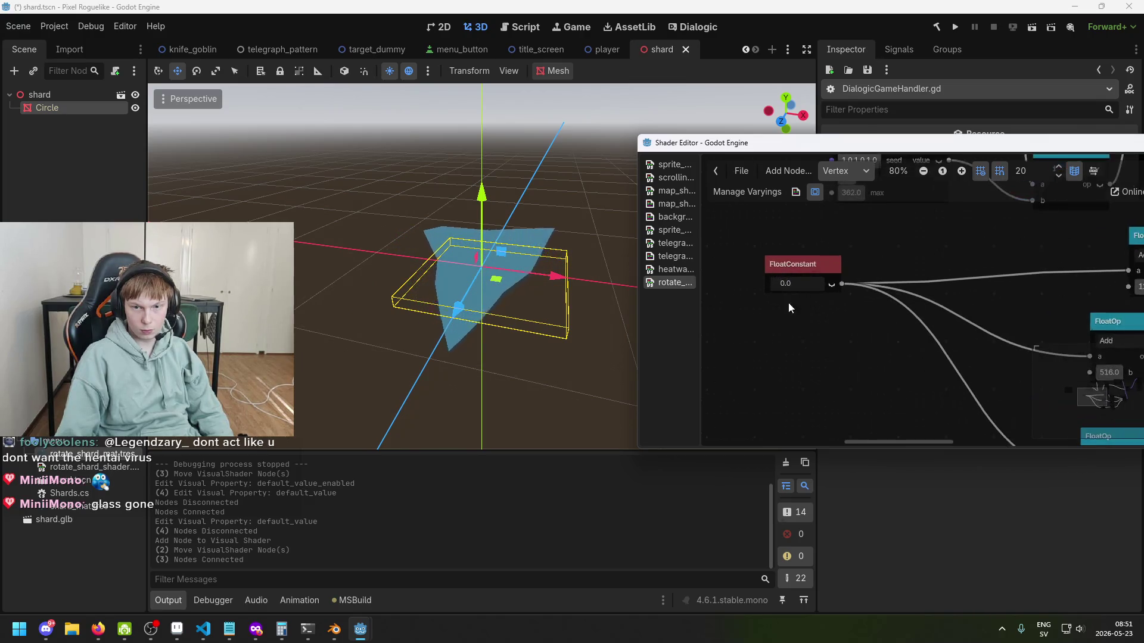
Step: Try FloatConstant values 3.0, 4.0 and 5.0 before settling it at 2.0
left_click_drag(780, 285, 810, 285)
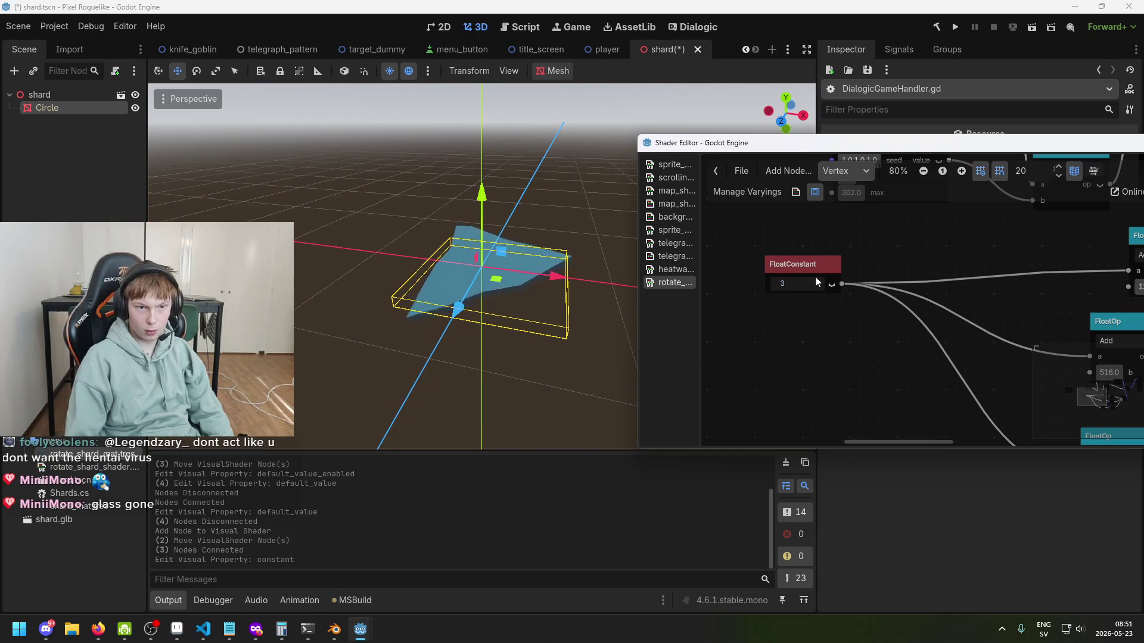
type("3")
key("Return")
type("4")
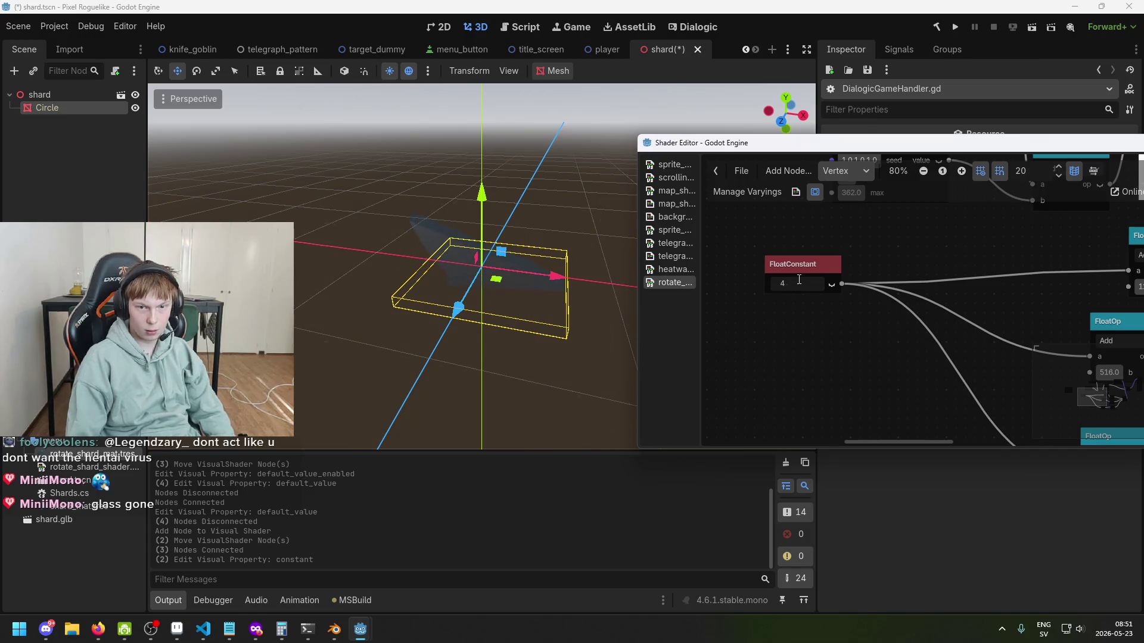
key("Return")
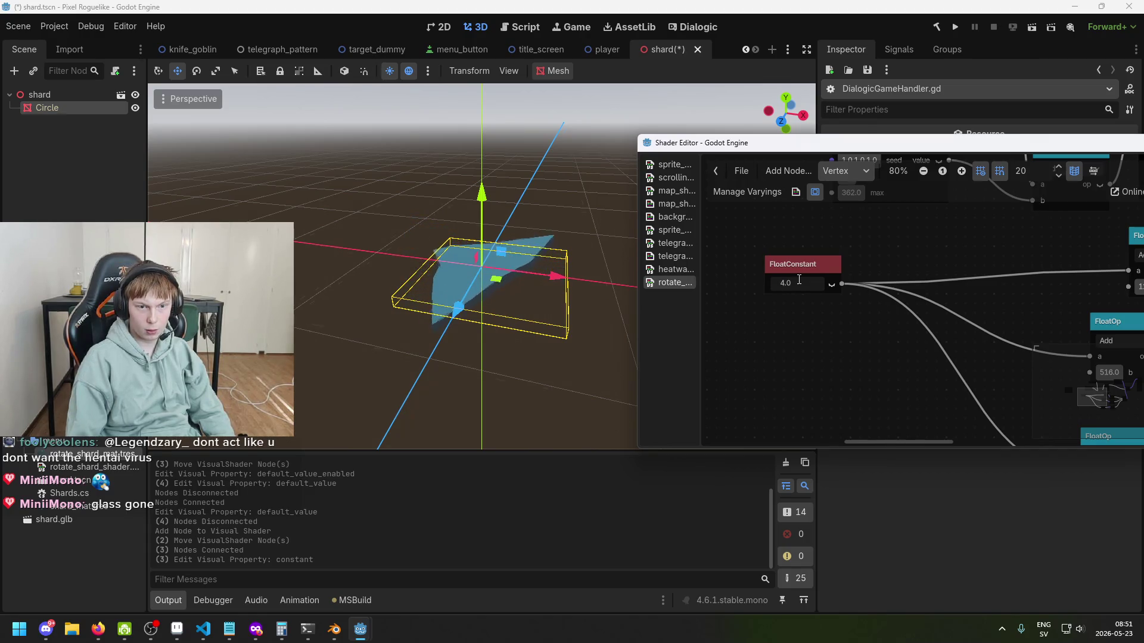
left_click(799, 283)
type("5")
key("Return")
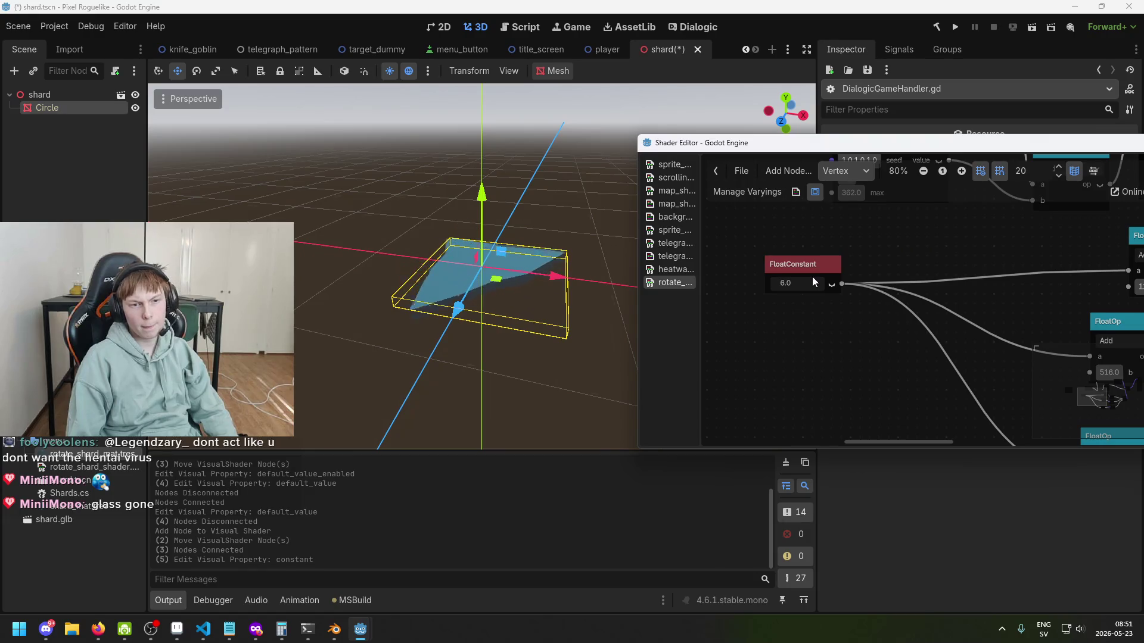
left_click(810, 277)
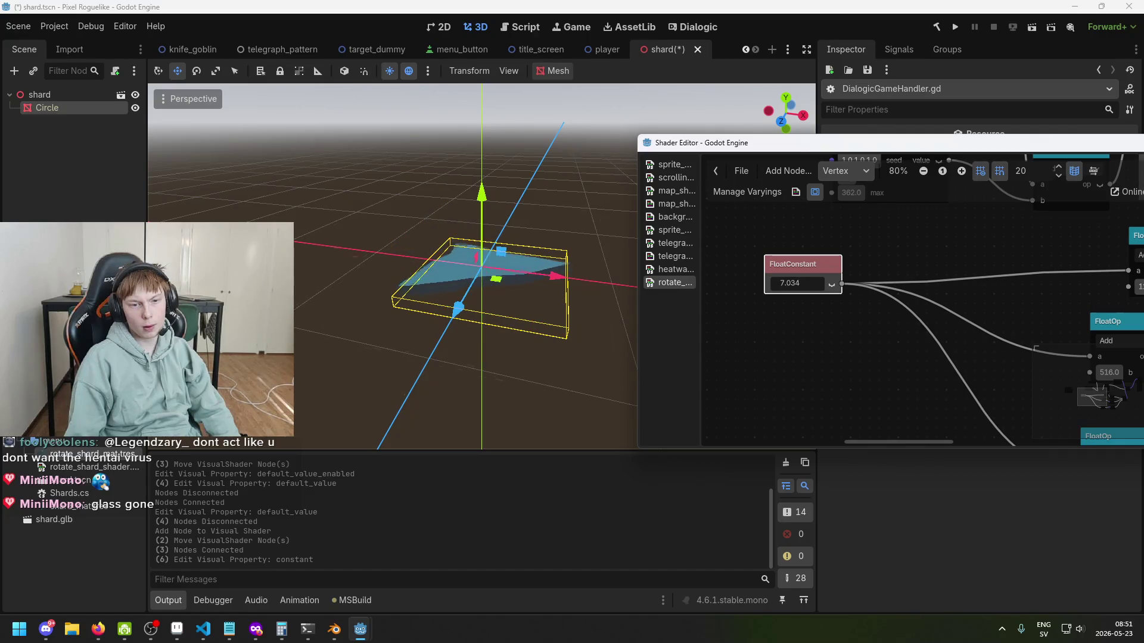
type("7")
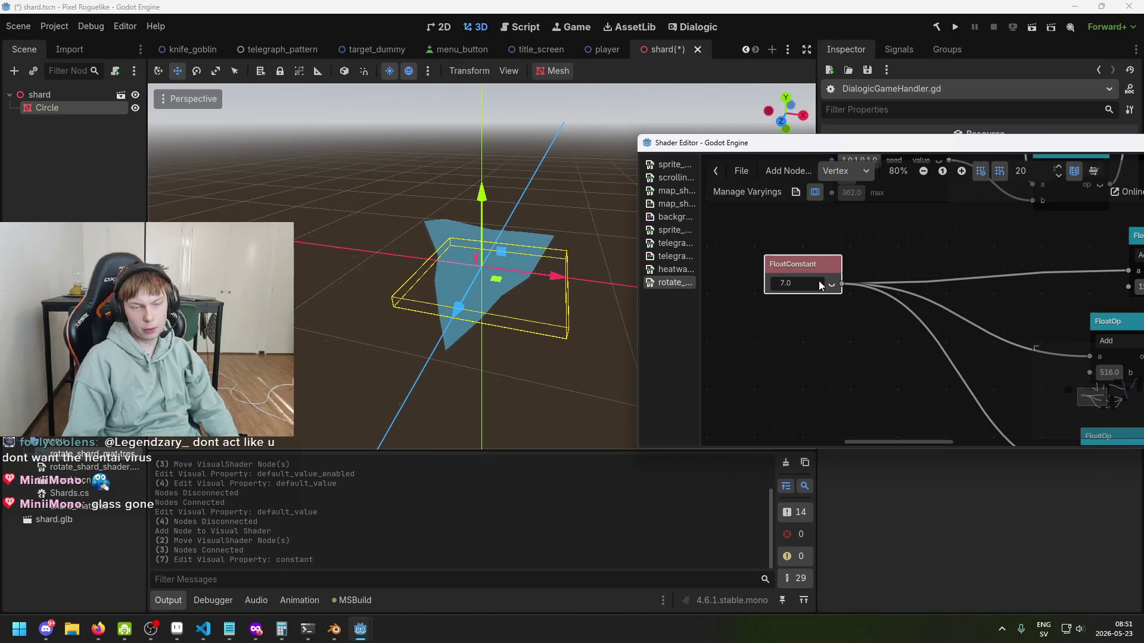
type("2")
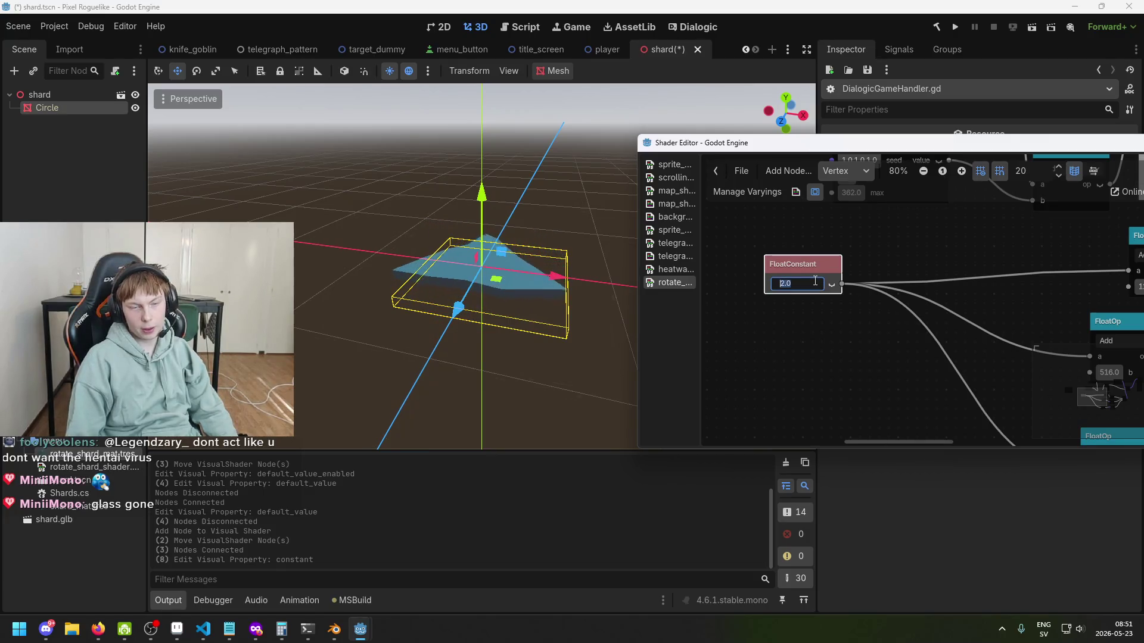
scroll(837, 428, "down", 2)
Step: Raise the RandomRange seed's x component from 1.0 to 2.535 in its x/y/z editor
scroll(866, 356, "down", 1)
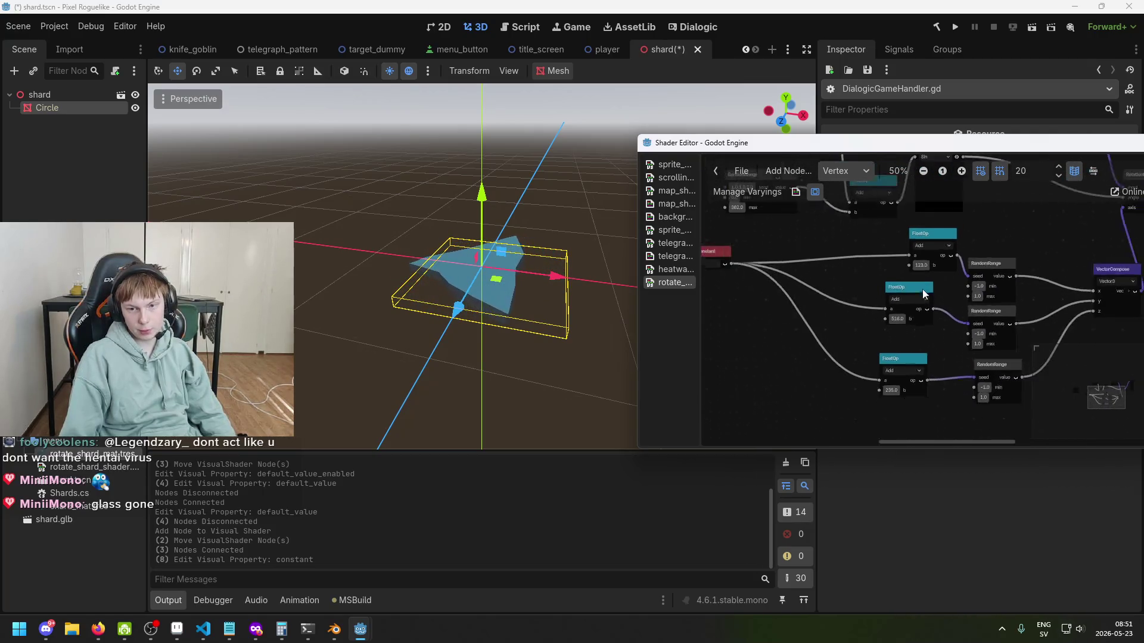
scroll(922, 308, "up", 1)
left_click(906, 288)
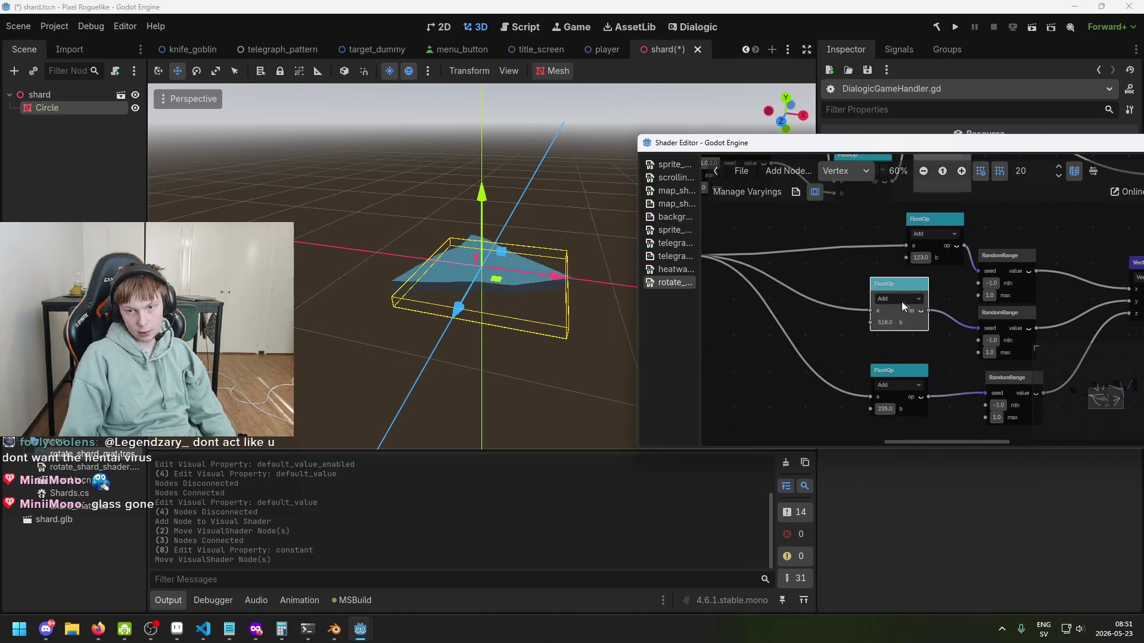
left_click_drag(910, 350, 1090, 392)
scroll(903, 422, "up", 3)
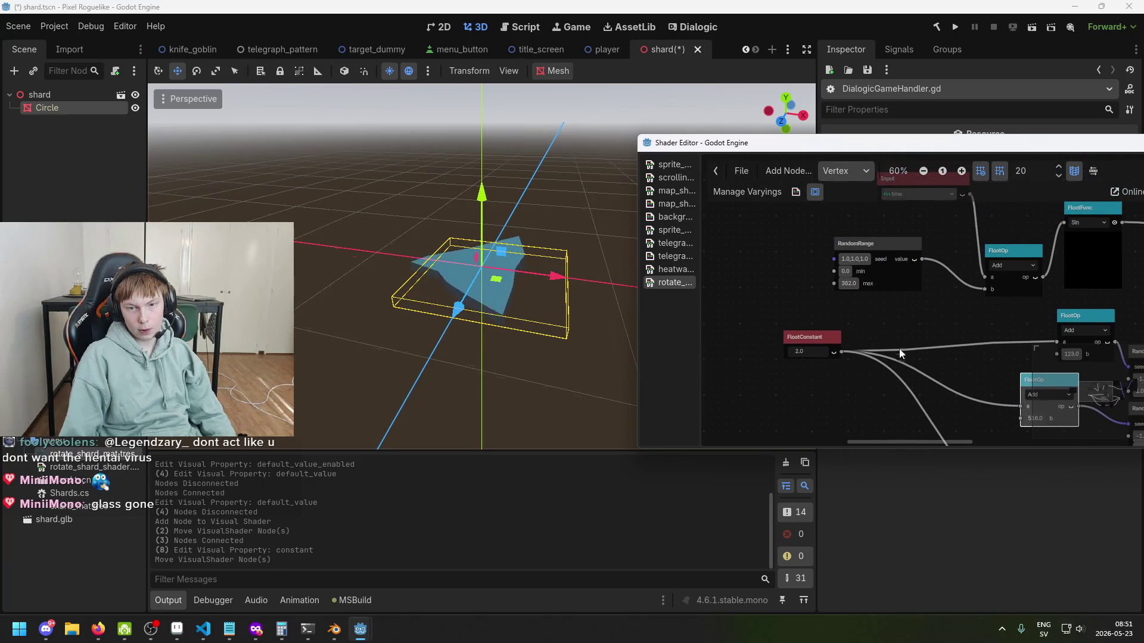
scroll(860, 241, "up", 2)
scroll(860, 243, "up", 4)
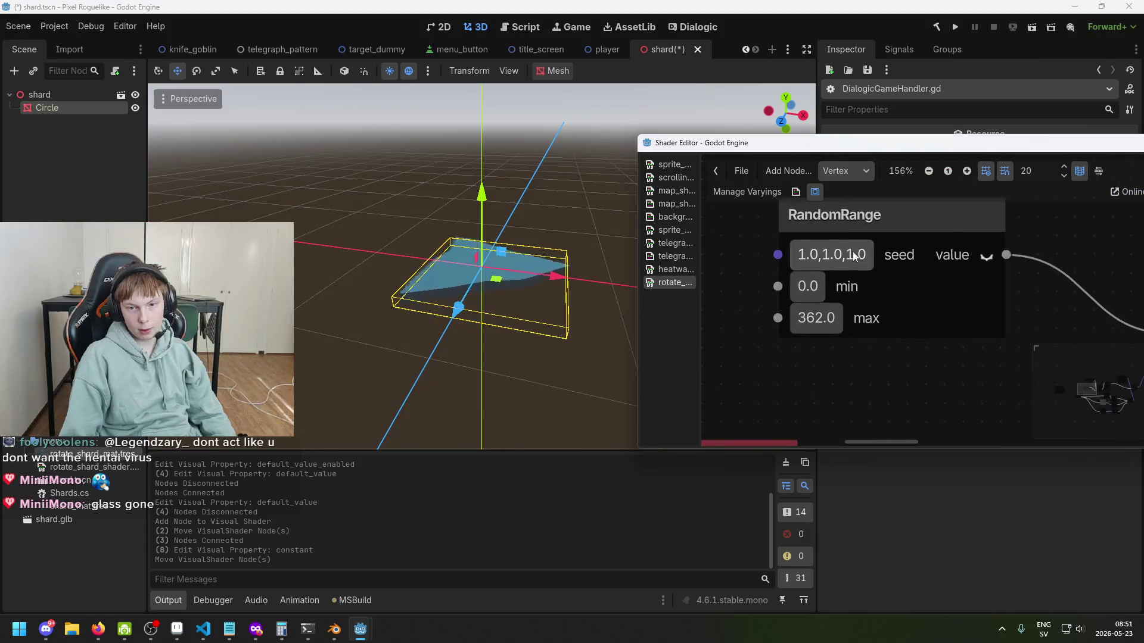
left_click(853, 255)
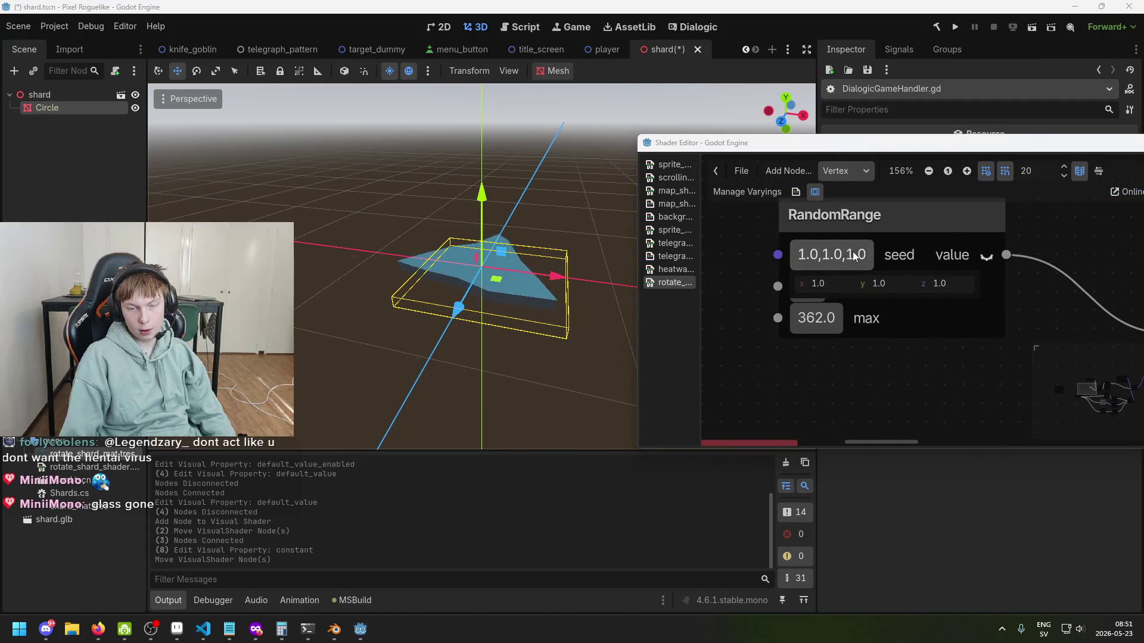
left_click(891, 386)
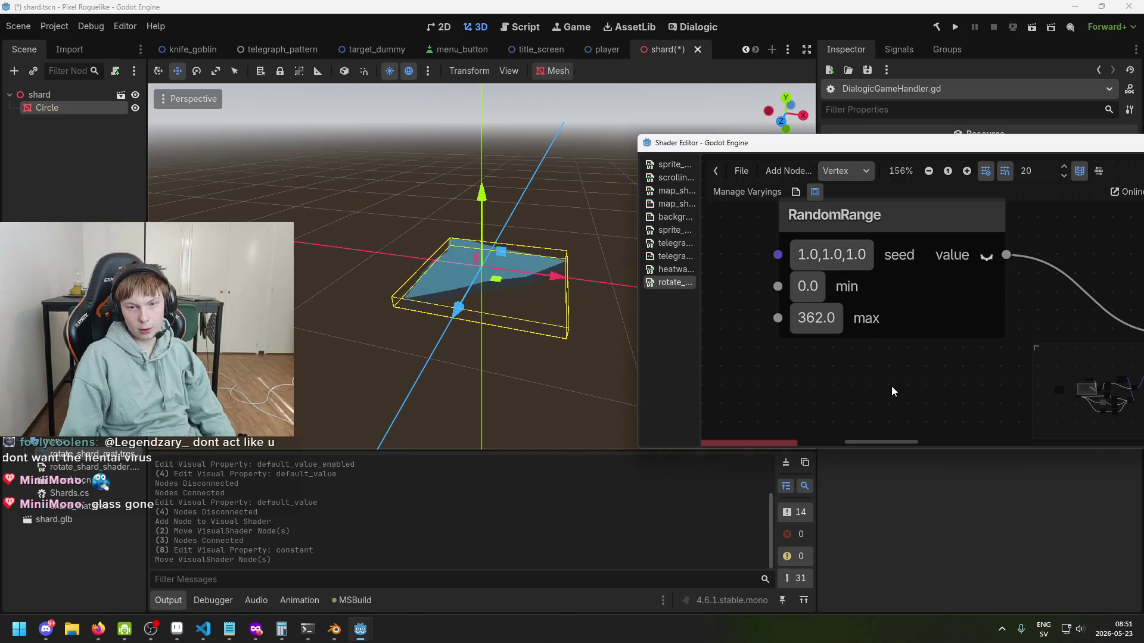
left_click(809, 258)
left_click_drag(824, 284, 901, 284)
Step: Pan the graph to bring the seed IntParameter node into view
scroll(866, 393, "down", 4)
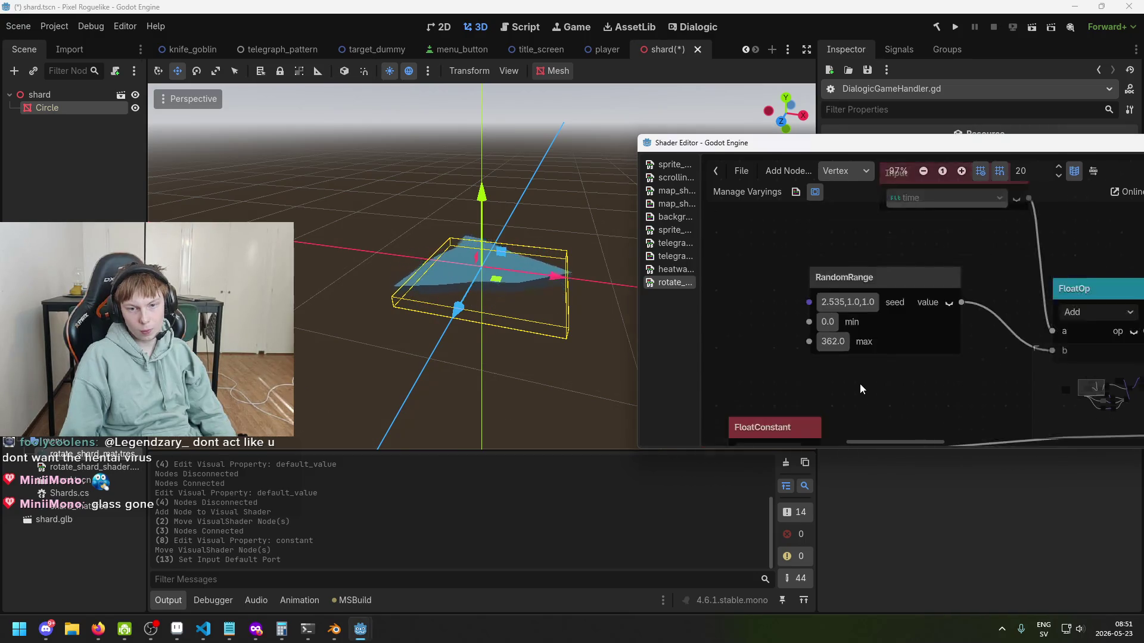
scroll(916, 333, "down", 1)
mouse_move(888, 324)
left_mouse_down()
mouse_move(819, 238)
mouse_move(860, 276)
mouse_move(918, 286)
left_mouse_up()
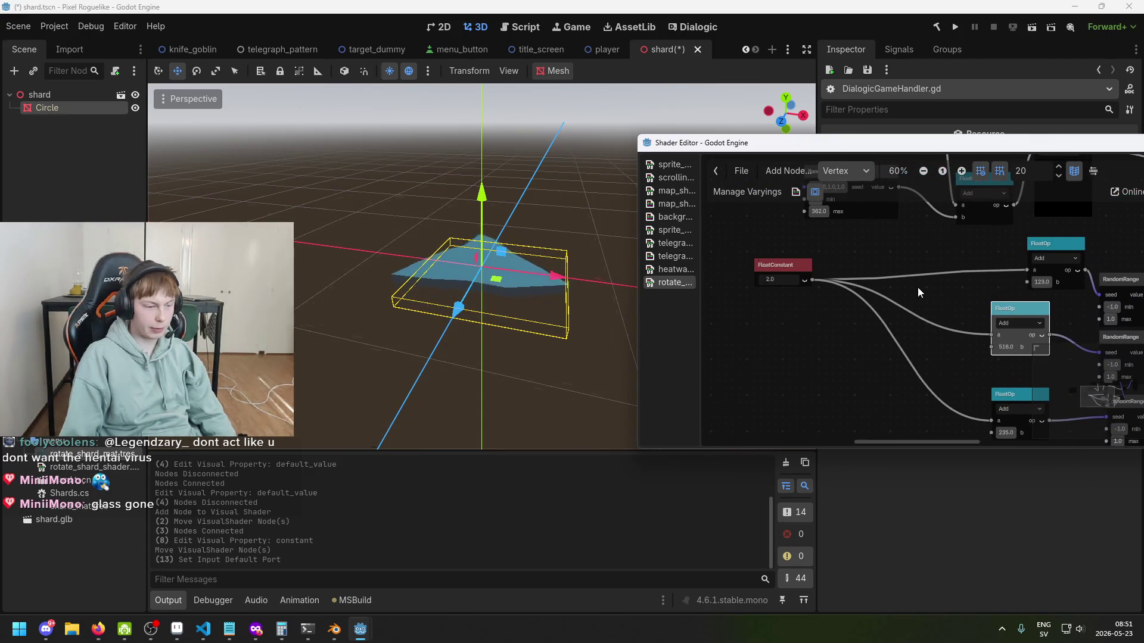
scroll(917, 288, "down", 1)
left_click_drag(845, 305, 856, 279)
scroll(830, 255, "up", 5)
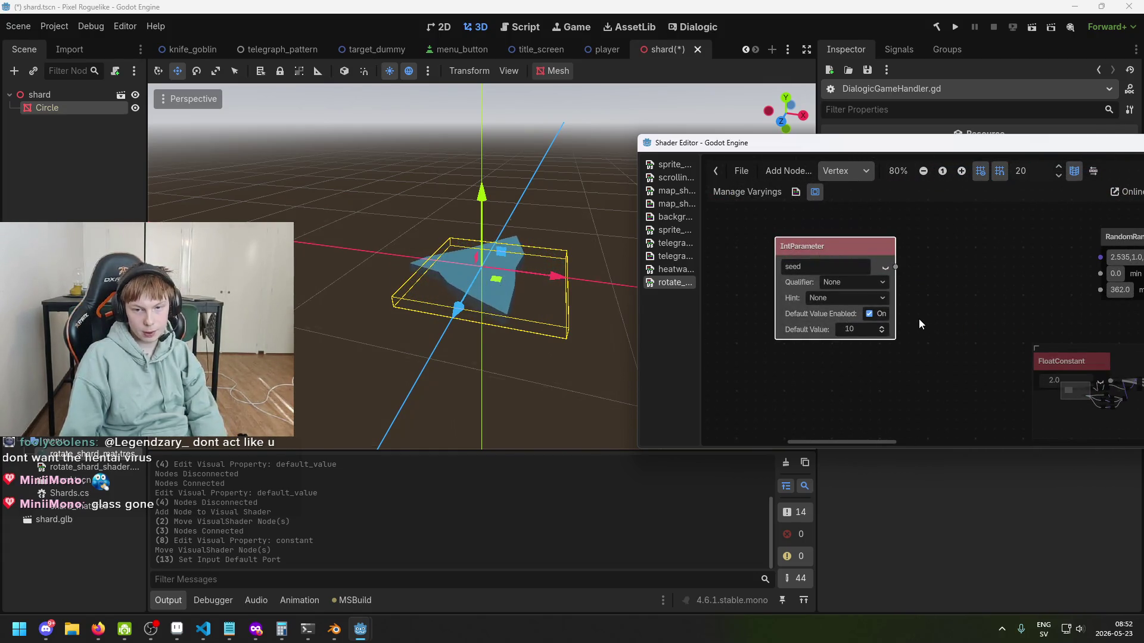
scroll(919, 322, "down", 2)
mouse_move(930, 327)
left_mouse_down()
mouse_move(794, 314)
mouse_move(871, 295)
left_mouse_up()
scroll(871, 295, "up", 3)
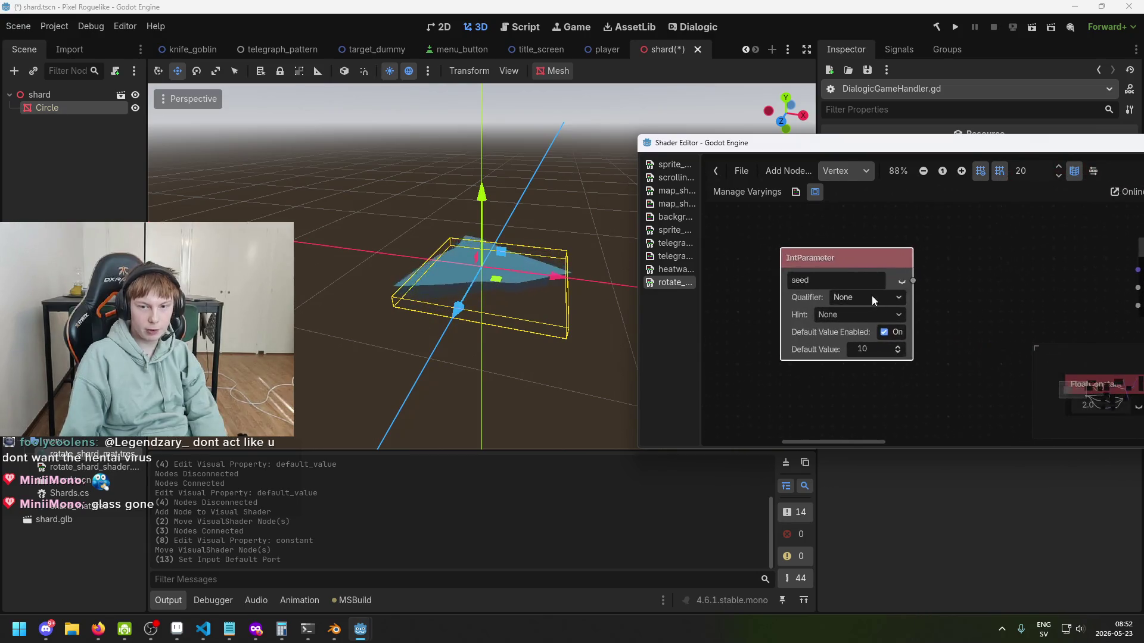